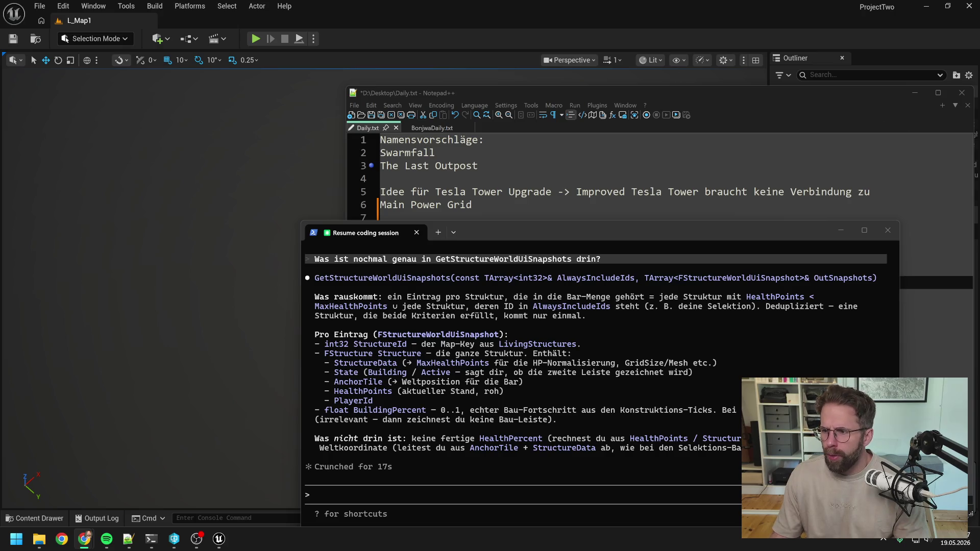
Step: Start a Play session and open A_IngamePlayerController from the compile error dialog, closing the Message Log
{"action": "left_click", "coordinate": [342, 38]}
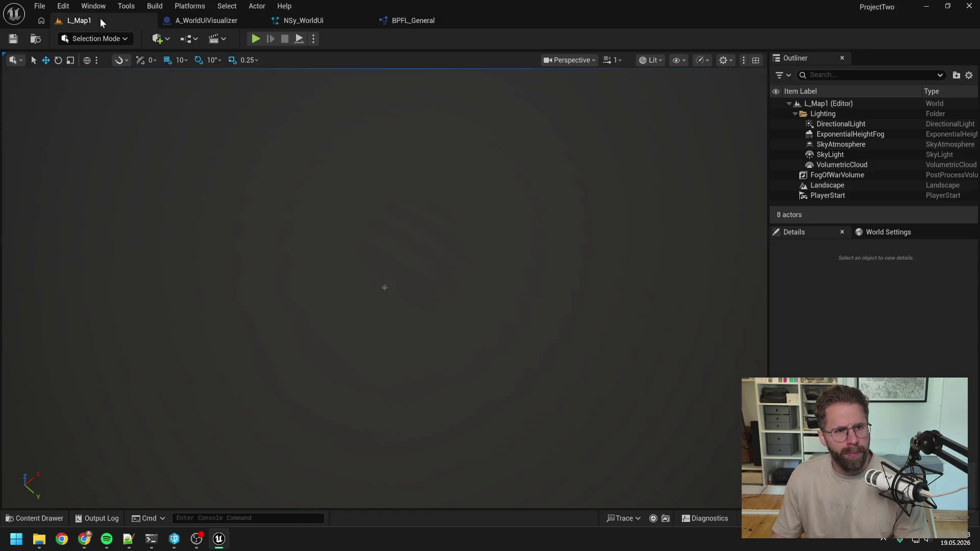
{"action": "left_click", "coordinate": [256, 39]}
{"action": "left_click", "coordinate": [407, 274]}
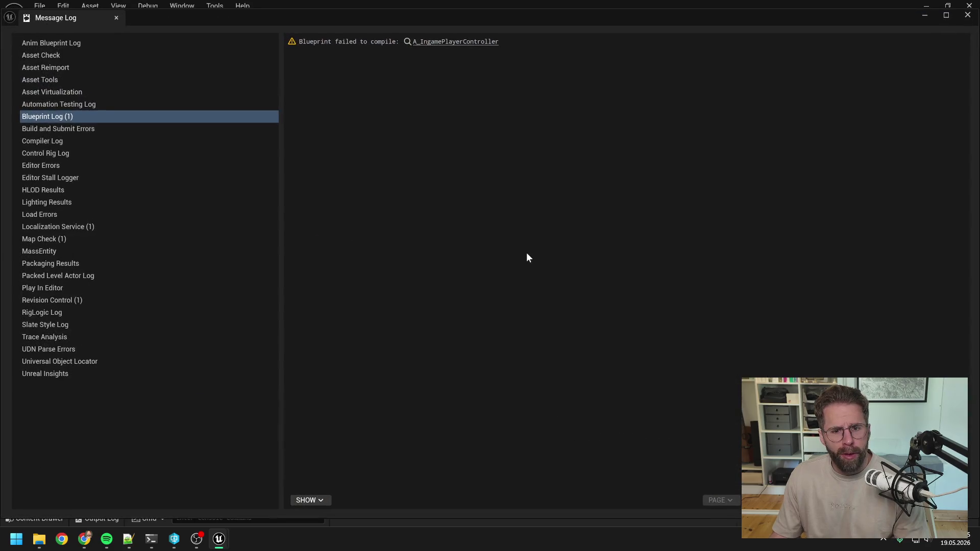
{"action": "left_click", "coordinate": [968, 14]}
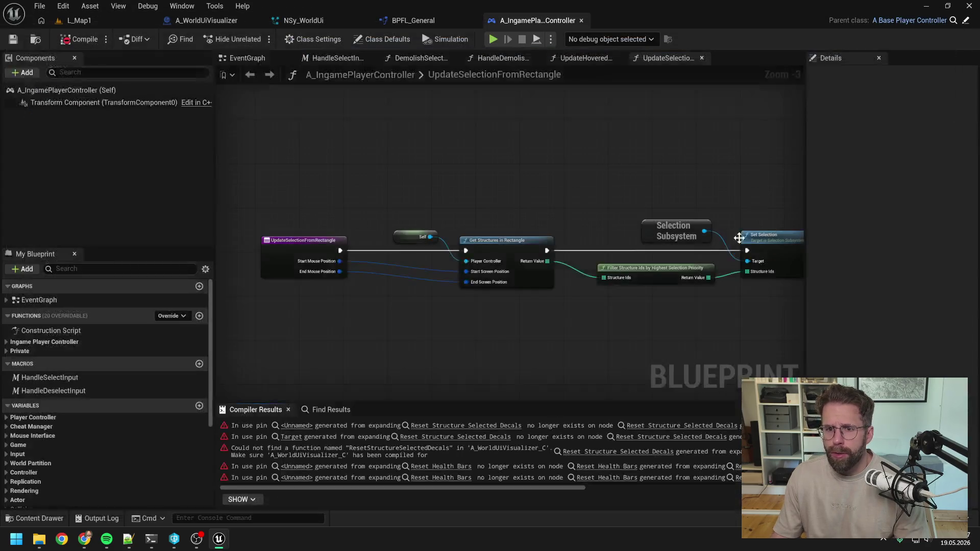
Step: Delete the four broken nodes inside the HandleDeselectInput macro and move Outputs beside Clear Selection
{"action": "left_click", "coordinate": [648, 426]}
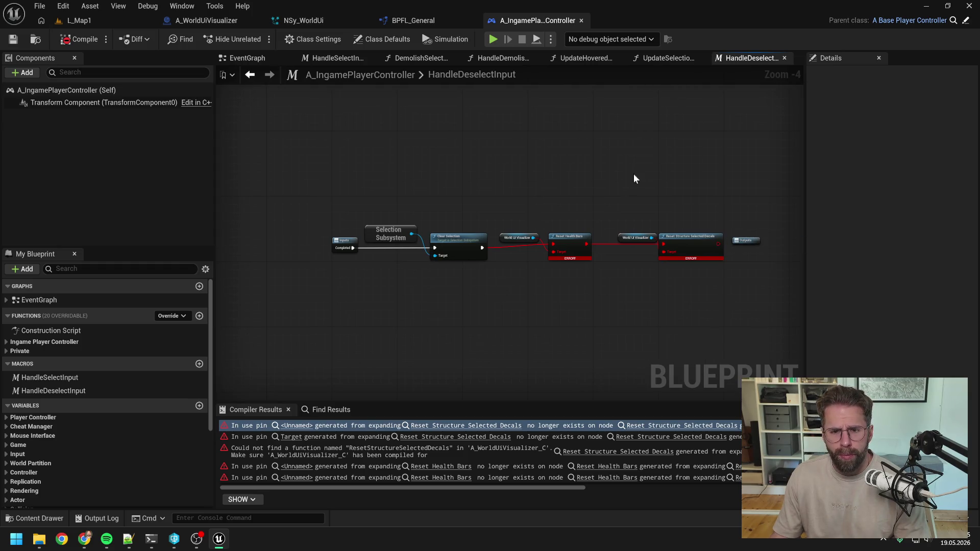
{"action": "scroll", "coordinate": [560, 205], "scroll_direction": "up", "scroll_amount": 1}
{"action": "left_click_drag", "start_coordinate": [439, 197], "coordinate": [683, 299]}
{"action": "key", "text": "Delete"}
{"action": "left_click_drag", "start_coordinate": [743, 246], "coordinate": [449, 267]}
{"action": "left_click_drag", "start_coordinate": [693, 244], "coordinate": [627, 232]}
{"action": "left_click", "coordinate": [648, 238]}
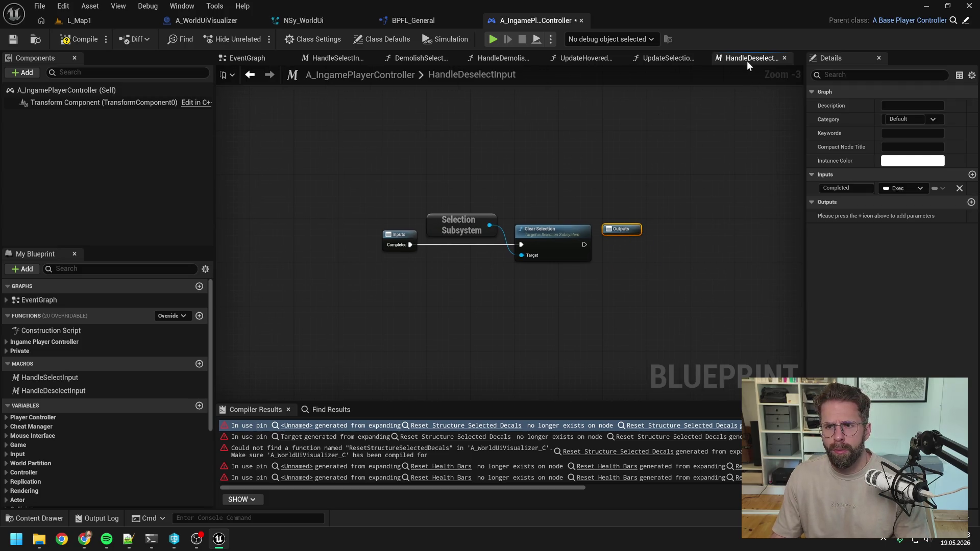
{"action": "left_click", "coordinate": [587, 148]}
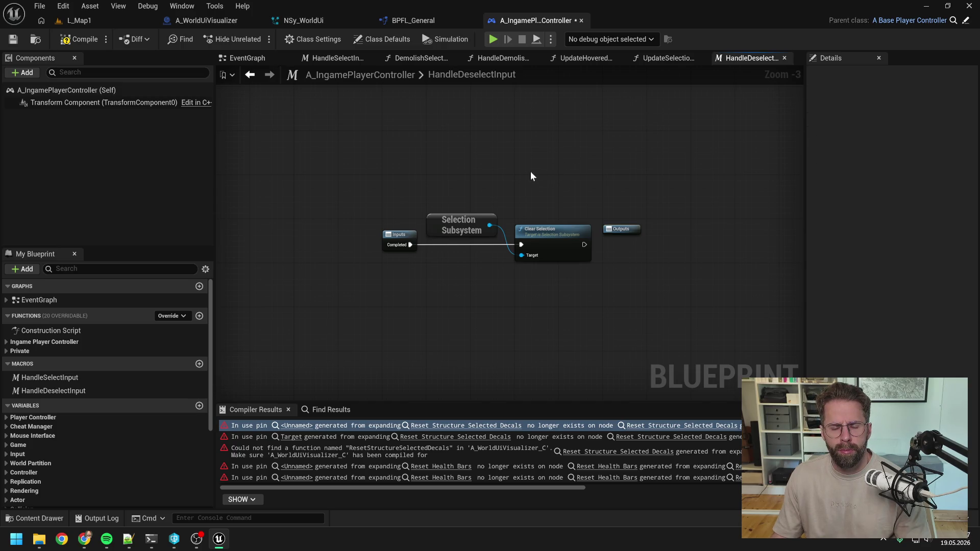
{"action": "left_click_drag", "start_coordinate": [487, 202], "coordinate": [550, 271]}
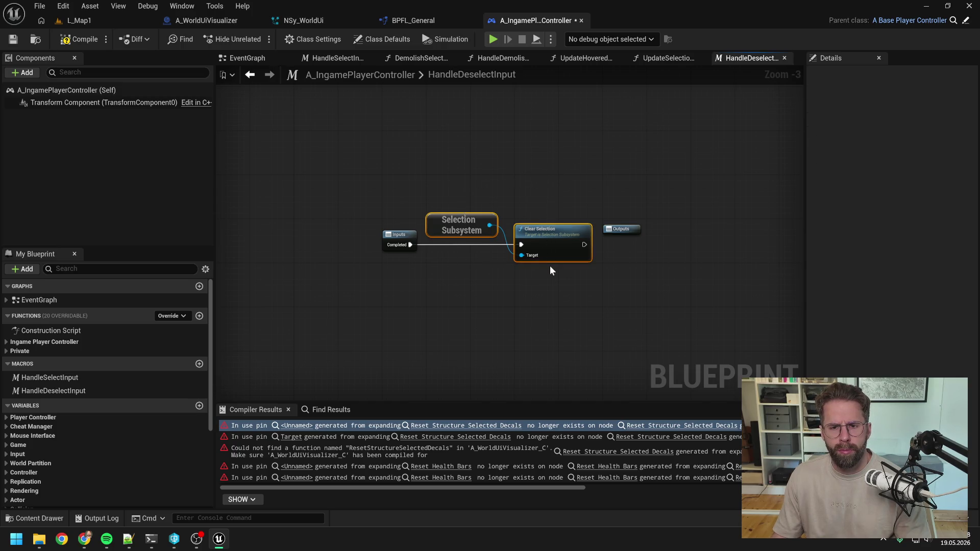
{"action": "left_click", "coordinate": [475, 294]}
Step: In the EventGraph, wire IA_Deselect Completed and Canceled to Clear Selection and delete Handle Deselect Input
{"action": "double_click", "coordinate": [119, 297]}
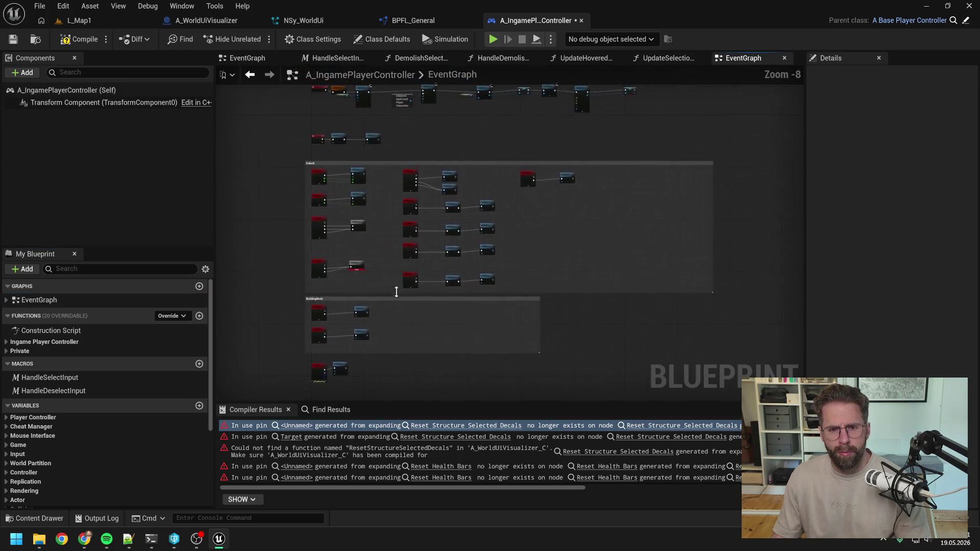
{"action": "scroll", "coordinate": [396, 292], "scroll_direction": "up", "scroll_amount": 6}
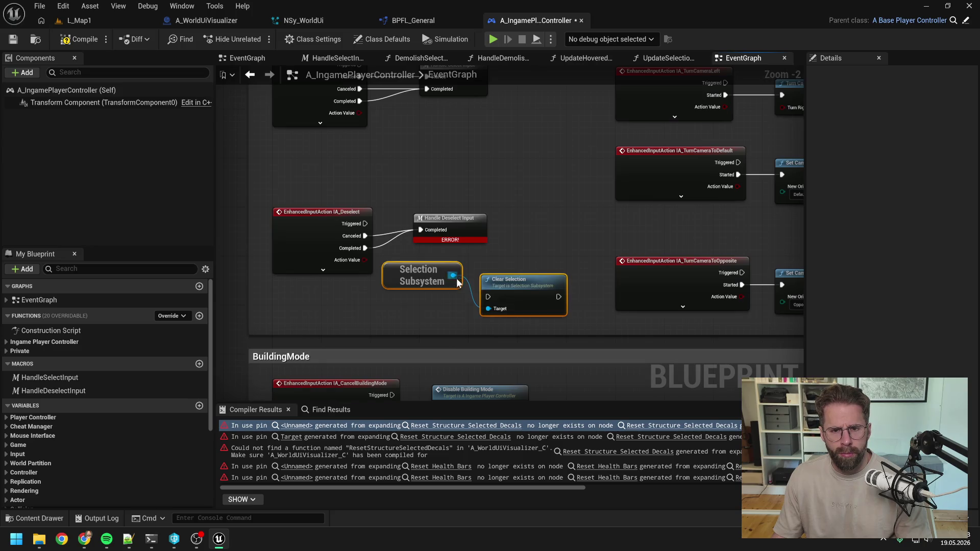
{"action": "left_click", "coordinate": [493, 263]}
{"action": "mouse_move", "coordinate": [365, 249]}
{"action": "left_mouse_down"}
{"action": "mouse_move", "coordinate": [485, 281]}
{"action": "mouse_move", "coordinate": [488, 297]}
{"action": "left_mouse_up"}
{"action": "left_click_drag", "start_coordinate": [365, 236], "coordinate": [488, 296]}
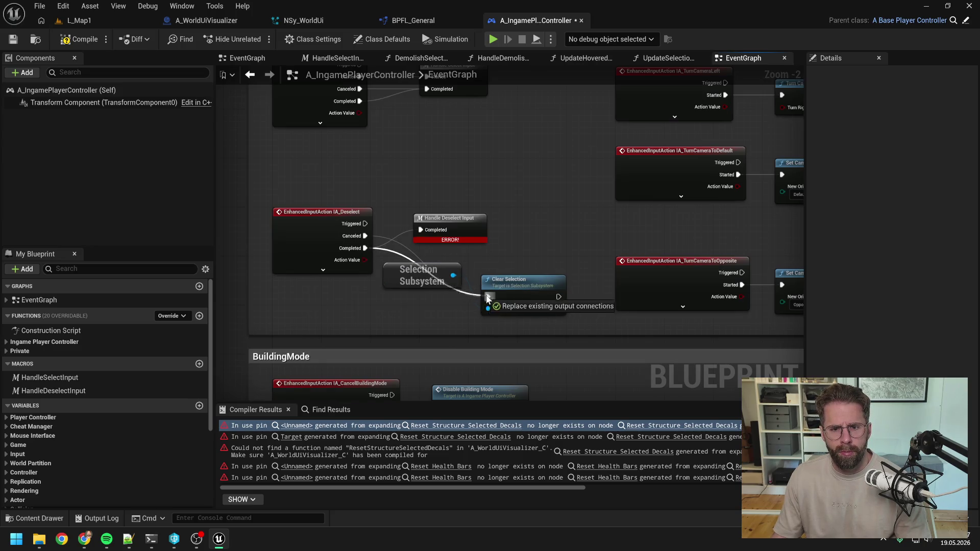
{"action": "left_click", "coordinate": [466, 234]}
{"action": "key", "text": "Delete"}
{"action": "mouse_move", "coordinate": [456, 266]}
{"action": "left_mouse_down"}
{"action": "mouse_move", "coordinate": [505, 279]}
{"action": "mouse_move", "coordinate": [499, 224]}
{"action": "mouse_move", "coordinate": [509, 220]}
{"action": "left_mouse_up"}
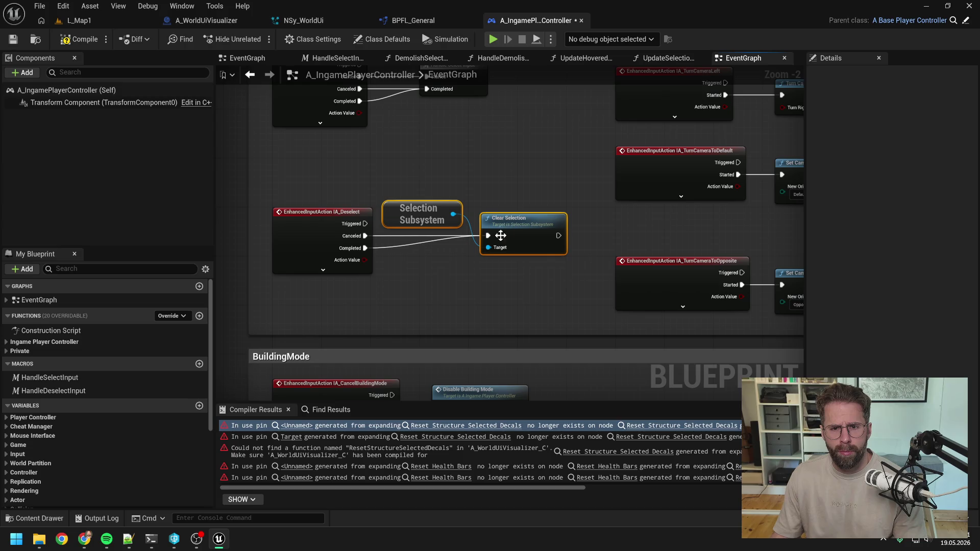
{"action": "left_click", "coordinate": [481, 277]}
Step: Delete the HandleDeselectInput macro and recompile the player controller
{"action": "left_click", "coordinate": [85, 390]}
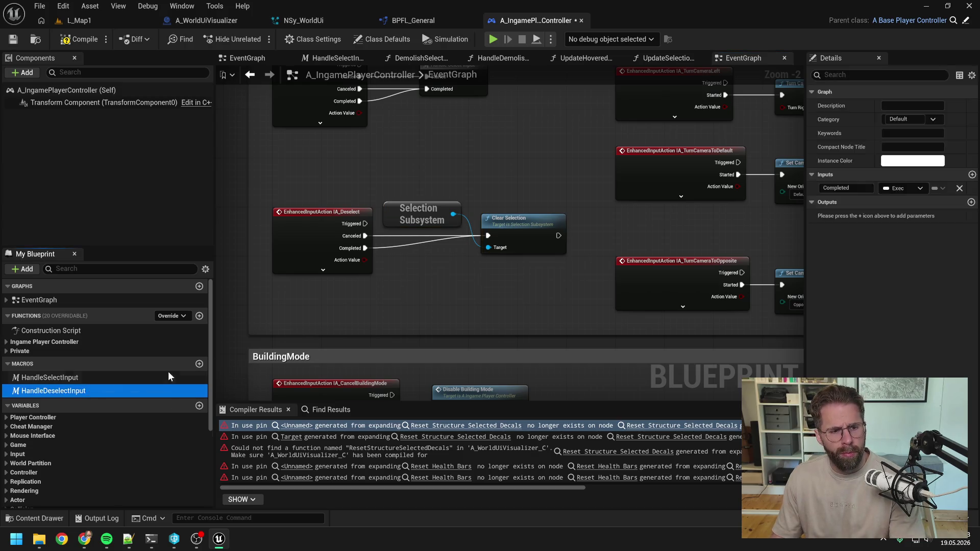
{"action": "key", "text": "Delete"}
{"action": "key", "text": "F7"}
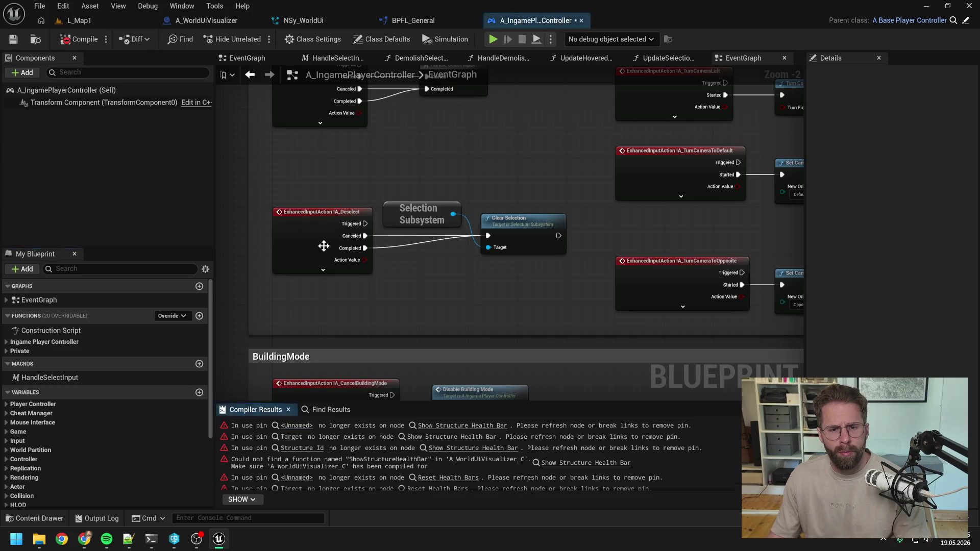
Step: Save the player controller, skip the check-out prompt, and jump to the Show Structure Health Bar error
{"action": "key", "text": "ctrl+s"}
{"action": "left_click", "coordinate": [500, 383]}
{"action": "left_click", "coordinate": [462, 425]}
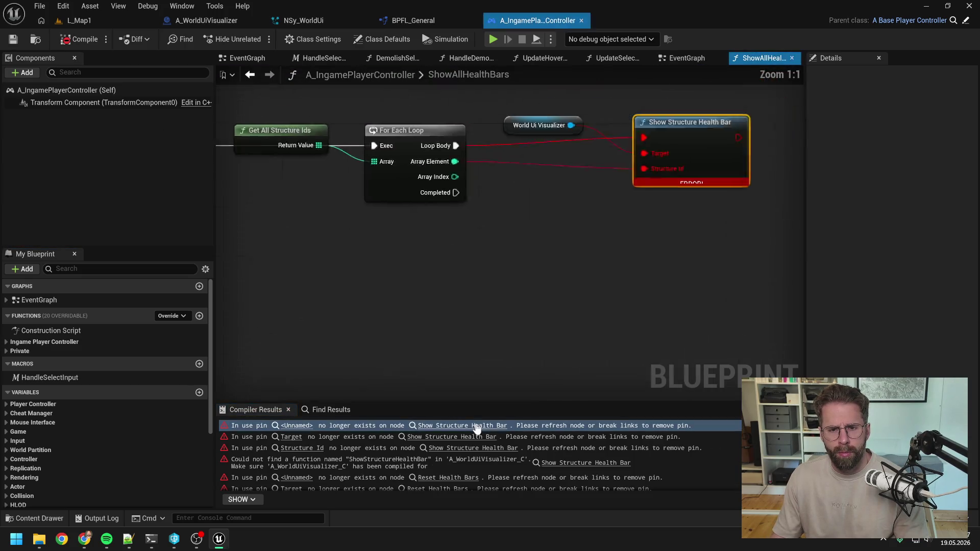
Step: Reposition the Get All Structure Ids node in the ShowAllHealthBars graph
{"action": "left_click", "coordinate": [647, 298]}
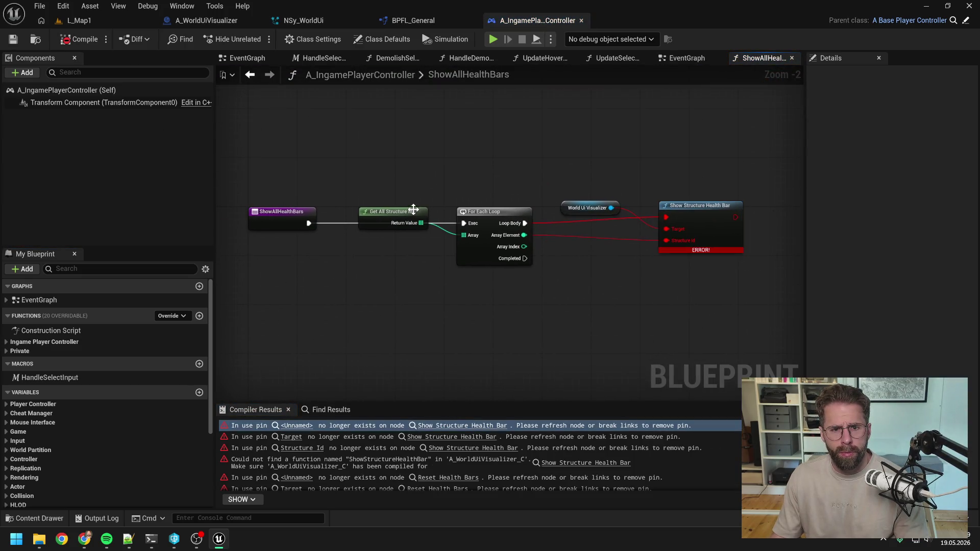
{"action": "mouse_move", "coordinate": [412, 210]}
{"action": "left_mouse_down"}
{"action": "mouse_move", "coordinate": [419, 192]}
{"action": "mouse_move", "coordinate": [404, 203]}
{"action": "left_mouse_up"}
{"action": "left_click", "coordinate": [524, 187]}
{"action": "left_click", "coordinate": [500, 178]}
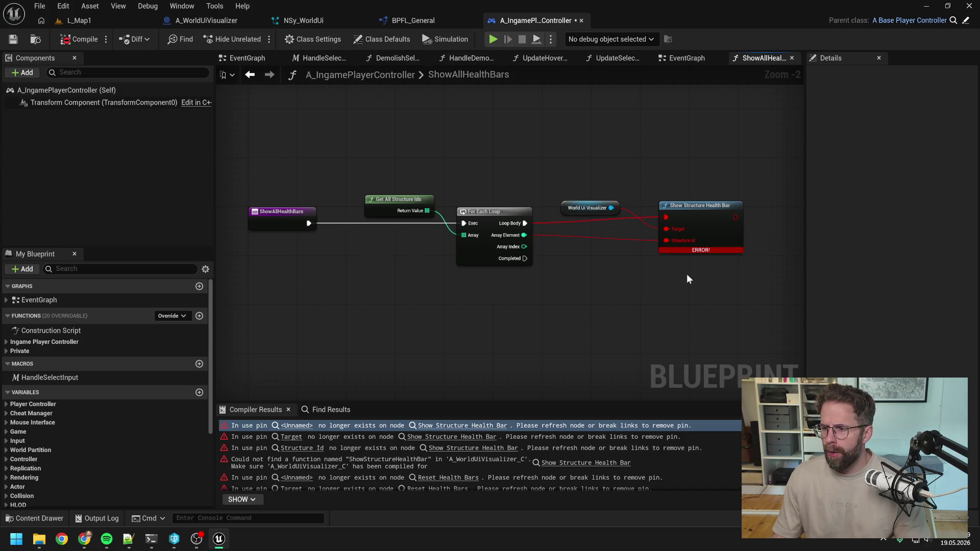
{"action": "key", "text": "alt+Tab"}
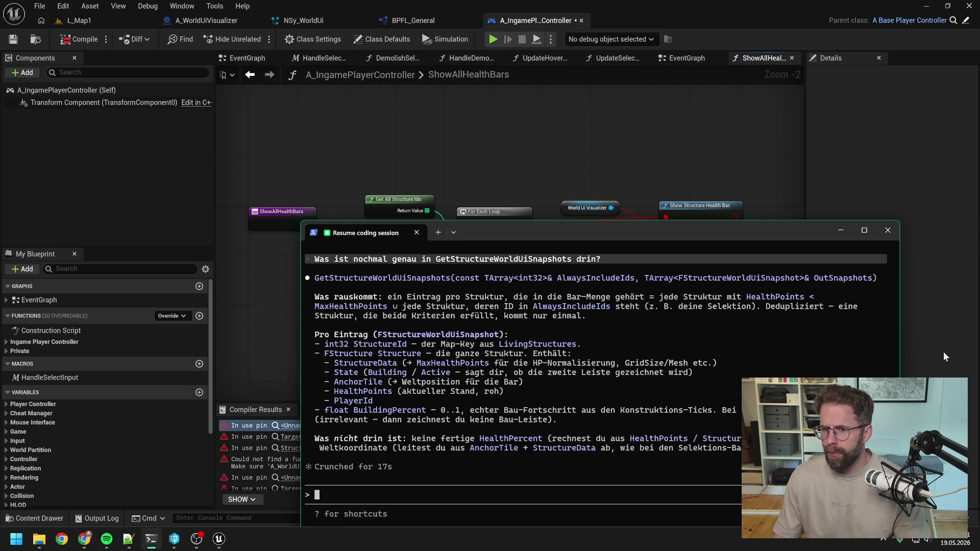
Step: Tell Claude Code that Niagara is being reworked and to note implementing ShowAllHealthBars as a later task
{"action": "type", "text": "A"}
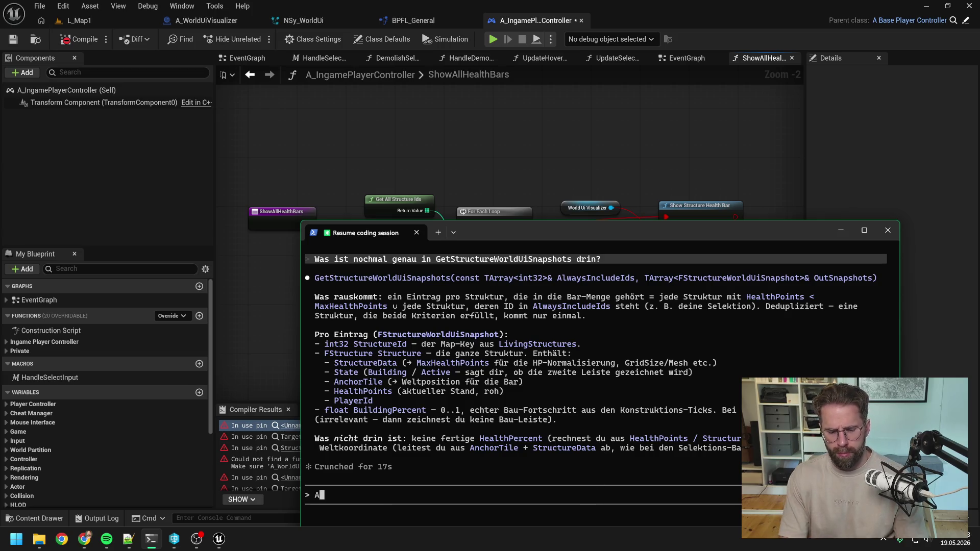
{"action": "type", "text": "ls Task"}
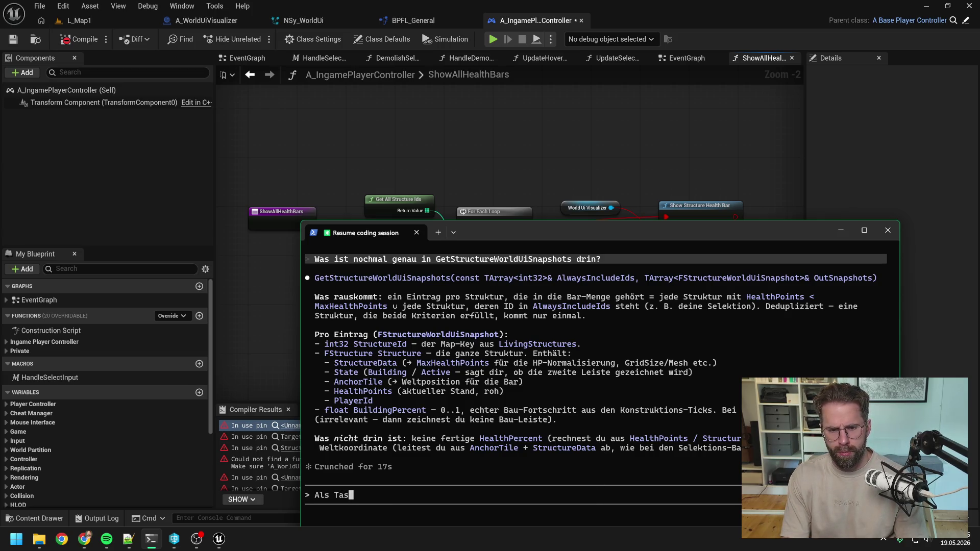
{"action": "key", "text": "BackSpace"}
{"action": "key", "text": "BackSpace"}
{"action": "key", "text": "BackSpace"}
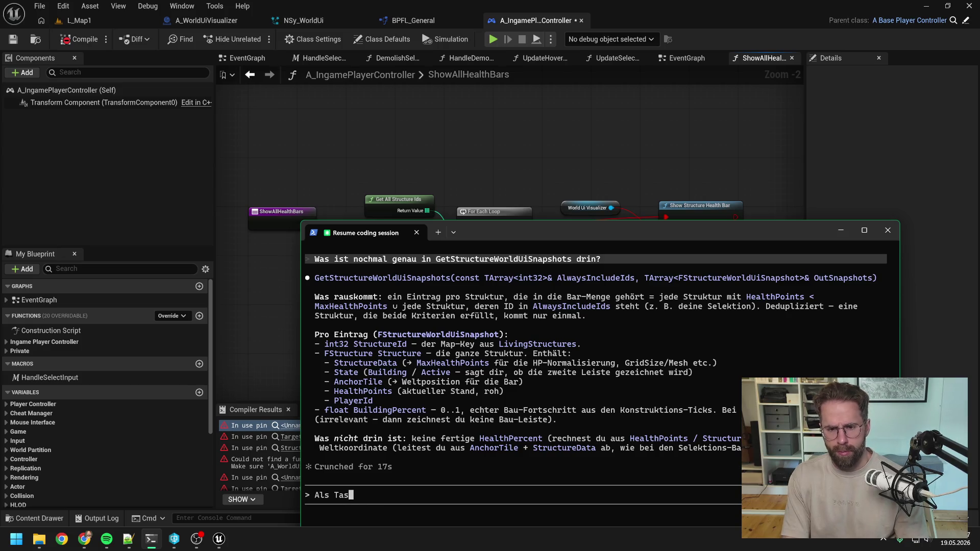
{"action": "type", "text": "Baue ge"}
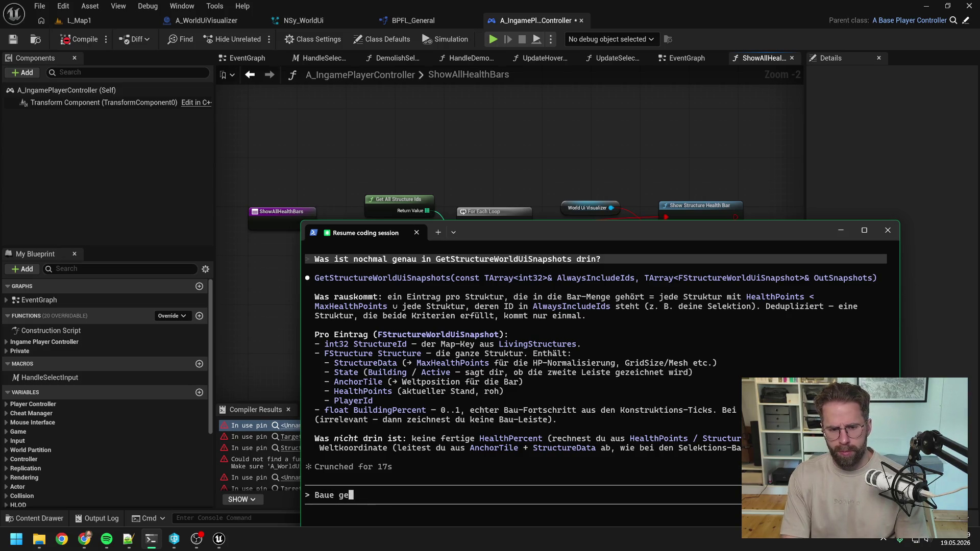
{"action": "type", "text": "rade Niagara "}
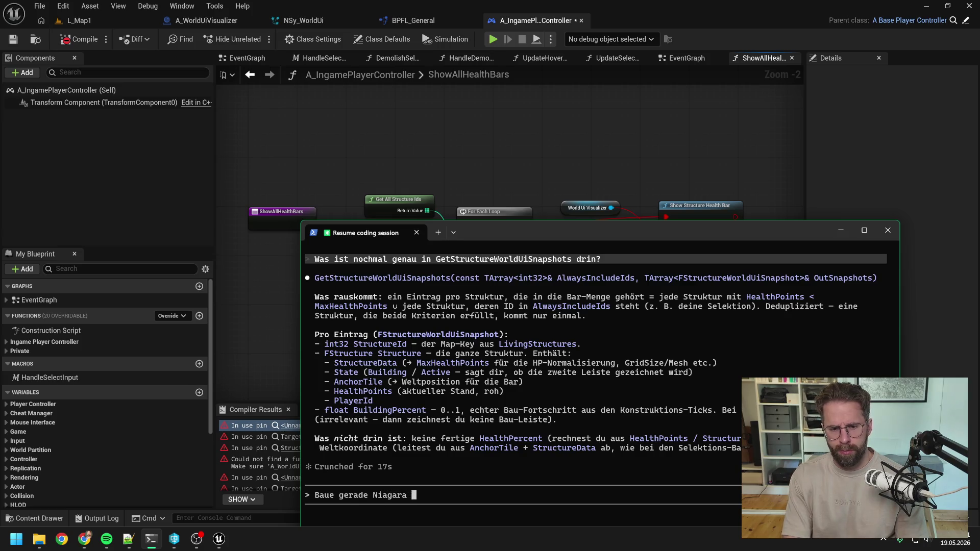
{"action": "type", "text": "um, als Task"}
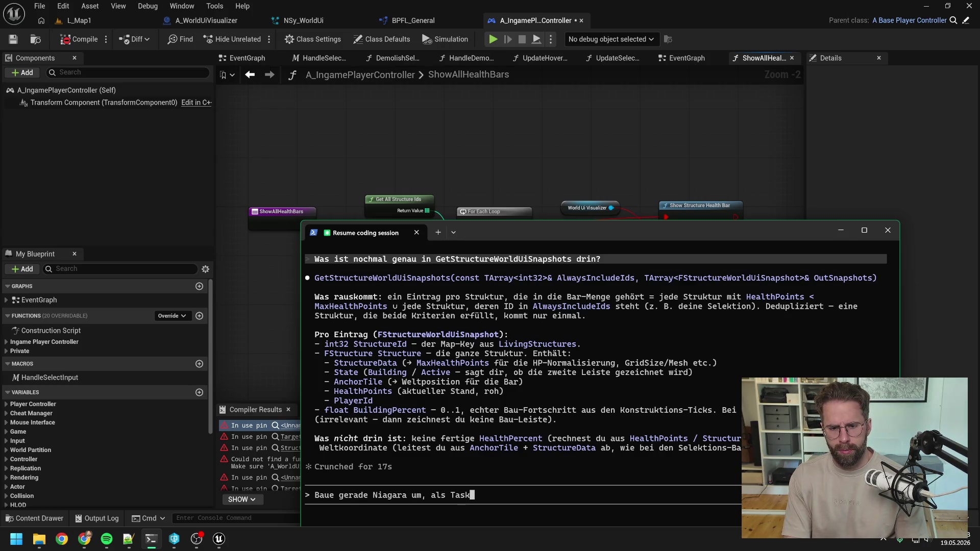
{"action": "type", "text": " hinterher mer"}
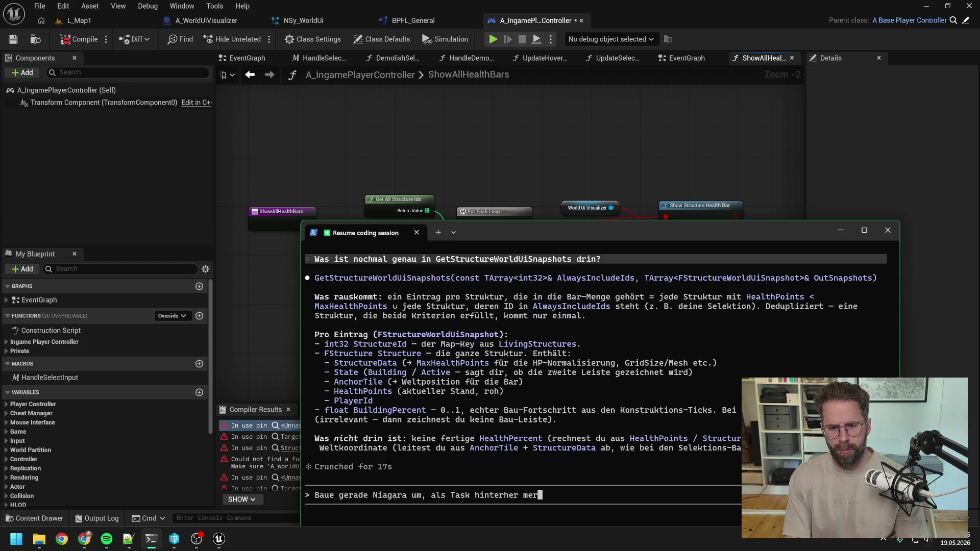
{"action": "type", "text": "ken -> Sh"}
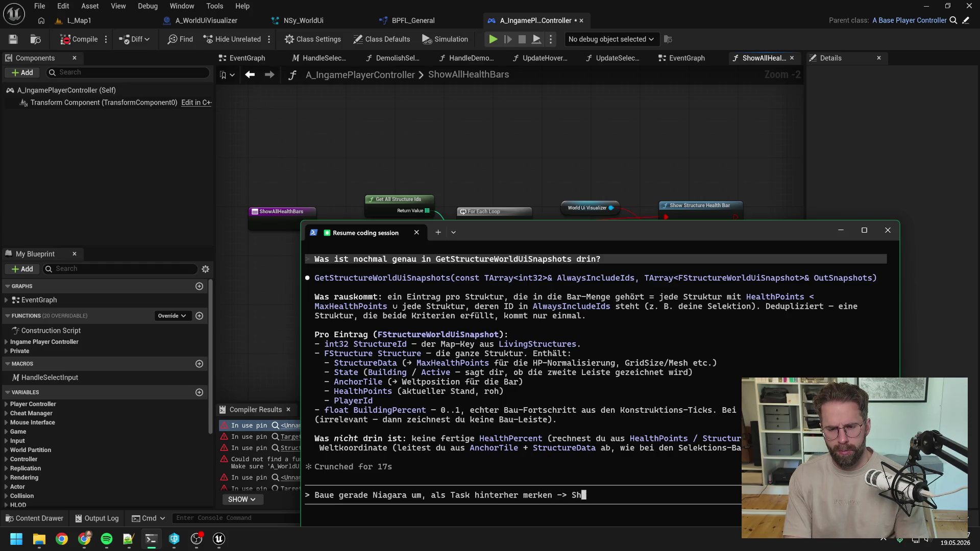
{"action": "type", "text": "owAllHealthBars im"}
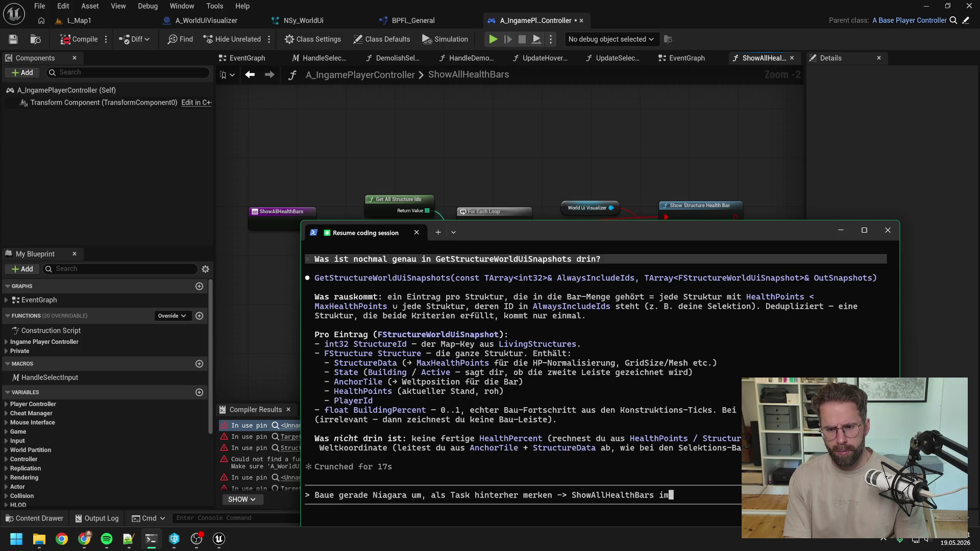
{"action": "type", "text": "plementieren"}
{"action": "key", "text": "Return"}
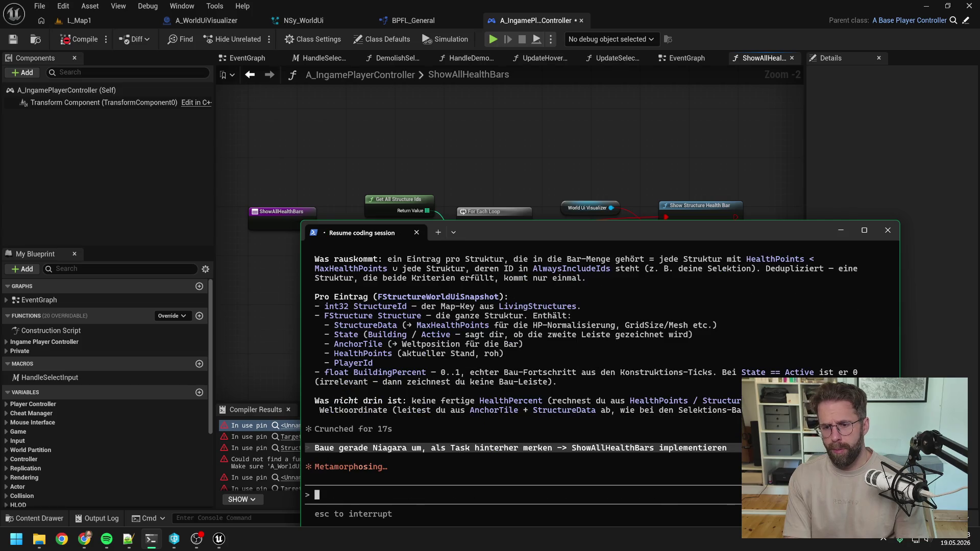
{"action": "left_click", "coordinate": [519, 191]}
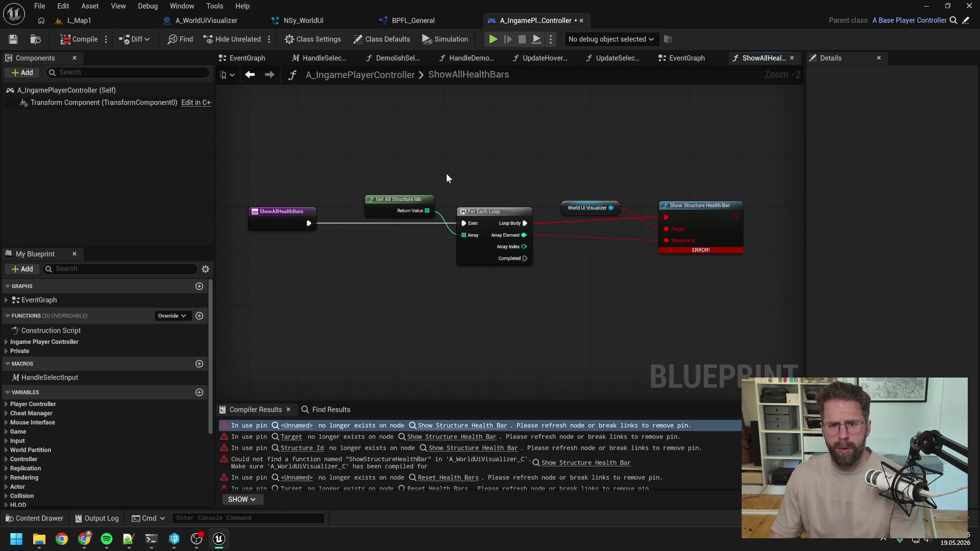
Step: Delete all nodes after the ShowAllHealthBars entry and recompile
{"action": "left_click_drag", "start_coordinate": [416, 164], "coordinate": [663, 265]}
{"action": "key", "text": "Delete"}
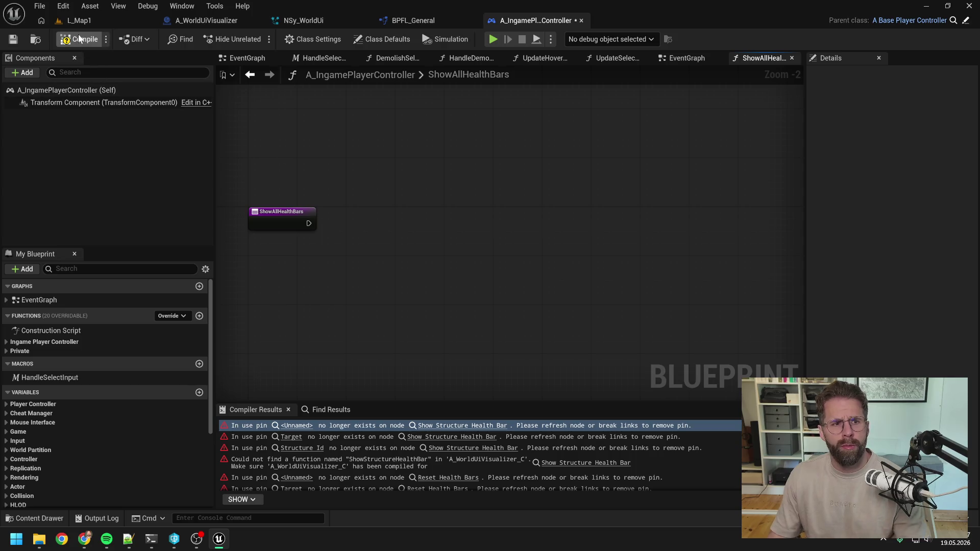
{"action": "left_click", "coordinate": [80, 39]}
Step: Remove the World Ui Visualizer and Reset Health Bars nodes from HideAllHealthBars and recompile cleanly
{"action": "left_click", "coordinate": [466, 426]}
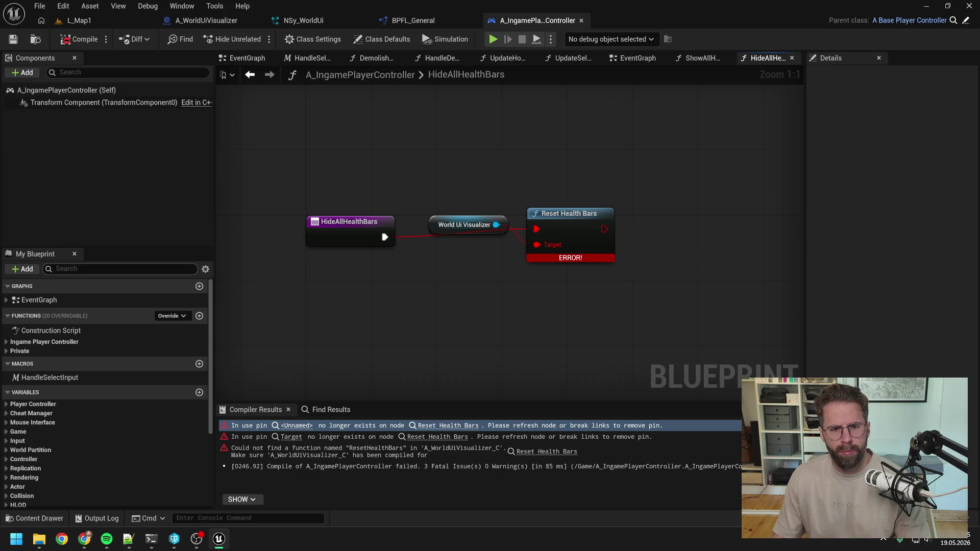
{"action": "left_click_drag", "start_coordinate": [433, 167], "coordinate": [531, 238]}
{"action": "key", "text": "Delete"}
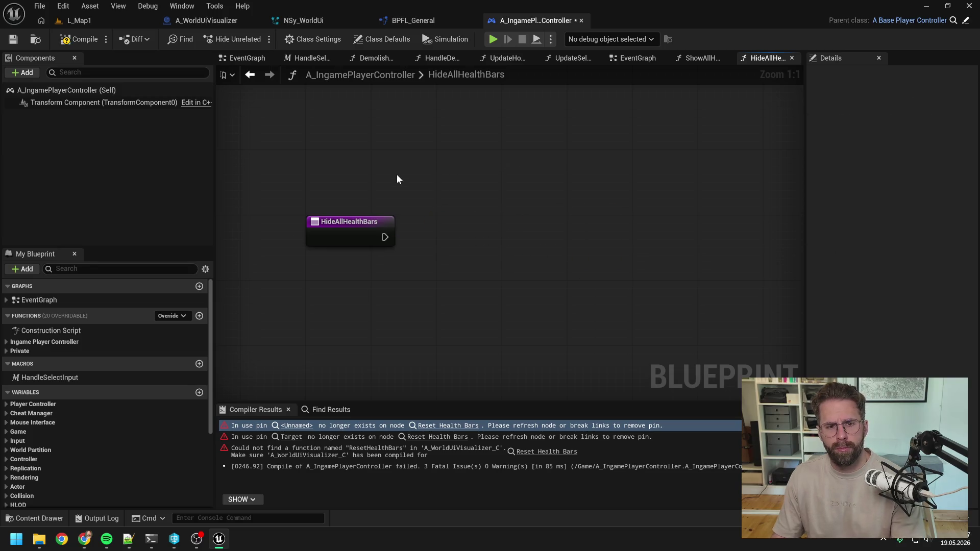
{"action": "left_click", "coordinate": [77, 39]}
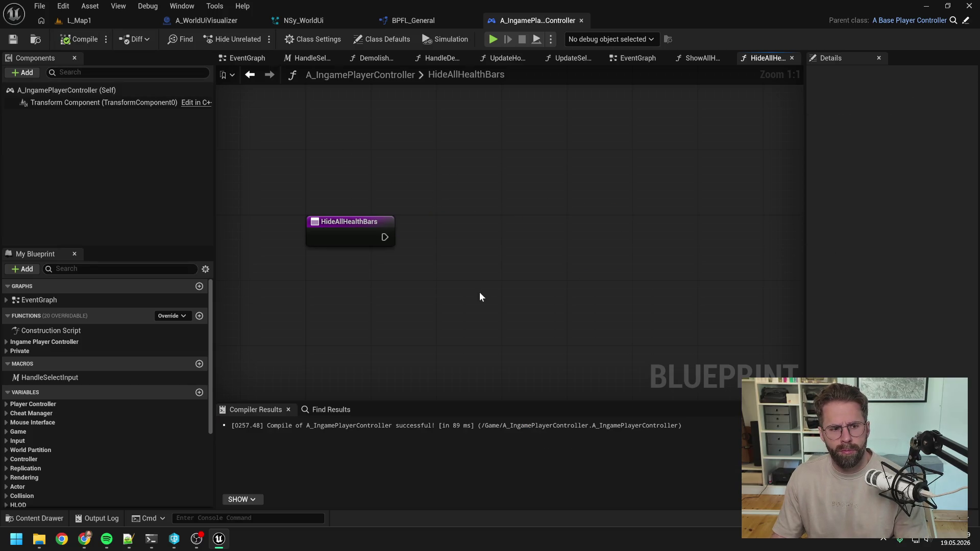
Step: Review the controller's function categories, EventGraph and HandleSelectInput macro, then close the other graph tabs
{"action": "left_click", "coordinate": [7, 344]}
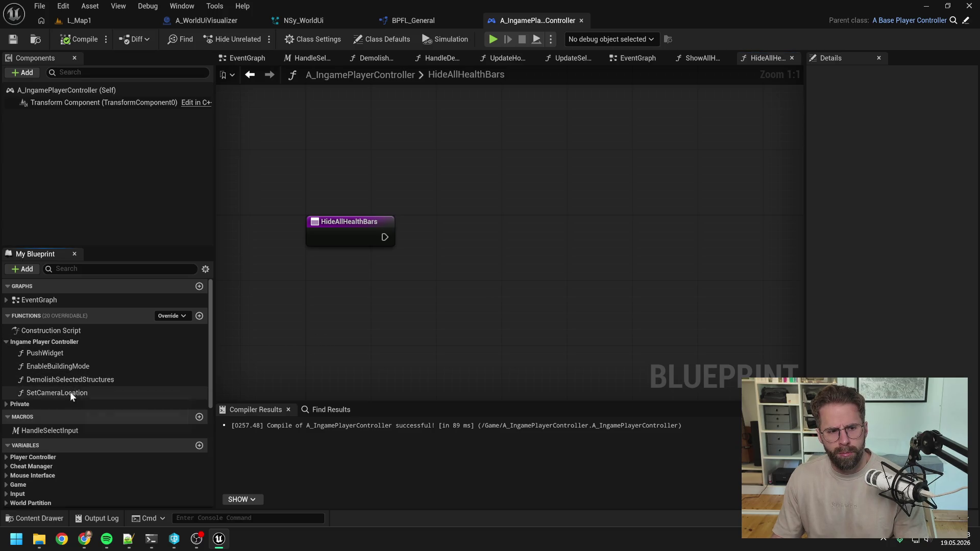
{"action": "left_click", "coordinate": [11, 405]}
{"action": "scroll", "coordinate": [102, 390], "scroll_direction": "down", "scroll_amount": 4}
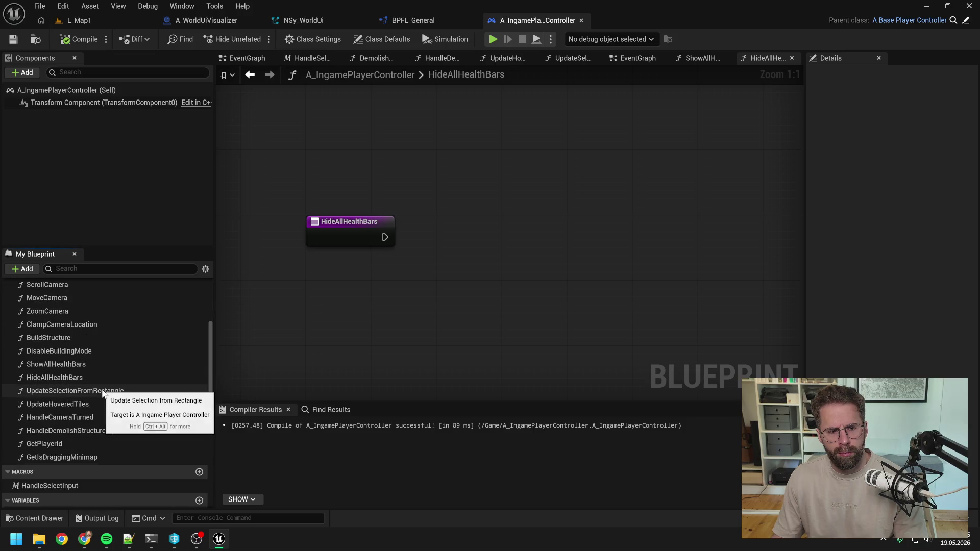
{"action": "left_click", "coordinate": [246, 58]}
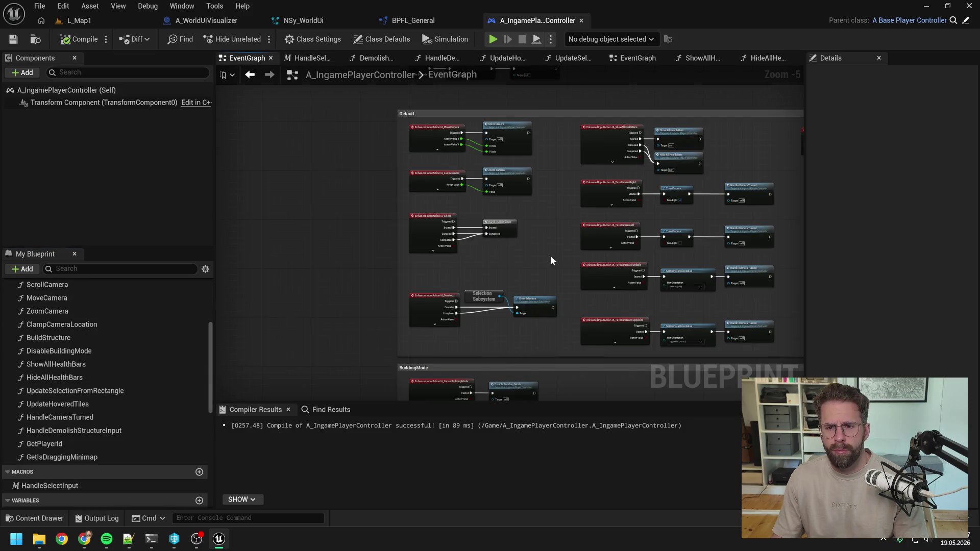
{"action": "scroll", "coordinate": [531, 234], "scroll_direction": "up", "scroll_amount": 2}
{"action": "double_click", "coordinate": [416, 204]}
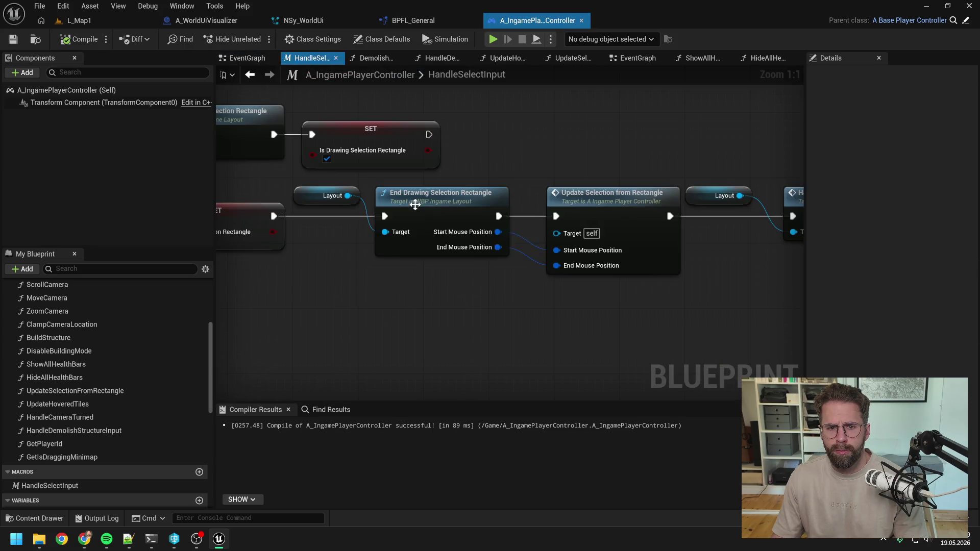
{"action": "scroll", "coordinate": [503, 170], "scroll_direction": "down", "scroll_amount": 4}
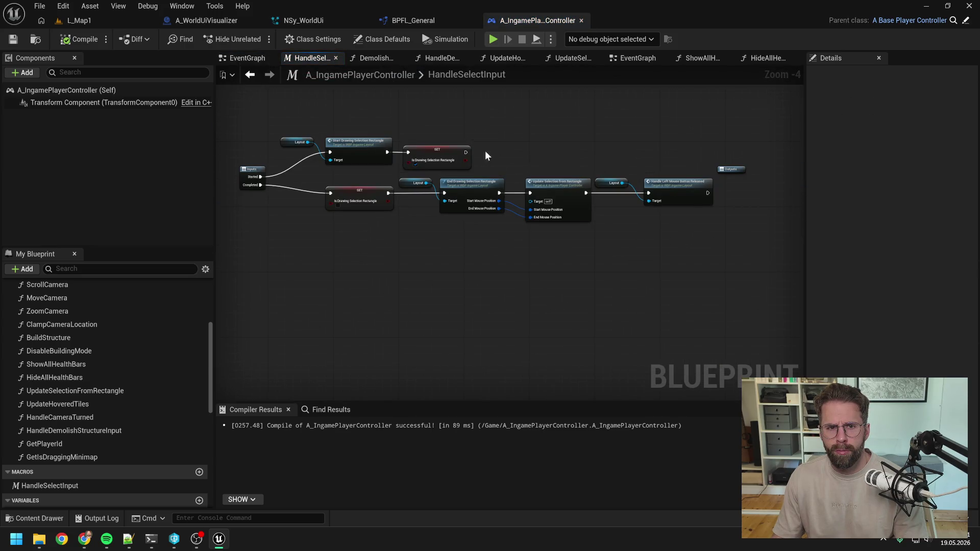
{"action": "left_click", "coordinate": [246, 59]}
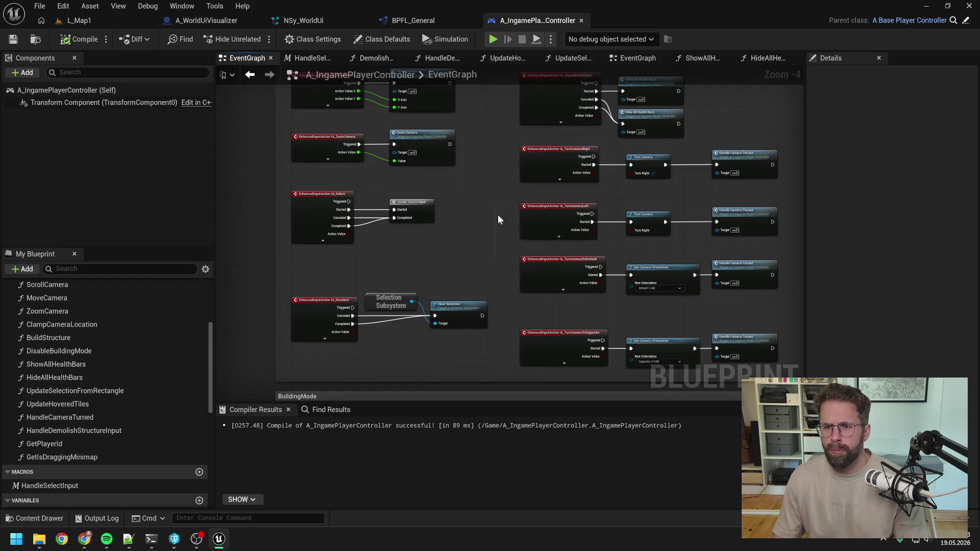
{"action": "scroll", "coordinate": [646, 217], "scroll_direction": "down", "scroll_amount": 2}
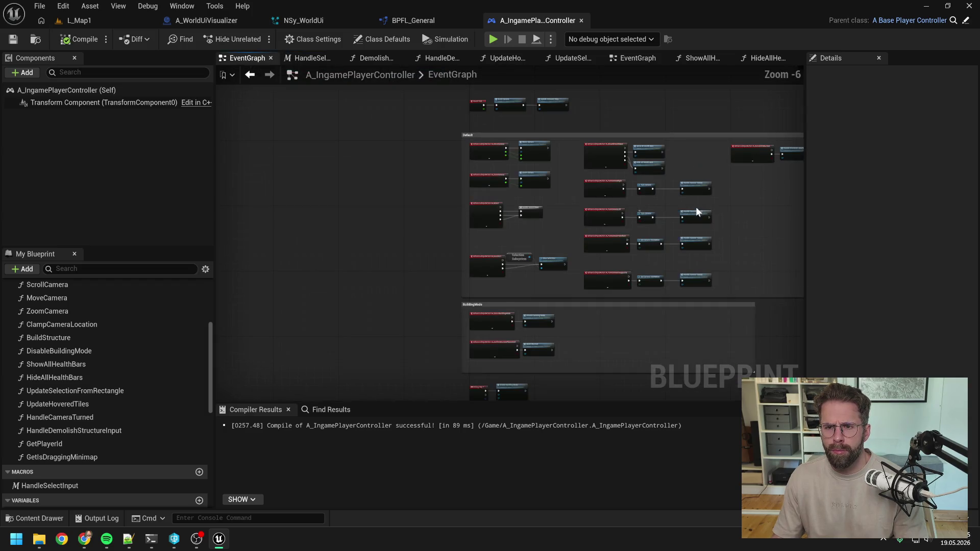
{"action": "scroll", "coordinate": [563, 176], "scroll_direction": "up", "scroll_amount": 1}
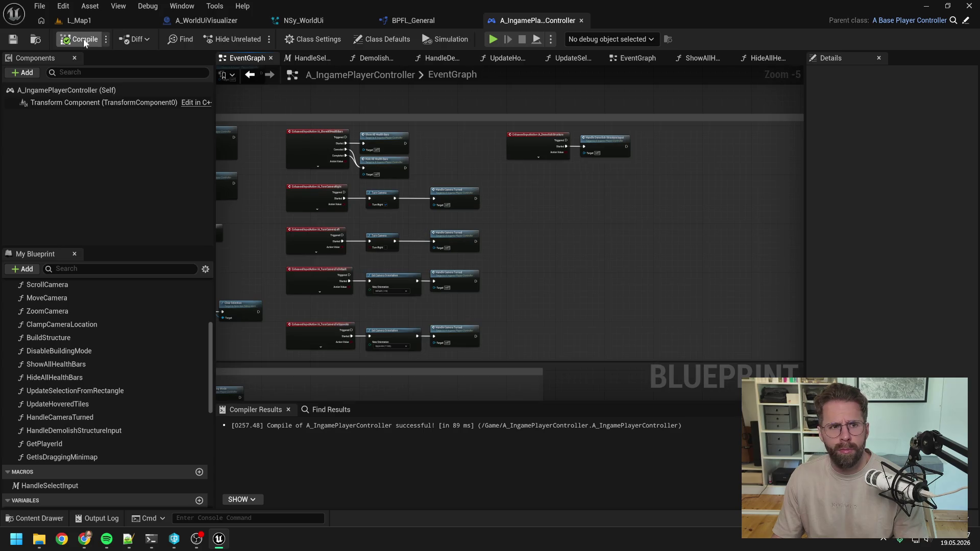
{"action": "right_click", "coordinate": [248, 59]}
{"action": "left_click", "coordinate": [291, 108]}
{"action": "scroll", "coordinate": [521, 109], "scroll_direction": "down", "scroll_amount": 3}
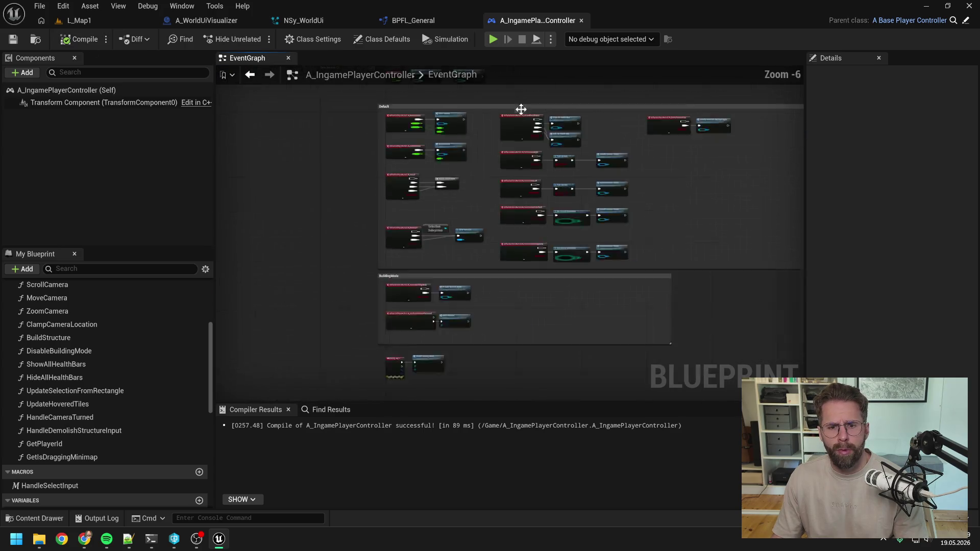
{"action": "scroll", "coordinate": [521, 229], "scroll_direction": "up", "scroll_amount": 2}
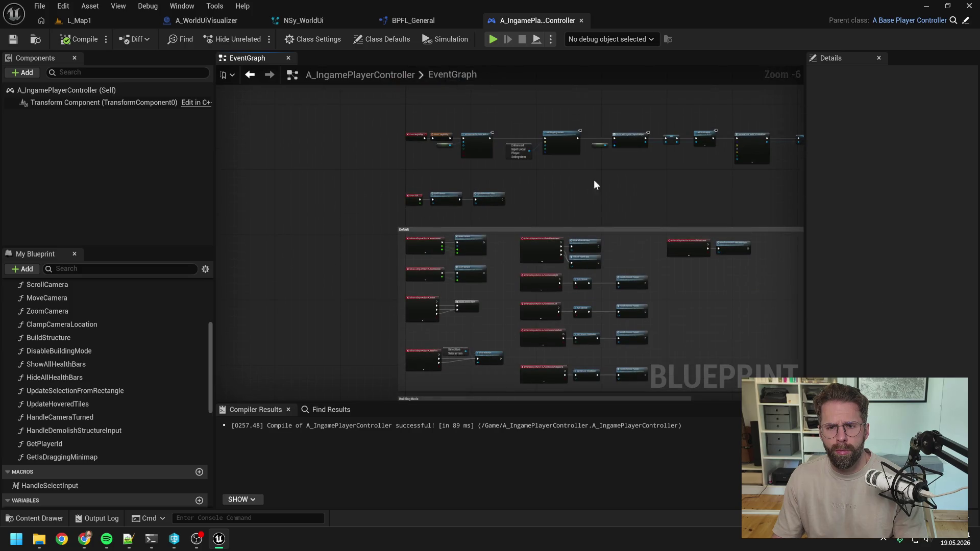
Step: Close A_IngamePlayerController, test-play L_Map1, and switch to the NSy_WorldUi Niagara system
{"action": "left_click", "coordinate": [581, 20]}
{"action": "left_click", "coordinate": [115, 19]}
{"action": "left_click", "coordinate": [256, 39]}
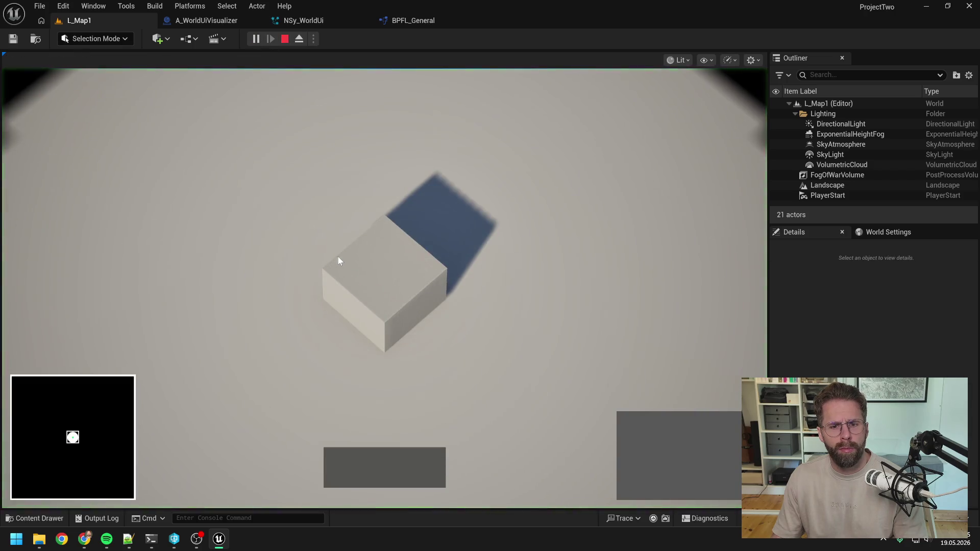
{"action": "left_click", "coordinate": [285, 39]}
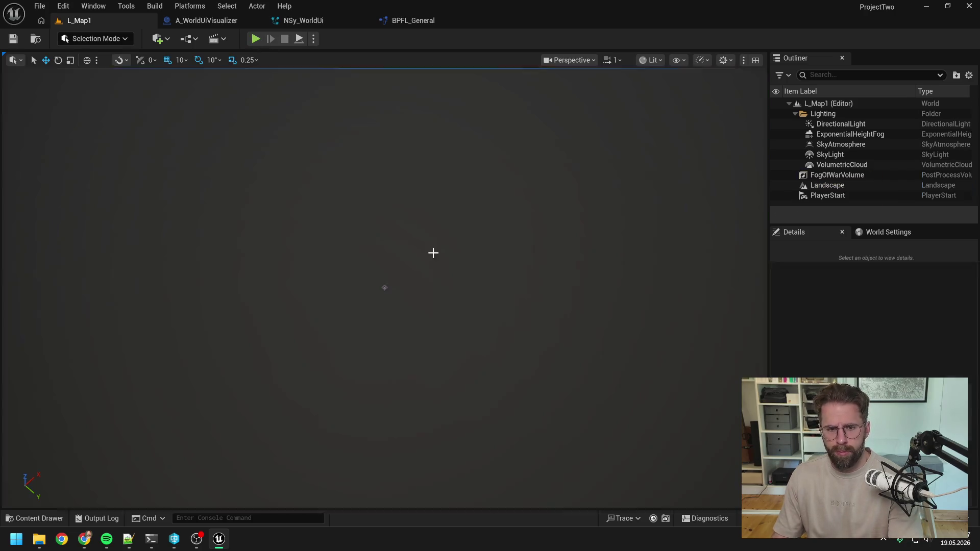
{"action": "left_click", "coordinate": [304, 20]}
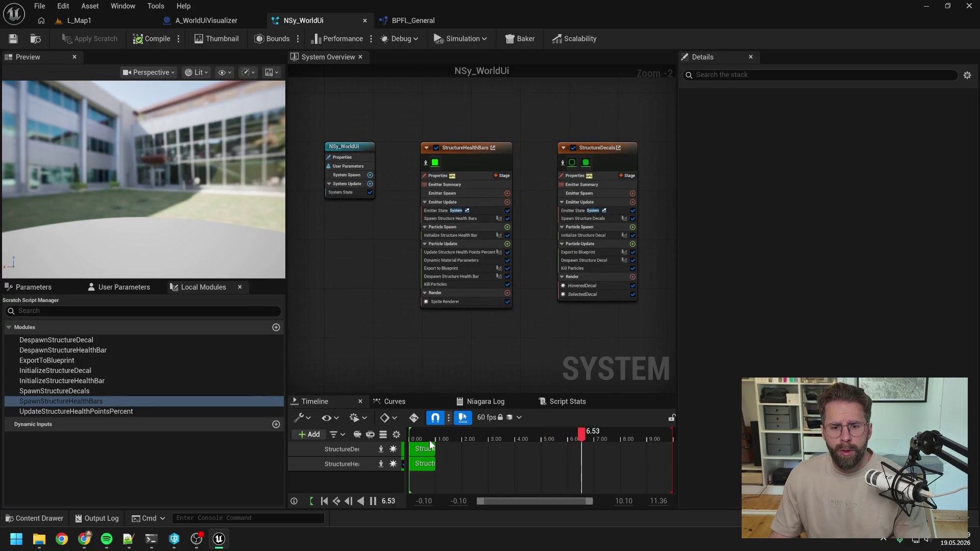
Step: Tidy the NSy_WorldUi and StructureDecals nodes in the System Overview graph
{"action": "mouse_move", "coordinate": [377, 269]}
{"action": "left_mouse_down"}
{"action": "mouse_move", "coordinate": [442, 274]}
{"action": "mouse_move", "coordinate": [385, 270]}
{"action": "left_mouse_up"}
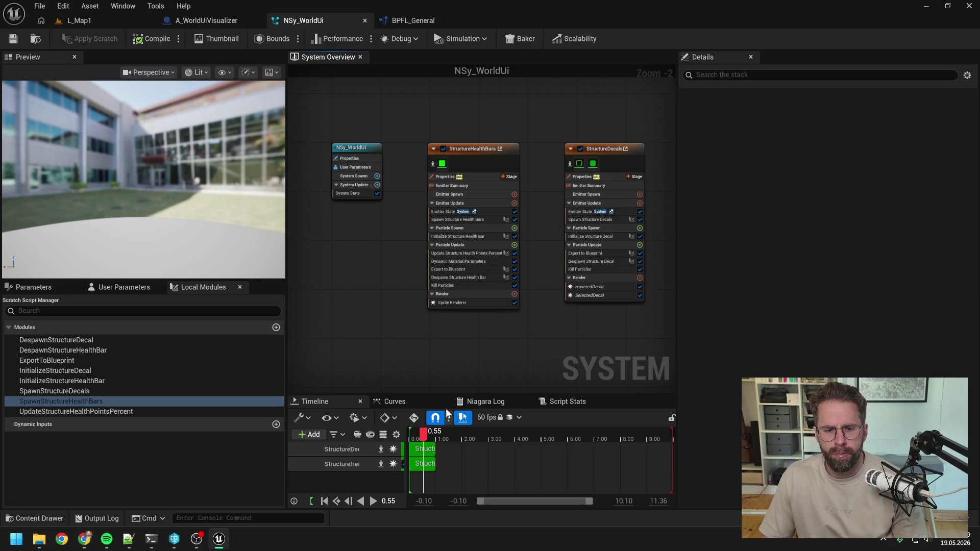
{"action": "left_click_drag", "start_coordinate": [461, 317], "coordinate": [458, 324]}
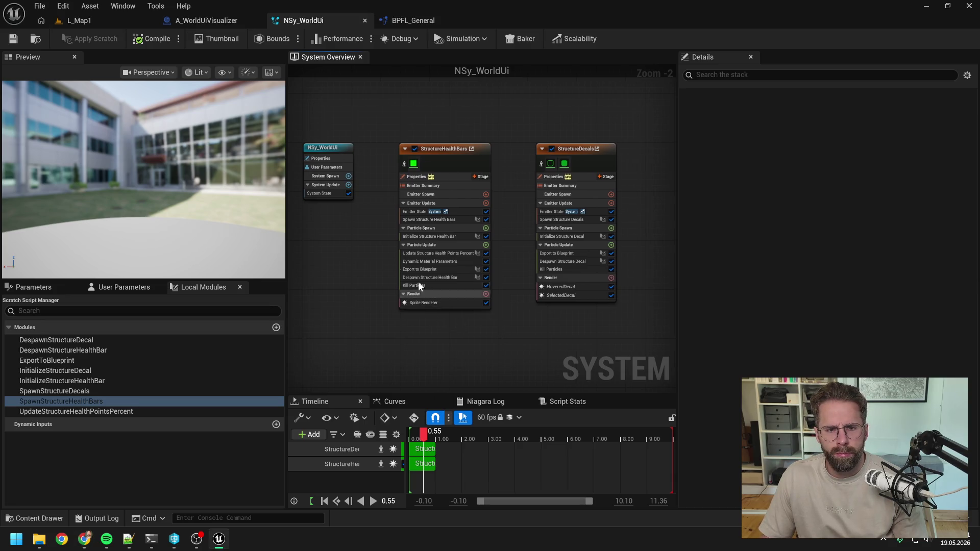
{"action": "left_click_drag", "start_coordinate": [327, 148], "coordinate": [355, 149]}
{"action": "left_click_drag", "start_coordinate": [561, 148], "coordinate": [542, 147]}
{"action": "left_click", "coordinate": [463, 122]}
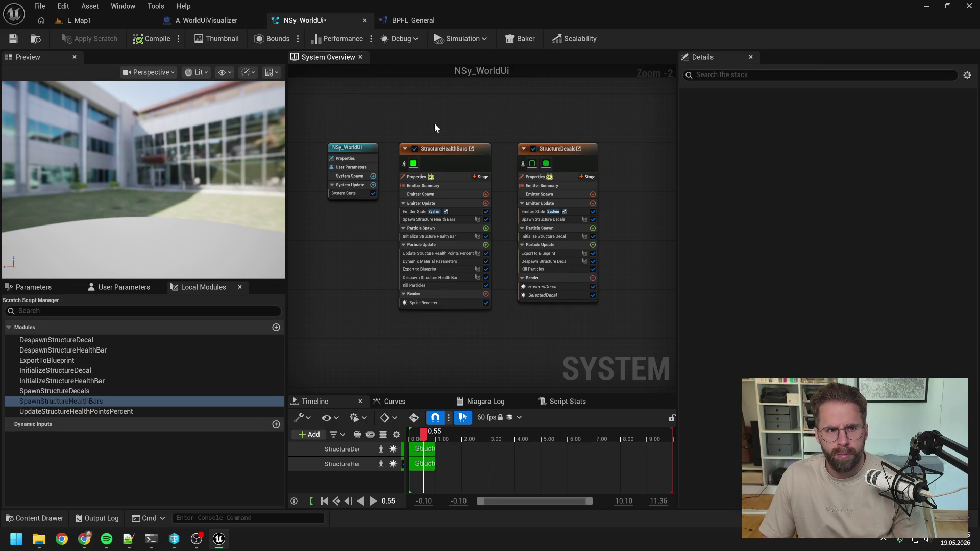
Step: Save NSy_WorldUi with Check Out Selected and show its User Parameters list
{"action": "left_click", "coordinate": [14, 39]}
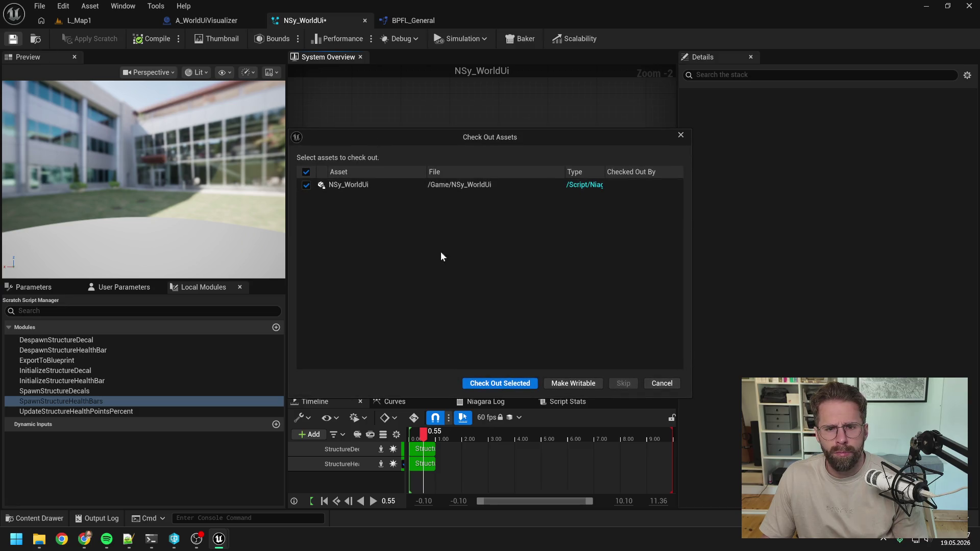
{"action": "left_click", "coordinate": [474, 385]}
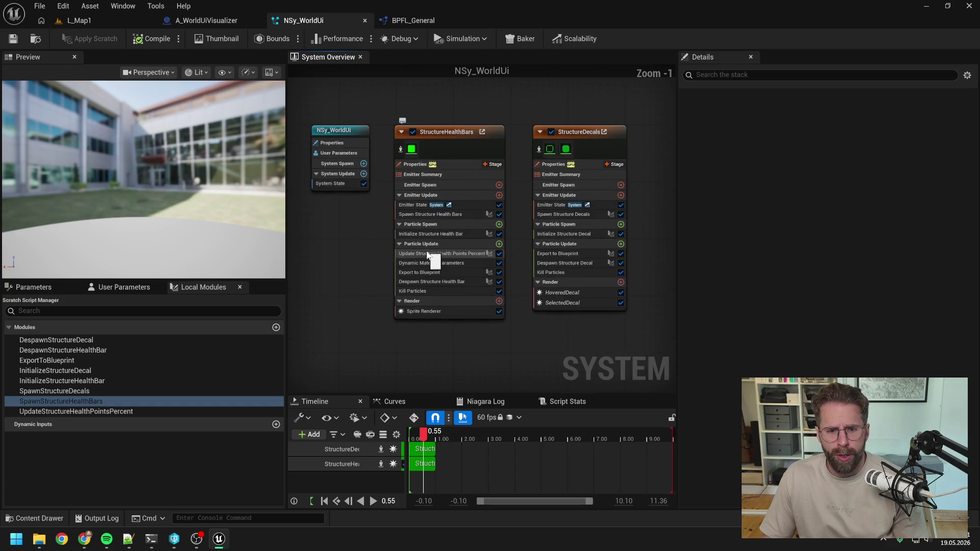
{"action": "scroll", "coordinate": [393, 259], "scroll_direction": "up", "scroll_amount": 1}
{"action": "left_click_drag", "start_coordinate": [390, 258], "coordinate": [368, 267]}
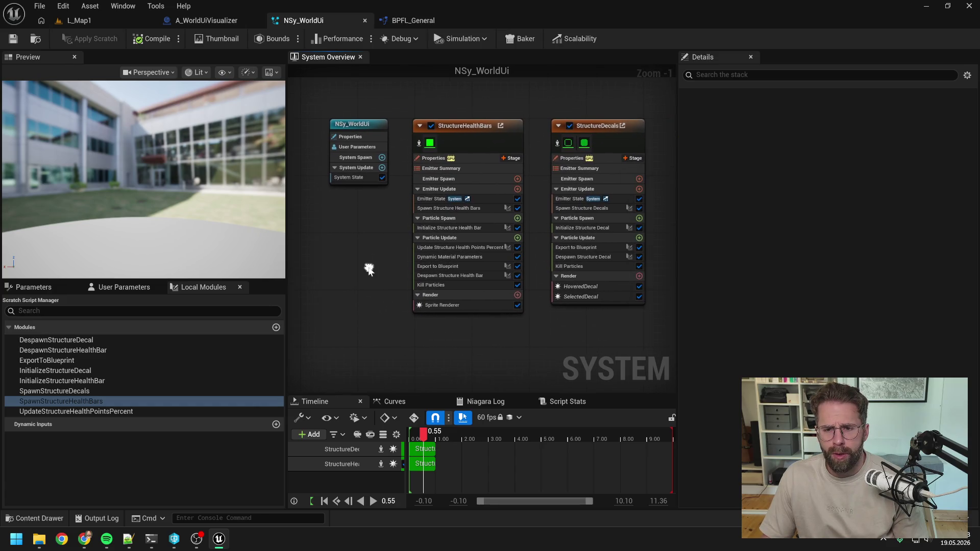
{"action": "left_click", "coordinate": [119, 288]}
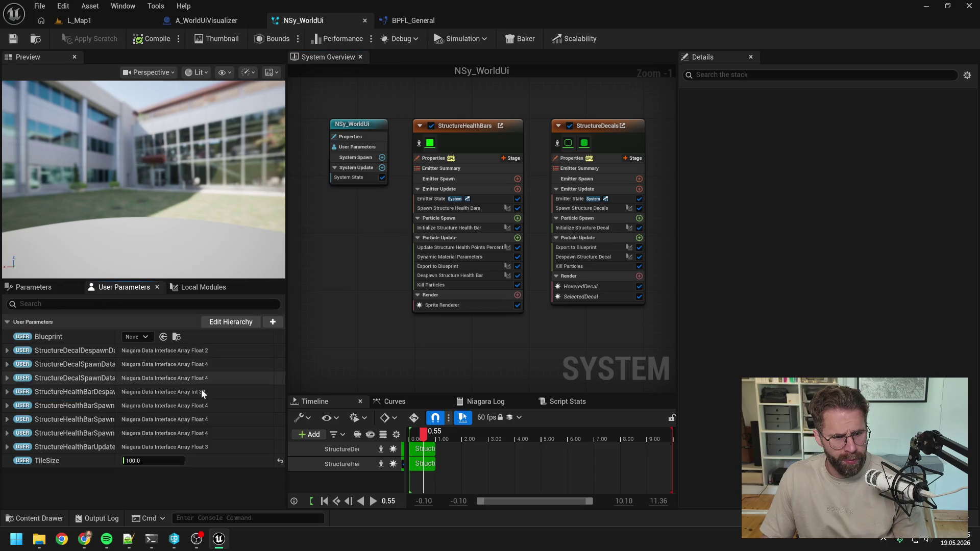
Step: Delete the StructureDecalDespawnData, StructureDecalSpawnData1 and StructureDecalSpawnData2 user parameters
{"action": "left_click_drag", "start_coordinate": [114, 337], "coordinate": [187, 337]}
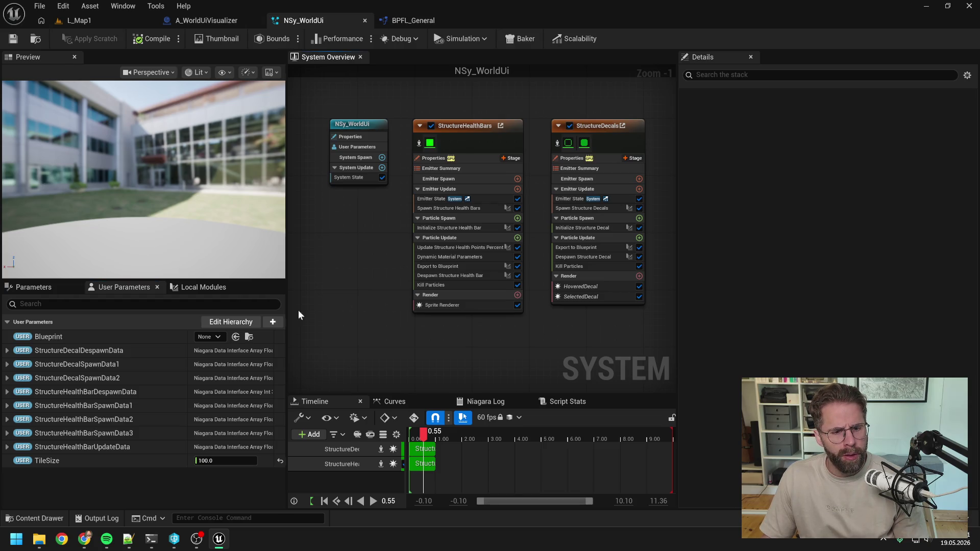
{"action": "right_click", "coordinate": [110, 351]}
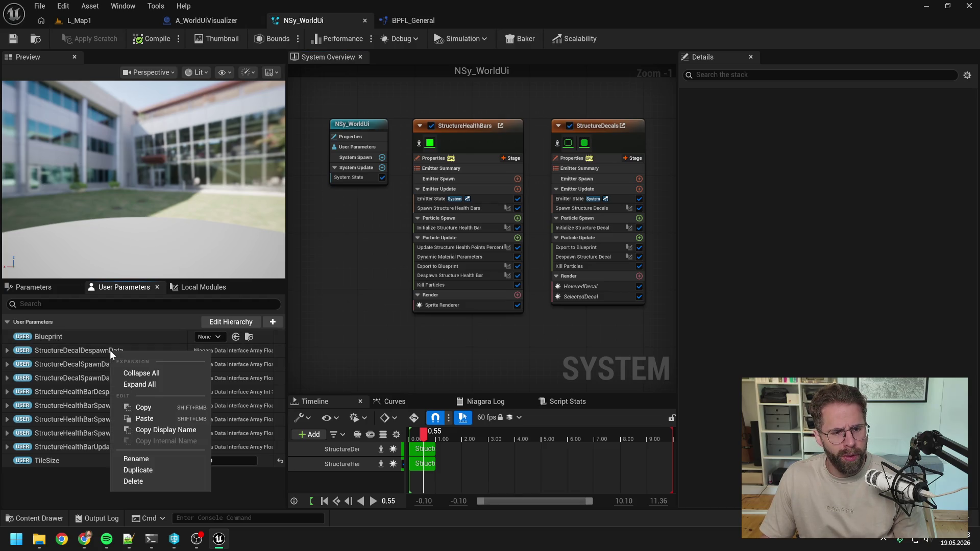
{"action": "left_click", "coordinate": [137, 480]}
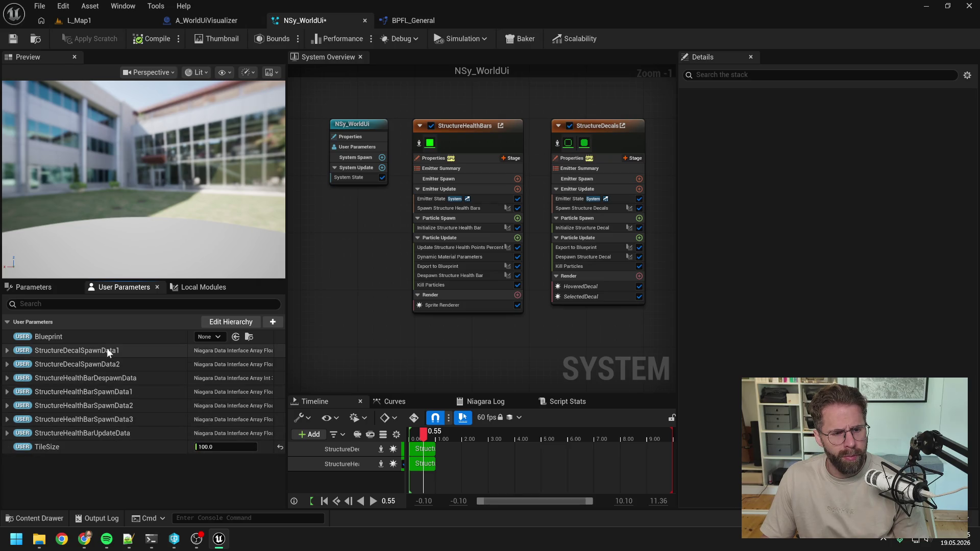
{"action": "right_click", "coordinate": [106, 348]}
{"action": "left_click", "coordinate": [123, 481]}
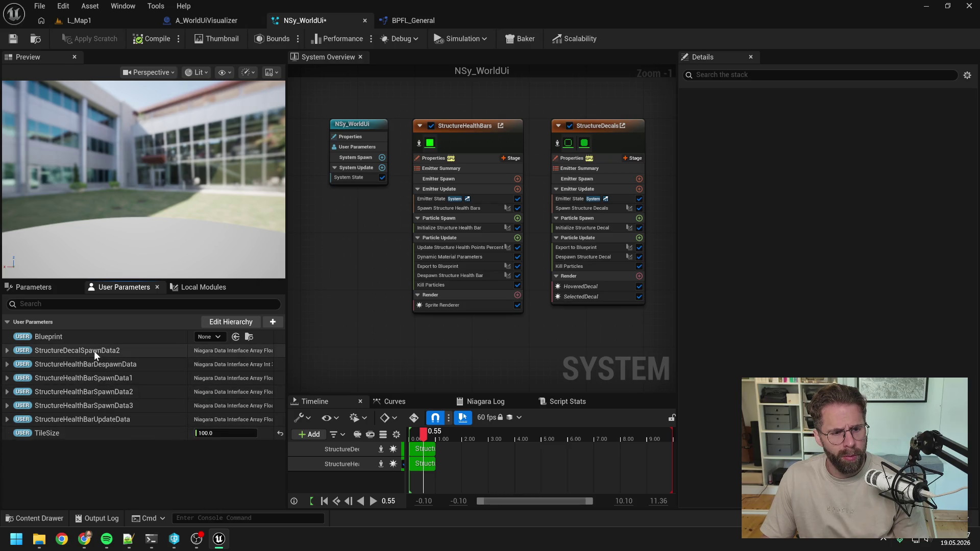
{"action": "right_click", "coordinate": [94, 351]}
{"action": "left_click", "coordinate": [124, 479]}
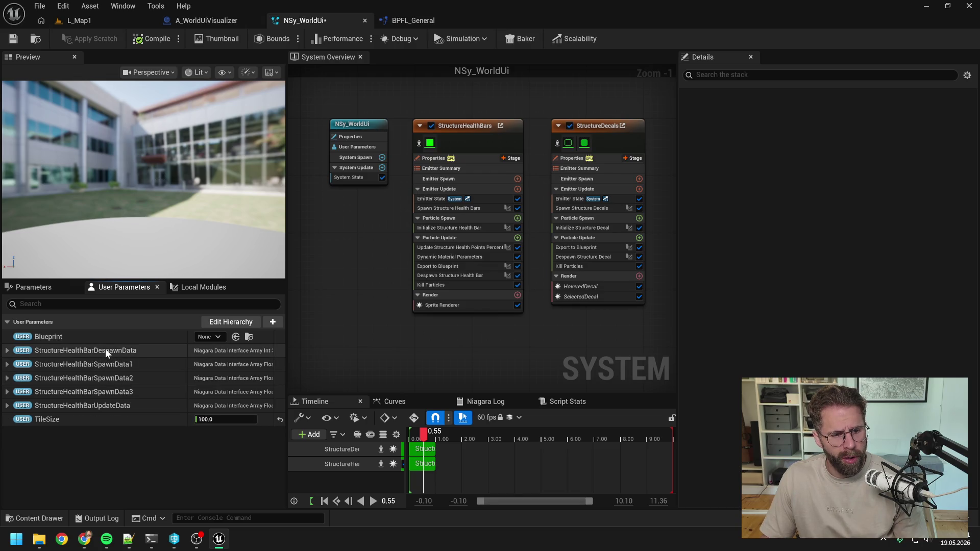
Step: Delete the StructureHealthBar despawn, spawn (including SpawnData3) and UpdateData user parameters
{"action": "right_click", "coordinate": [106, 348]}
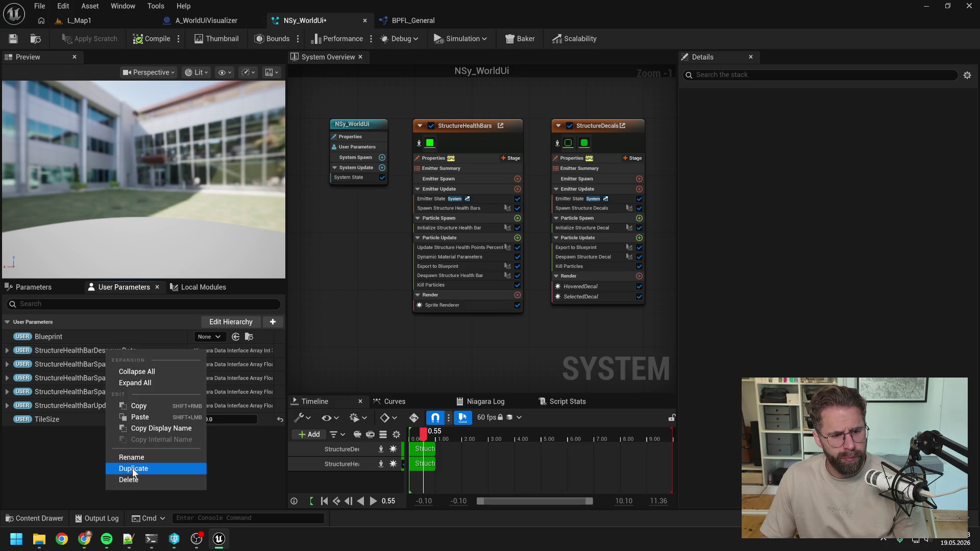
{"action": "left_click", "coordinate": [128, 481]}
{"action": "right_click", "coordinate": [104, 348]}
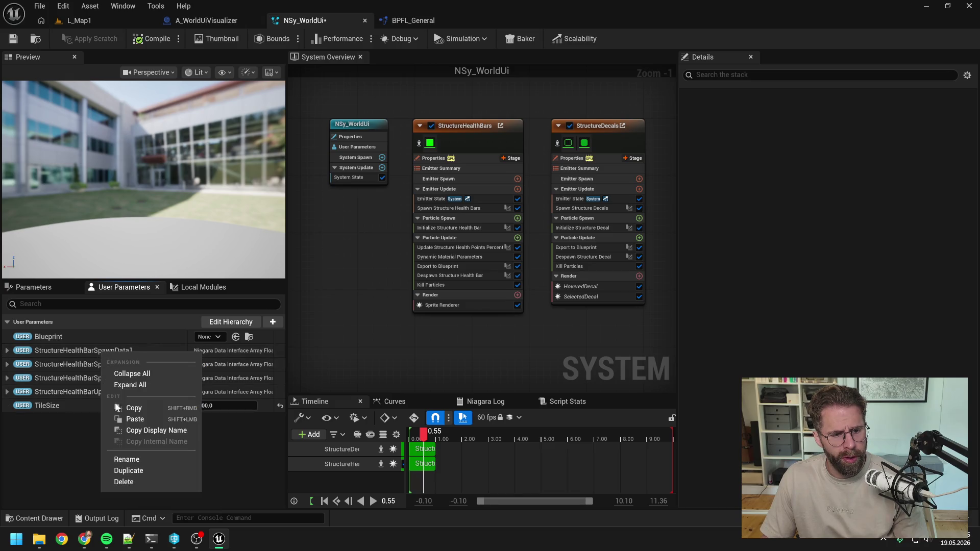
{"action": "left_click", "coordinate": [125, 480]}
{"action": "right_click", "coordinate": [105, 349]}
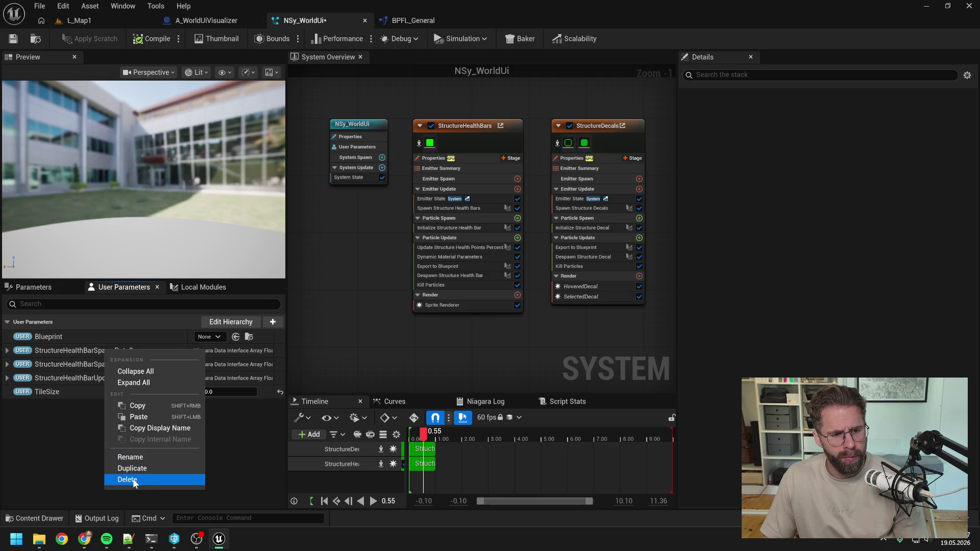
{"action": "left_click", "coordinate": [132, 479]}
{"action": "right_click", "coordinate": [108, 351]}
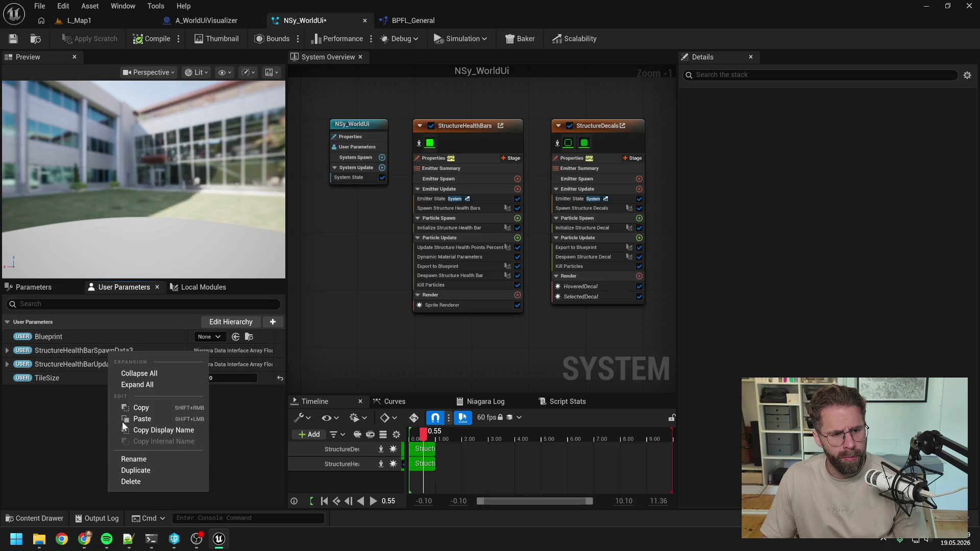
{"action": "left_click", "coordinate": [124, 480]}
{"action": "right_click", "coordinate": [100, 348]}
{"action": "left_click", "coordinate": [134, 479]}
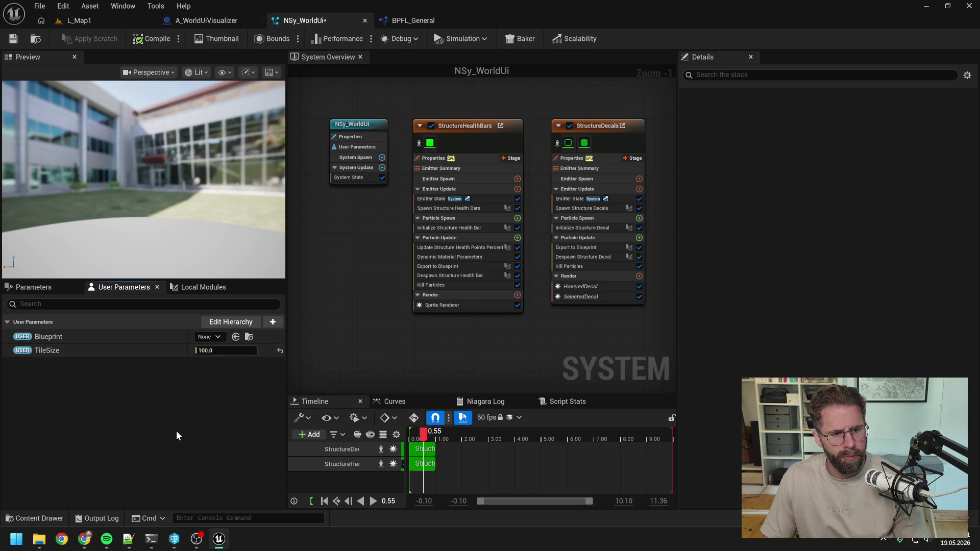
Step: Save NSy_WorldUi, add a Vector 4 Array user parameter with its default name, and save again
{"action": "left_click", "coordinate": [442, 210]}
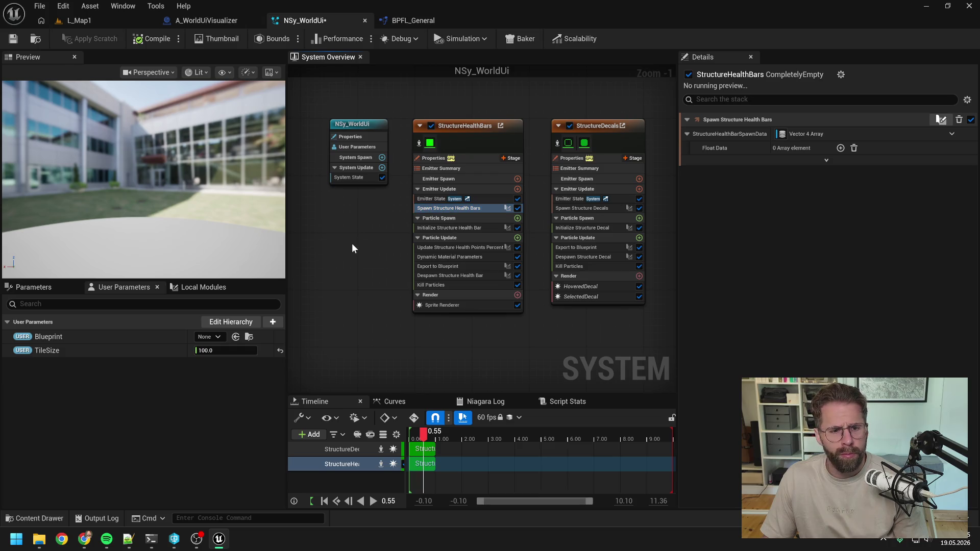
{"action": "left_click", "coordinate": [13, 41]}
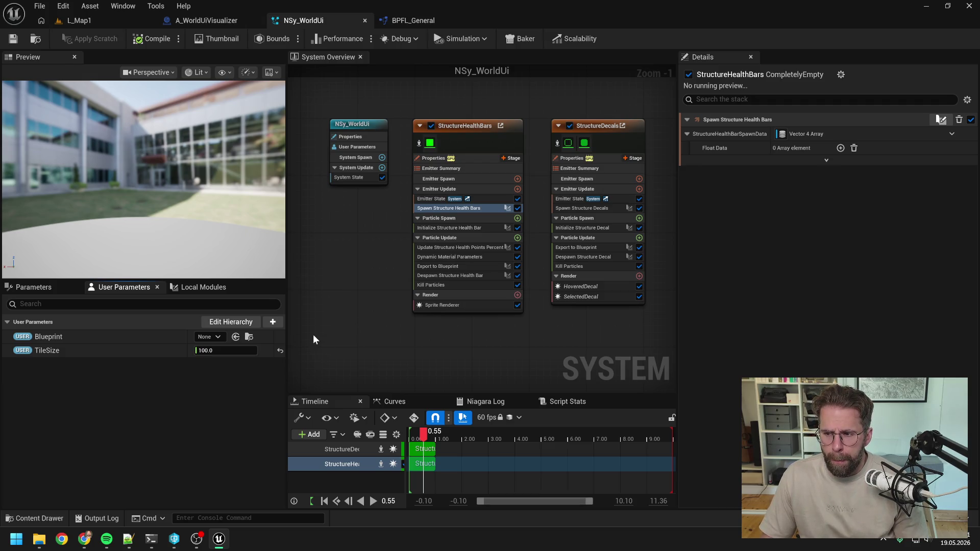
{"action": "left_click", "coordinate": [272, 323]}
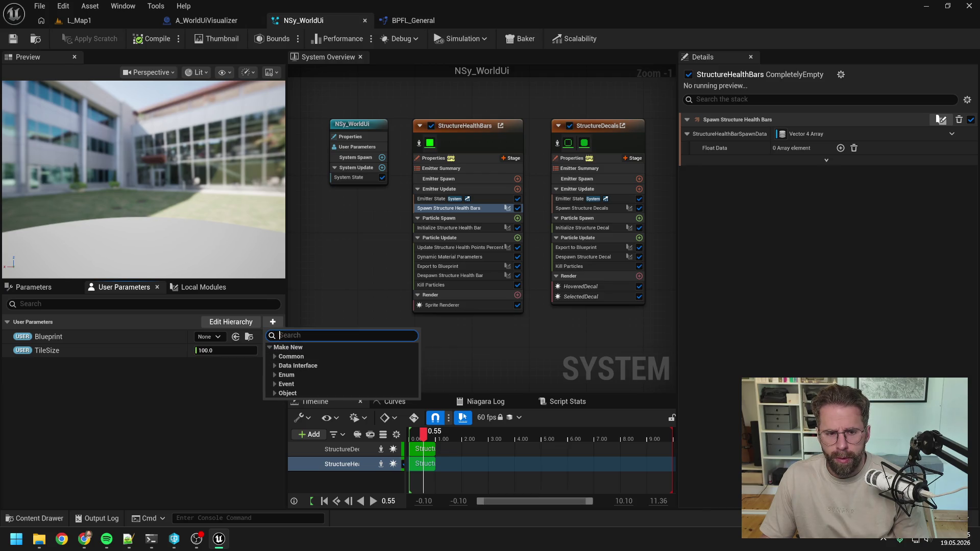
{"action": "type", "text": "vector 4"}
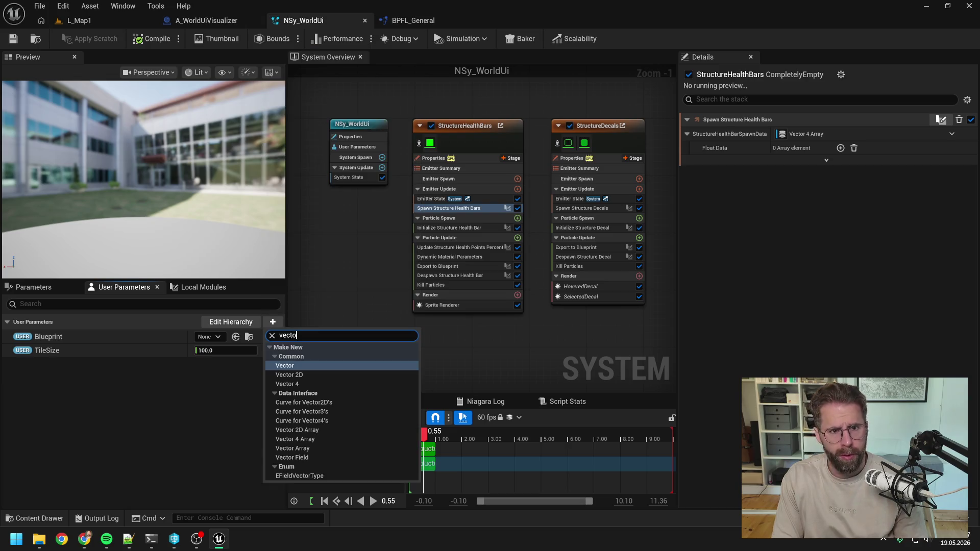
{"action": "left_click", "coordinate": [301, 393]}
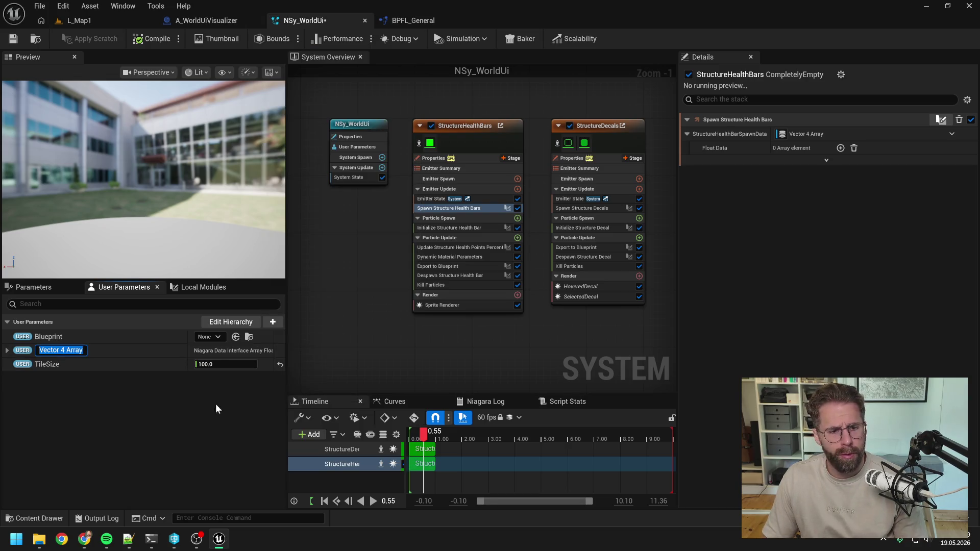
{"action": "key", "text": "Return"}
{"action": "key", "text": "ctrl+s"}
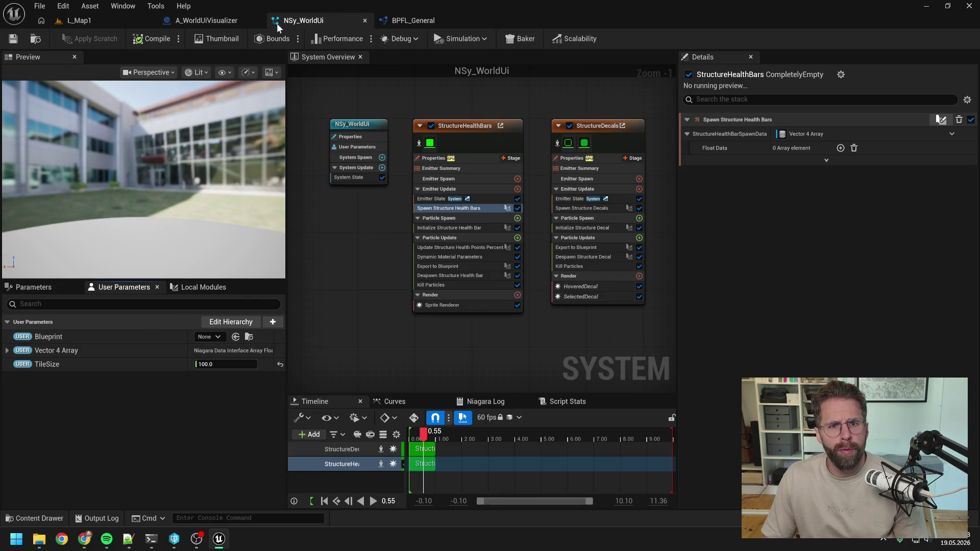
{"action": "left_click", "coordinate": [204, 21]}
Step: Rename the Vector 4 Array user parameter to StructureUiData1 and save NSy_WorldUi
{"action": "scroll", "coordinate": [136, 365], "scroll_direction": "down", "scroll_amount": 5}
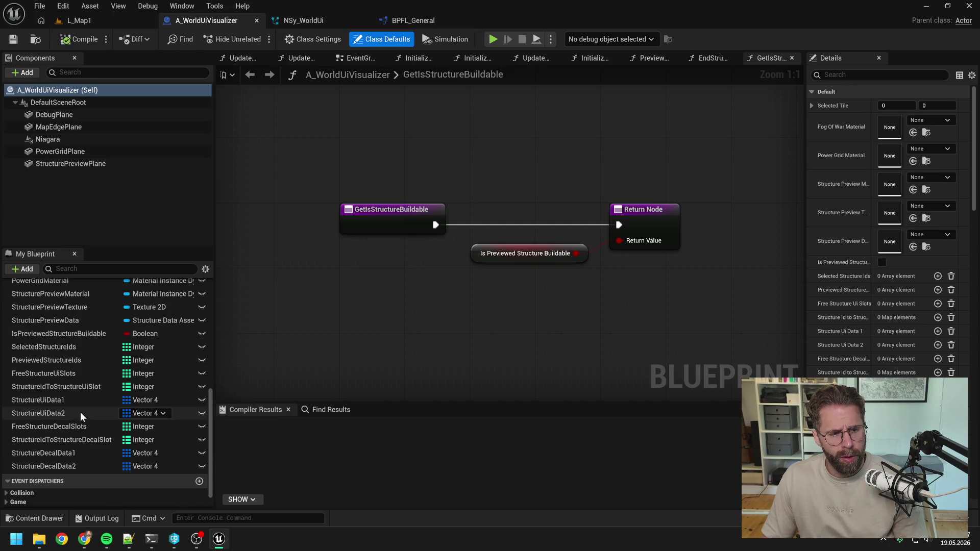
{"action": "left_click", "coordinate": [316, 20]}
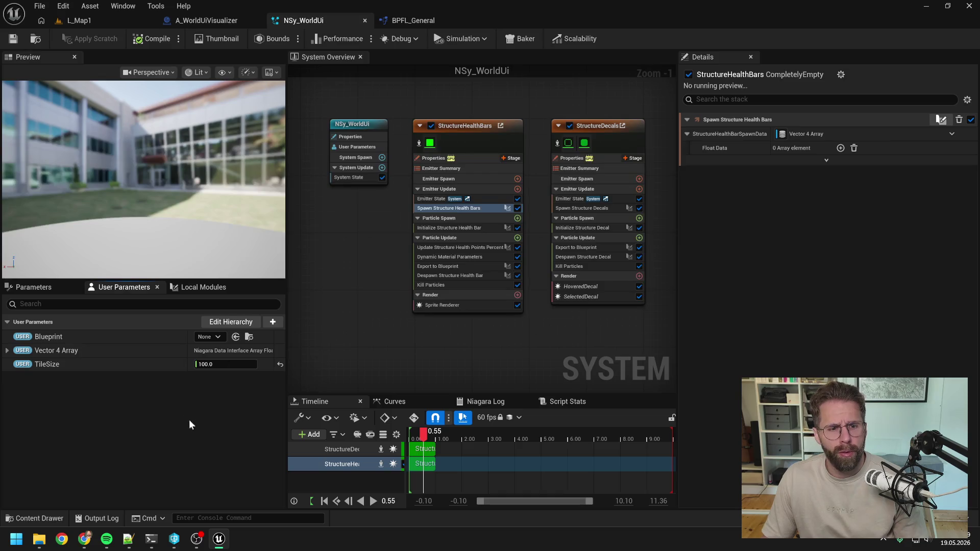
{"action": "right_click", "coordinate": [67, 352]}
{"action": "left_click", "coordinate": [112, 459]}
{"action": "type", "text": "S"}
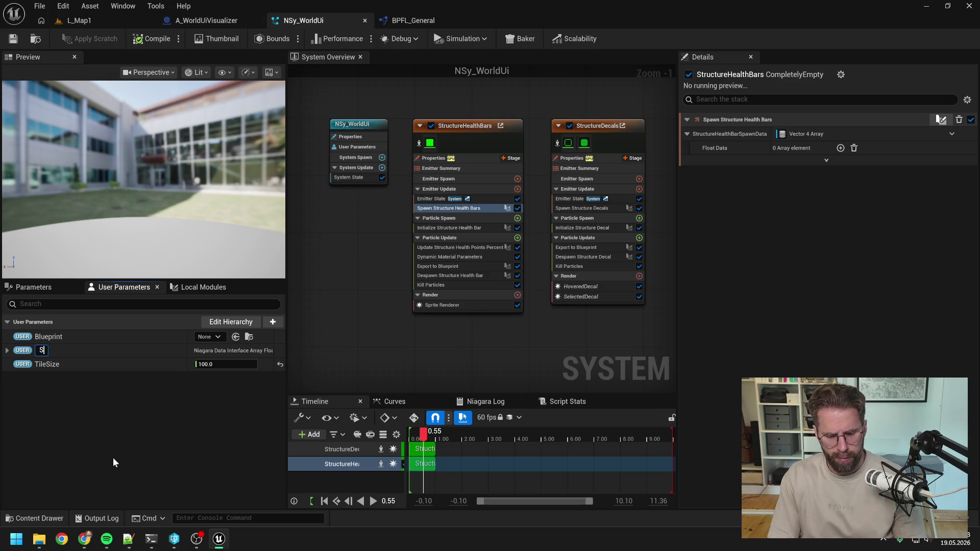
{"action": "type", "text": "tructureUiData1"}
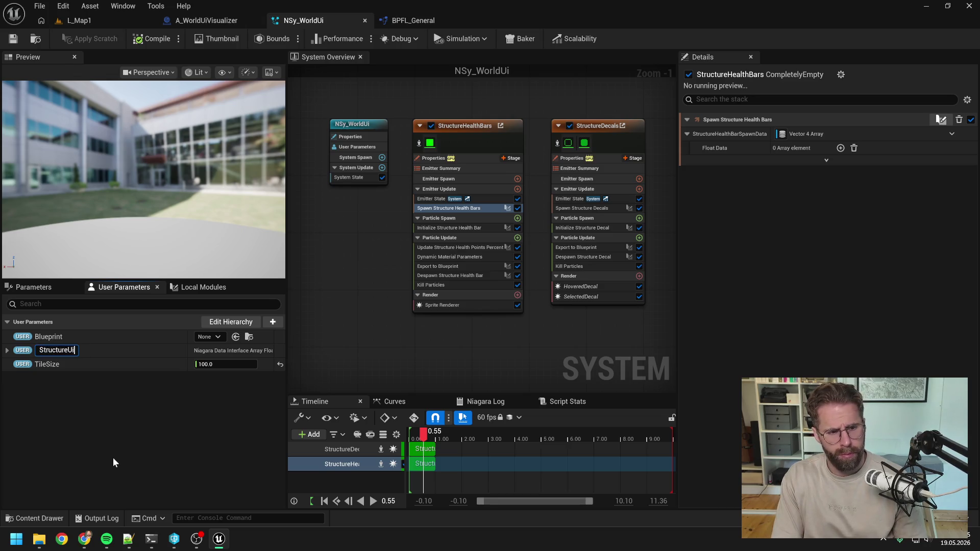
{"action": "key", "text": "Return"}
{"action": "key", "text": "ctrl+s"}
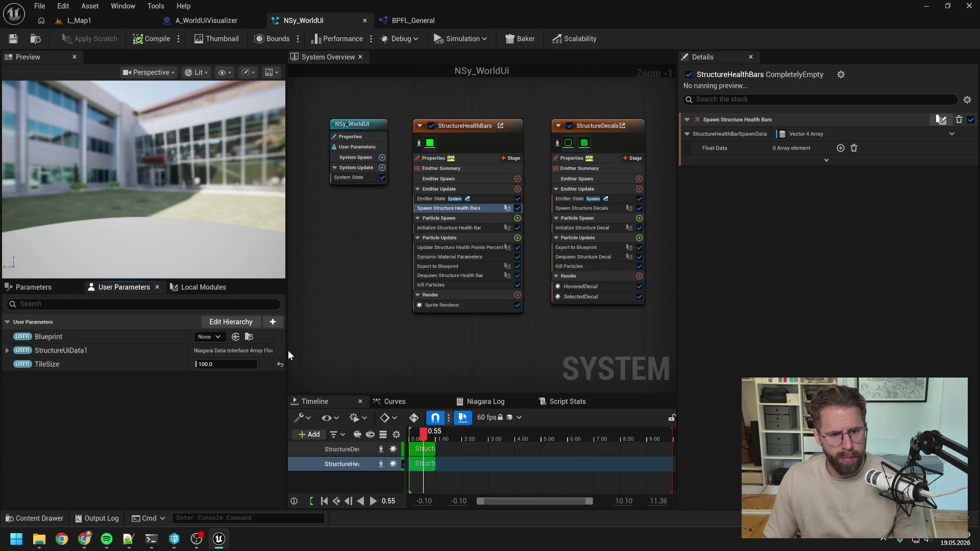
Step: Add a second Vector 4 Array user parameter named StructureUiData2, checking A_WorldUiVisualizer's variables
{"action": "left_click_drag", "start_coordinate": [289, 350], "coordinate": [325, 350]}
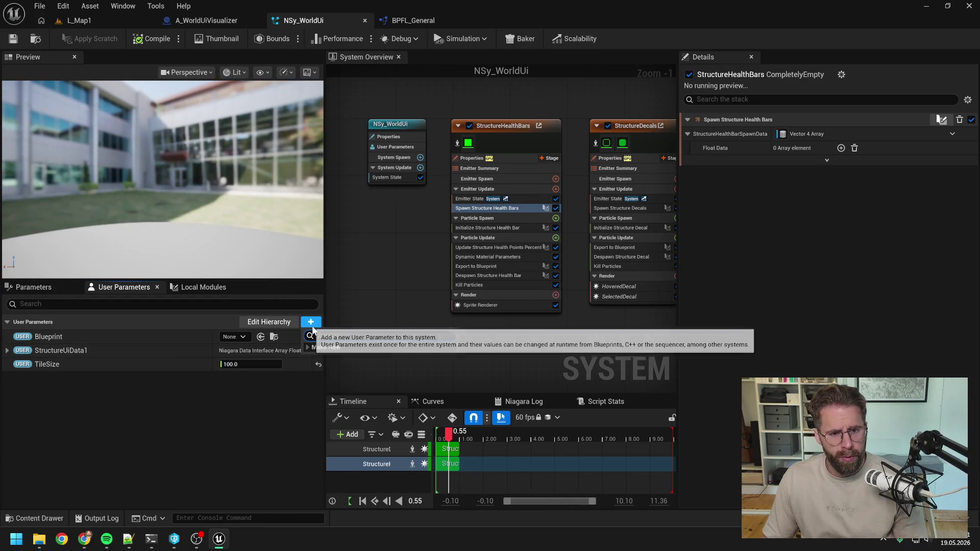
{"action": "left_click", "coordinate": [311, 323]}
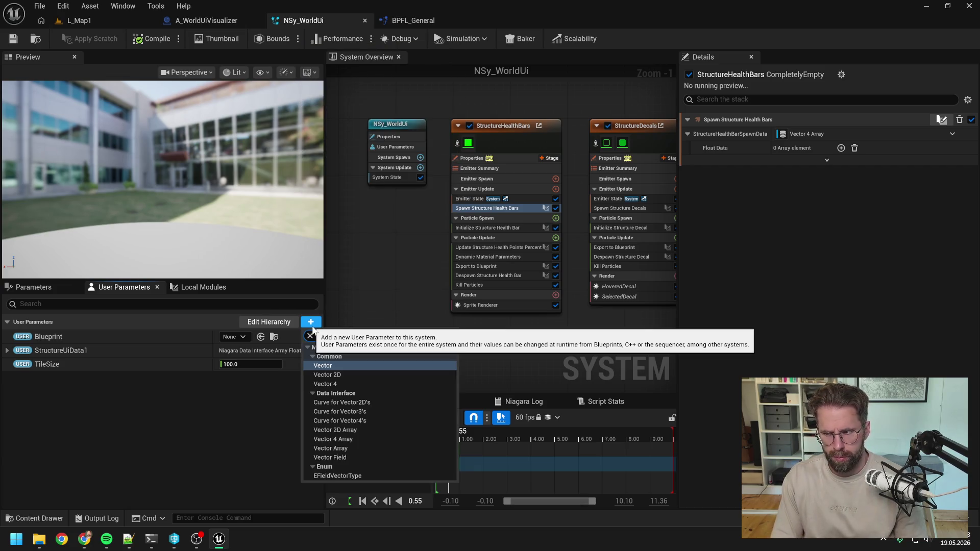
{"action": "type", "text": "vector 4"}
{"action": "left_click", "coordinate": [334, 393]}
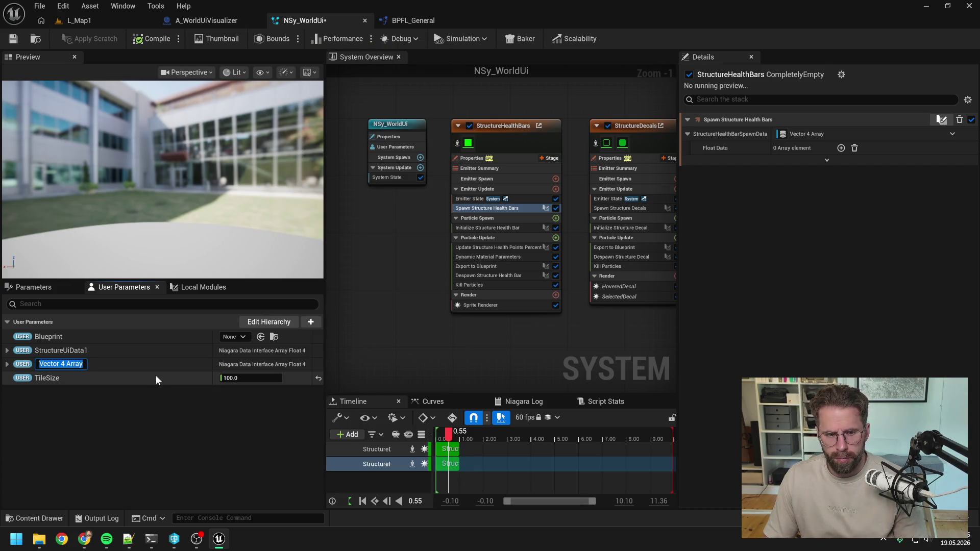
{"action": "type", "text": "Structur"}
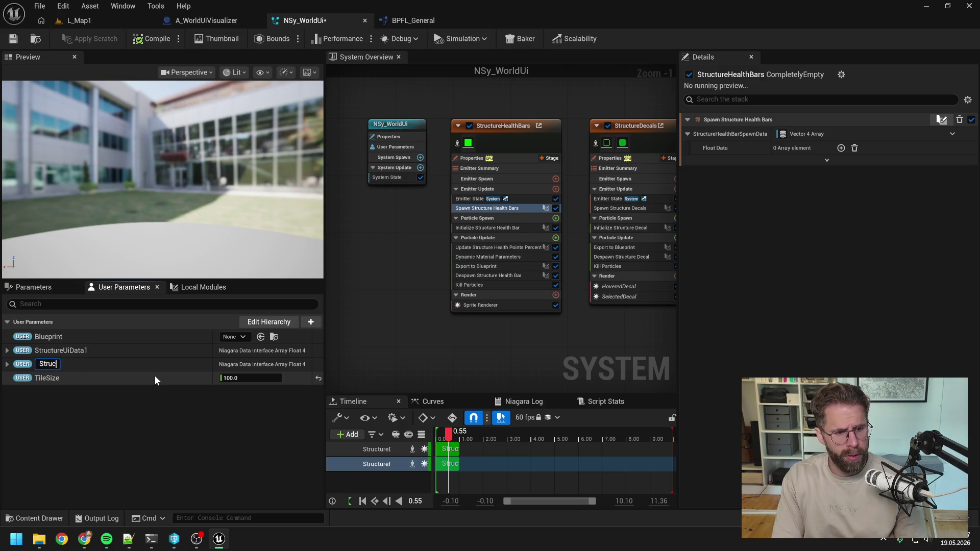
{"action": "type", "text": "eUiData2"}
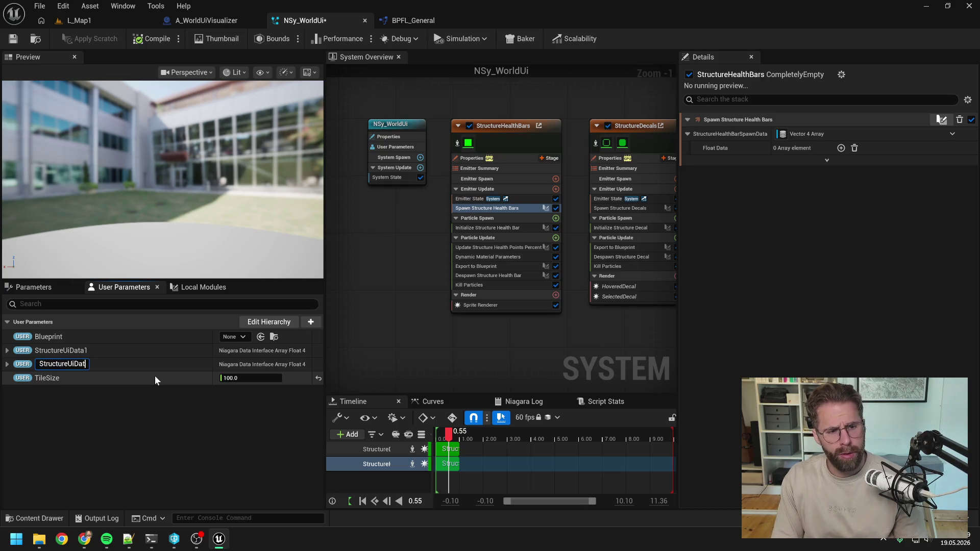
{"action": "key", "text": "Return"}
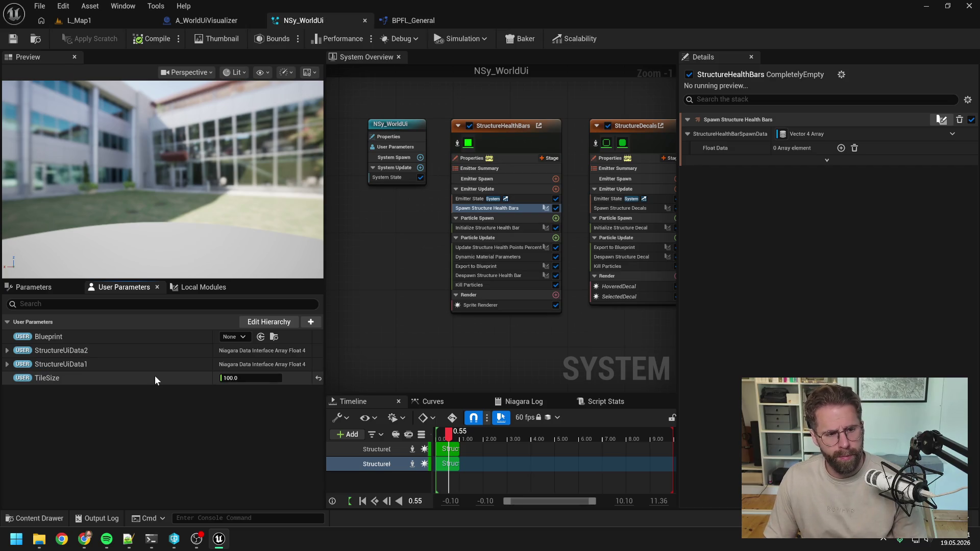
{"action": "left_click", "coordinate": [205, 21]}
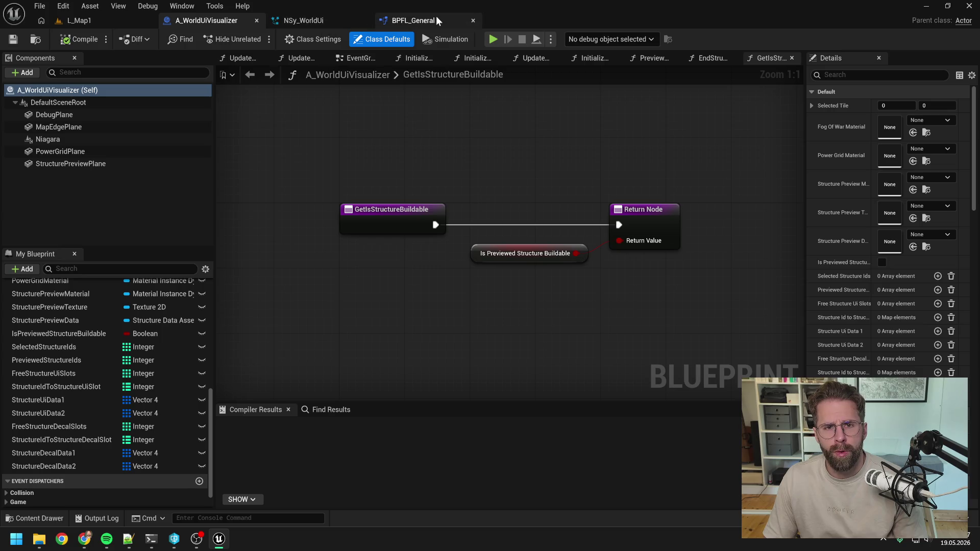
{"action": "left_click", "coordinate": [304, 20]}
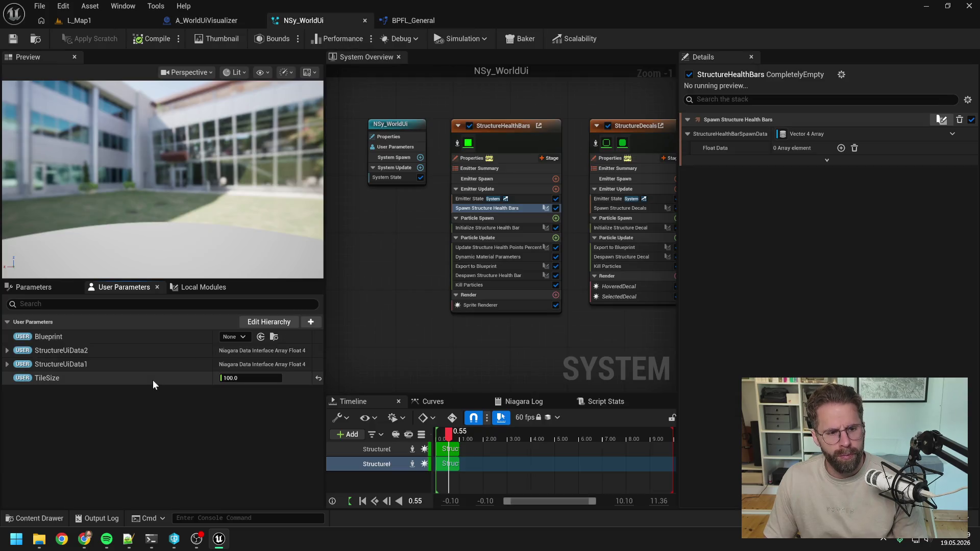
Step: Add a Vector 4 Array user parameter named StructureDecalData1 to NSy_WorldUi
{"action": "left_click", "coordinate": [311, 322]}
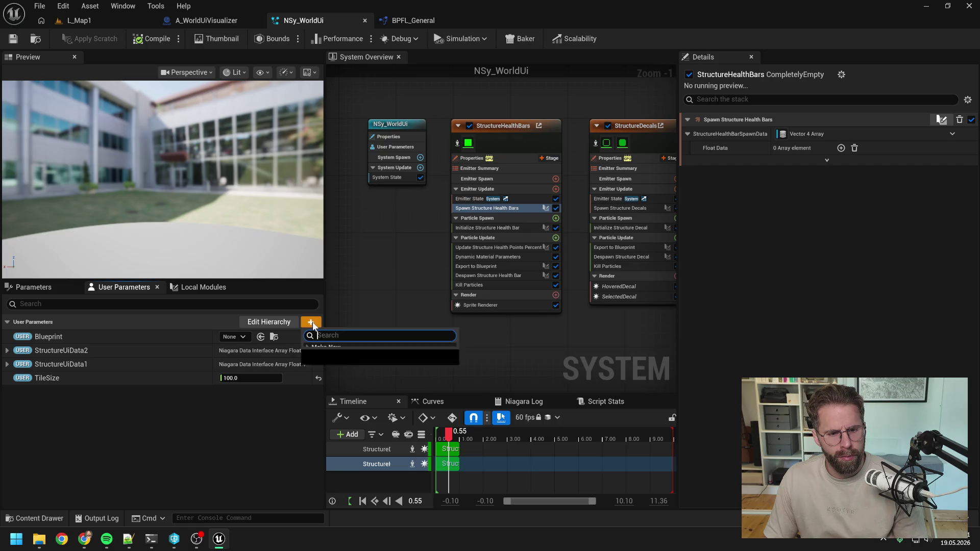
{"action": "type", "text": "vec"}
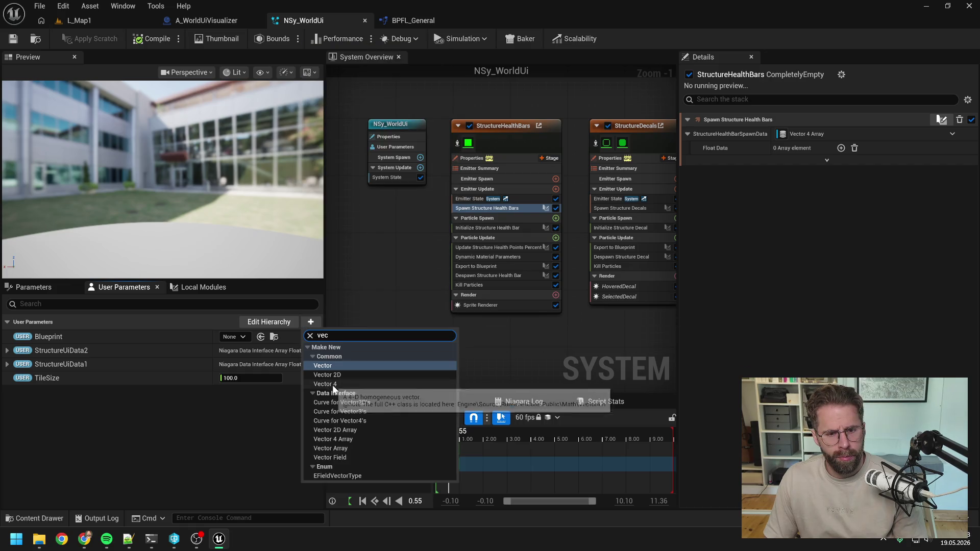
{"action": "left_click", "coordinate": [240, 418]}
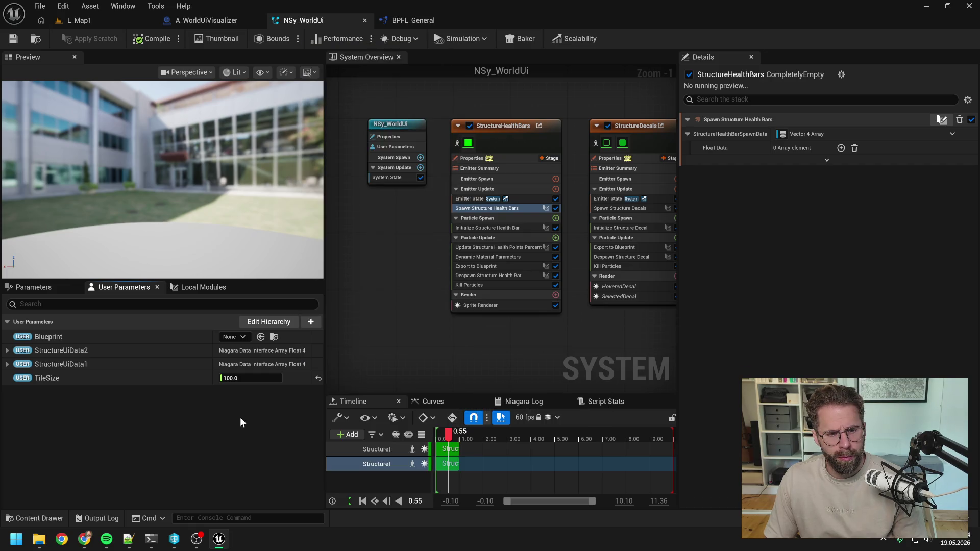
{"action": "left_click", "coordinate": [311, 323]}
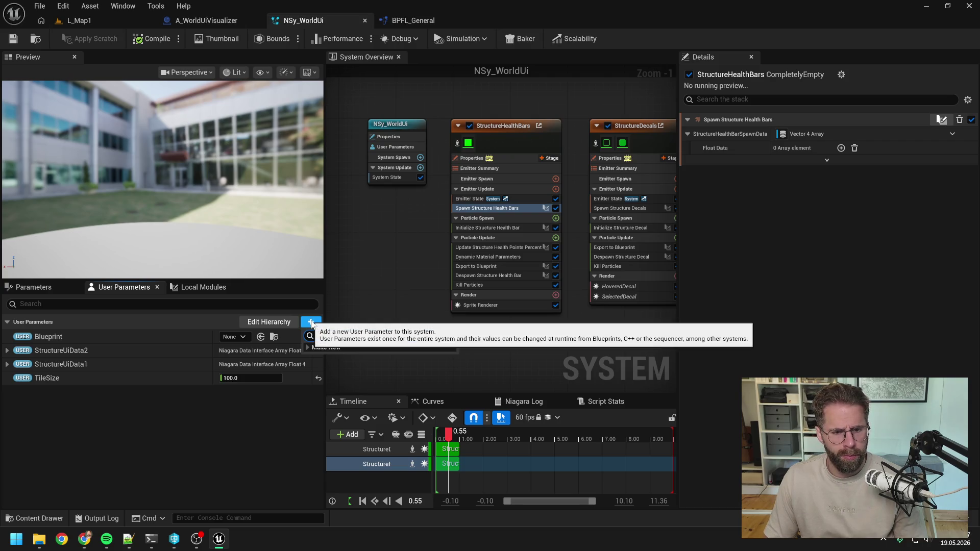
{"action": "type", "text": "vector 4 a"}
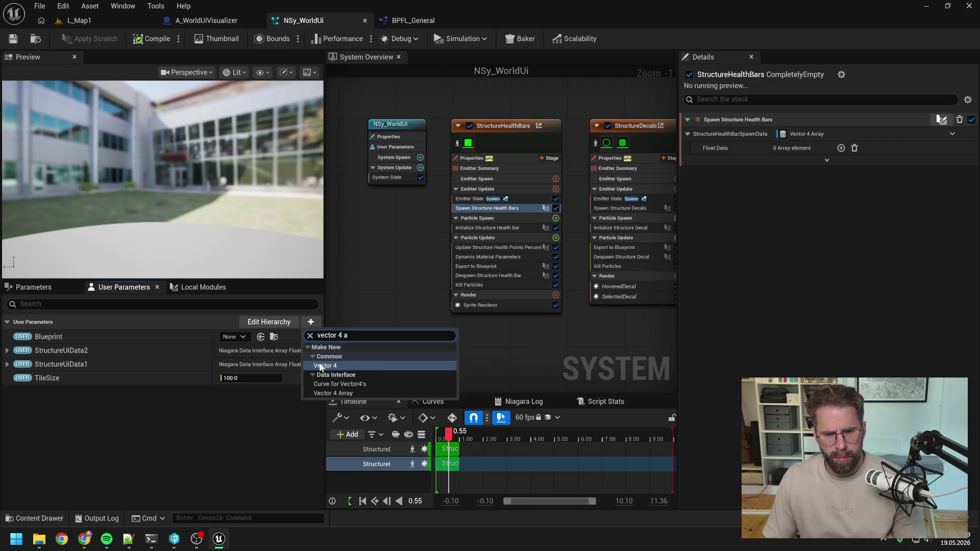
{"action": "left_click", "coordinate": [327, 393]}
{"action": "type", "text": "S"}
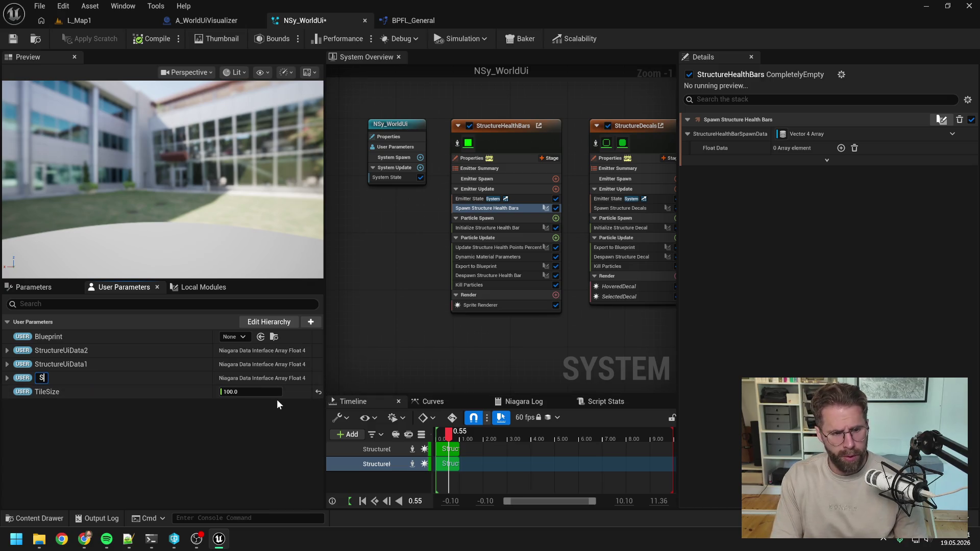
{"action": "type", "text": "tructureDec"}
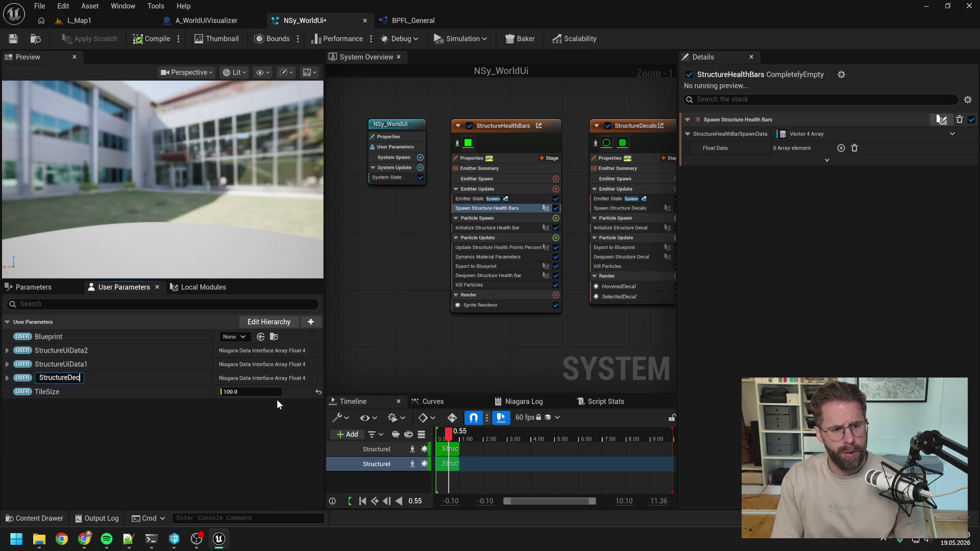
{"action": "type", "text": "alDatra"}
{"action": "key", "text": "BackSpace"}
{"action": "key", "text": "BackSpace"}
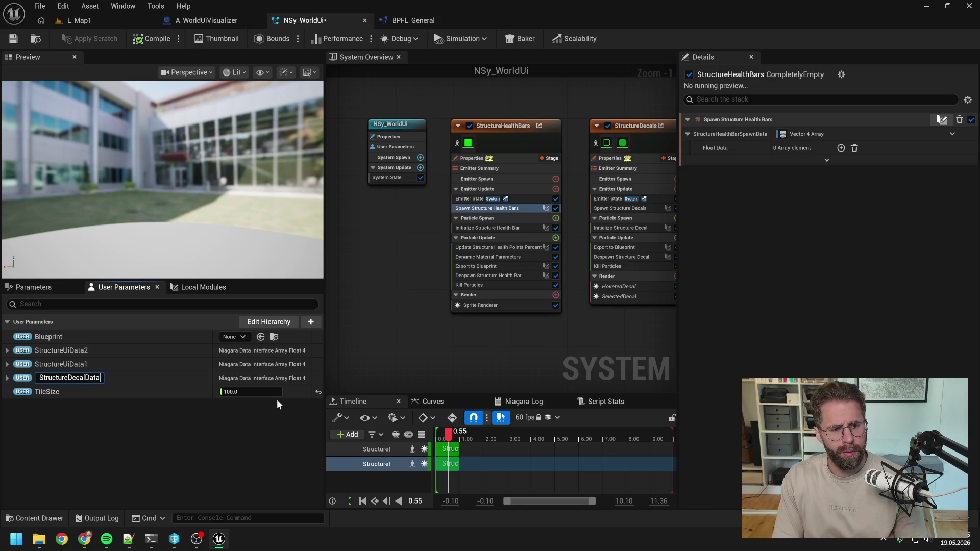
{"action": "type", "text": "a1"}
{"action": "key", "text": "Return"}
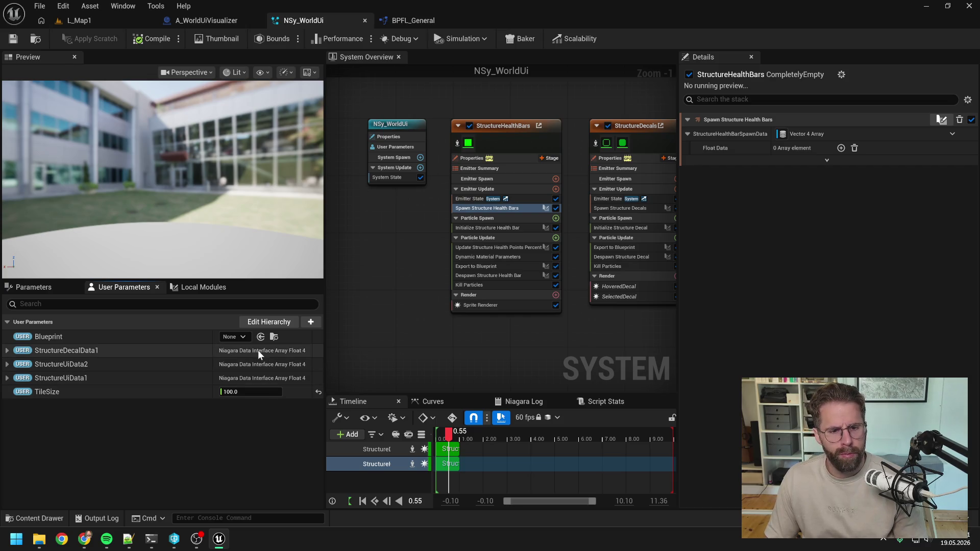
Step: Add a second Vector 4 Array user parameter, StructureDecalData2, and save NSy_WorldUi
{"action": "left_click", "coordinate": [311, 322]}
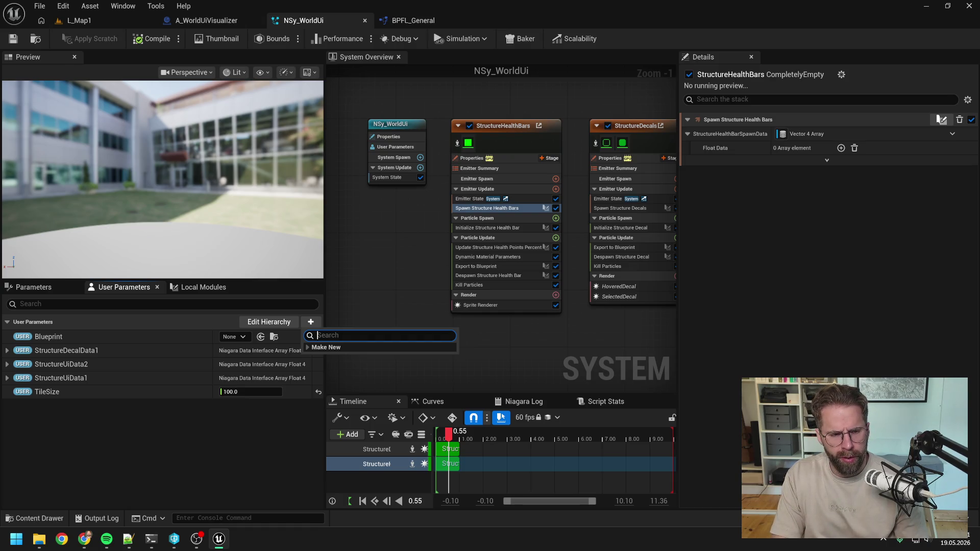
{"action": "type", "text": "Stru"}
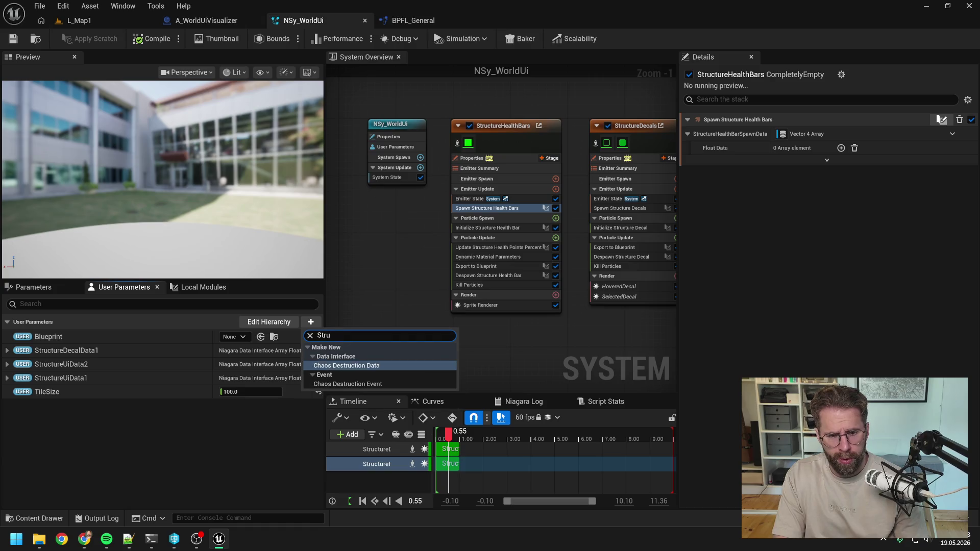
{"action": "type", "text": "cture"}
{"action": "key", "text": "BackSpace"}
{"action": "key", "text": "BackSpace"}
{"action": "key", "text": "BackSpace"}
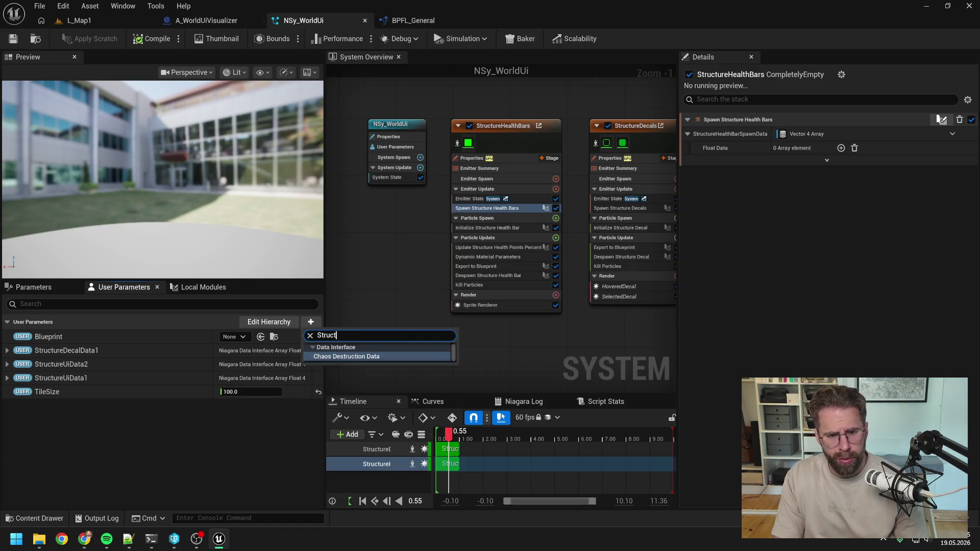
{"action": "type", "text": "vector 4"}
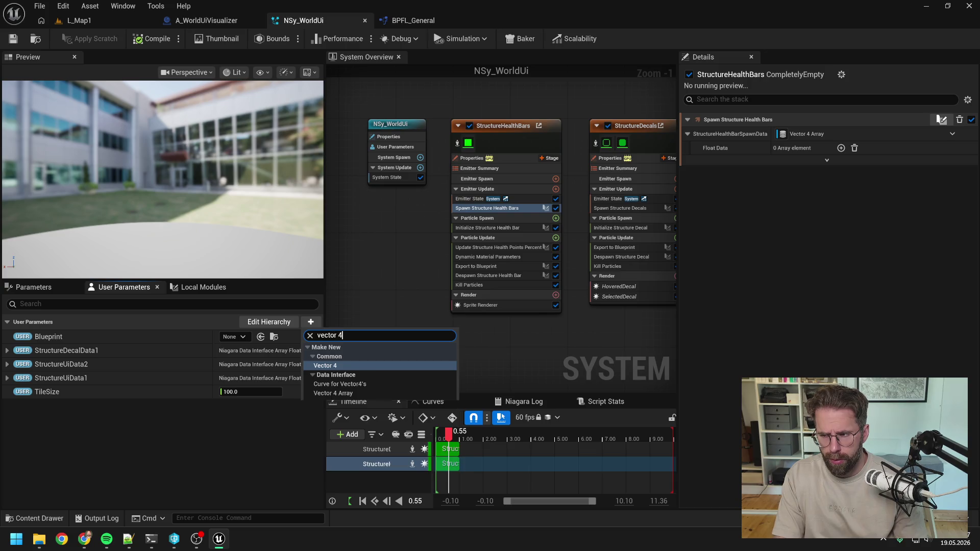
{"action": "left_click", "coordinate": [341, 392]}
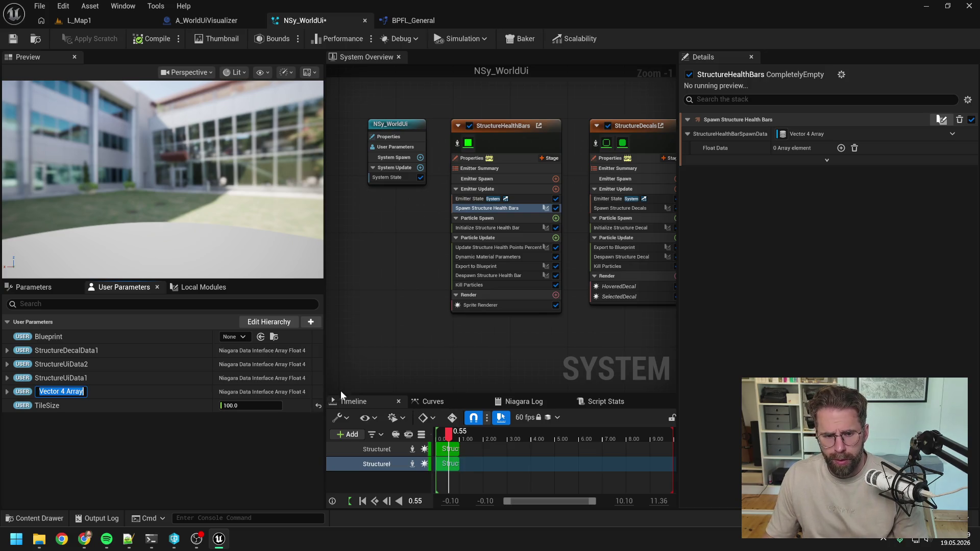
{"action": "type", "text": "Str"}
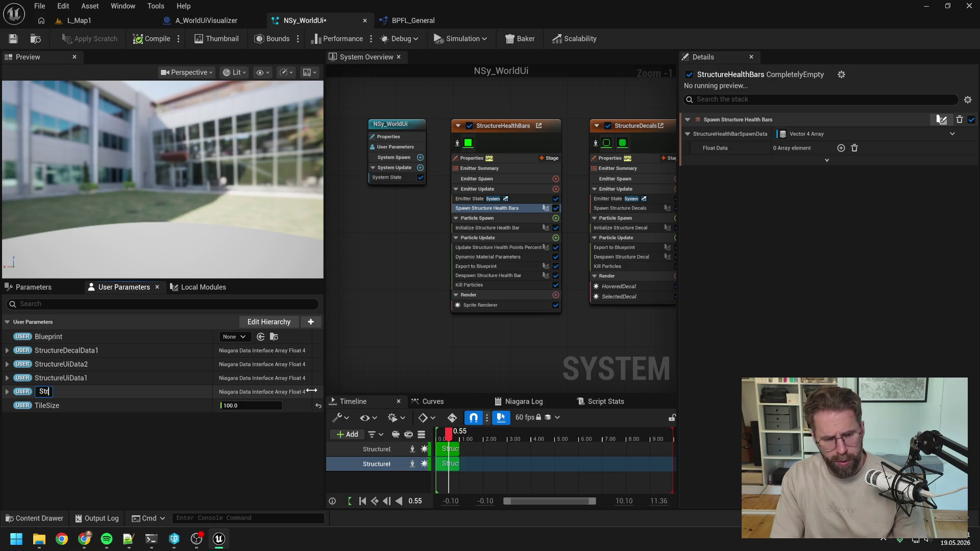
{"action": "type", "text": "uctureDeca"}
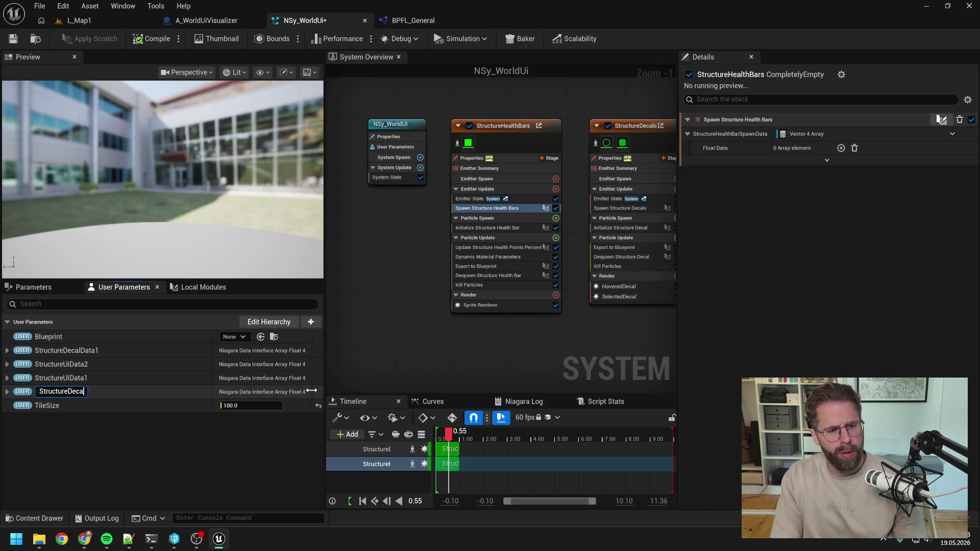
{"action": "type", "text": "lData2"}
{"action": "key", "text": "Return"}
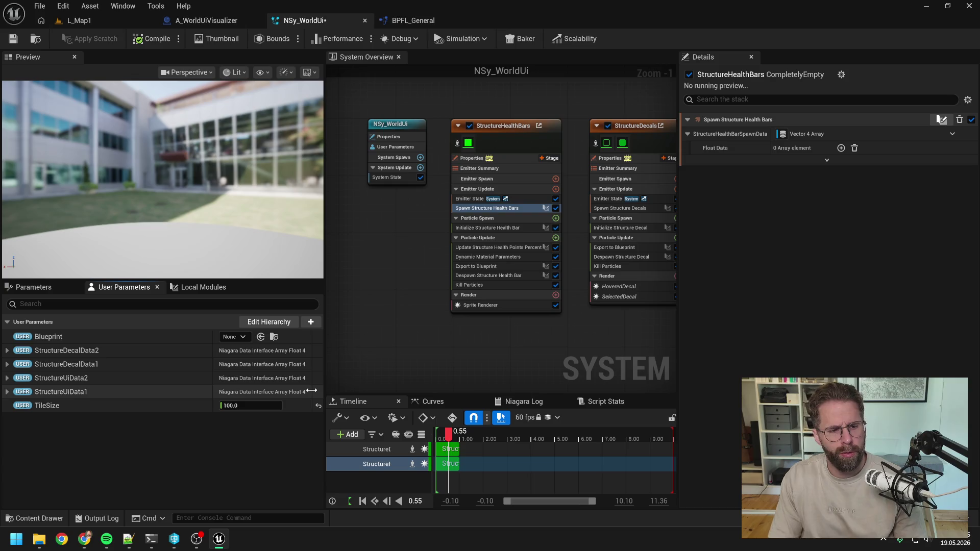
{"action": "key", "text": "ctrl+s"}
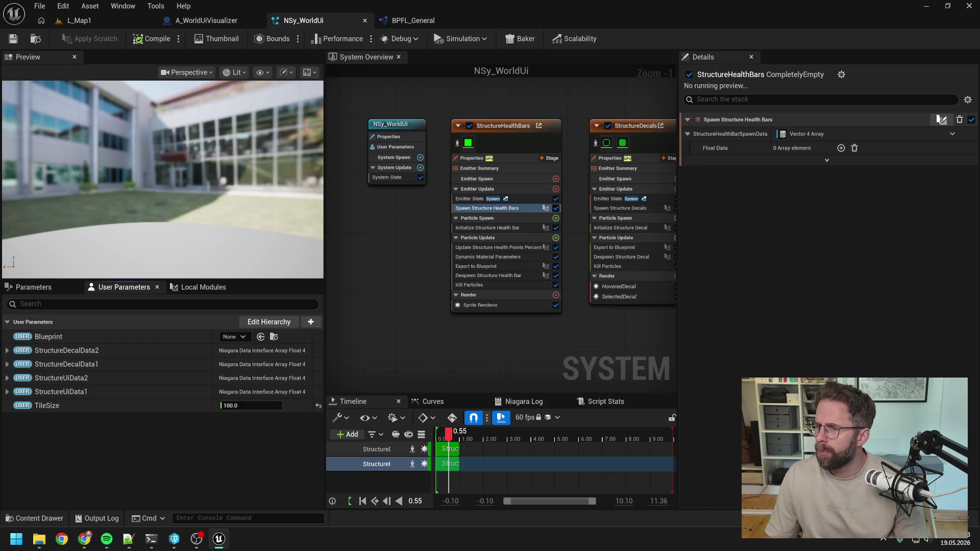
{"action": "key", "text": "alt+Tab"}
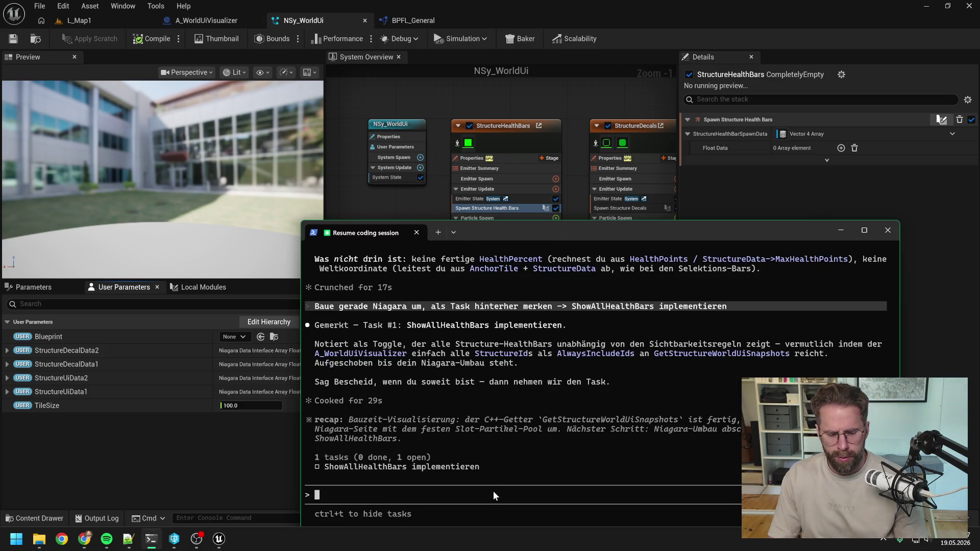
Step: Ask Claude Code for a name for the World UI element holding HealthBar and BuildingBar
{"action": "type", "text": "hast du nen guten Namen für"}
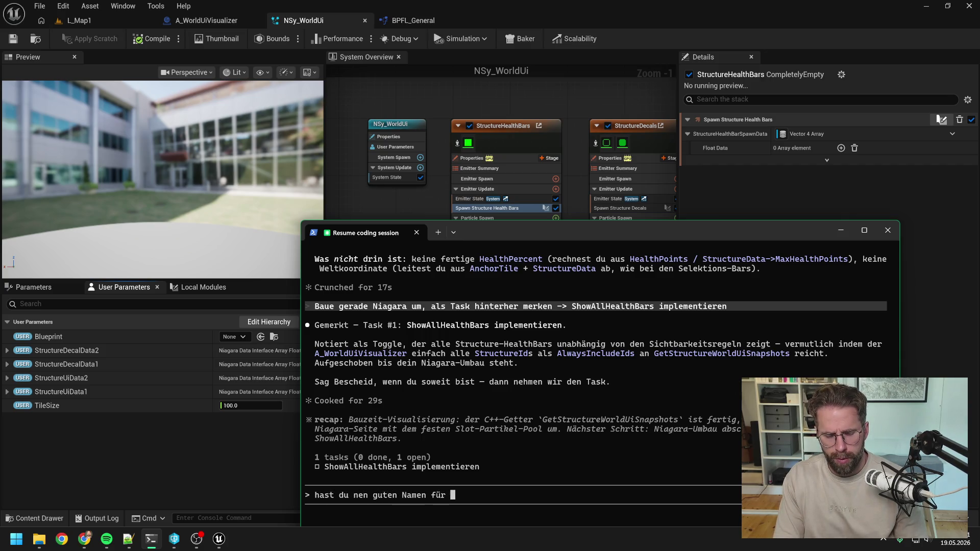
{"action": "type", "text": " das Eleme"}
{"action": "key", "text": "BackSpace"}
{"action": "key", "text": "BackSpace"}
{"action": "key", "text": "BackSpace"}
{"action": "type", "text": "g"}
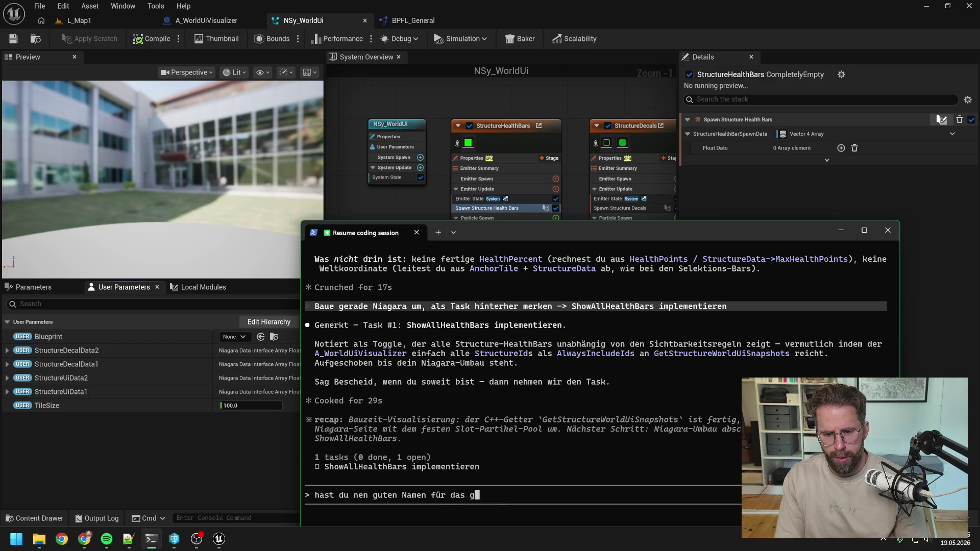
{"action": "type", "text": "esamte Element"}
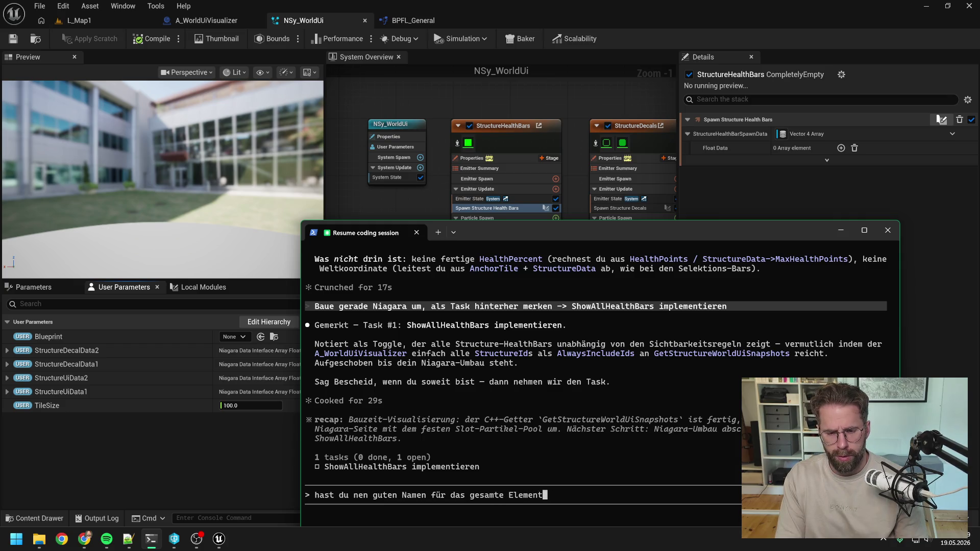
{"action": "key", "text": "BackSpace"}
{"action": "key", "text": "BackSpace"}
{"action": "key", "text": "BackSpace"}
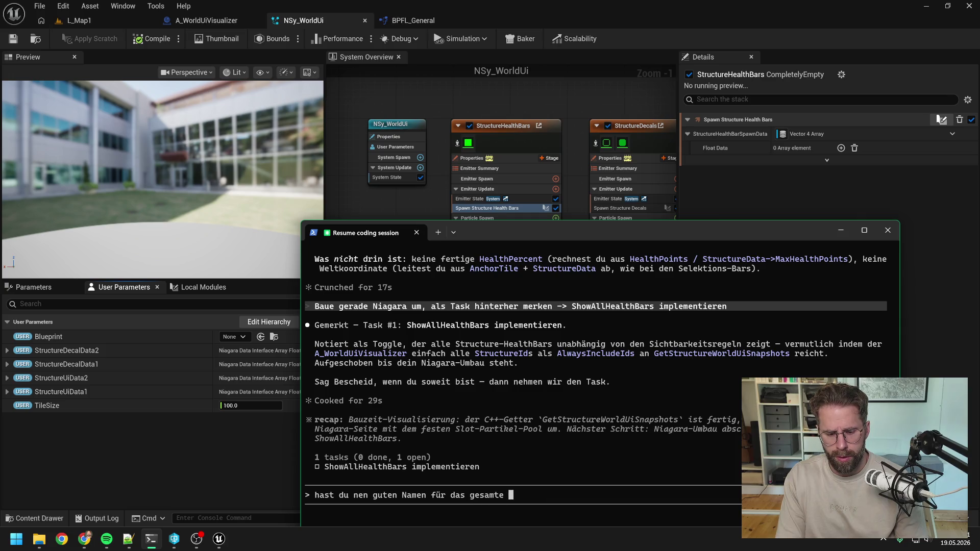
{"action": "type", "text": "World Ui E"}
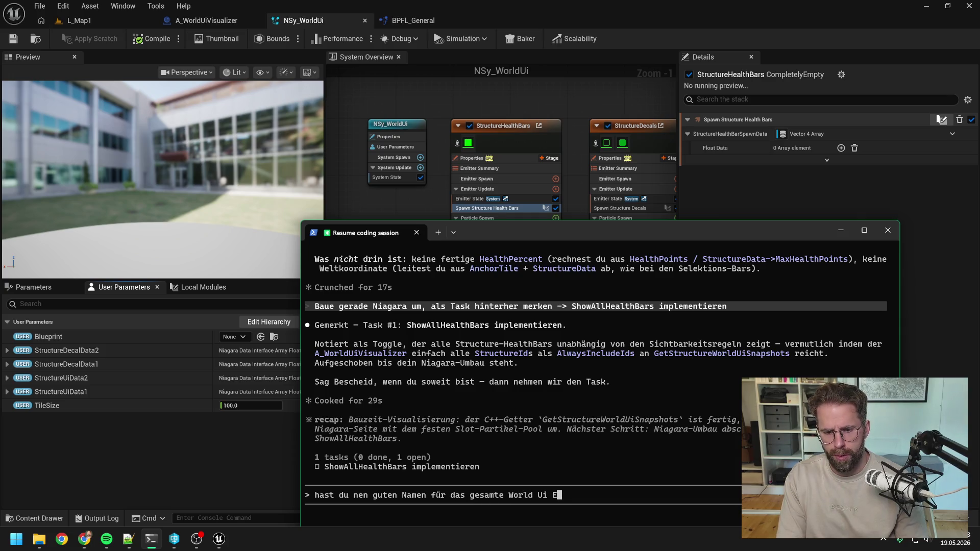
{"action": "type", "text": "lement, d"}
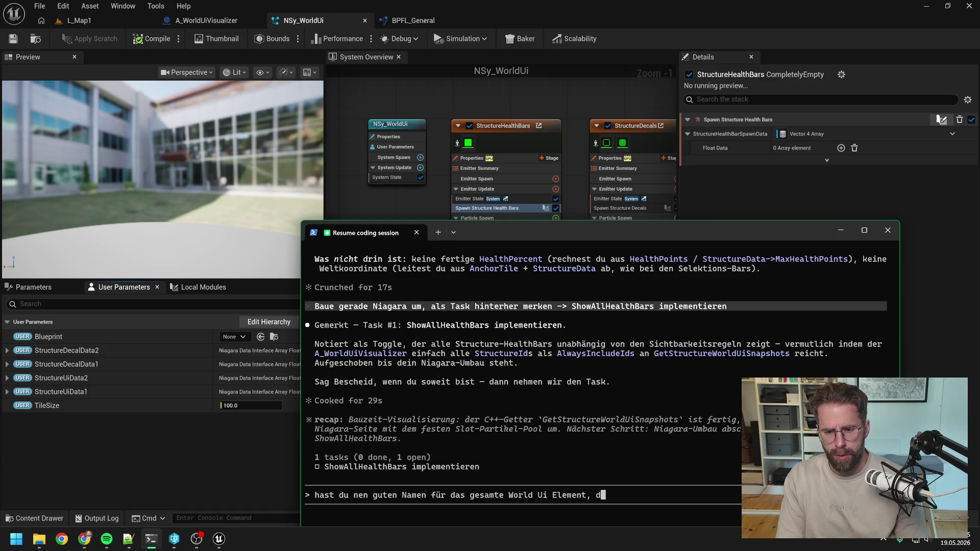
{"action": "type", "text": "ass HealthBar"}
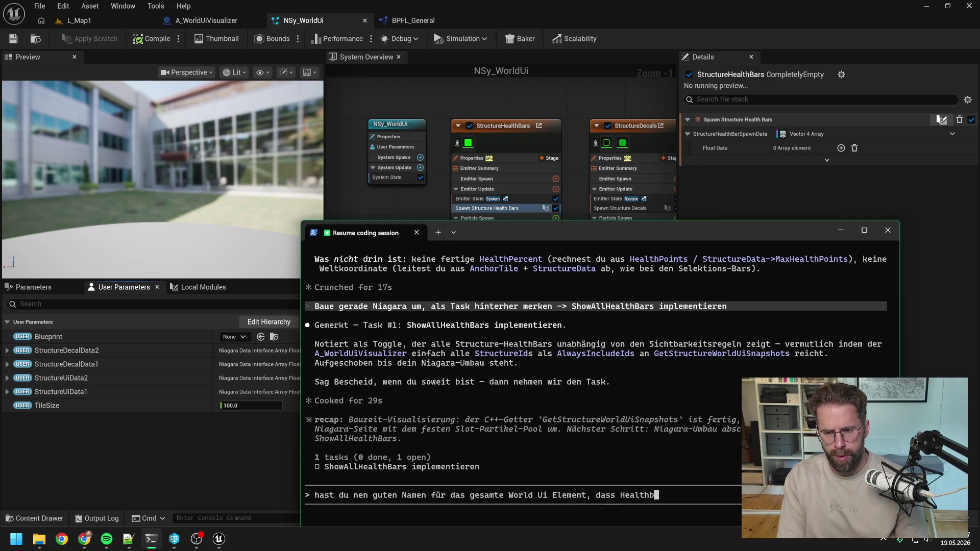
{"action": "type", "text": " und Buil"}
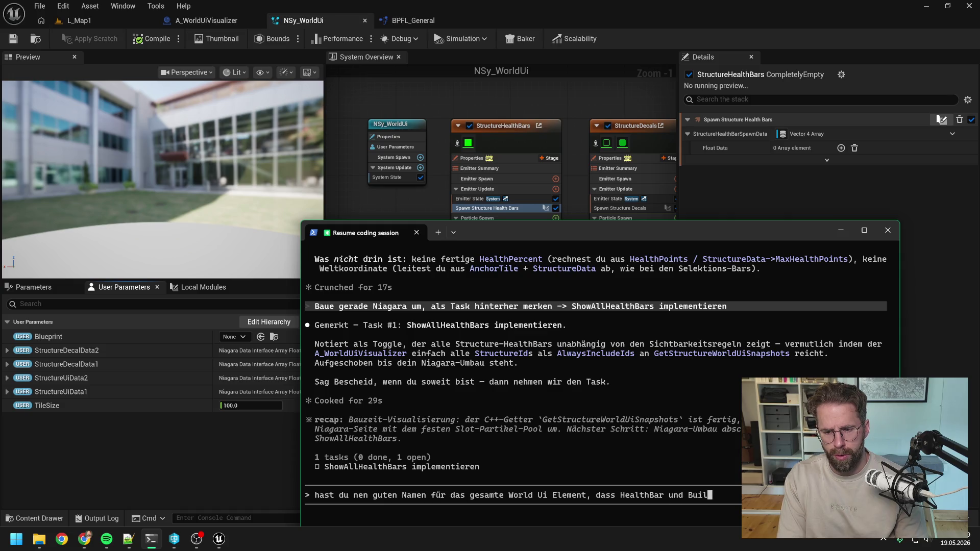
{"action": "type", "text": "dingBar"}
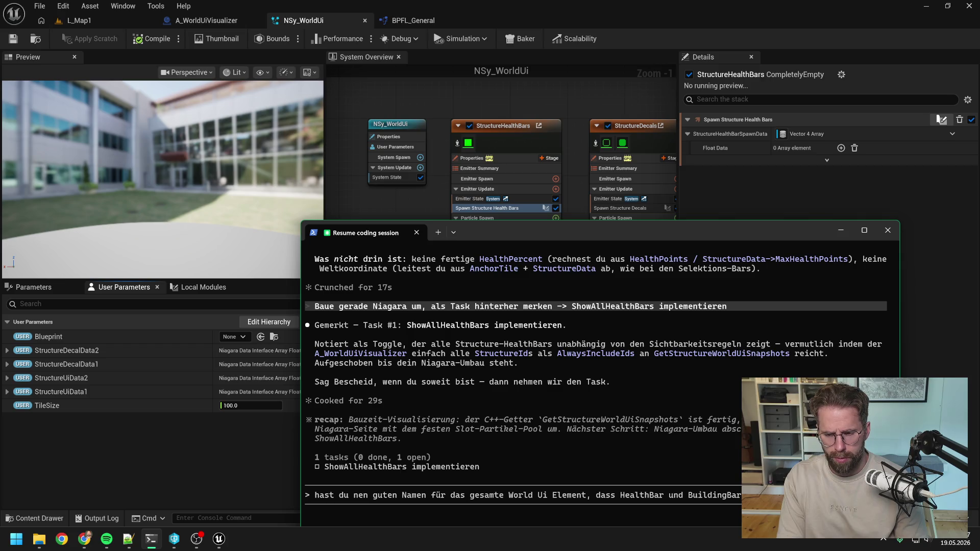
{"action": "key", "text": "Return"}
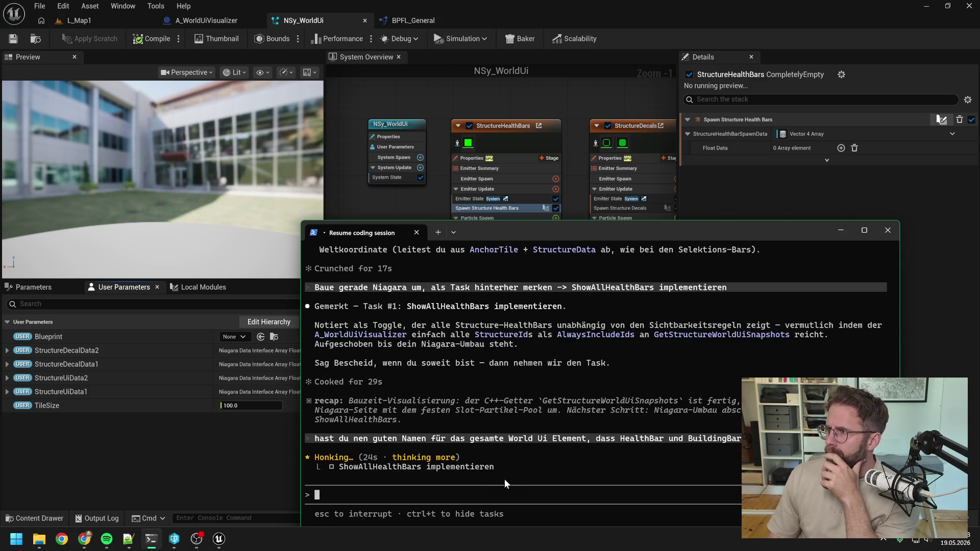
Step: Read Claude's suggested name StructureStatusBars, then return to the Niagara editor
{"action": "key", "text": "alt+Tab"}
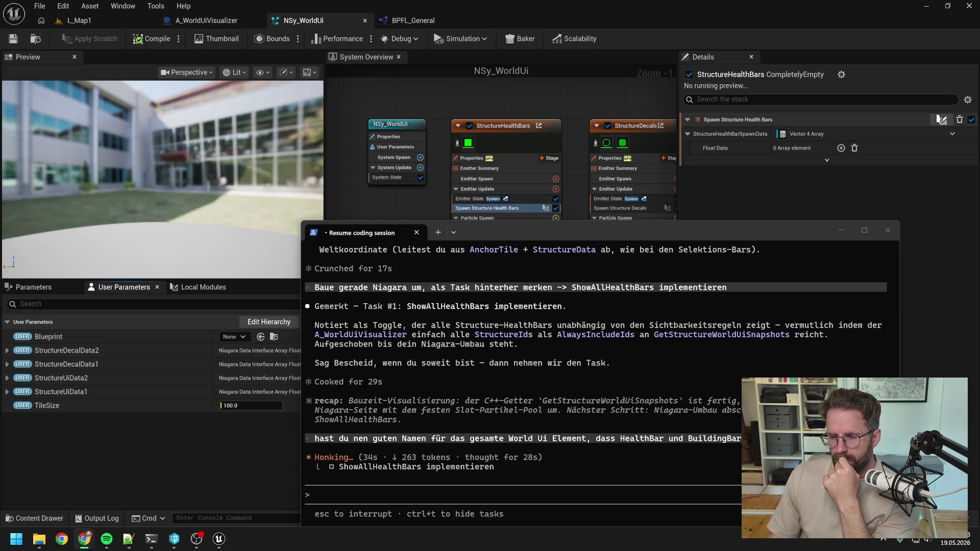
{"action": "left_click", "coordinate": [768, 228]}
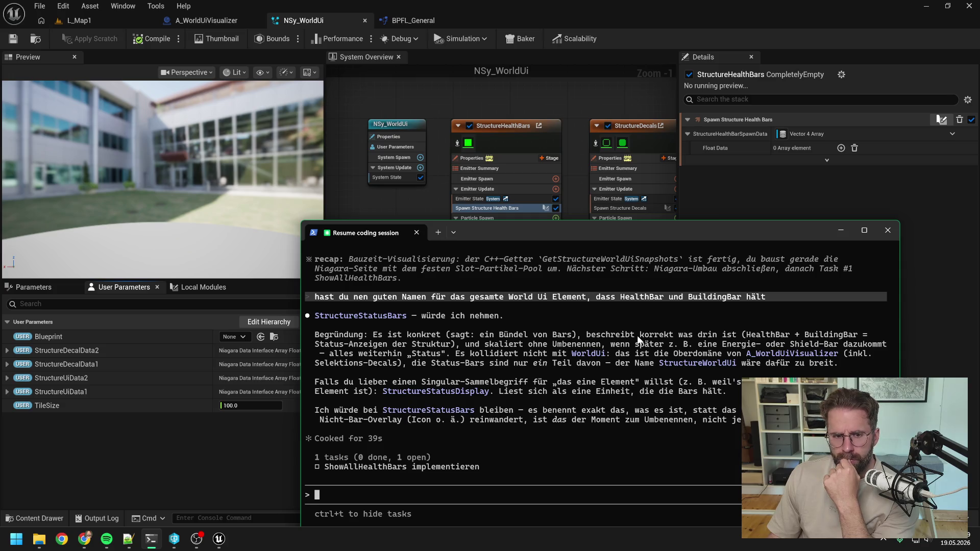
{"action": "left_click", "coordinate": [225, 445]}
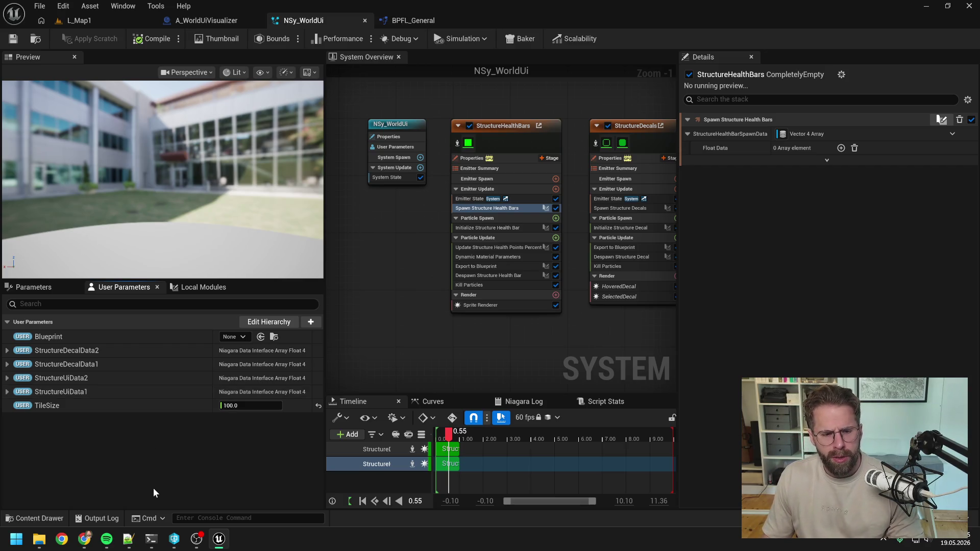
{"action": "left_click", "coordinate": [150, 537]}
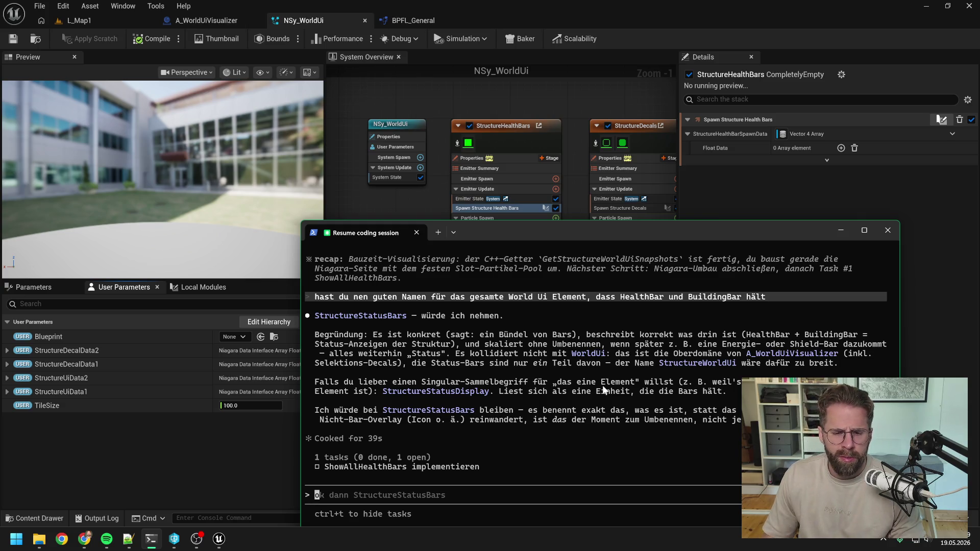
{"action": "left_click", "coordinate": [219, 467]}
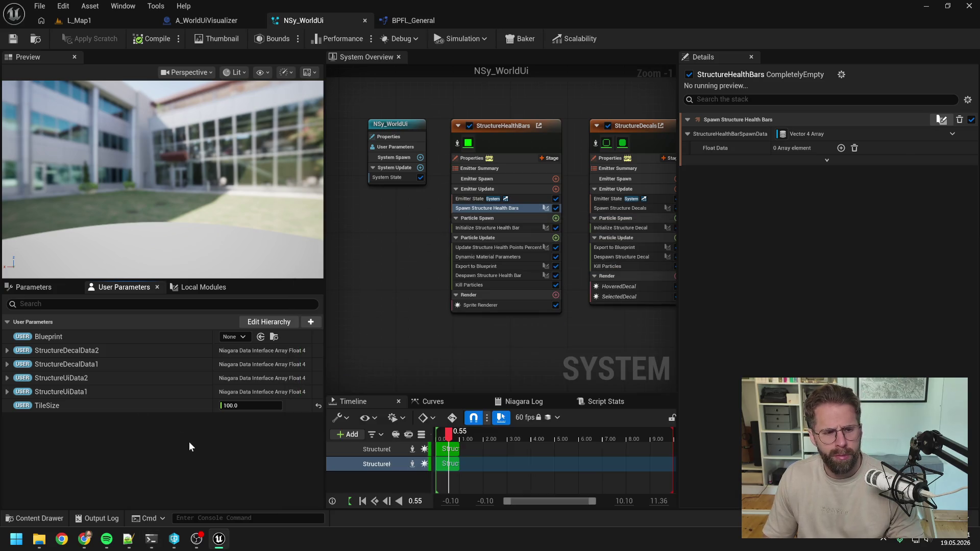
Step: Rename the StructureUiData2 user parameter to StructureStatusDisplayData1
{"action": "right_click", "coordinate": [82, 378]}
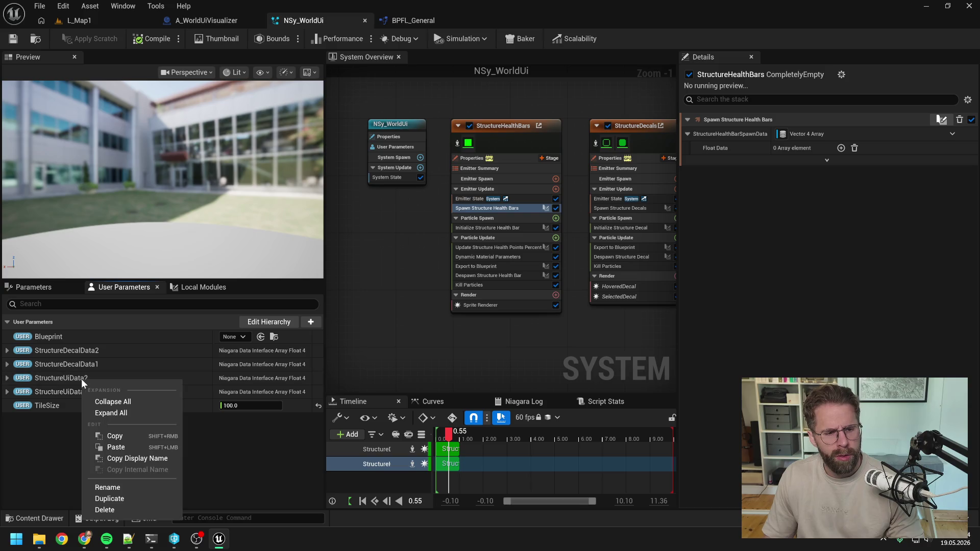
{"action": "left_click", "coordinate": [120, 488]}
{"action": "key", "text": "Right"}
{"action": "key", "text": "BackSpace"}
{"action": "key", "text": "BackSpace"}
{"action": "key", "text": "BackSpace"}
{"action": "key", "text": "BackSpace"}
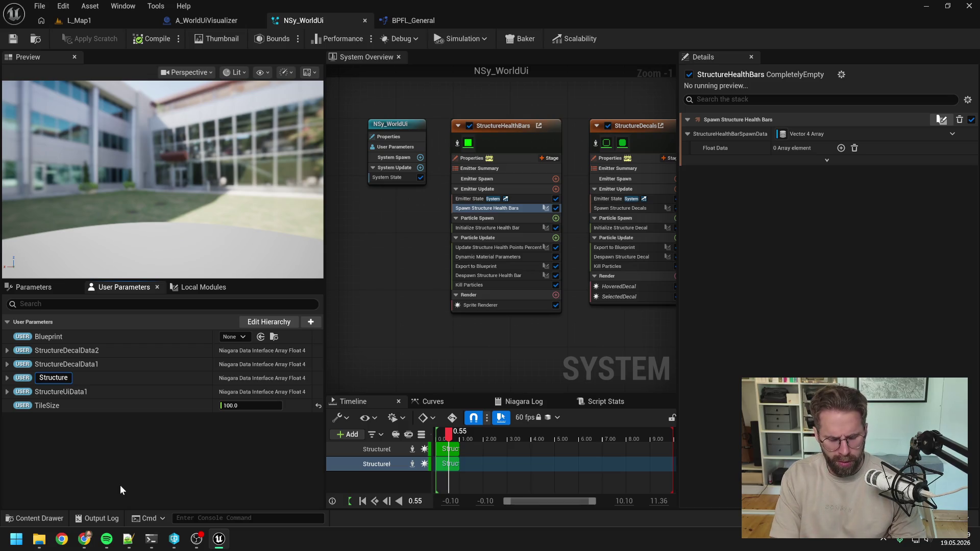
{"action": "type", "text": "Status"}
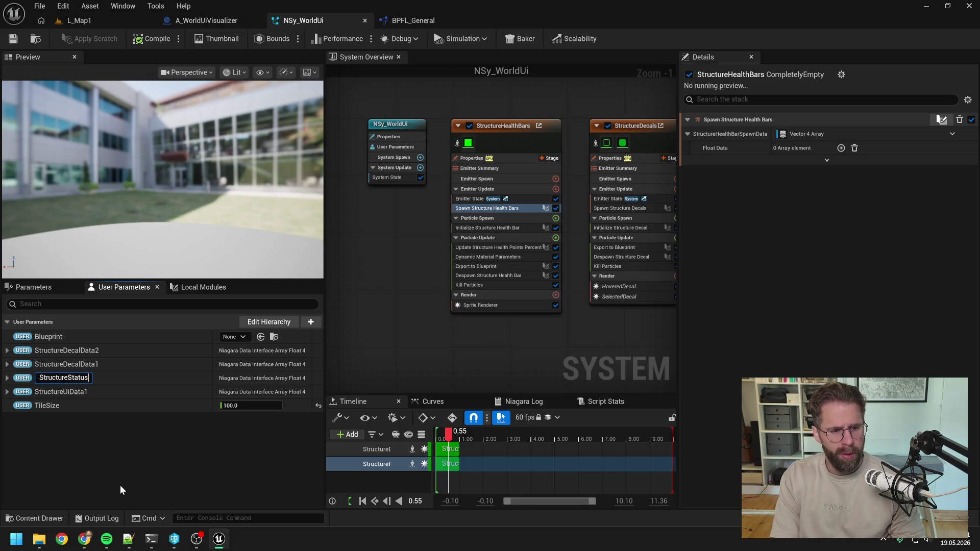
{"action": "type", "text": "Display"}
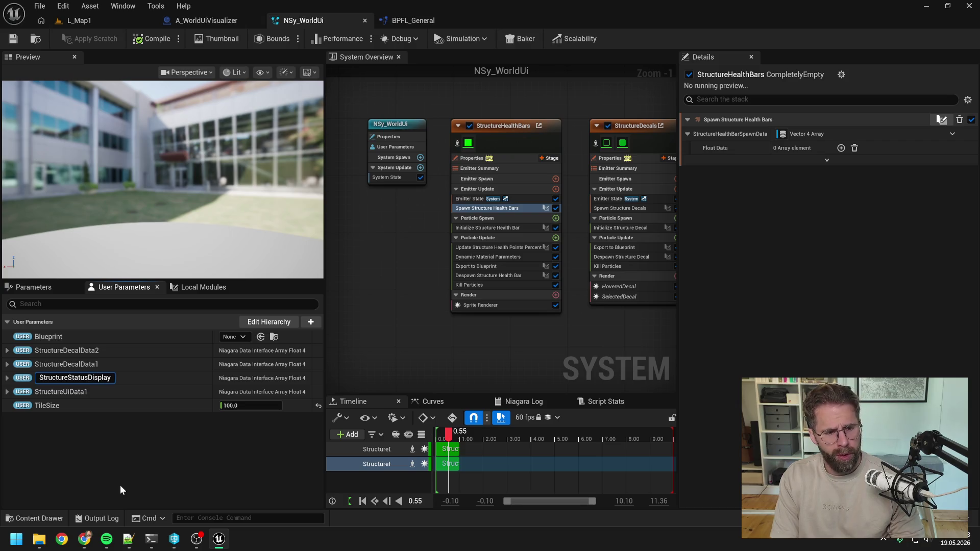
{"action": "type", "text": "Data1"}
{"action": "key", "text": "Return"}
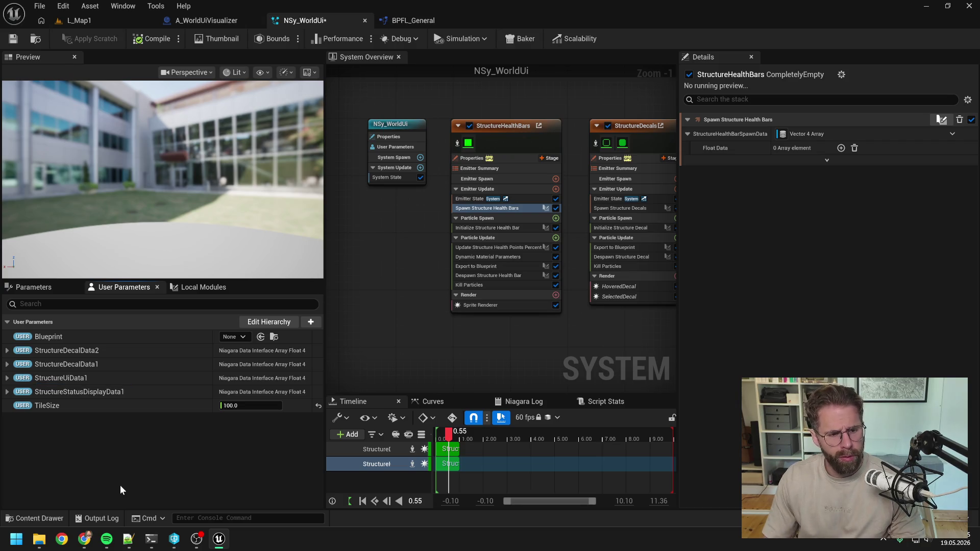
Step: Rename the StructureUiData1 user parameter to StructureStatusDisplayData2
{"action": "right_click", "coordinate": [65, 376]}
{"action": "left_click", "coordinate": [102, 486]}
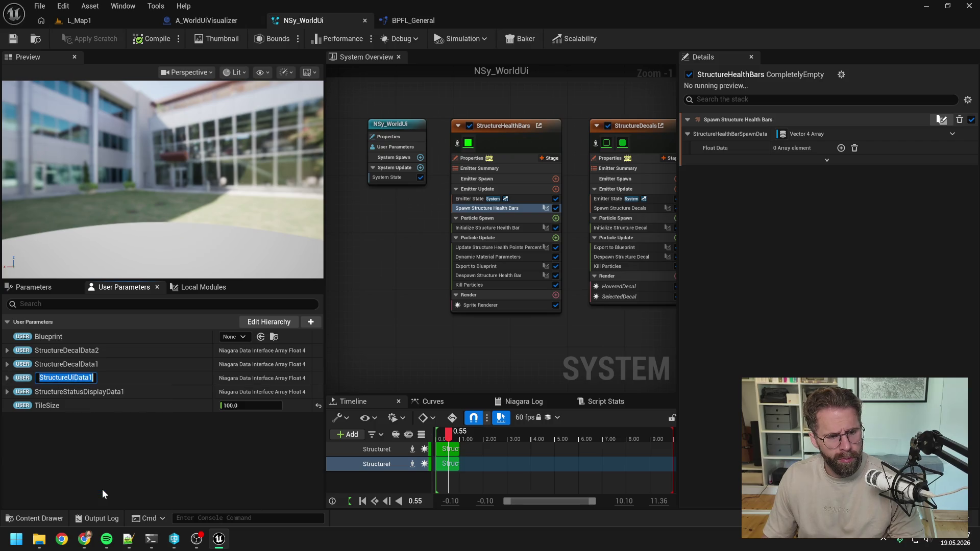
{"action": "key", "text": "Right"}
{"action": "key", "text": "BackSpace"}
{"action": "key", "text": "BackSpace"}
{"action": "key", "text": "BackSpace"}
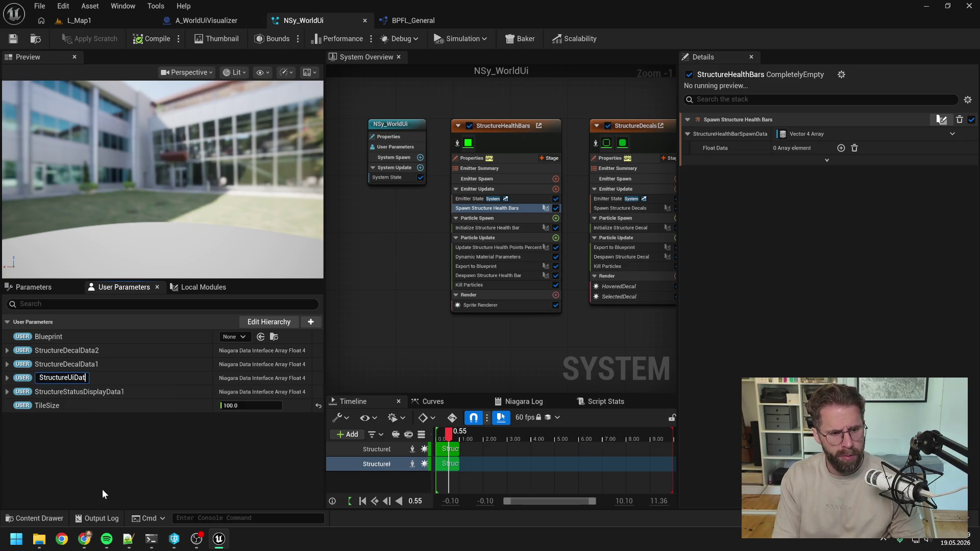
{"action": "key", "text": "BackSpace"}
{"action": "type", "text": "Status"}
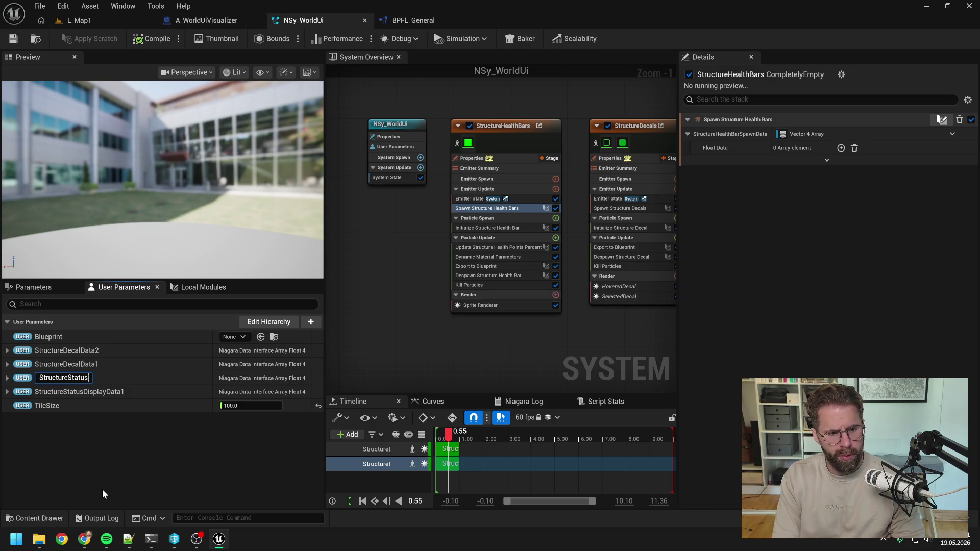
{"action": "type", "text": "DisplayData2"}
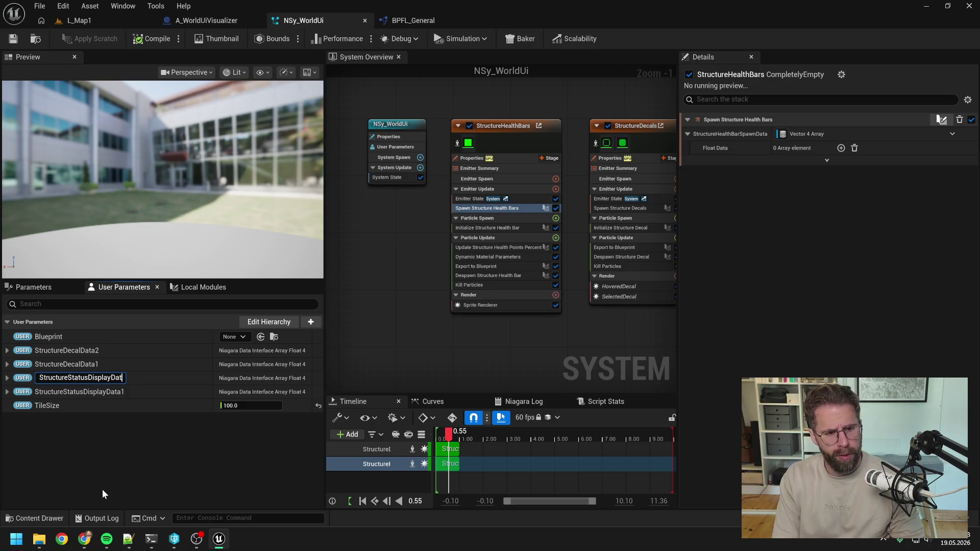
{"action": "key", "text": "Return"}
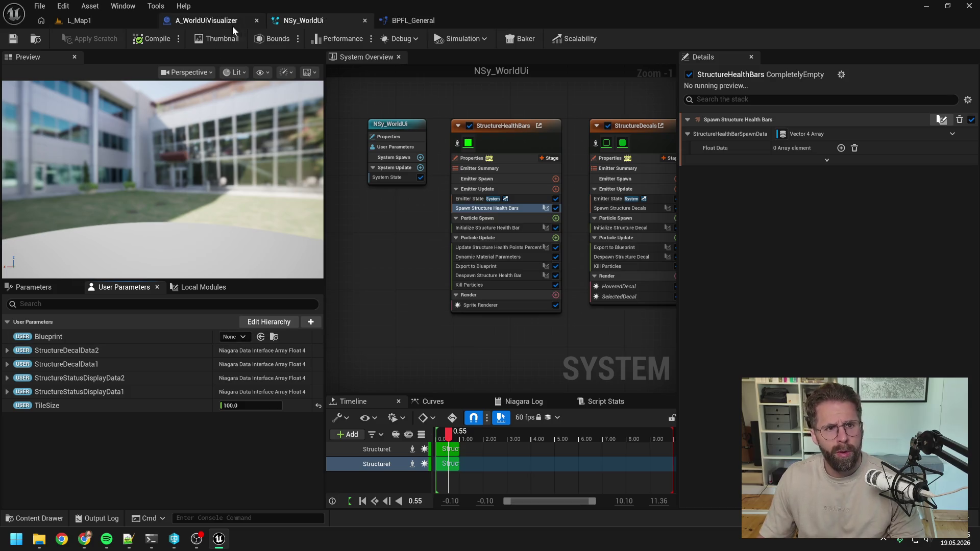
{"action": "left_click", "coordinate": [225, 22]}
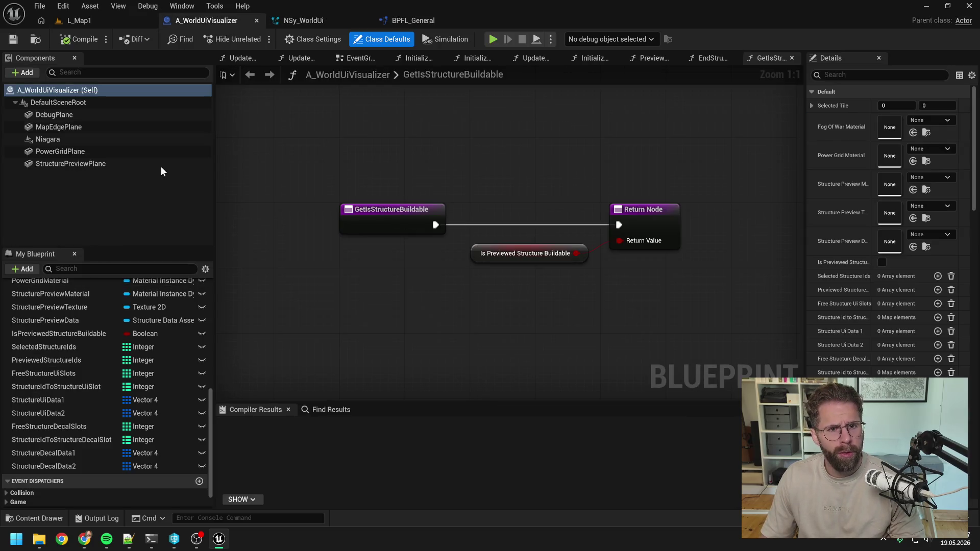
Step: Close every open graph tab in A_WorldUiVisualizer except the EventGraph
{"action": "left_click", "coordinate": [306, 59]}
{"action": "left_click", "coordinate": [360, 58]}
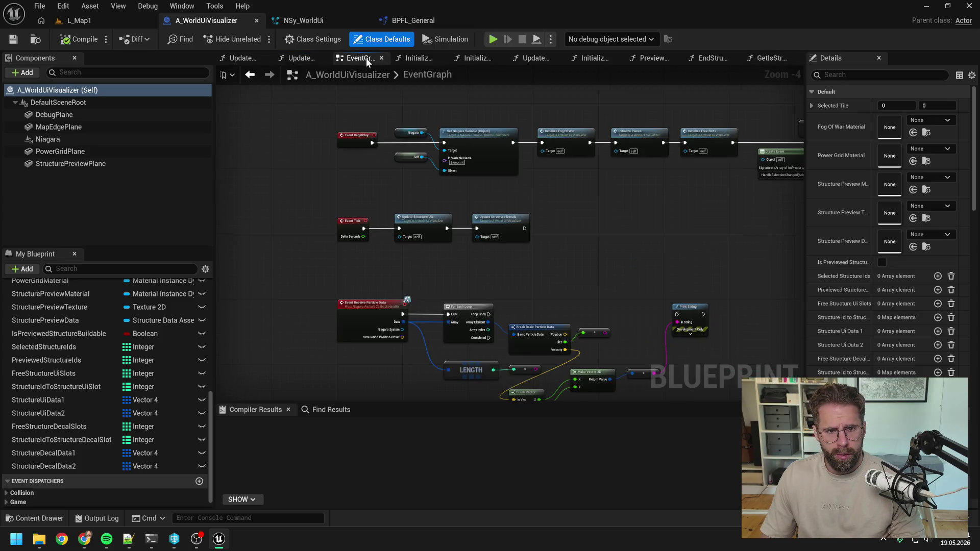
{"action": "right_click", "coordinate": [367, 58]}
{"action": "left_click", "coordinate": [393, 127]}
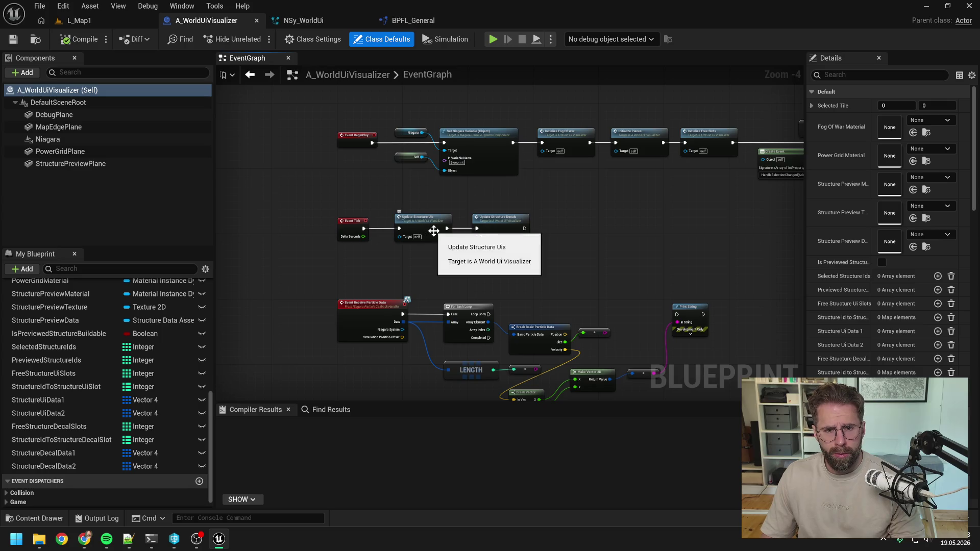
Step: Rename variables StructureUiData1 and StructureUiData2 to StructureStatusDisplayData1 and StructureStatusDisplayData2
{"action": "double_click", "coordinate": [50, 401]}
{"action": "left_click", "coordinate": [53, 400]}
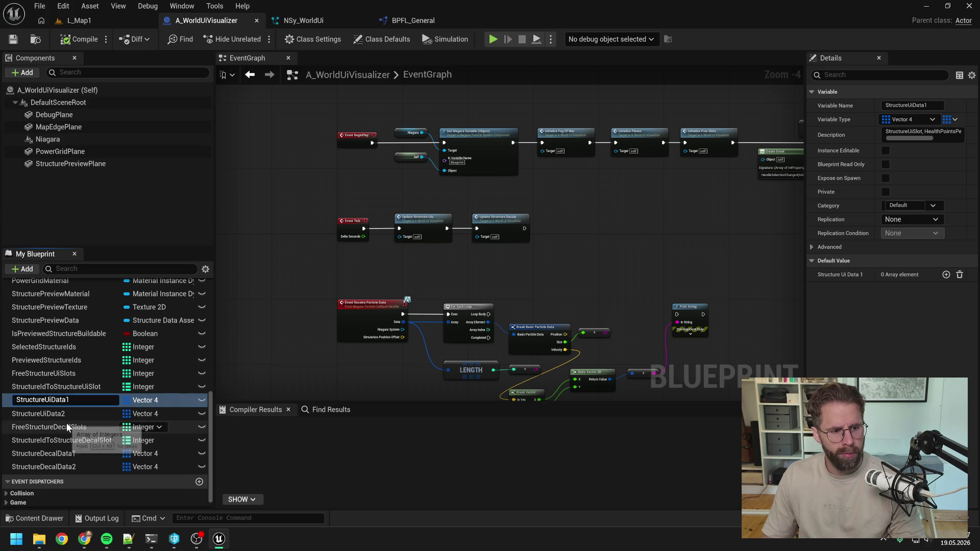
{"action": "key", "text": "BackSpace"}
{"action": "key", "text": "BackSpace"}
{"action": "type", "text": "StatusDisp"}
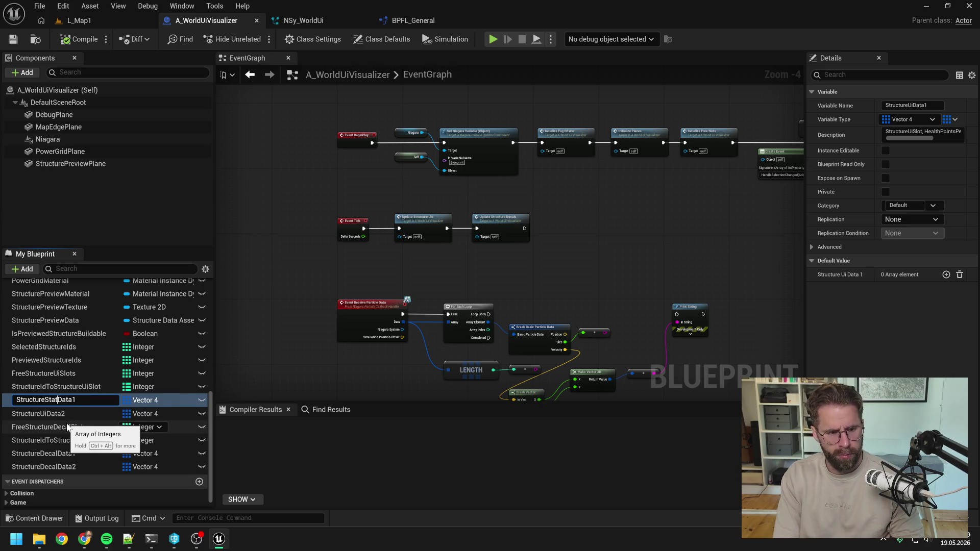
{"action": "type", "text": "lay"}
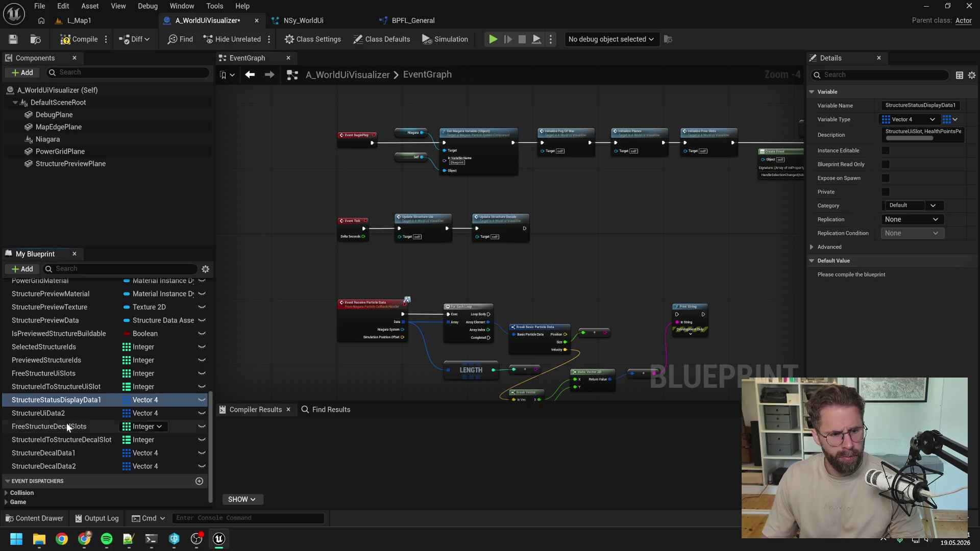
{"action": "double_click", "coordinate": [56, 413]}
{"action": "left_click", "coordinate": [51, 413]}
{"action": "key", "text": "BackSpace"}
{"action": "key", "text": "BackSpace"}
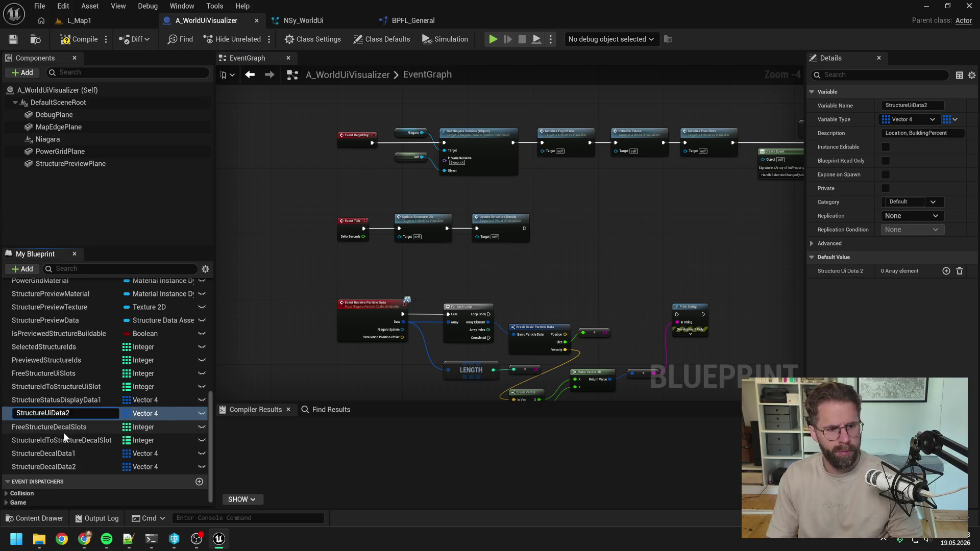
{"action": "type", "text": "Status"}
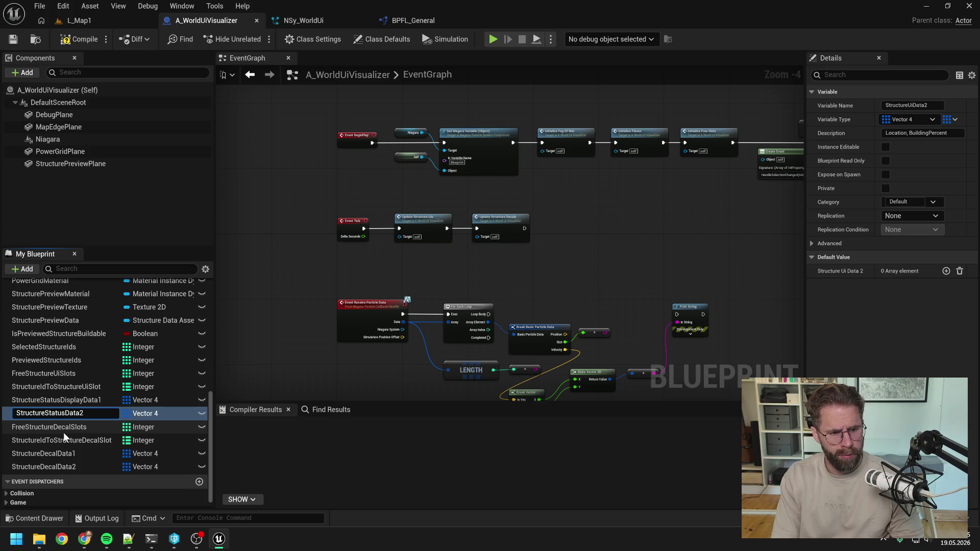
{"action": "type", "text": "Display"}
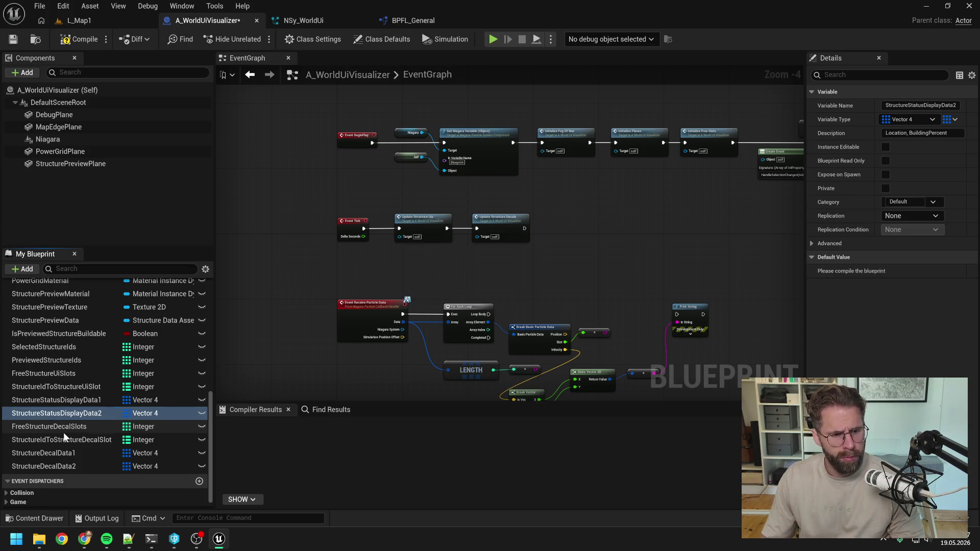
{"action": "key", "text": "Return"}
Step: Rename the private UpdateStructureUis function to UpdateStructureStatusDisplays and save the blueprint
{"action": "scroll", "coordinate": [98, 393], "scroll_direction": "up", "scroll_amount": 10}
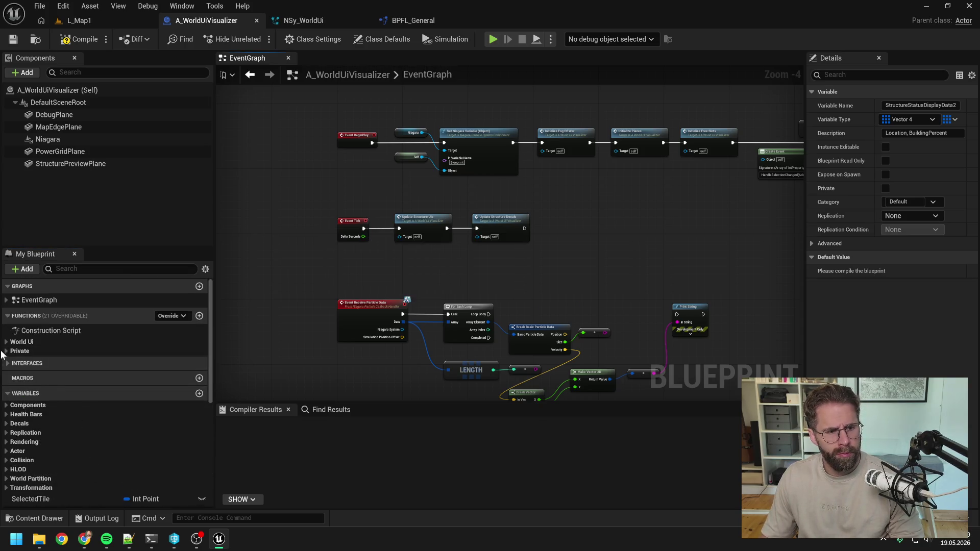
{"action": "left_click", "coordinate": [19, 352]}
{"action": "scroll", "coordinate": [77, 383], "scroll_direction": "down", "scroll_amount": 1}
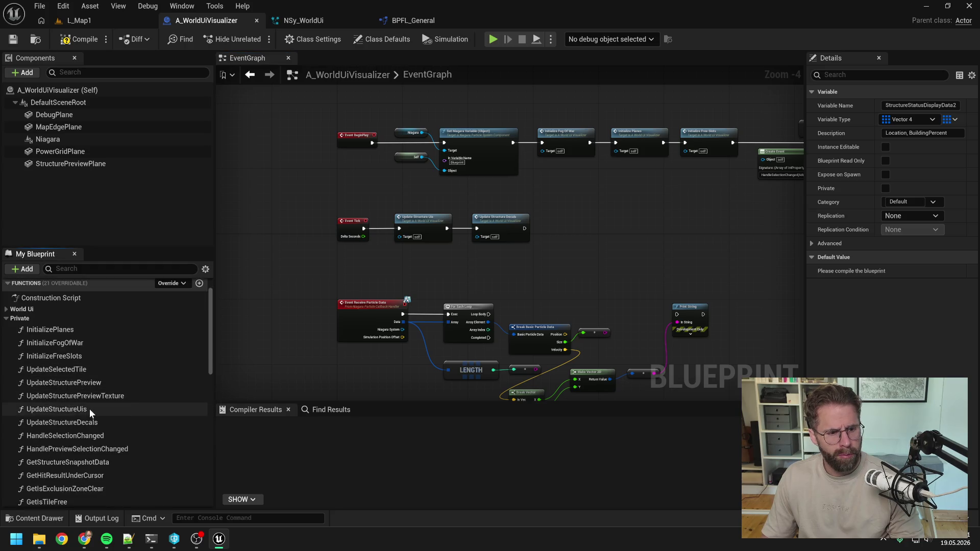
{"action": "left_click", "coordinate": [91, 411]}
{"action": "key", "text": "F2"}
{"action": "key", "text": "End"}
{"action": "key", "text": "BackSpace"}
{"action": "key", "text": "BackSpace"}
{"action": "key", "text": "BackSpace"}
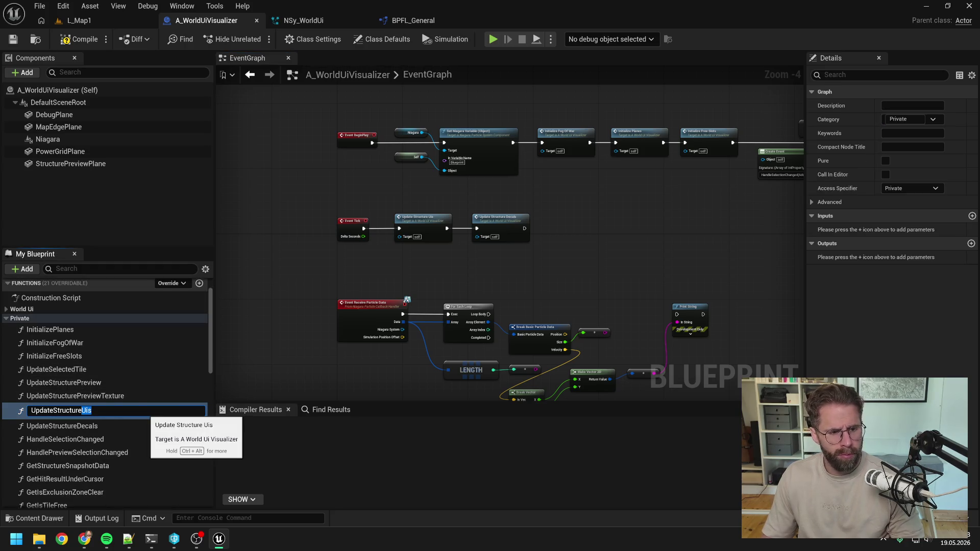
{"action": "type", "text": "StatusDisplays"}
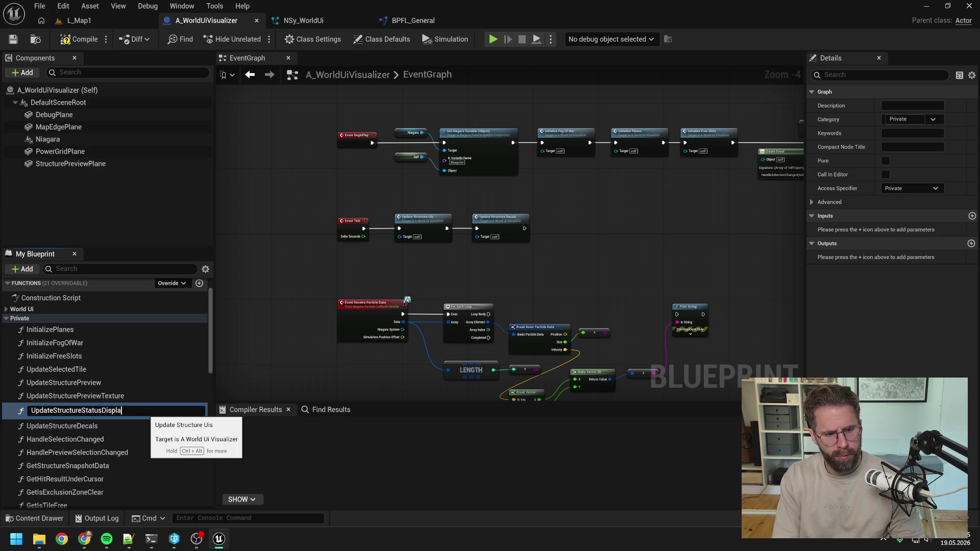
{"action": "key", "text": "Return"}
{"action": "key", "text": "ctrl+s"}
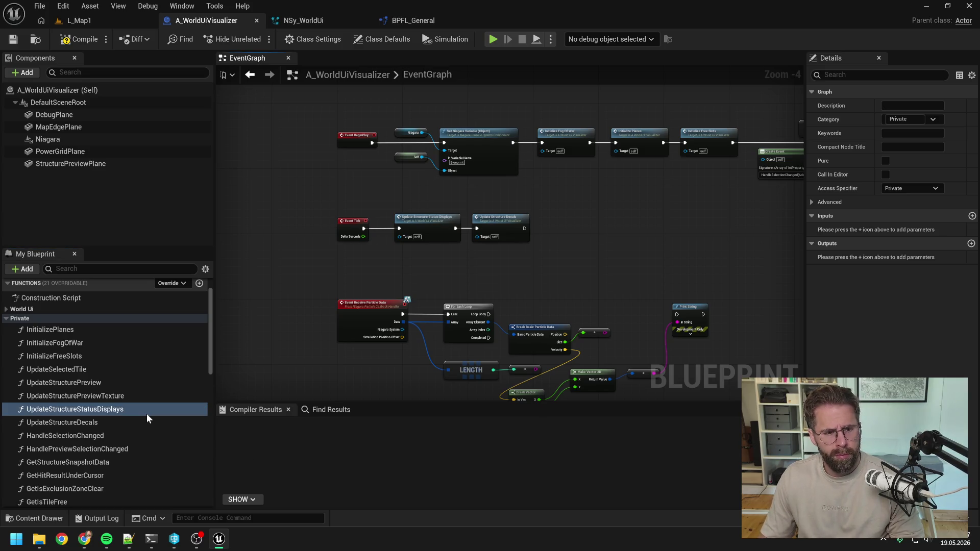
{"action": "double_click", "coordinate": [102, 409]}
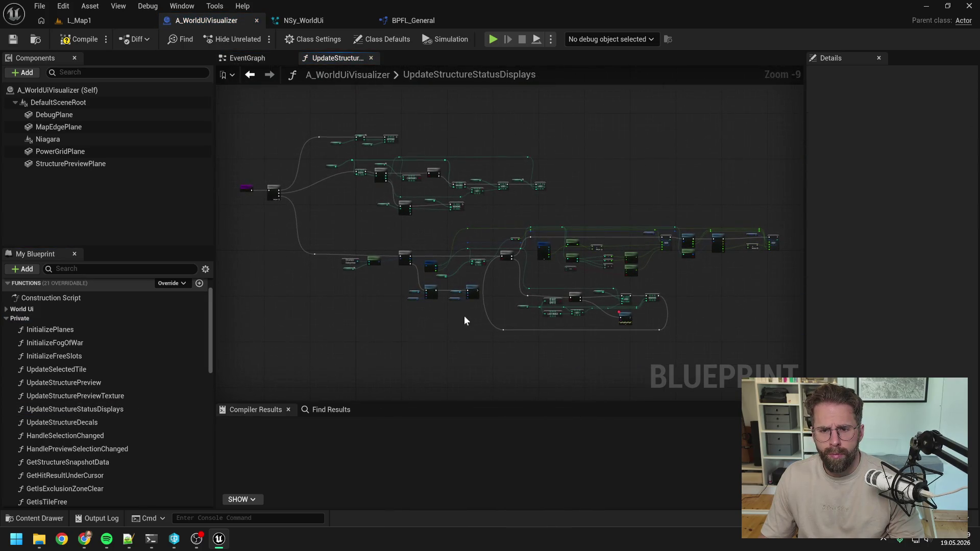
Step: Set the two Niagara set nodes' parameter names to StructureStatusDisplayData1 and StructureStatusDisplayData2
{"action": "scroll", "coordinate": [444, 301], "scroll_direction": "up", "scroll_amount": 9}
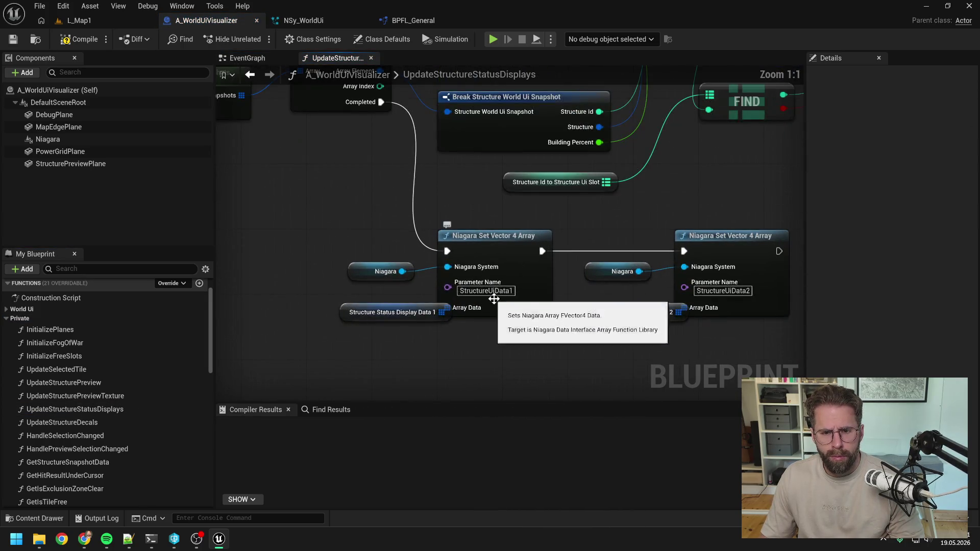
{"action": "left_click_drag", "start_coordinate": [428, 314], "coordinate": [407, 321]}
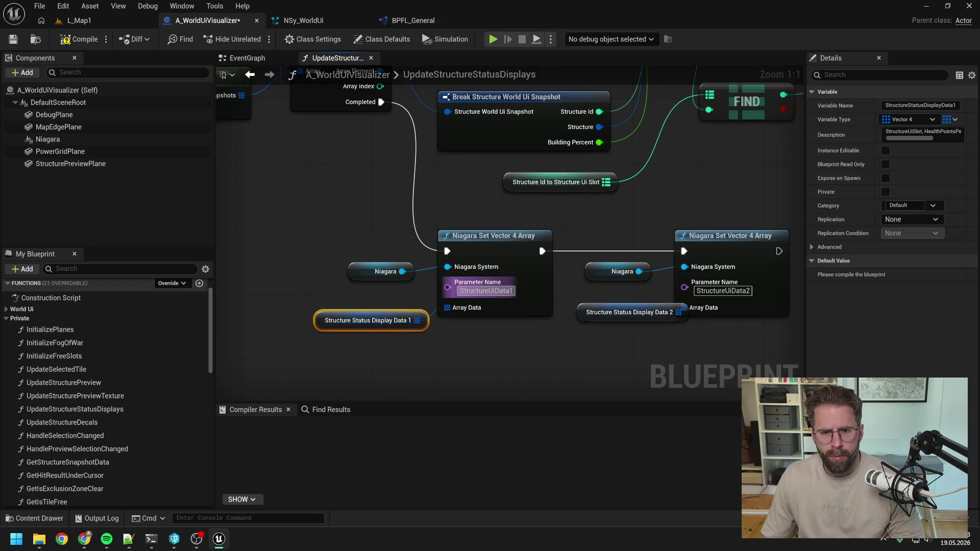
{"action": "type", "text": "StructureSta"}
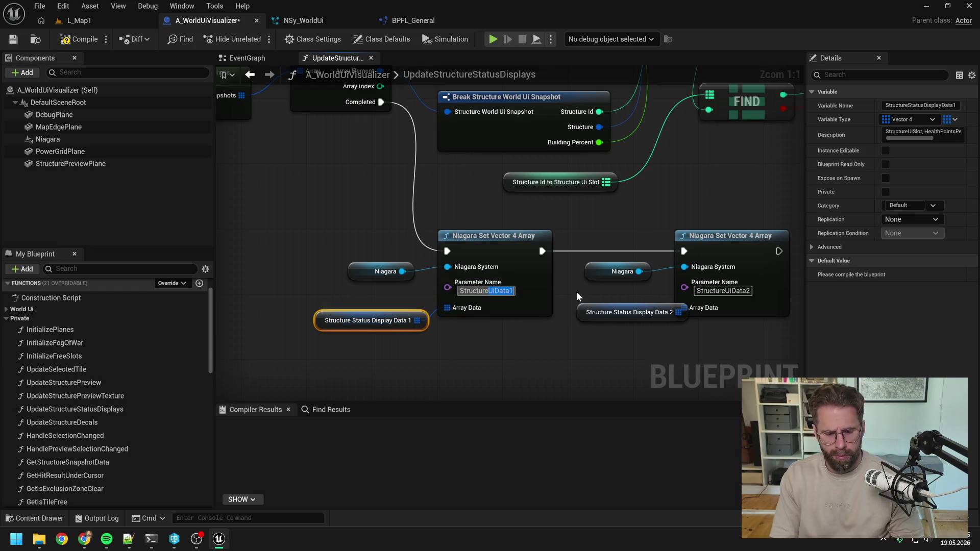
{"action": "type", "text": "tusDi"}
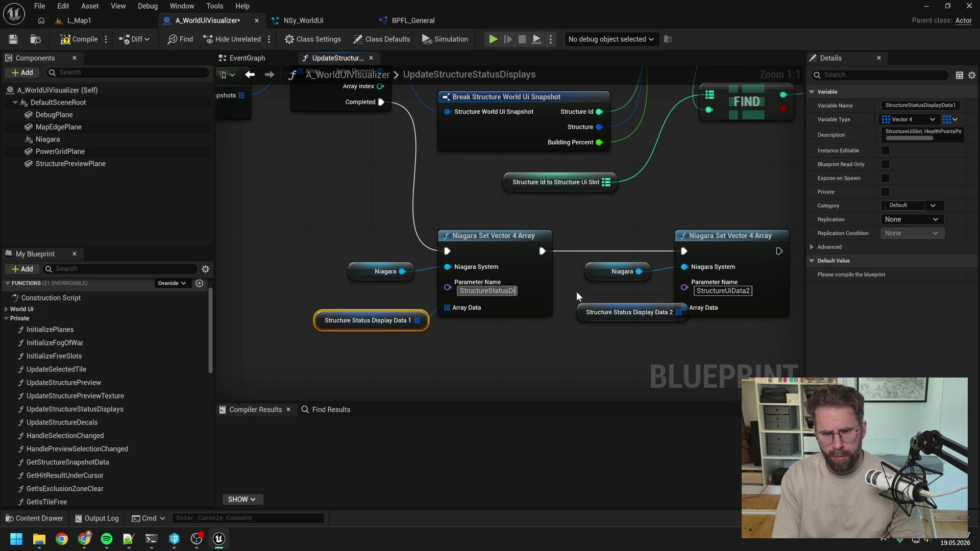
{"action": "type", "text": "splayData1"}
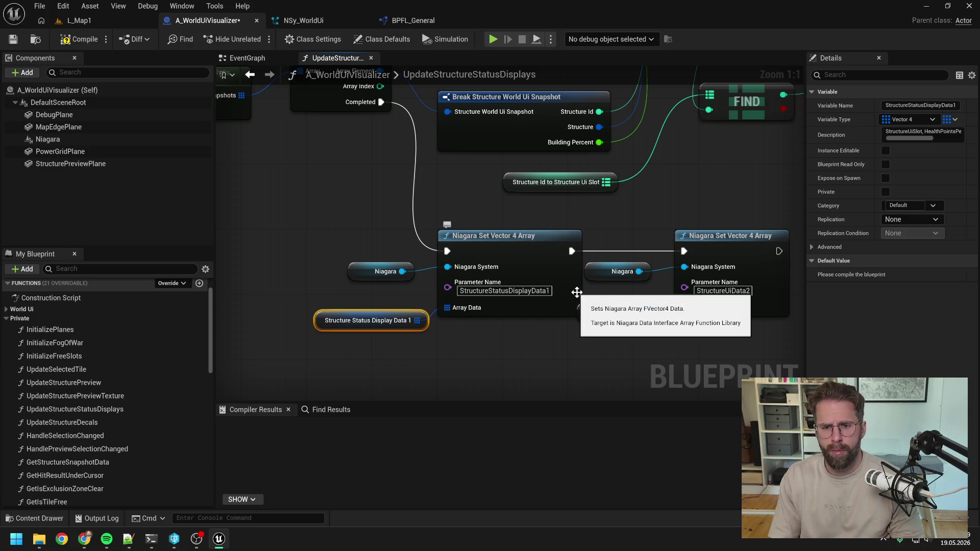
{"action": "key", "text": "ctrl+c"}
{"action": "left_click", "coordinate": [722, 290]}
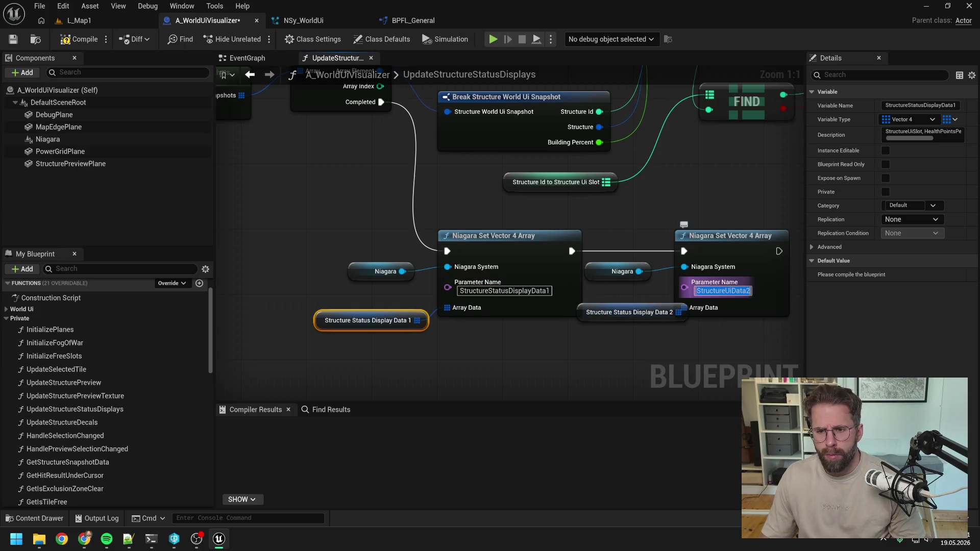
{"action": "key", "text": "ctrl+v"}
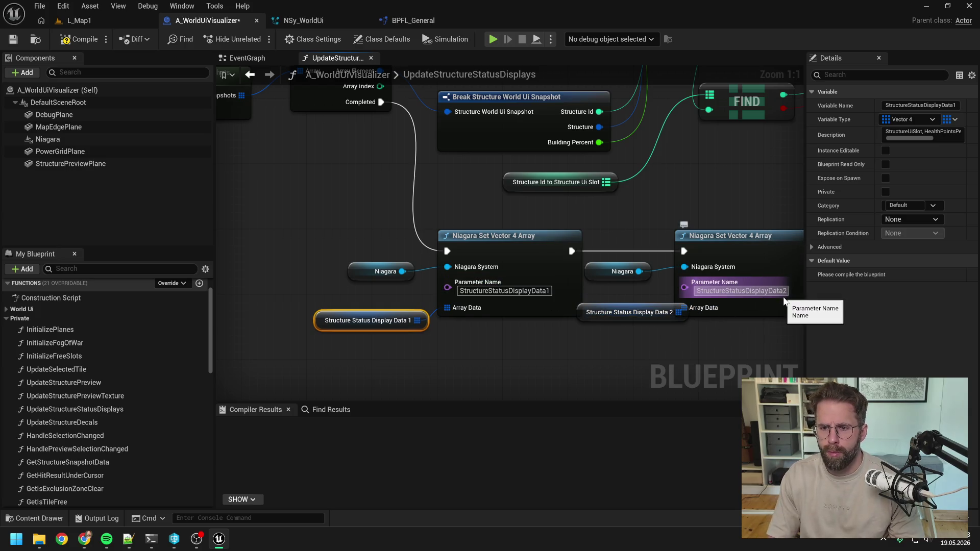
{"action": "key", "text": "BackSpace"}
{"action": "type", "text": "2"}
Step: Move the second set node right and place the Structure Status Display Data 2 getter under the wire
{"action": "scroll", "coordinate": [550, 337], "scroll_direction": "down", "scroll_amount": 2}
{"action": "left_click", "coordinate": [549, 337]}
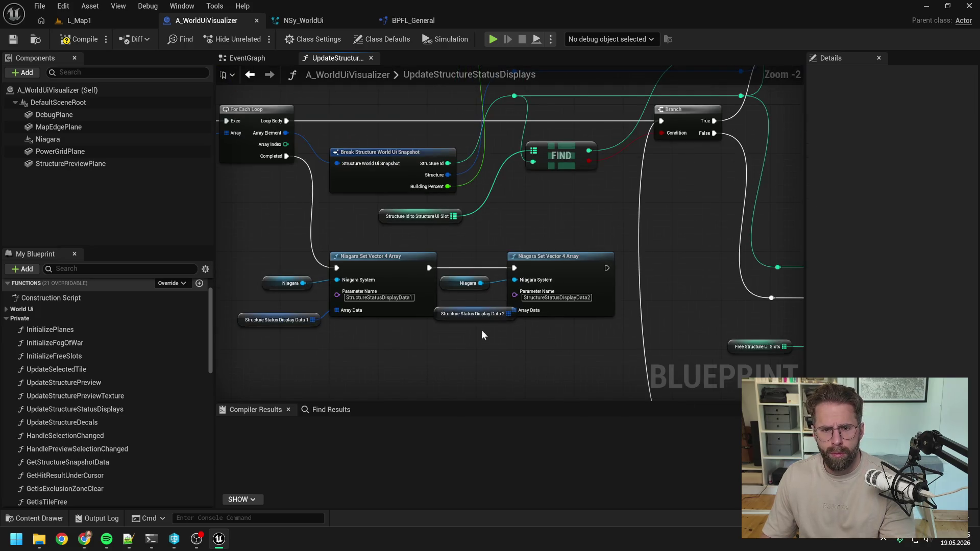
{"action": "left_click_drag", "start_coordinate": [483, 321], "coordinate": [480, 335]}
{"action": "scroll", "coordinate": [559, 302], "scroll_direction": "down", "scroll_amount": 1}
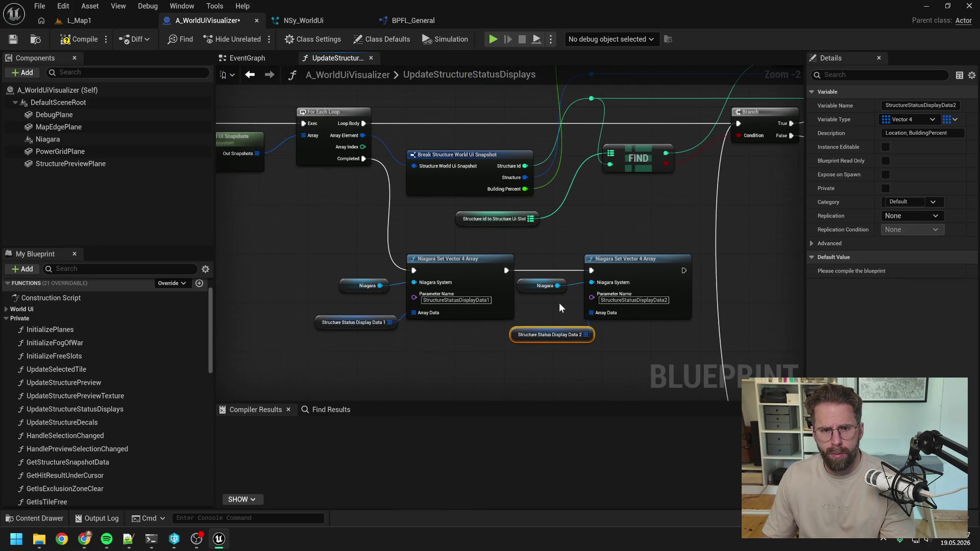
{"action": "left_click_drag", "start_coordinate": [607, 272], "coordinate": [619, 273]}
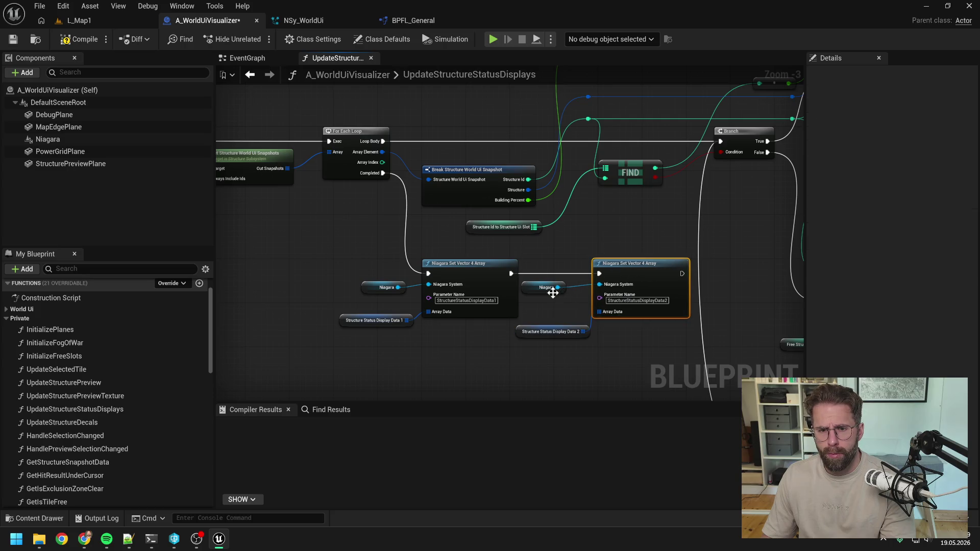
{"action": "left_click_drag", "start_coordinate": [552, 293], "coordinate": [574, 276]}
{"action": "mouse_move", "coordinate": [560, 331]}
{"action": "left_mouse_down"}
{"action": "mouse_move", "coordinate": [496, 337]}
{"action": "mouse_move", "coordinate": [560, 335]}
{"action": "mouse_move", "coordinate": [550, 333]}
{"action": "left_mouse_up"}
{"action": "scroll", "coordinate": [549, 333], "scroll_direction": "down", "scroll_amount": 3}
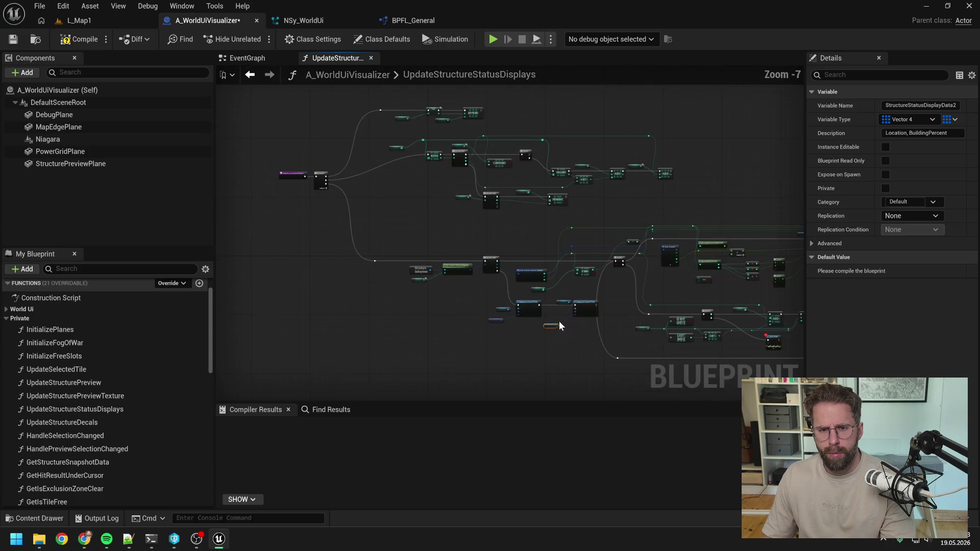
{"action": "scroll", "coordinate": [559, 321], "scroll_direction": "up", "scroll_amount": 2}
Step: Shift both set nodes left into a neat row with their inputs aligned, then save and compile
{"action": "left_click_drag", "start_coordinate": [429, 271], "coordinate": [605, 342]}
{"action": "left_click_drag", "start_coordinate": [521, 290], "coordinate": [447, 291]}
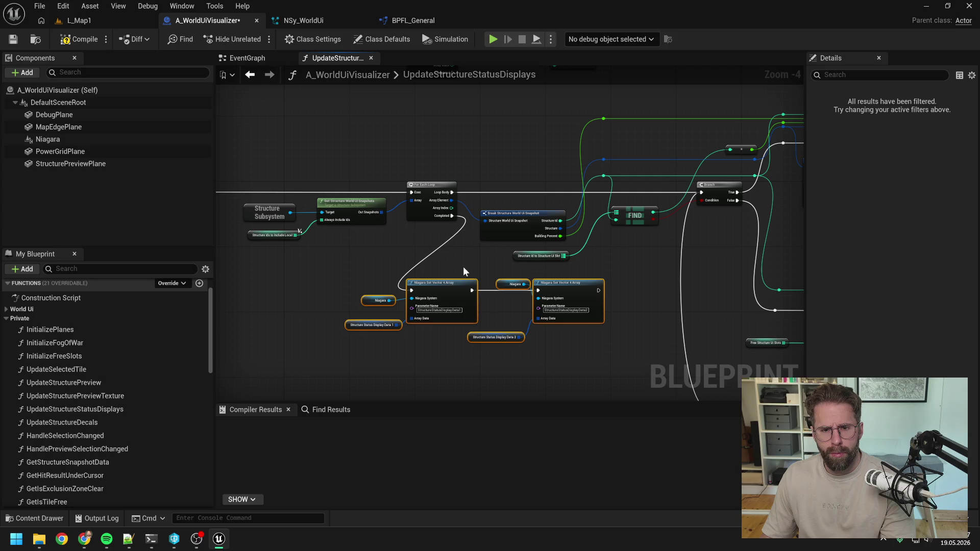
{"action": "left_click", "coordinate": [504, 323]}
{"action": "left_click_drag", "start_coordinate": [501, 275], "coordinate": [563, 295]}
{"action": "left_click_drag", "start_coordinate": [564, 295], "coordinate": [580, 295]}
{"action": "left_click", "coordinate": [501, 330]}
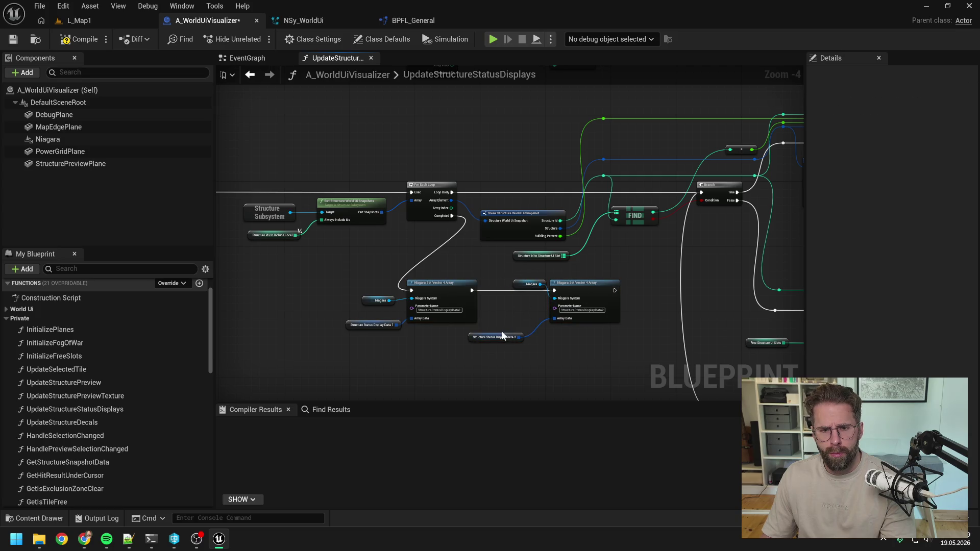
{"action": "mouse_move", "coordinate": [503, 333]}
{"action": "left_mouse_down"}
{"action": "mouse_move", "coordinate": [523, 308]}
{"action": "mouse_move", "coordinate": [514, 285]}
{"action": "left_mouse_up"}
{"action": "left_click", "coordinate": [521, 326]}
{"action": "left_click", "coordinate": [504, 304]}
{"action": "scroll", "coordinate": [503, 304], "scroll_direction": "up", "scroll_amount": 1}
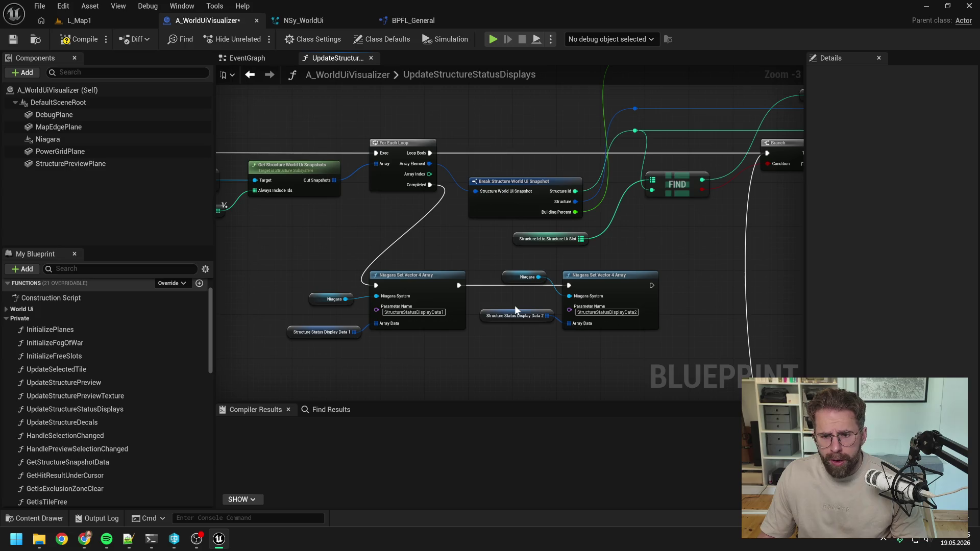
{"action": "key", "text": "ctrl+s"}
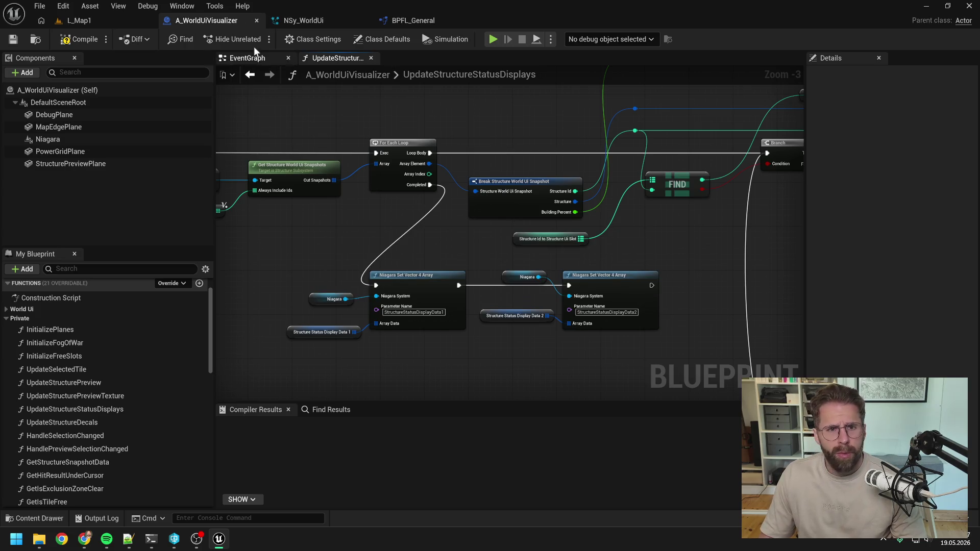
{"action": "left_click", "coordinate": [80, 39]}
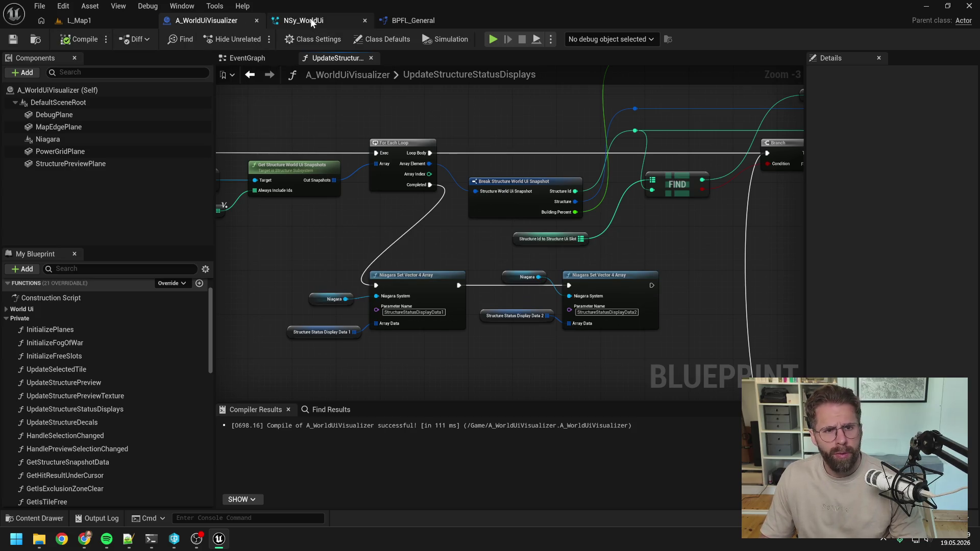
Step: In the NSy_WorldUi overview, rename the StructureHealthBars emitter to StructureStatusDisplays and save
{"action": "left_click", "coordinate": [304, 20]}
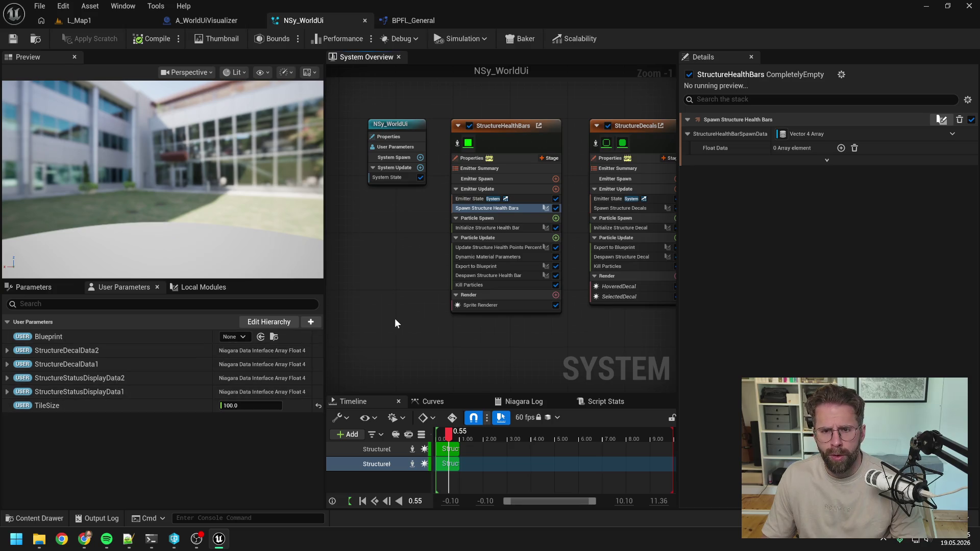
{"action": "left_click_drag", "start_coordinate": [394, 318], "coordinate": [345, 314]}
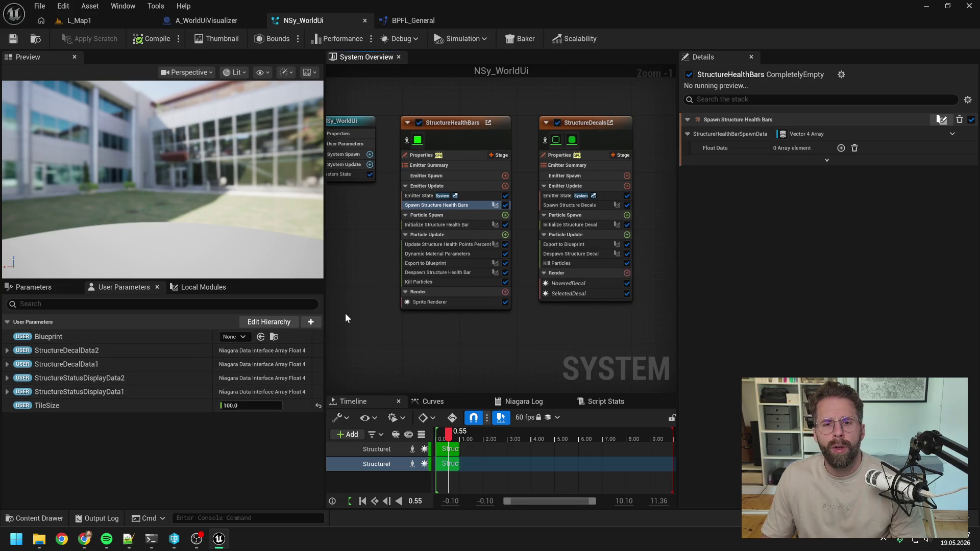
{"action": "key", "text": "Home"}
{"action": "left_click", "coordinate": [506, 144]}
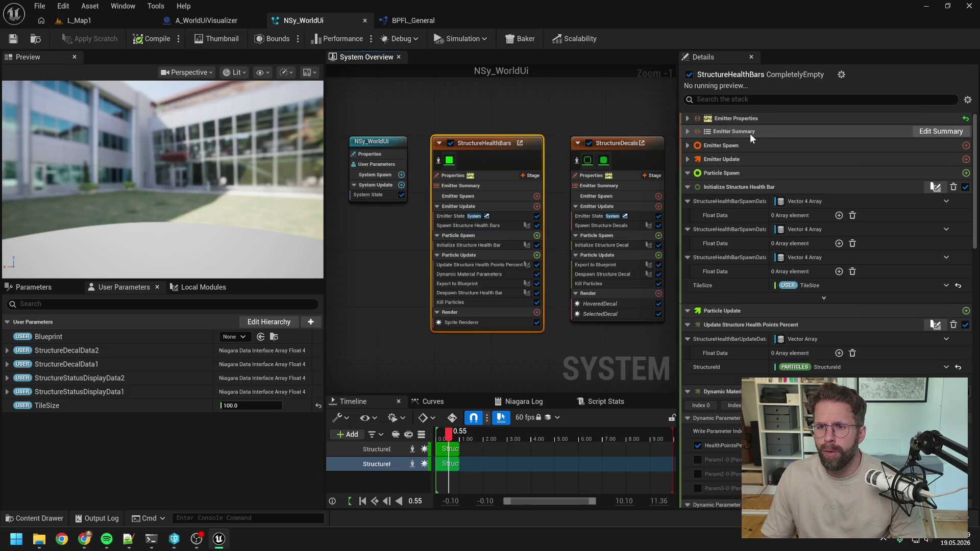
{"action": "double_click", "coordinate": [494, 143]}
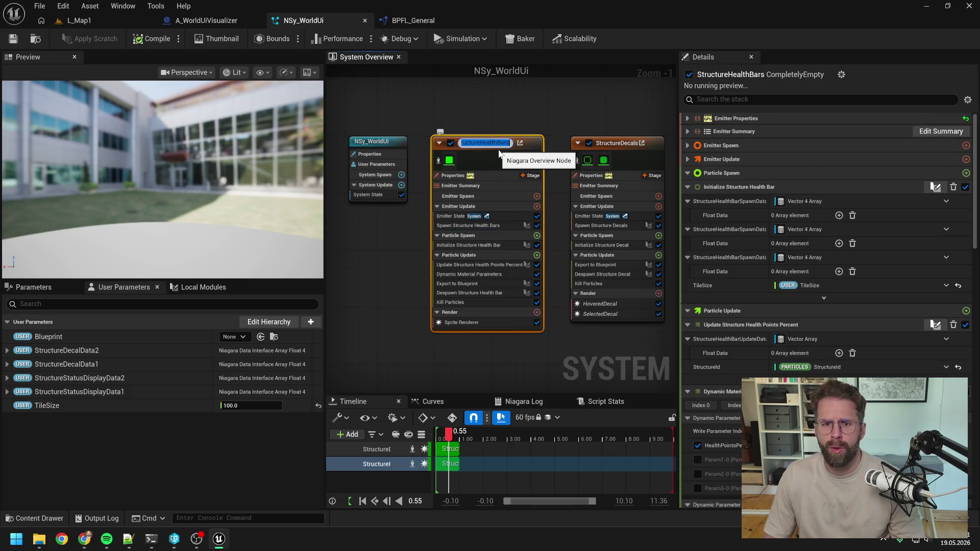
{"action": "key", "text": "End"}
{"action": "key", "text": "BackSpace"}
{"action": "key", "text": "BackSpace"}
{"action": "key", "text": "BackSpace"}
{"action": "key", "text": "BackSpace"}
{"action": "key", "text": "BackSpace"}
{"action": "key", "text": "BackSpace"}
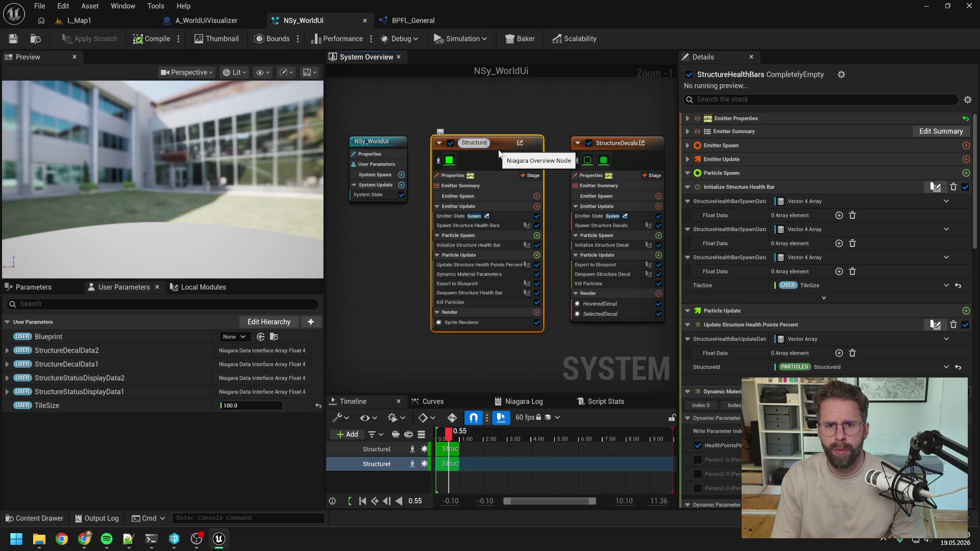
{"action": "type", "text": "StatusDisplays"}
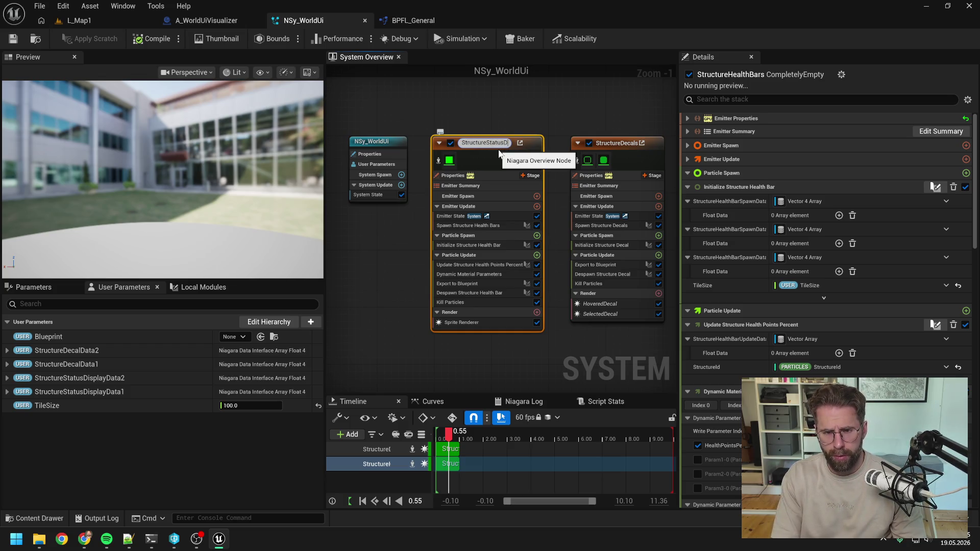
{"action": "key", "text": "Return"}
{"action": "key", "text": "ctrl+s"}
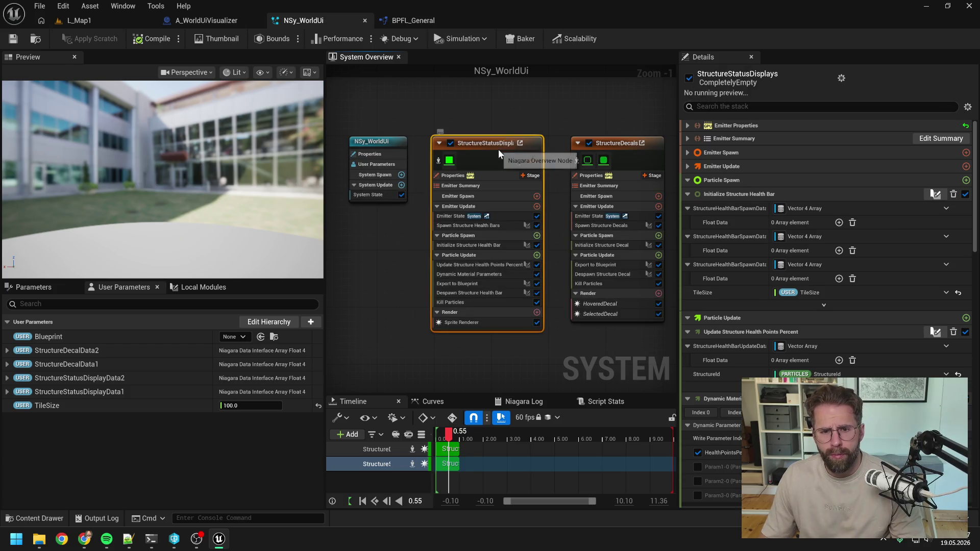
{"action": "left_click", "coordinate": [391, 246]}
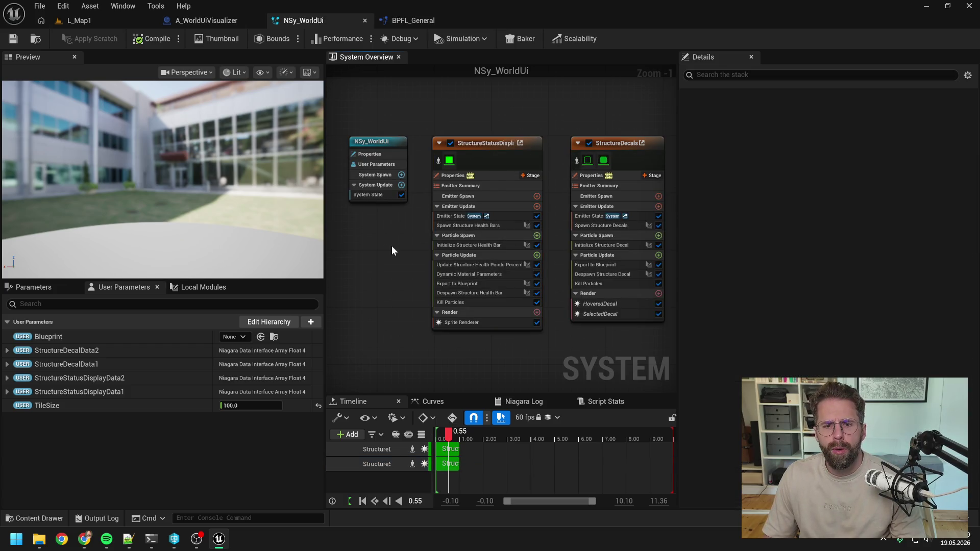
{"action": "left_click", "coordinate": [18, 38]}
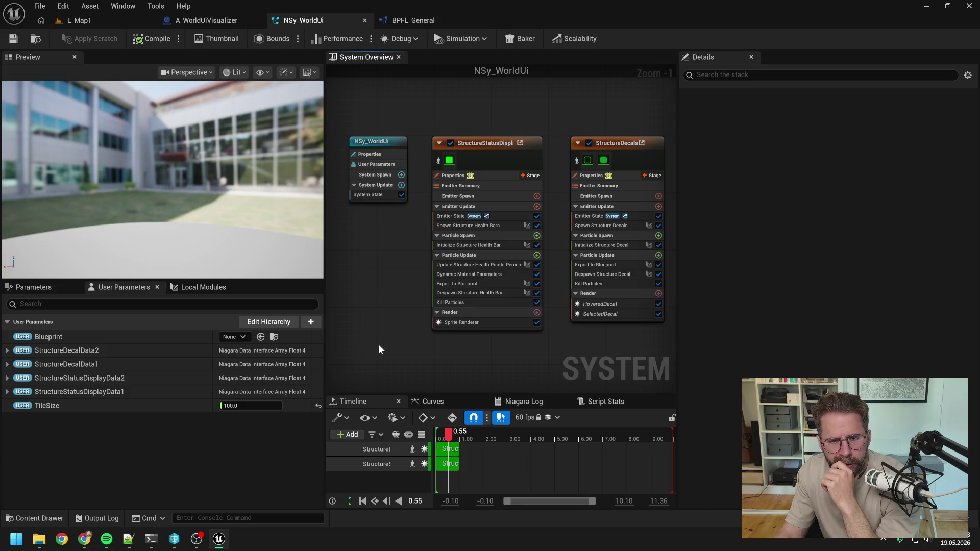
Step: Tell Claude the Blueprint side is finished and ask when to spawn StatusDisplay particles in EmitterUpdate
{"action": "left_click", "coordinate": [151, 539]}
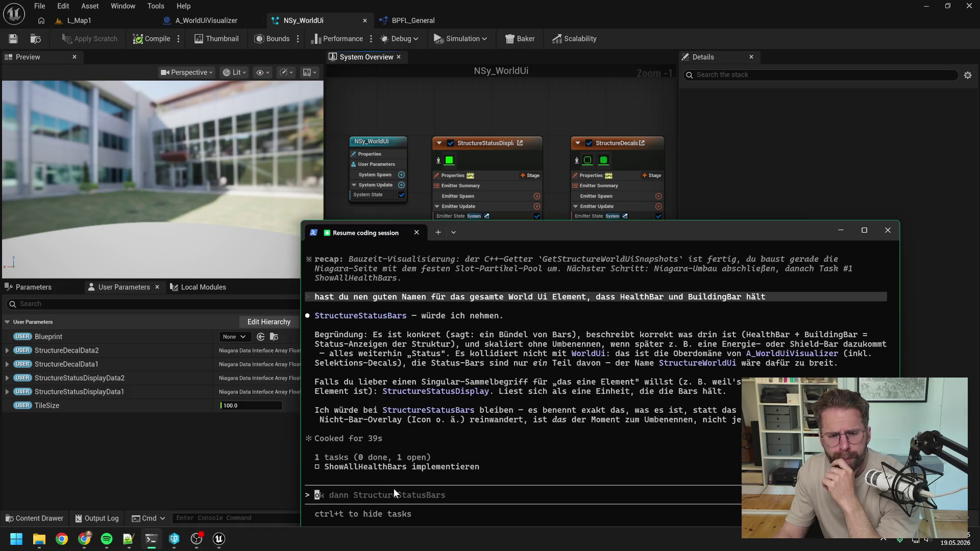
{"action": "left_click_drag", "start_coordinate": [465, 233], "coordinate": [420, 163]}
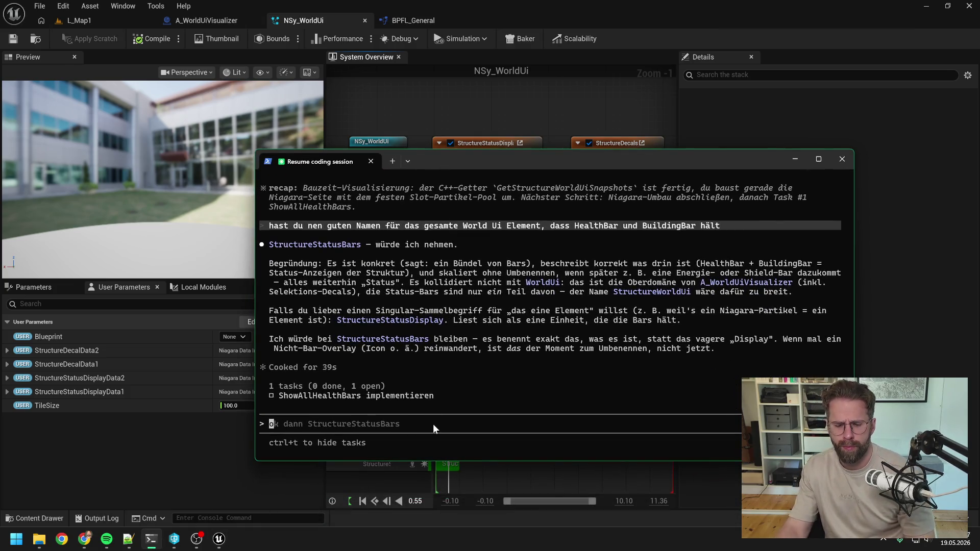
{"action": "type", "text": "ok "}
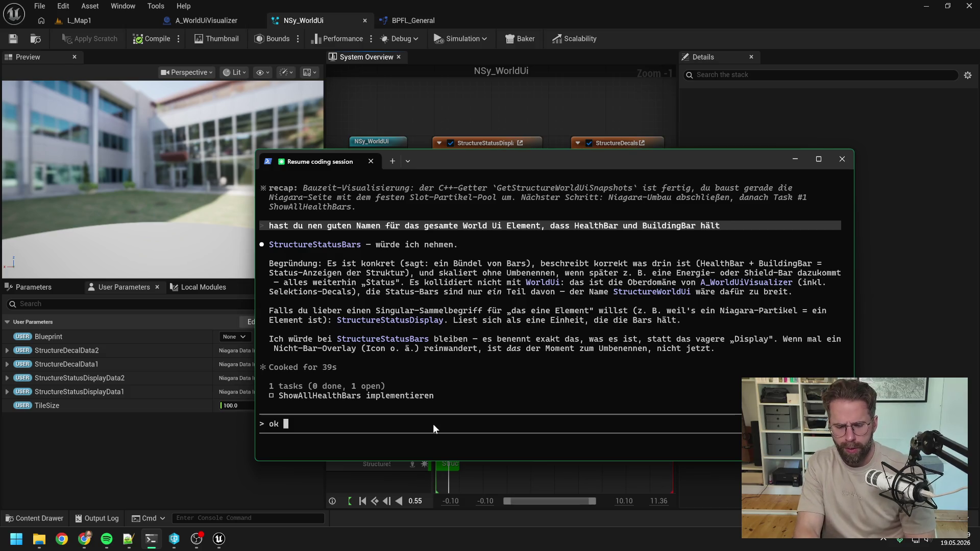
{"action": "type", "text": "BP Sei"}
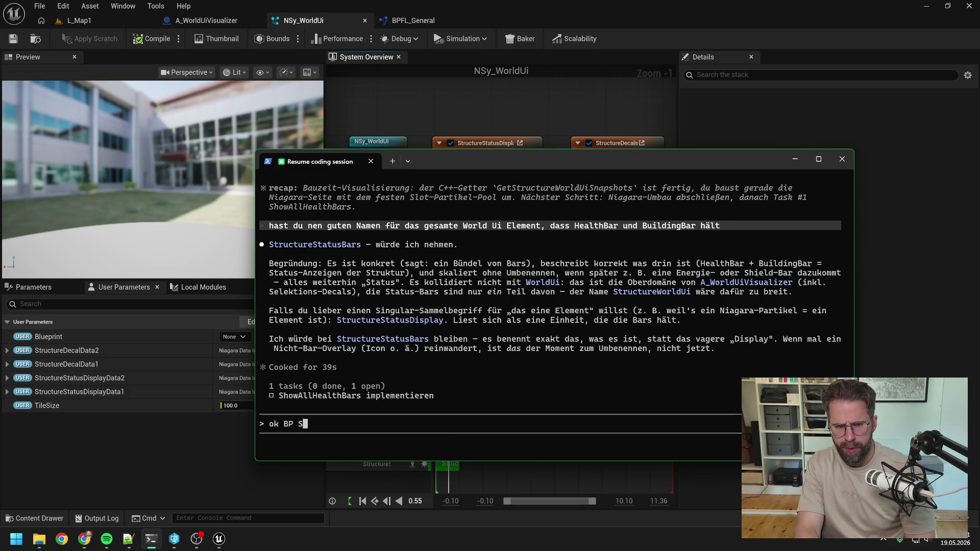
{"action": "key", "text": "BackSpace"}
{"action": "key", "text": "BackSpace"}
{"action": "key", "text": "BackSpace"}
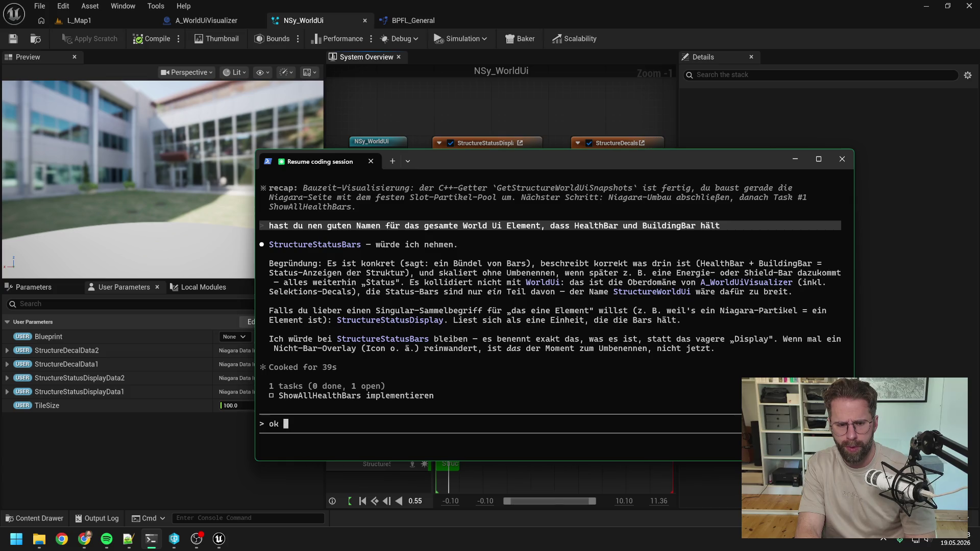
{"action": "type", "text": "neue BP Seite "}
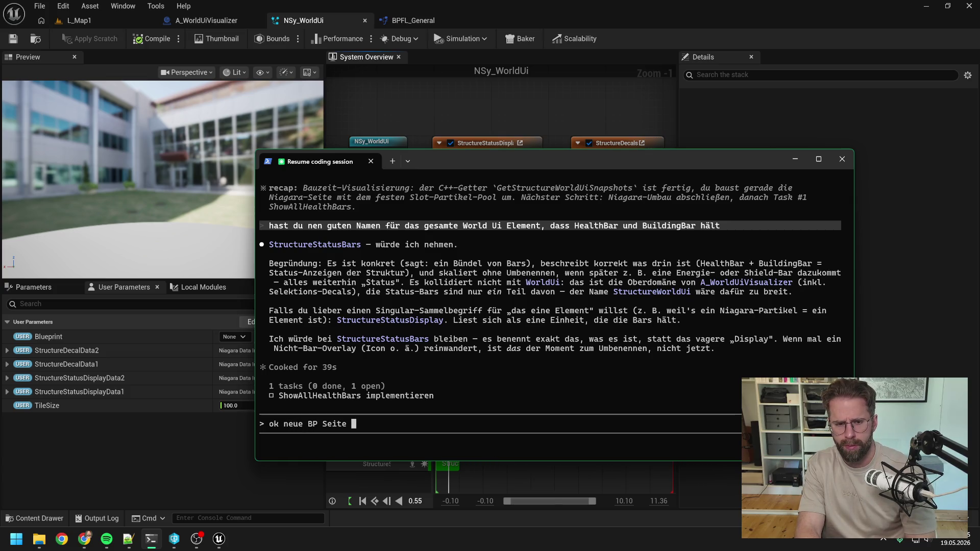
{"action": "type", "text": "ist komplett"}
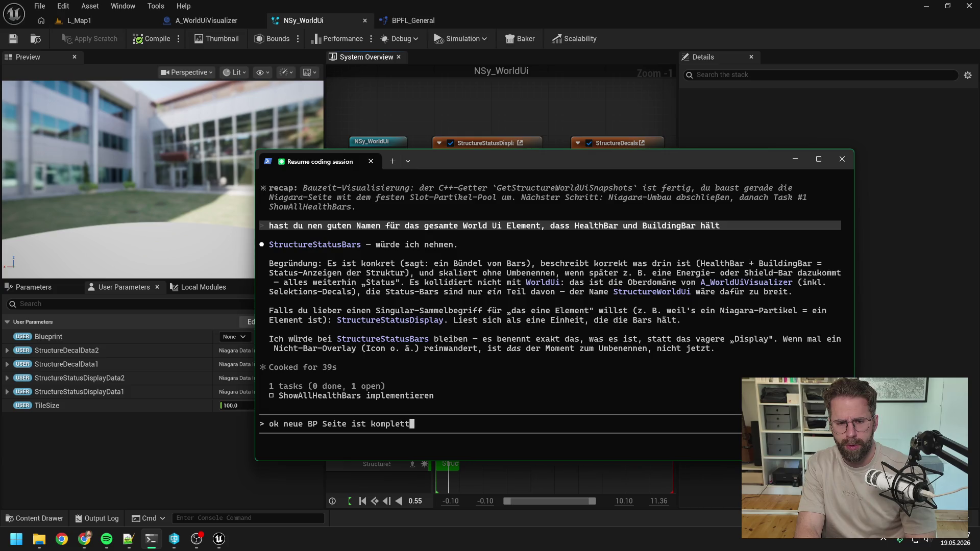
{"action": "type", "text": " fertig, "}
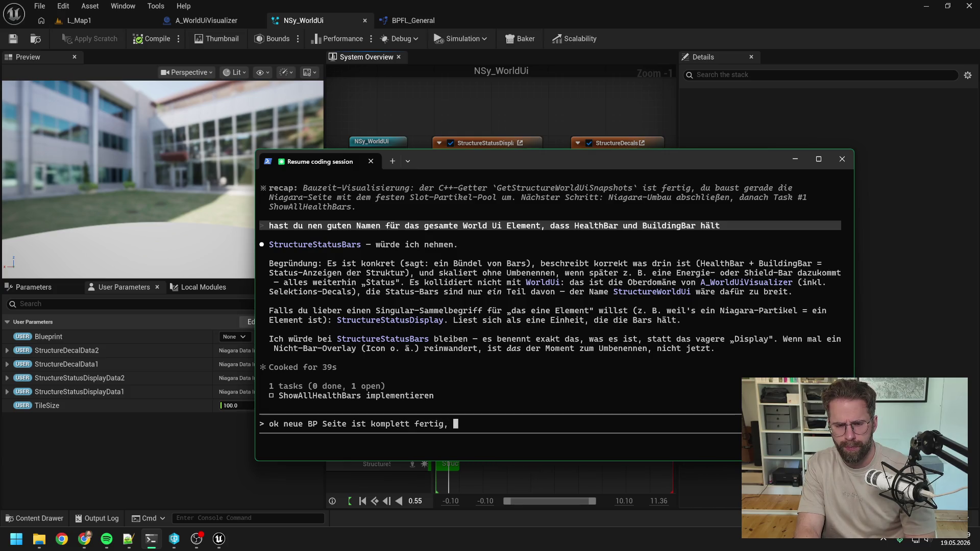
{"action": "type", "text": "gehe nun in Niaga"}
{"action": "type", "text": "ra rein"}
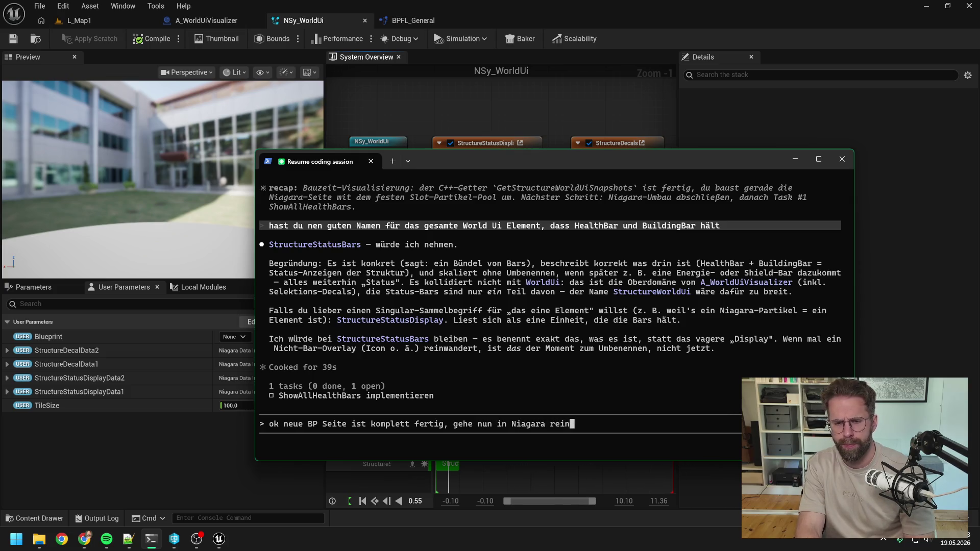
{"action": "type", "text": ". Erste Frage: "}
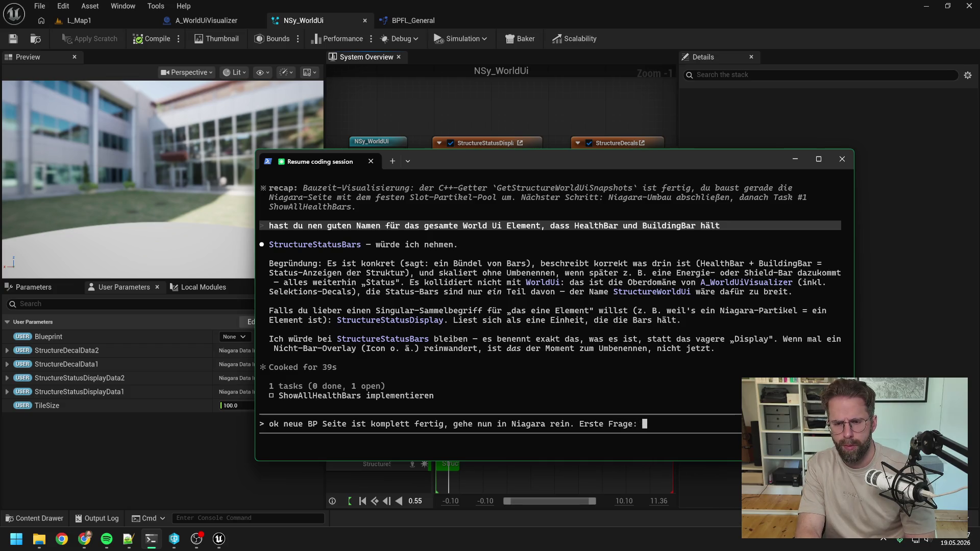
{"action": "type", "text": "Wann spawnen w"}
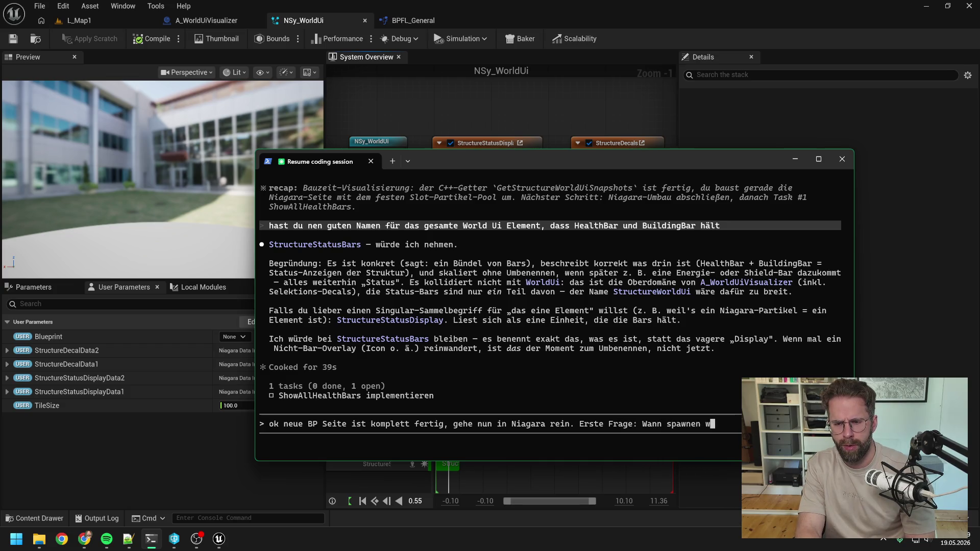
{"action": "type", "text": "ir nun"}
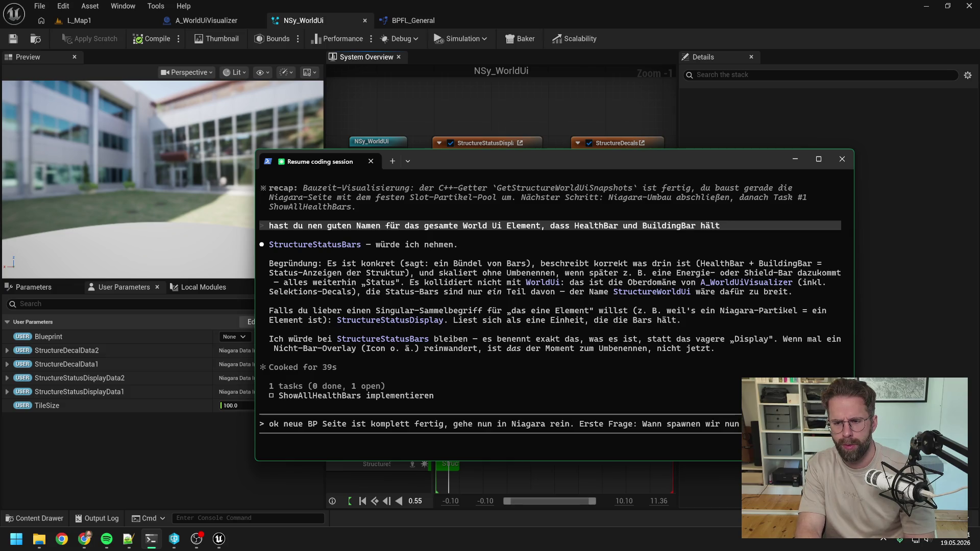
{"action": "type", "text": " Parti"}
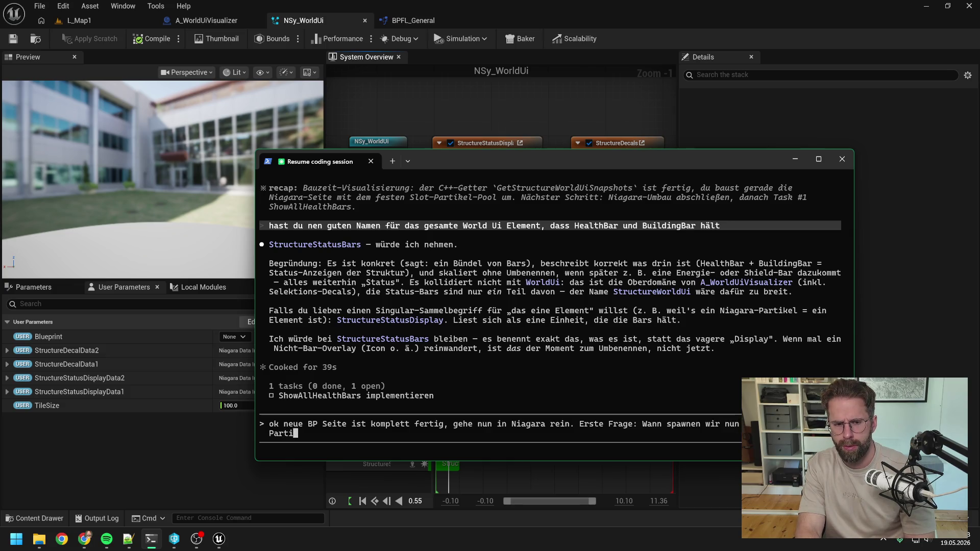
{"action": "type", "text": "c"}
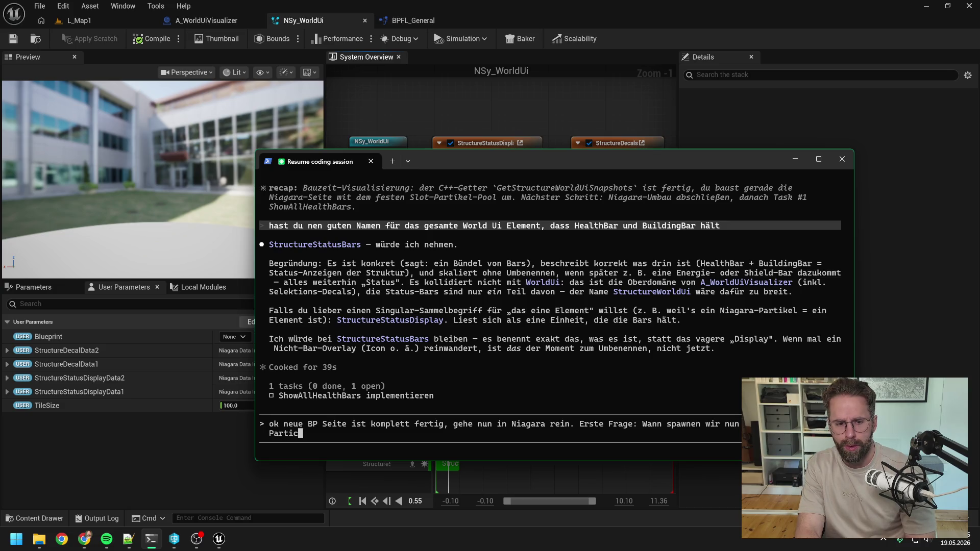
{"action": "key", "text": "BackSpace"}
{"action": "key", "text": "BackSpace"}
{"action": "key", "text": "BackSpace"}
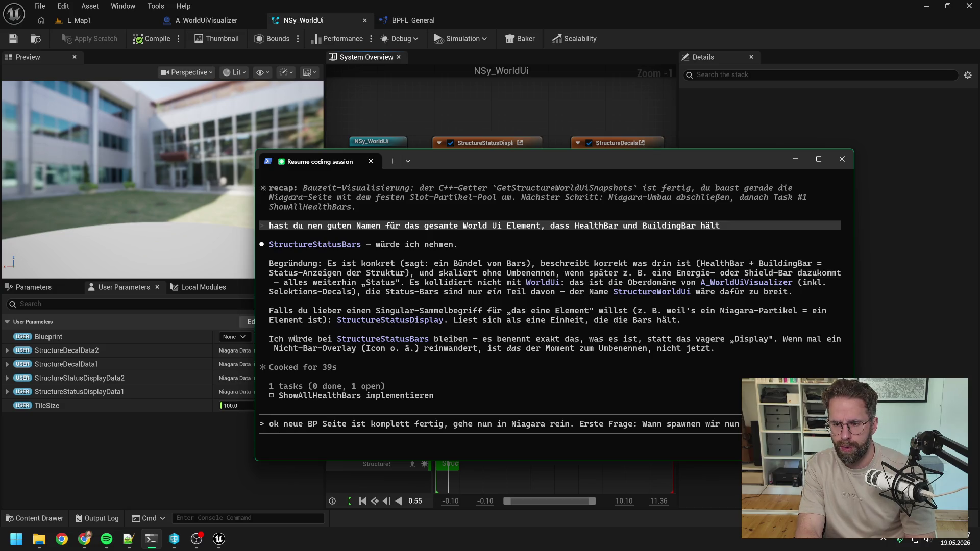
{"action": "type", "text": "Particl"}
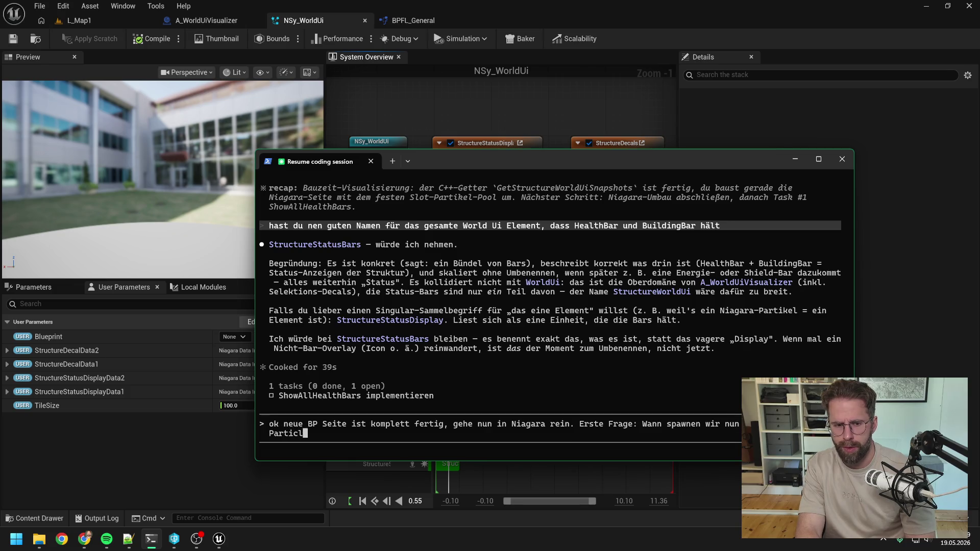
{"action": "type", "text": "e (as"}
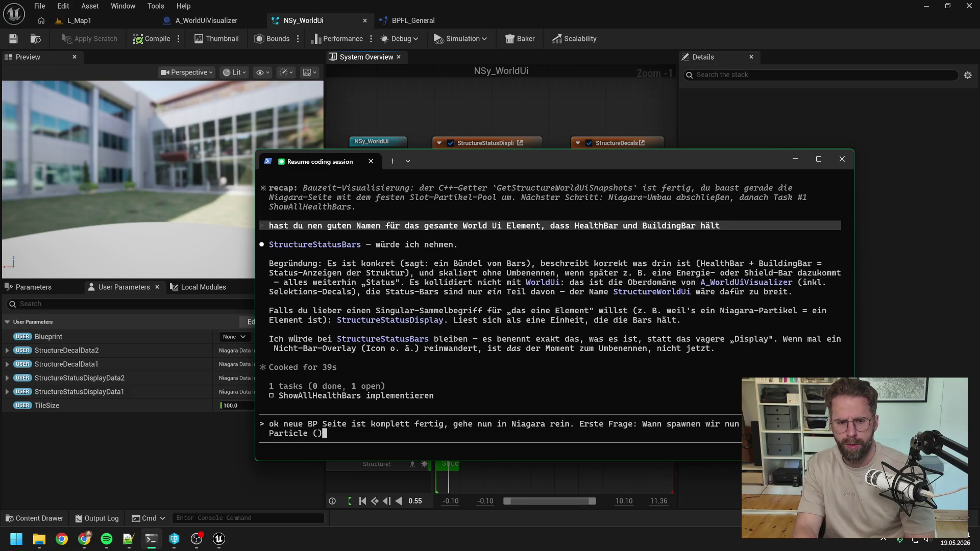
{"action": "key", "text": "BackSpace"}
{"action": "type", "text": "lso Sta"}
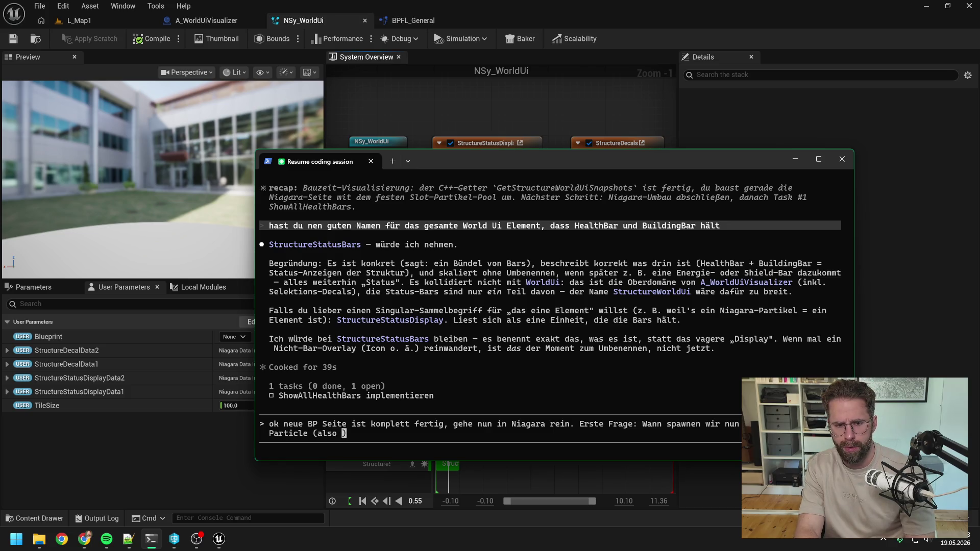
{"action": "type", "text": "tusDisplay)"}
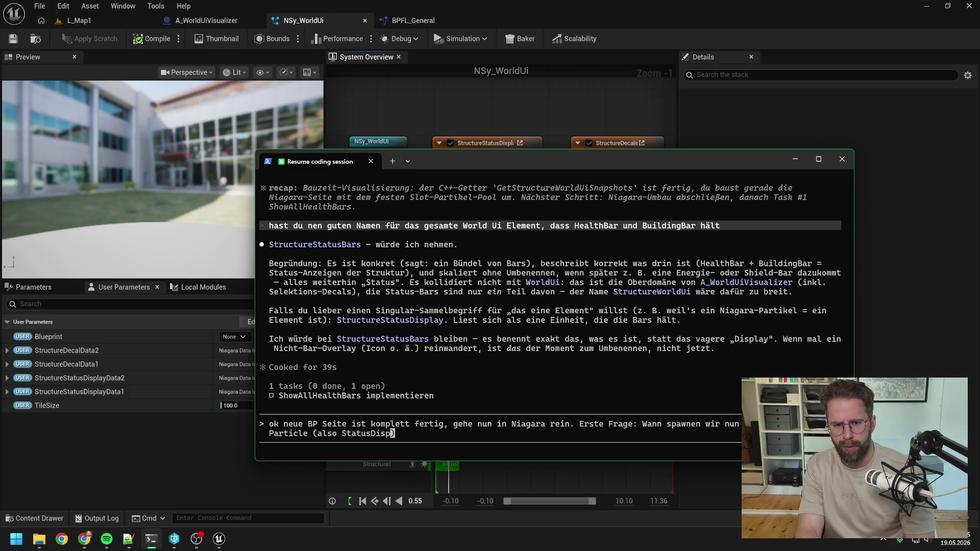
{"action": "type", "text": " in "}
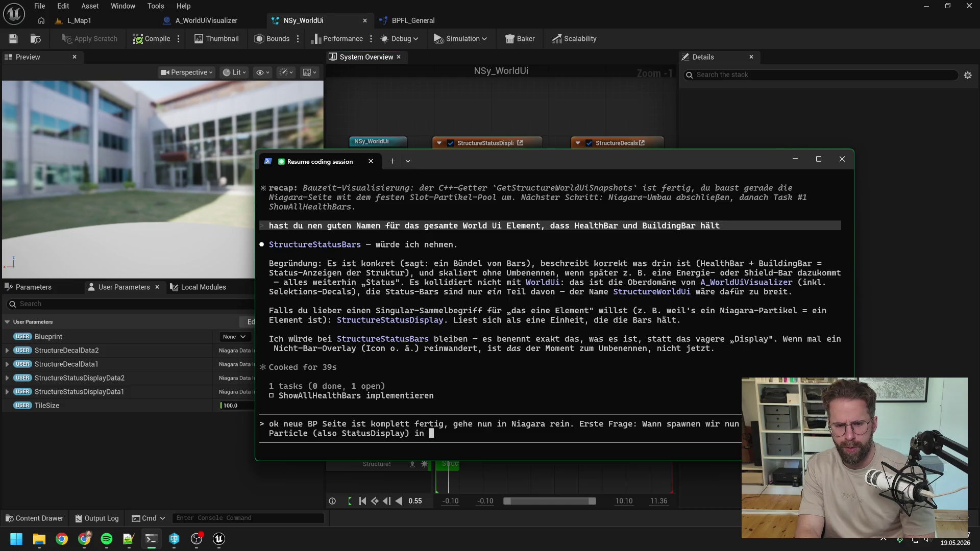
{"action": "type", "text": "EmitterUpdate"}
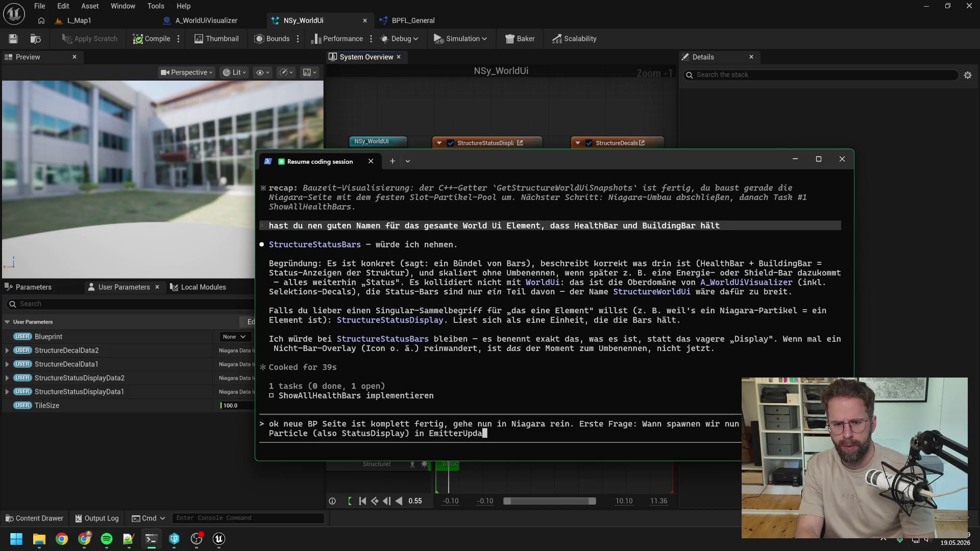
Step: Begin explaining that there are now 2 data arrays, StructureStatusDisplayData1 and 2
{"action": "mouse_move", "coordinate": [442, 162]}
{"action": "left_mouse_down"}
{"action": "mouse_move", "coordinate": [467, 338]}
{"action": "mouse_move", "coordinate": [437, 173]}
{"action": "left_mouse_up"}
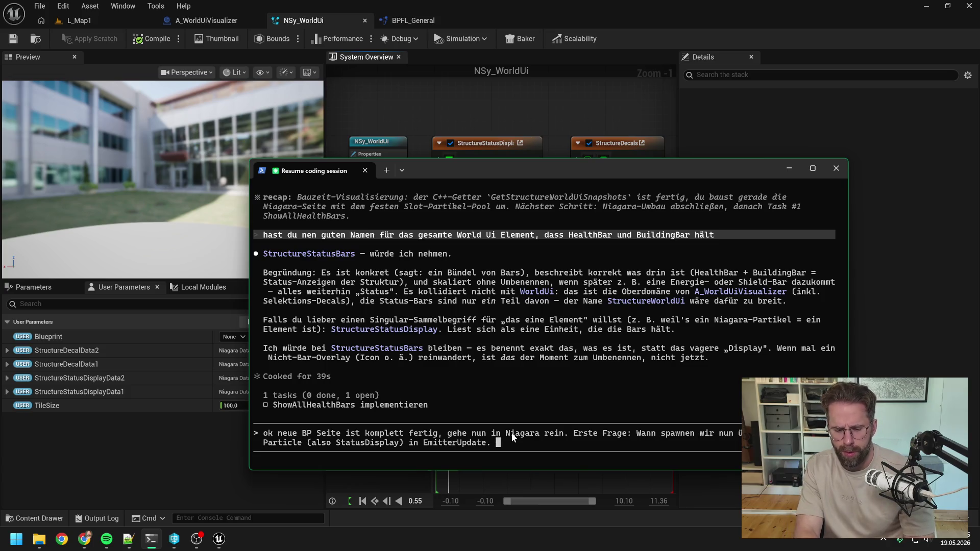
{"action": "type", "text": ". Wir haben nun"}
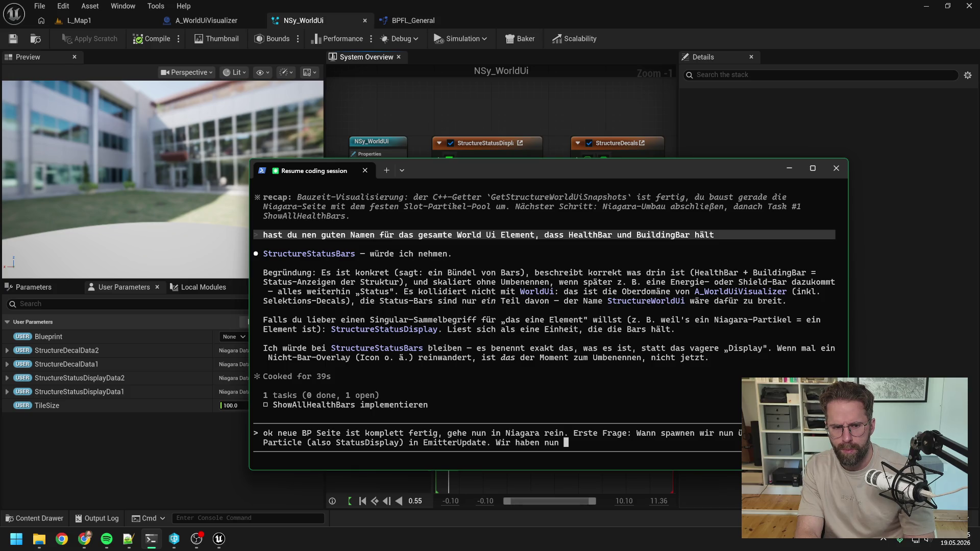
{"action": "type", "text": "Daten Arra"}
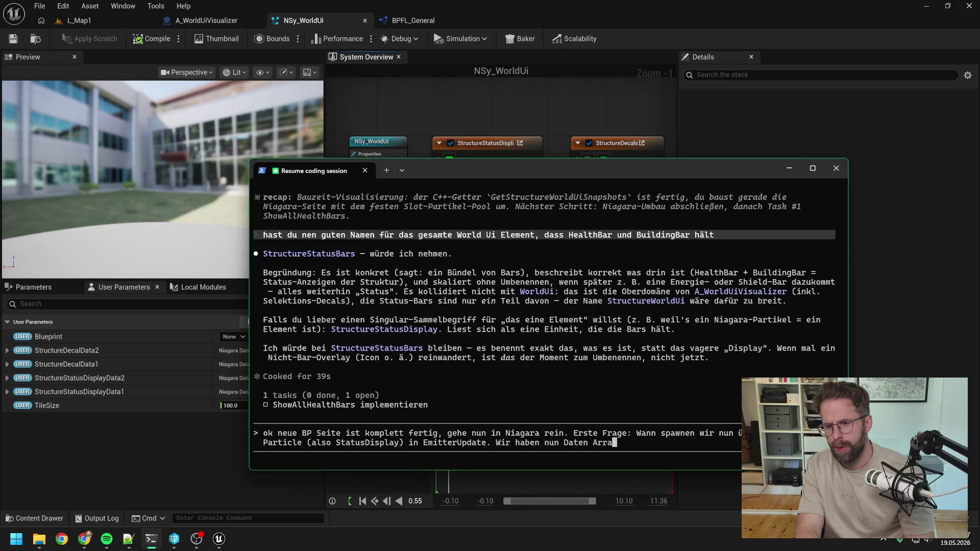
{"action": "type", "text": "ys"}
{"action": "key", "text": "BackSpace"}
{"action": "key", "text": "BackSpace"}
{"action": "key", "text": "BackSpace"}
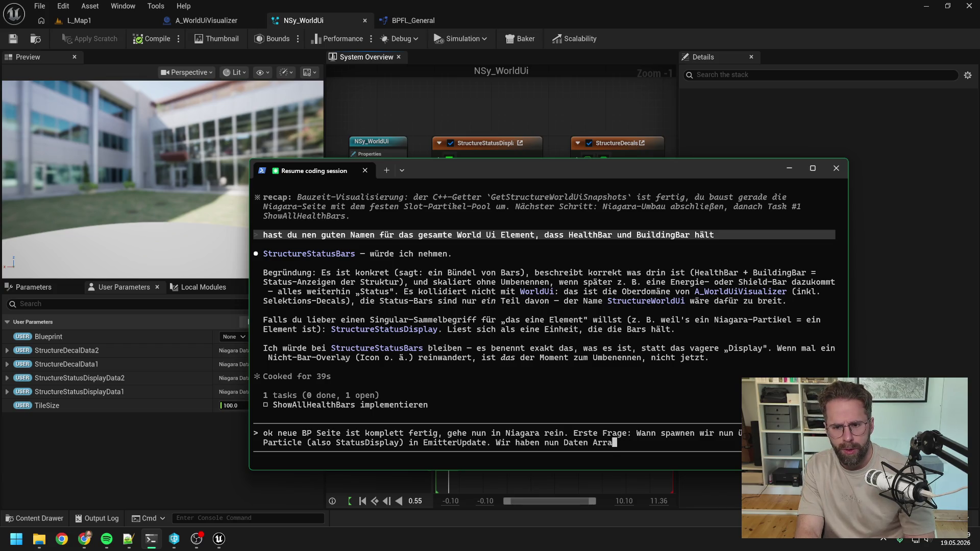
{"action": "key", "text": "BackSpace"}
{"action": "key", "text": "BackSpace"}
{"action": "key", "text": "BackSpace"}
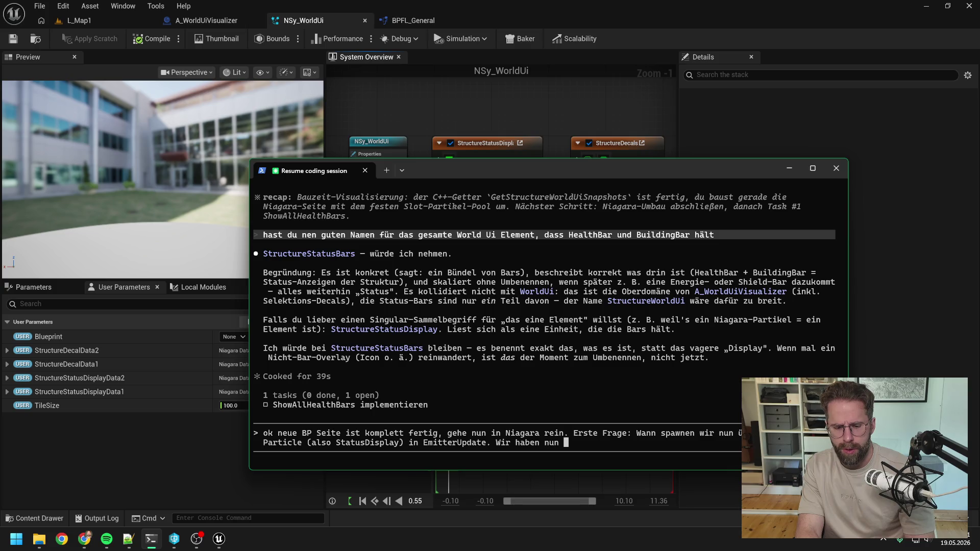
{"action": "type", "text": "2 Dat"}
{"action": "type", "text": "an A"}
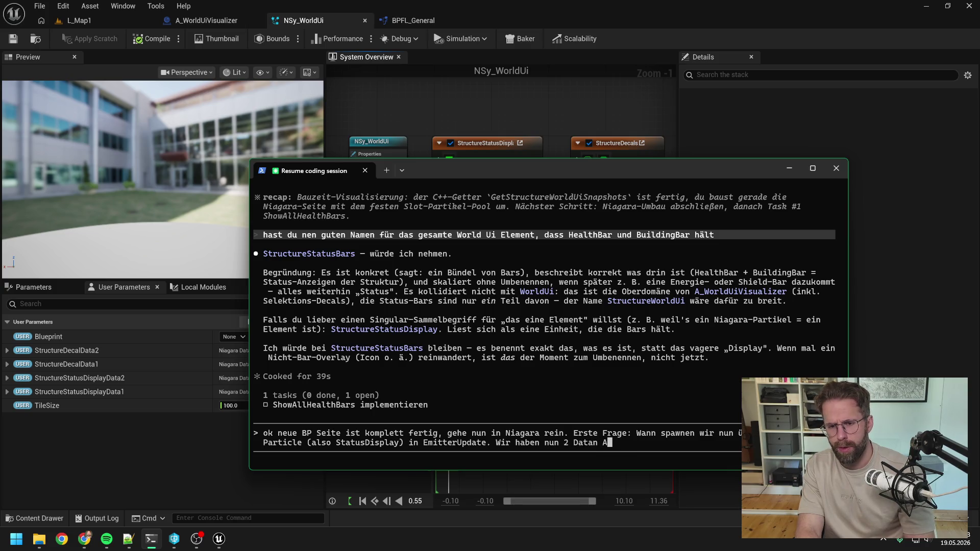
{"action": "key", "text": "BackSpace"}
{"action": "key", "text": "BackSpace"}
{"action": "key", "text": "BackSpace"}
{"action": "key", "text": "BackSpace"}
{"action": "type", "text": "en Arr"}
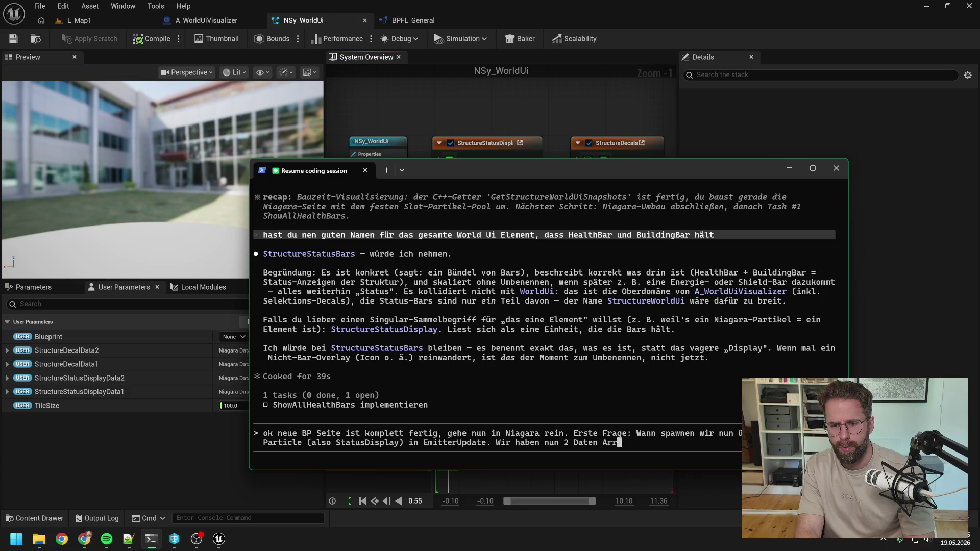
{"action": "type", "text": "ays: "}
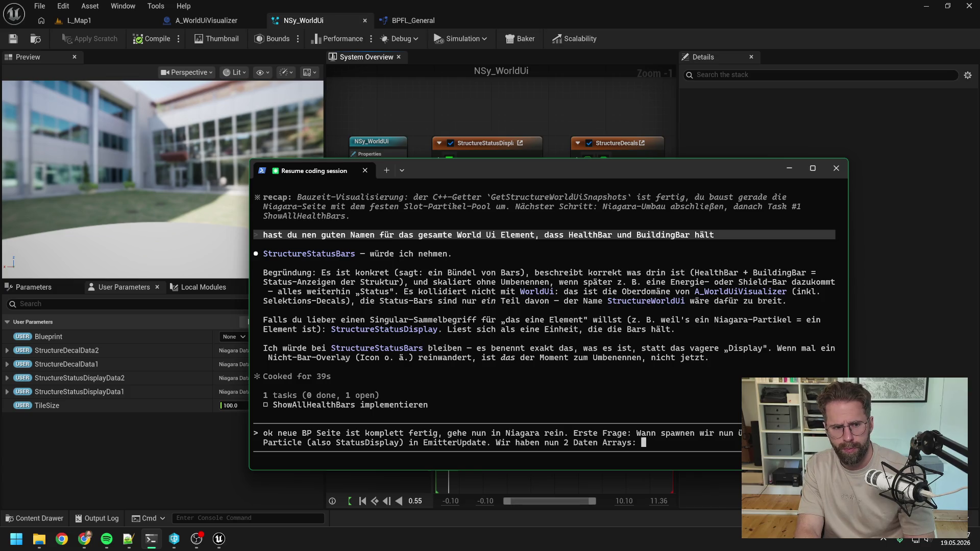
{"action": "type", "text": "Structure"}
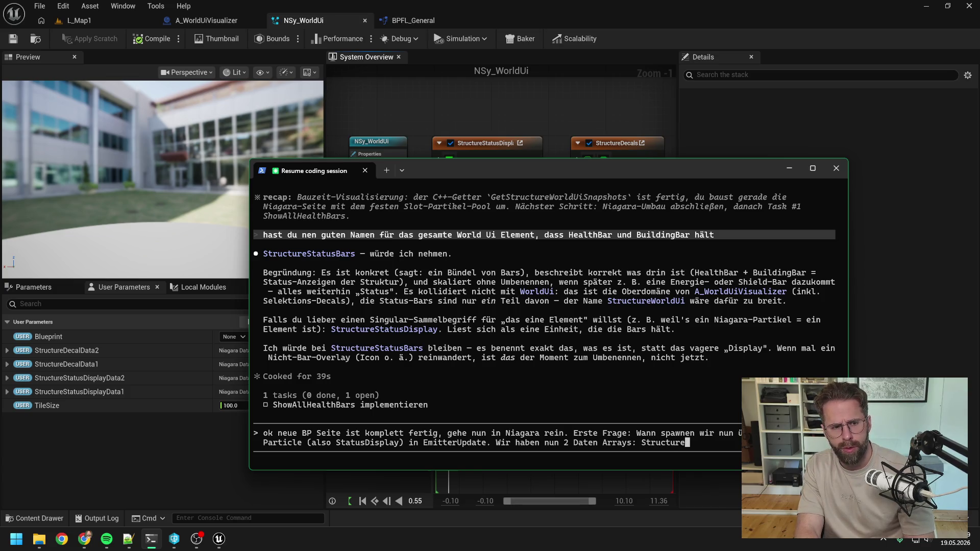
{"action": "type", "text": "StatusDi"}
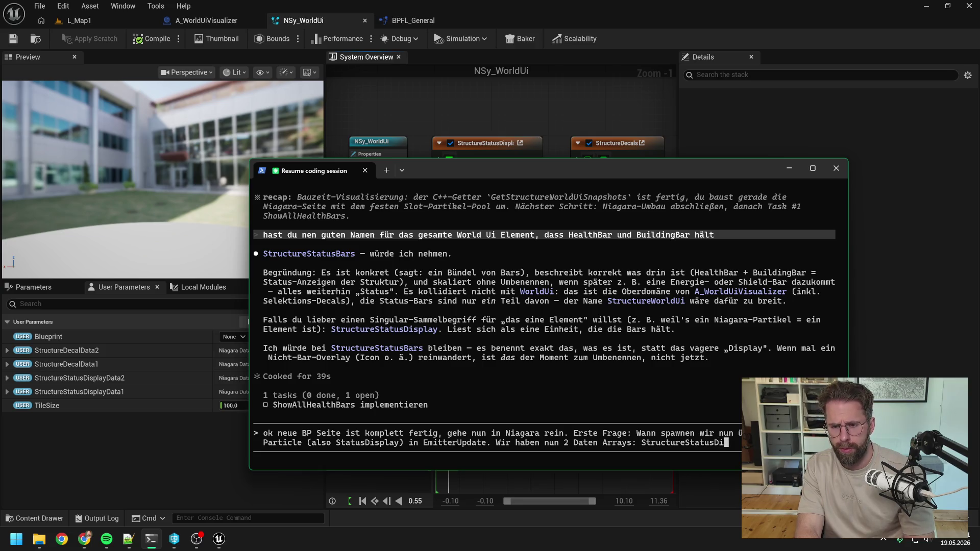
{"action": "type", "text": "spla"}
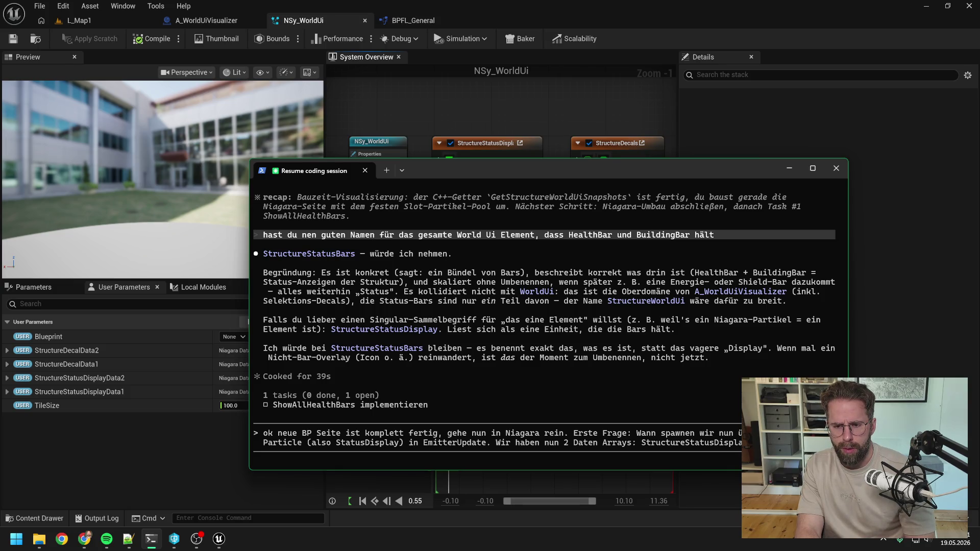
{"action": "type", "text": "1 steht"}
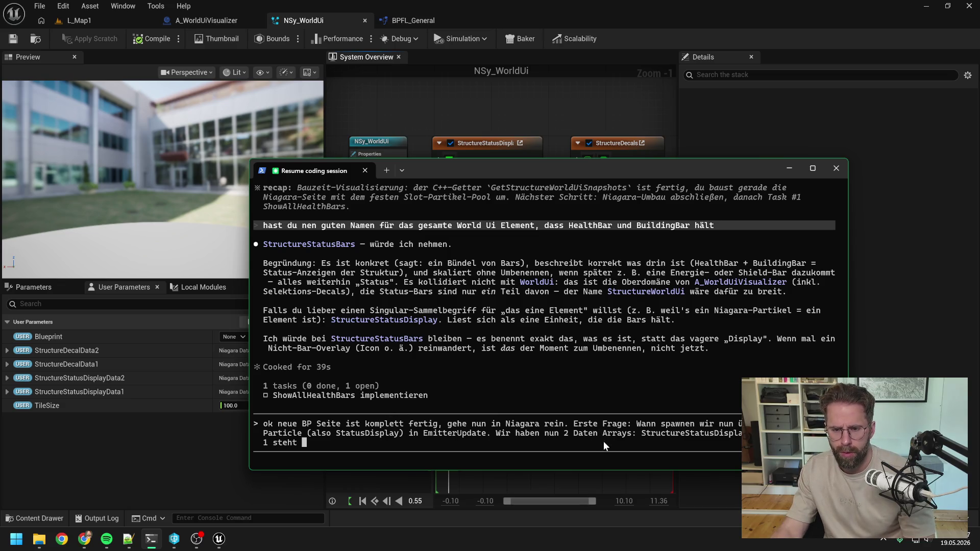
Step: Specify the arrays as Vector4 arrays whose X component holds the slot
{"action": "key", "text": "Left"}
{"action": "key", "text": "Left"}
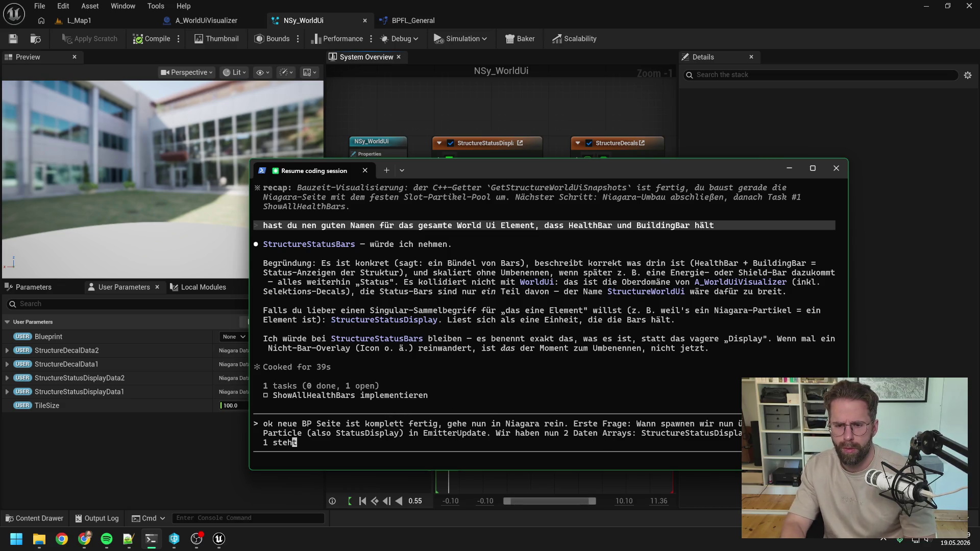
{"action": "key", "text": "Left"}
{"action": "key", "text": "Left"}
{"action": "key", "text": "Left"}
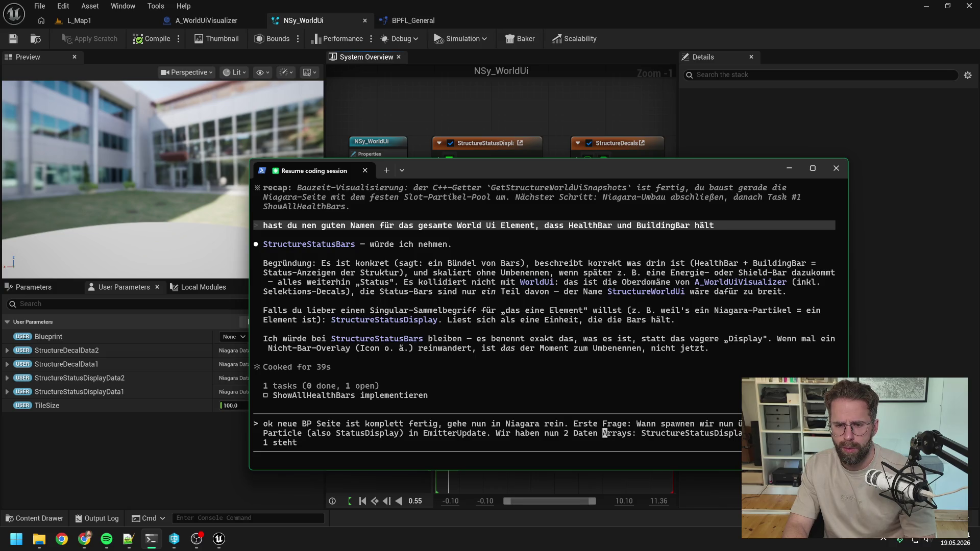
{"action": "type", "text": "V"}
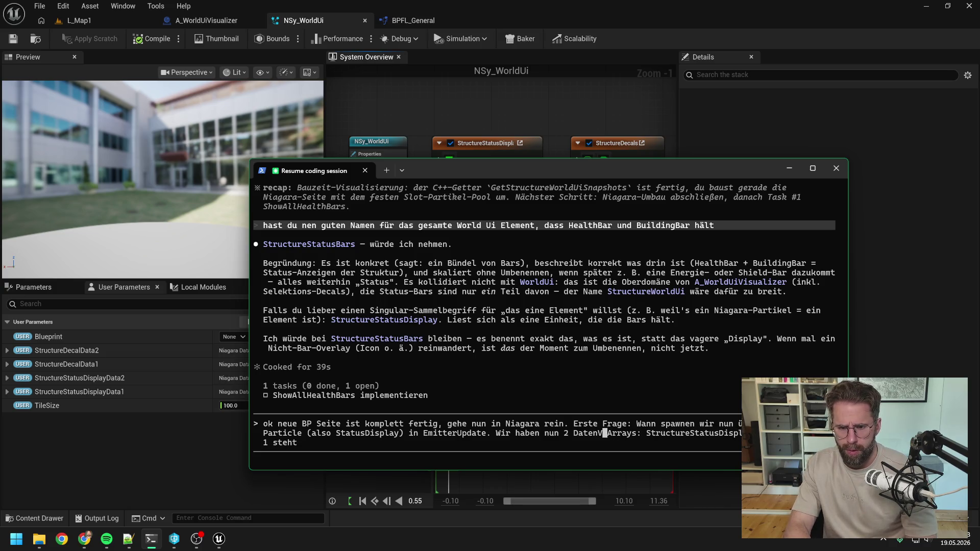
{"action": "type", "text": "ector4-"}
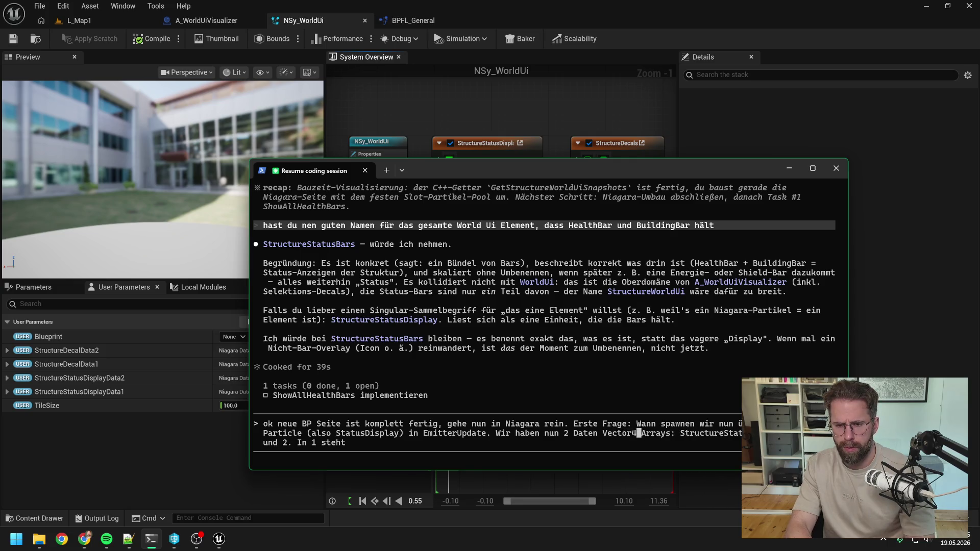
{"action": "key", "text": "End"}
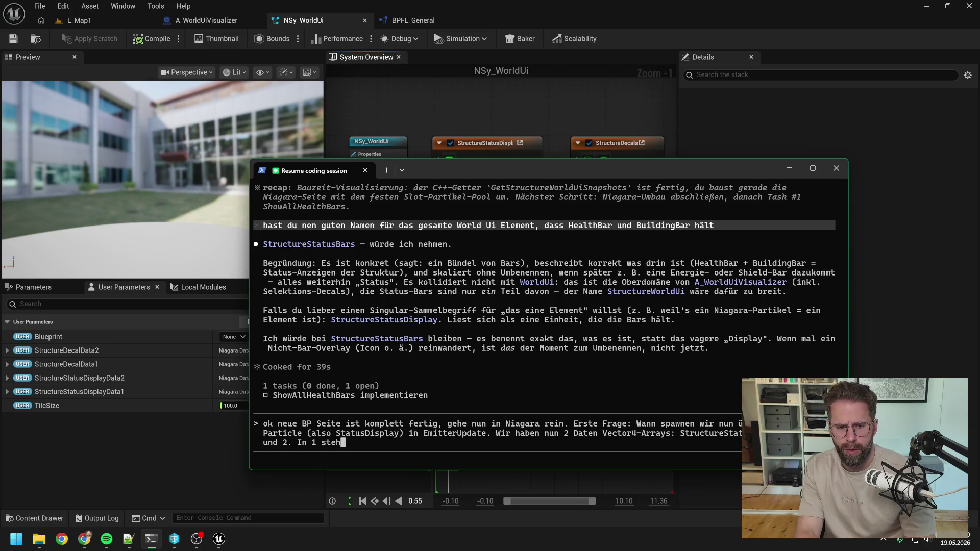
{"action": "type", "text": "t im X "}
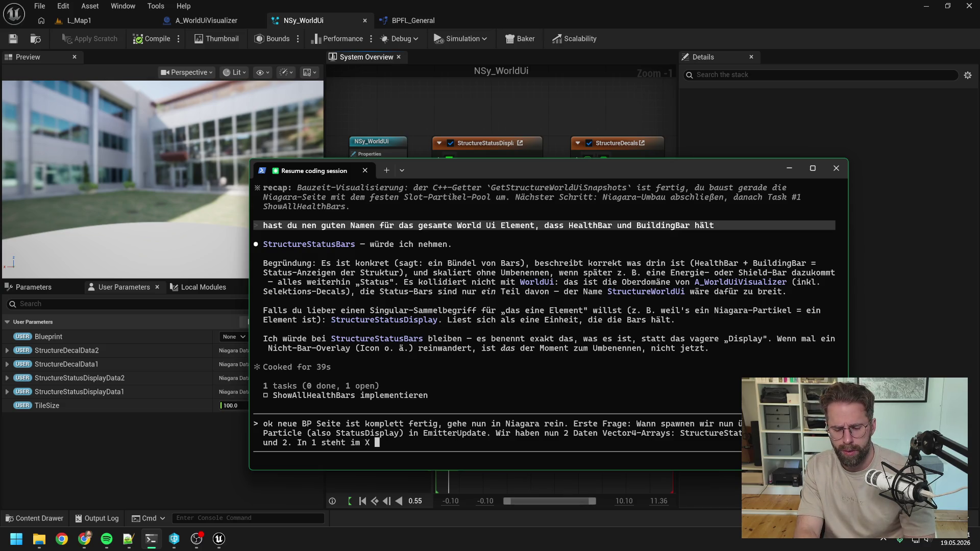
{"action": "type", "text": "der Slot."}
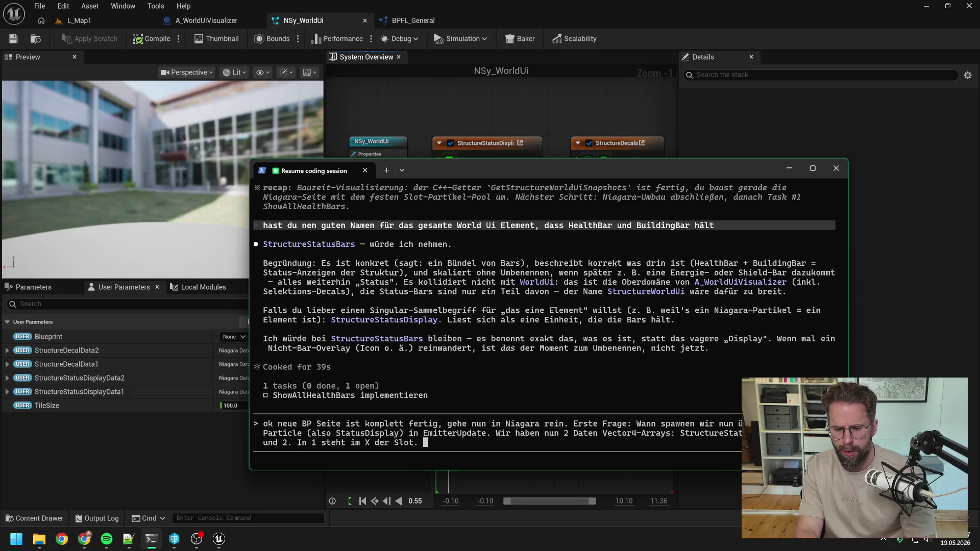
Step: Ask whether all N particles should always exist via one Burst Spawn at the start, and submit
{"action": "type", "text": "Wenn d"}
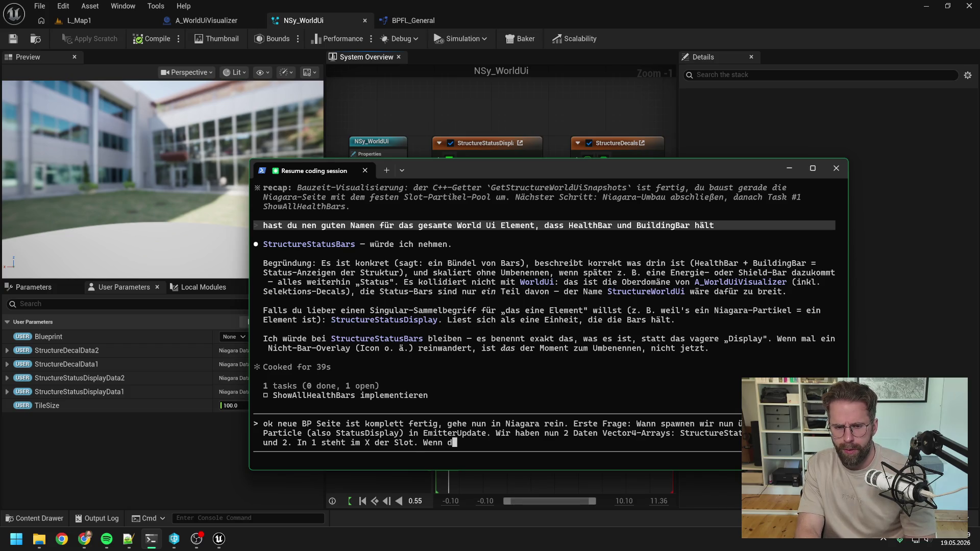
{"action": "type", "text": "er Pa"}
{"action": "key", "text": "BackSpace"}
{"action": "key", "text": "BackSpace"}
{"action": "key", "text": "BackSpace"}
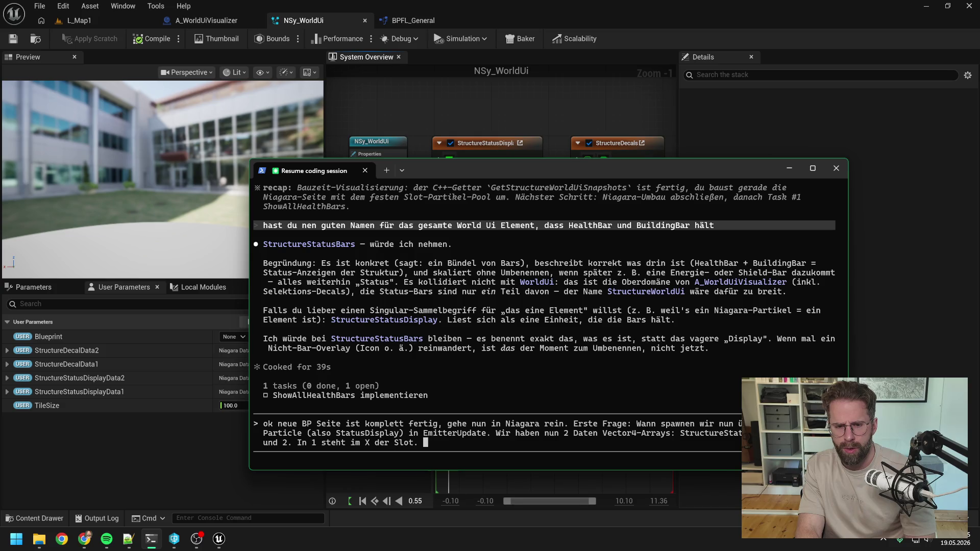
{"action": "type", "text": "Haben wir"}
{"action": "type", "text": "ei"}
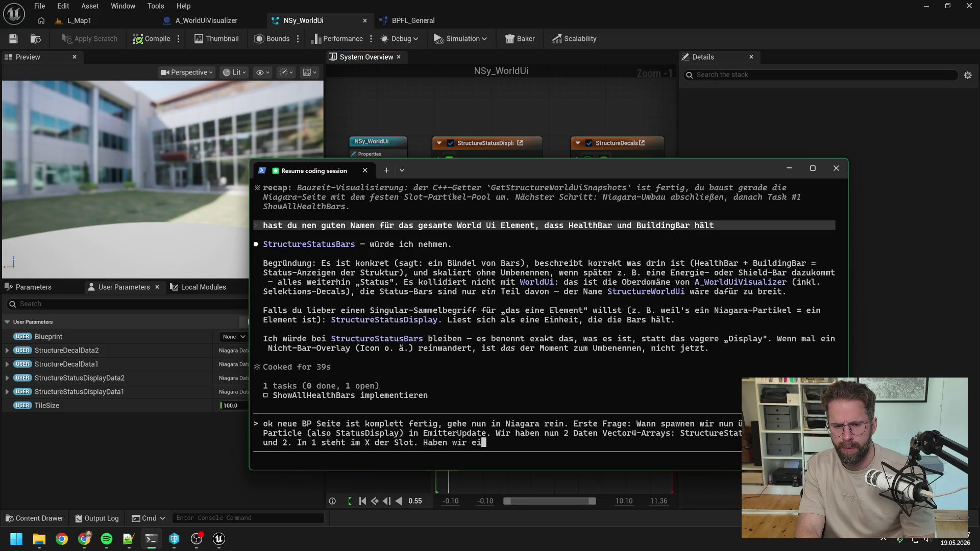
{"action": "type", "text": "nfach immer alle "}
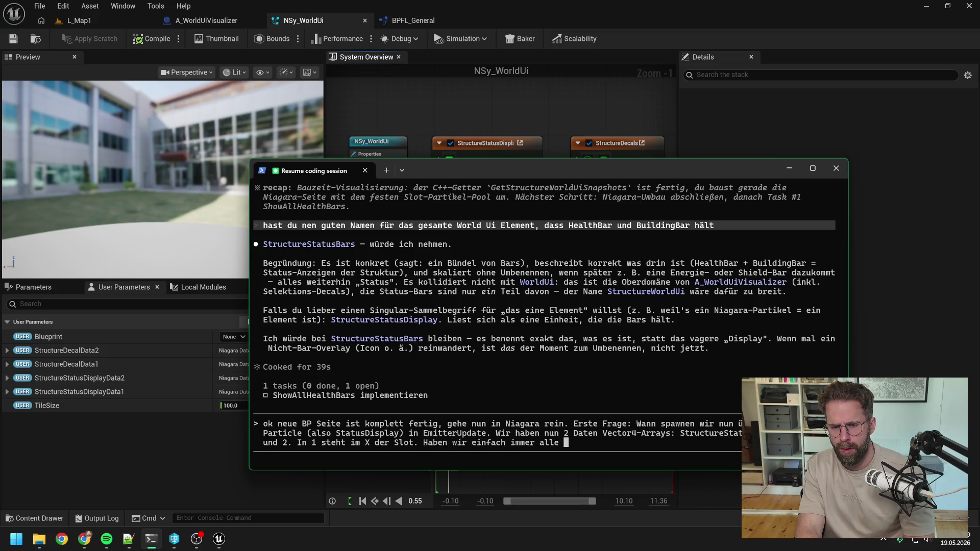
{"action": "type", "text": "N Par"}
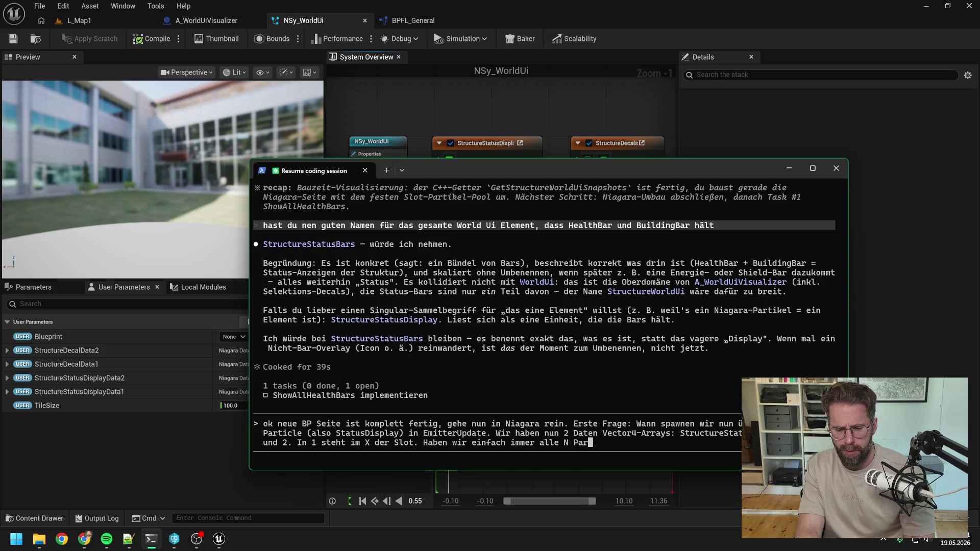
{"action": "type", "text": "ticle da?"}
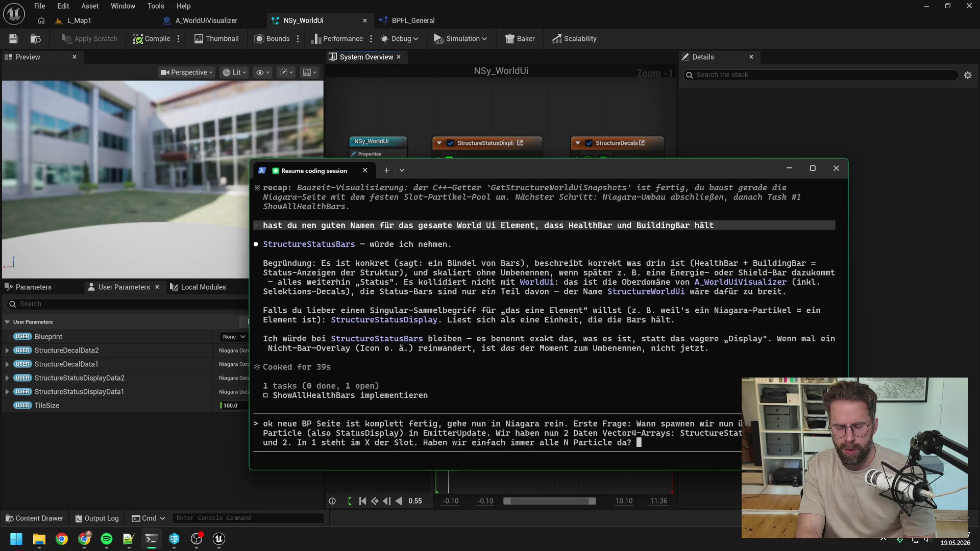
{"action": "key", "text": "BackSpace"}
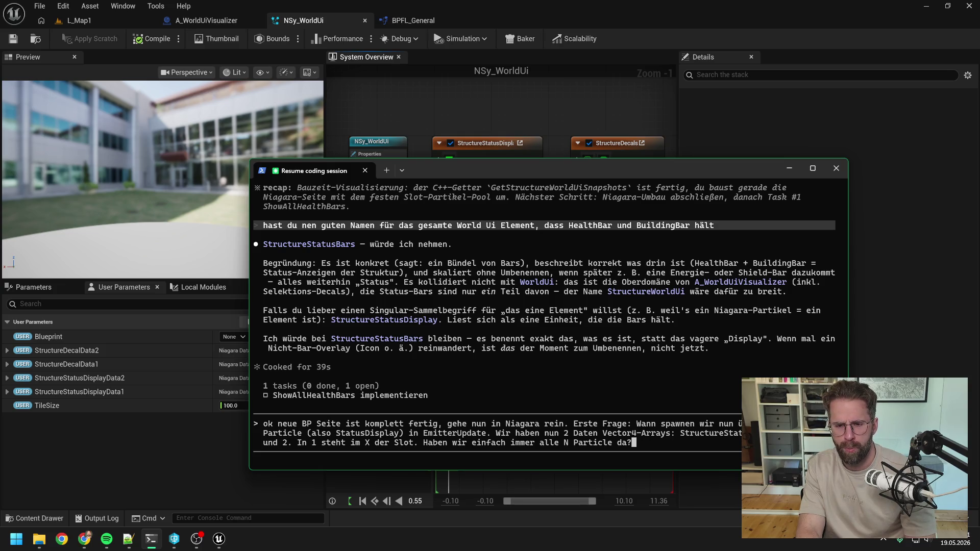
{"action": "type", "text": " Also "}
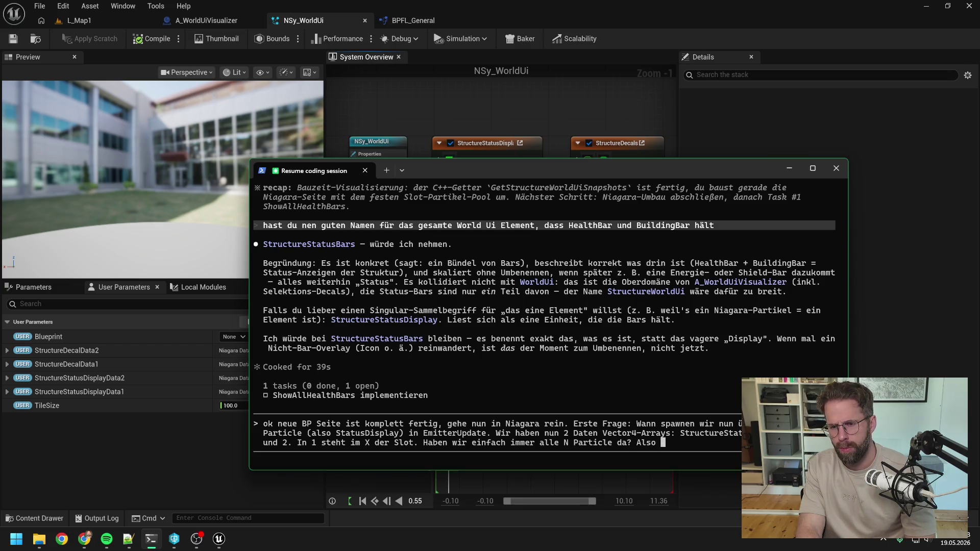
{"action": "type", "text": "machen "}
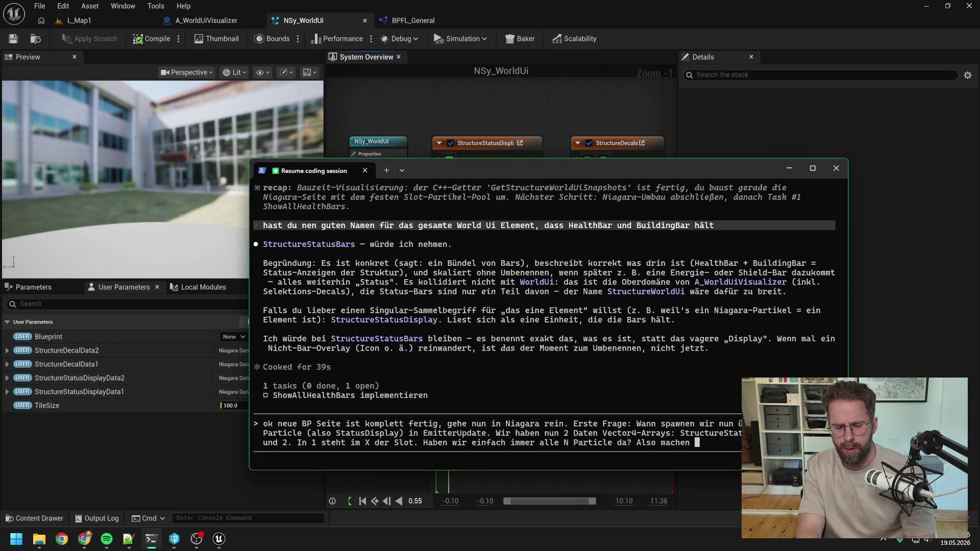
{"action": "type", "text": "zu Begin e "}
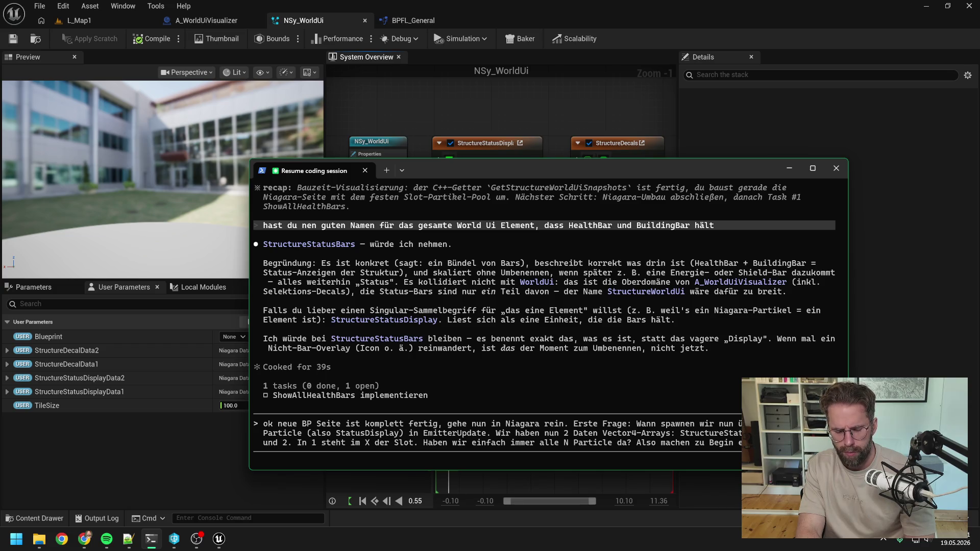
{"action": "type", "text": "Burst"}
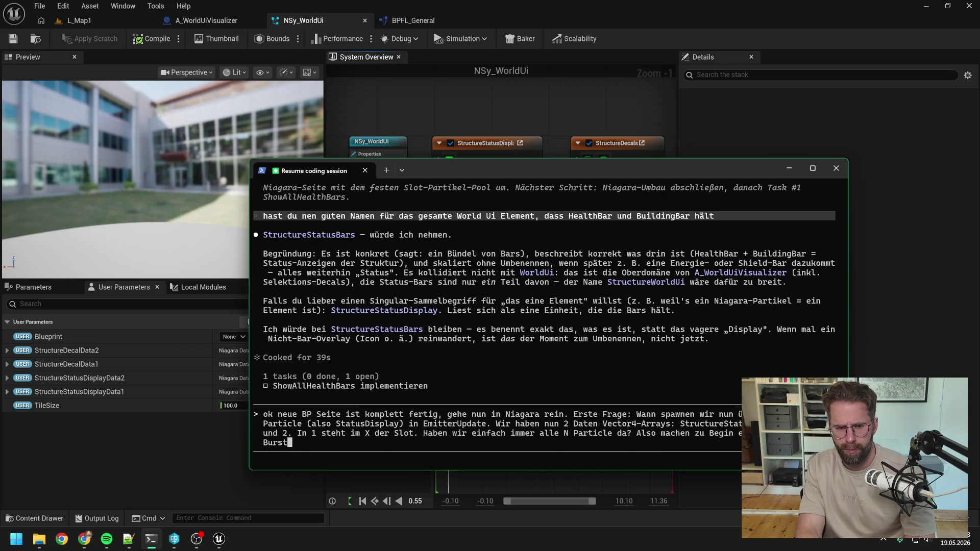
{"action": "type", "text": " Spawn?"}
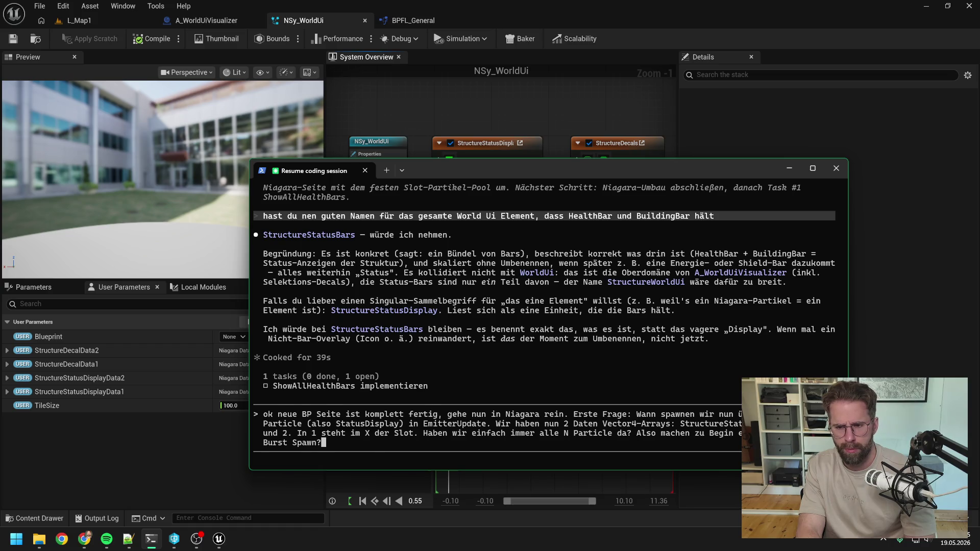
{"action": "key", "text": "Return"}
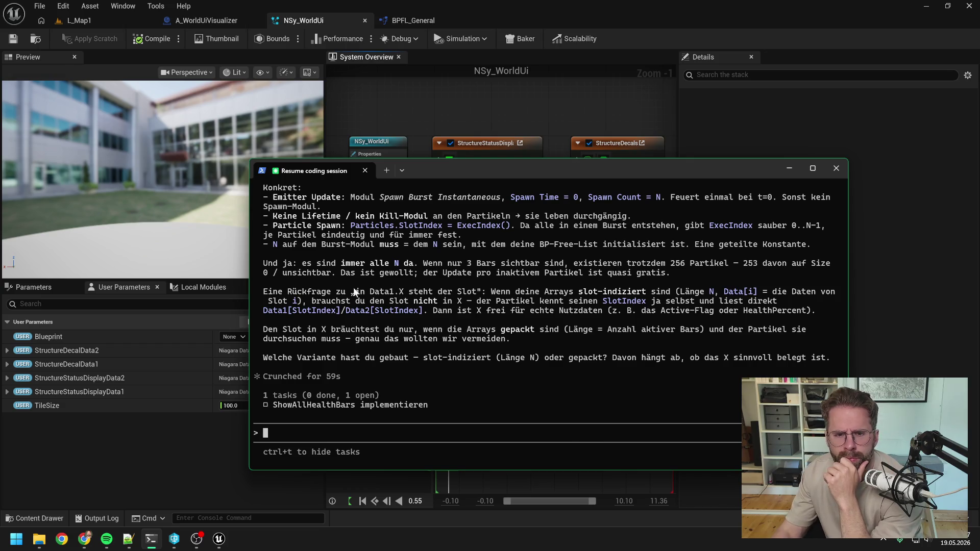
Step: Review Claude's reply confirming a one-time Spawn Burst Instantaneous with SlotIndex = ExecIndex, then return to Unreal
{"action": "scroll", "coordinate": [384, 295], "scroll_direction": "up", "scroll_amount": 1}
{"action": "scroll", "coordinate": [401, 317], "scroll_direction": "up", "scroll_amount": 3}
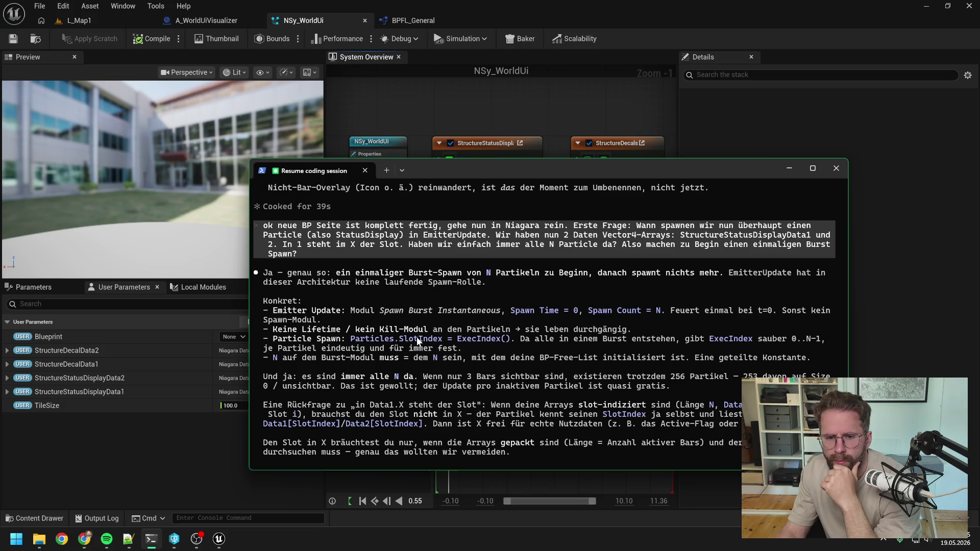
{"action": "scroll", "coordinate": [417, 340], "scroll_direction": "down", "scroll_amount": 5}
{"action": "left_click", "coordinate": [245, 451]}
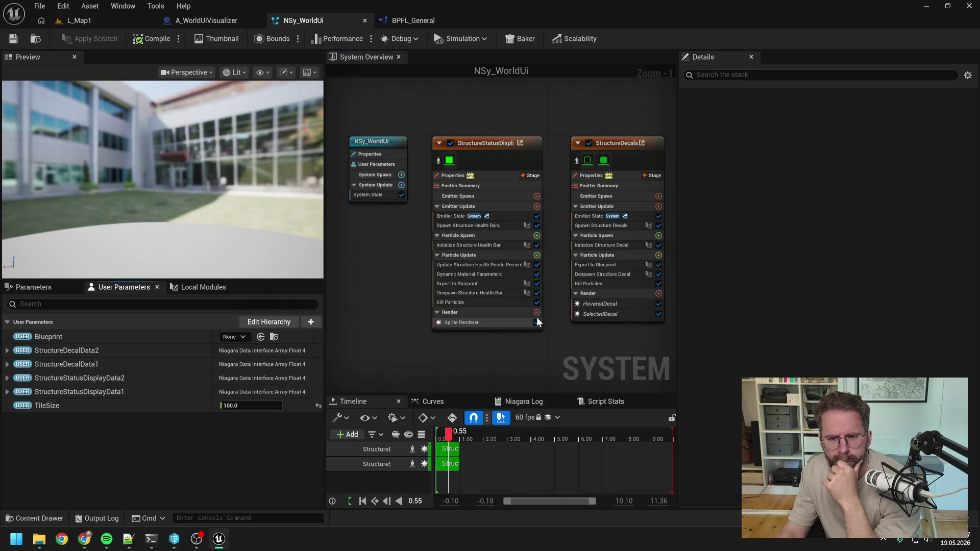
Step: Switch to the A_WorldUiVisualizer blueprint and open InitializeFreeSlots from its event graph
{"action": "left_click_drag", "start_coordinate": [548, 322], "coordinate": [492, 345]}
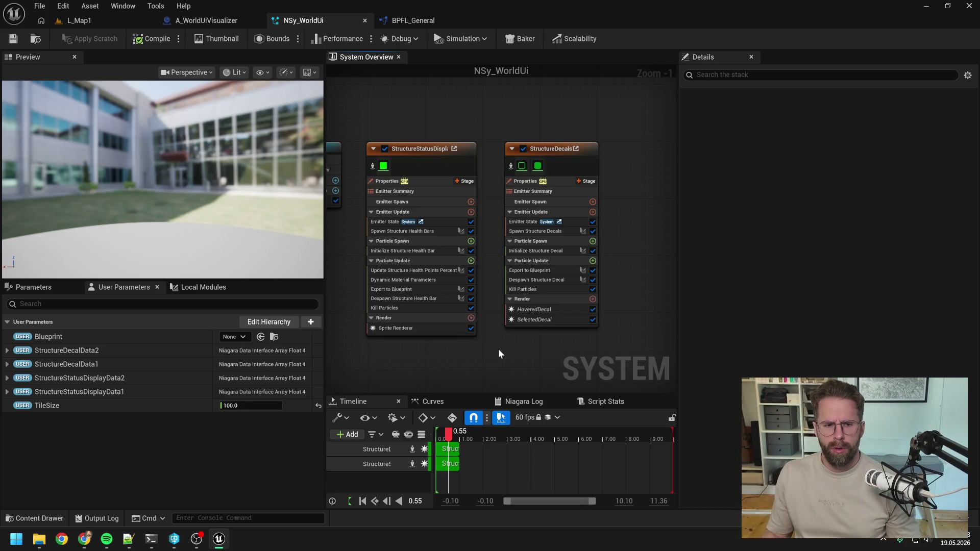
{"action": "left_click_drag", "start_coordinate": [428, 241], "coordinate": [466, 239]}
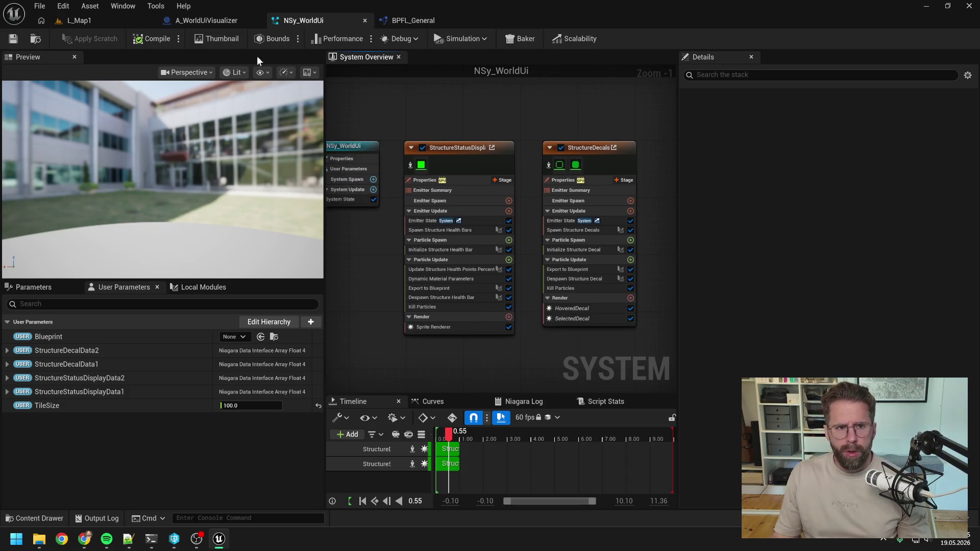
{"action": "left_click", "coordinate": [231, 21]}
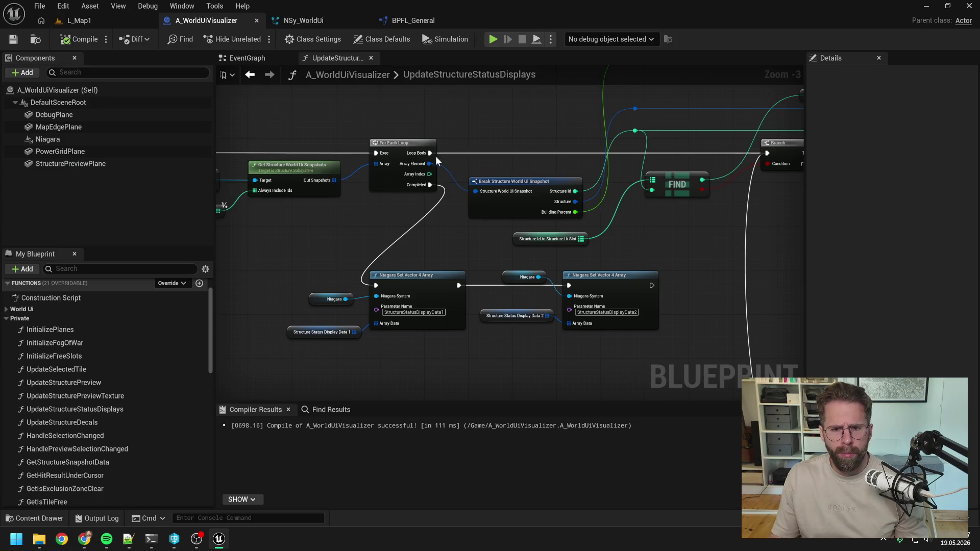
{"action": "scroll", "coordinate": [428, 152], "scroll_direction": "down", "scroll_amount": 4}
{"action": "mouse_move", "coordinate": [312, 89]}
{"action": "left_mouse_down"}
{"action": "mouse_move", "coordinate": [361, 219]}
{"action": "mouse_move", "coordinate": [388, 227]}
{"action": "left_mouse_up"}
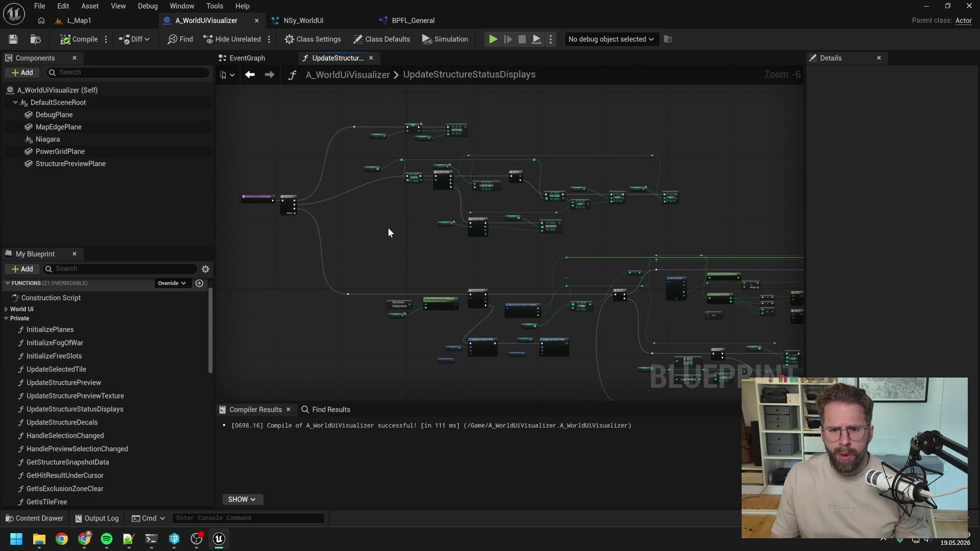
{"action": "left_click", "coordinate": [250, 58]}
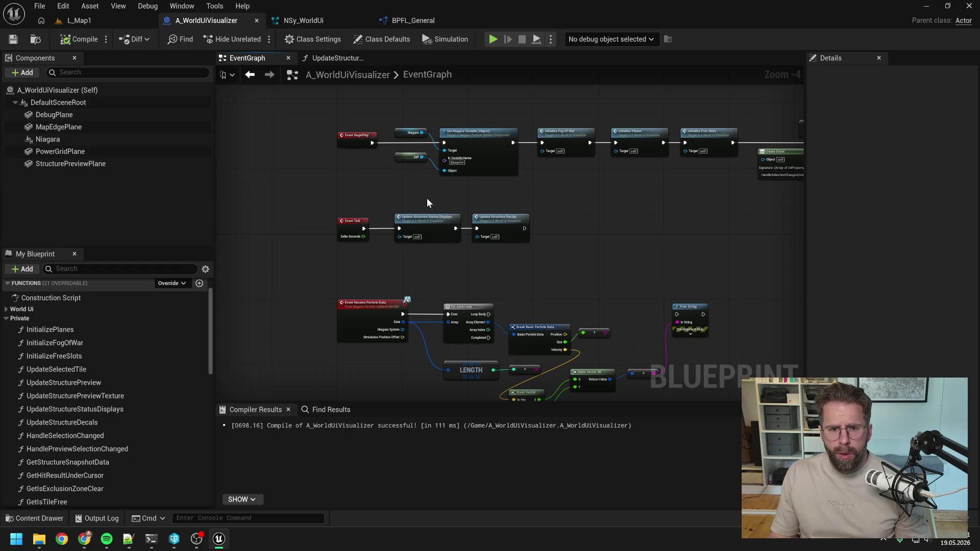
{"action": "left_click_drag", "start_coordinate": [457, 200], "coordinate": [352, 223]}
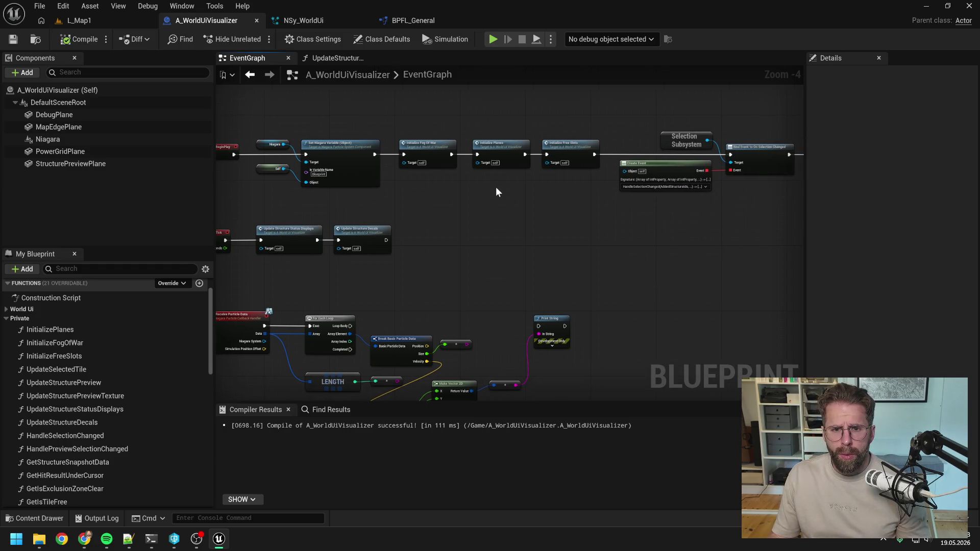
{"action": "double_click", "coordinate": [570, 146]}
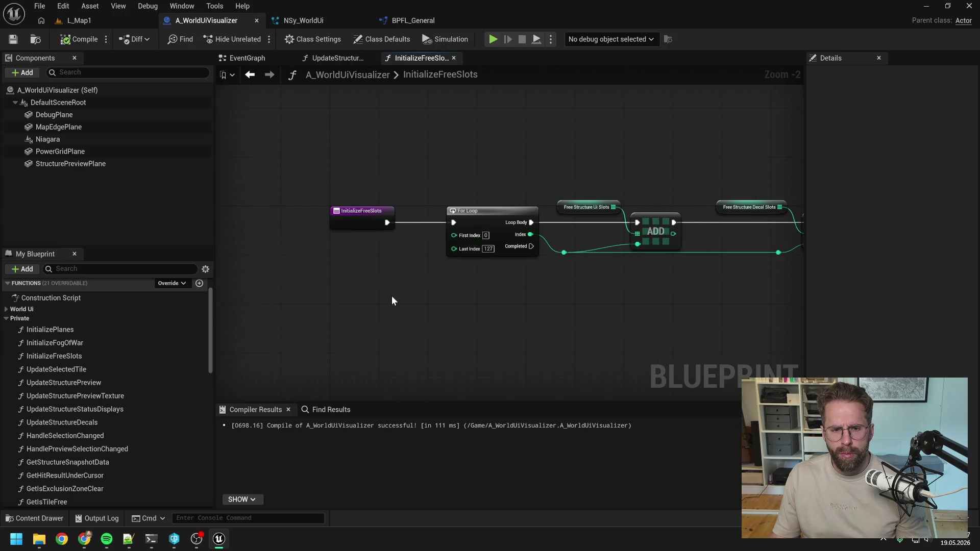
Step: Add a Make Literal Int node set to 128 below the For Loop
{"action": "scroll", "coordinate": [368, 296], "scroll_direction": "down", "scroll_amount": 1}
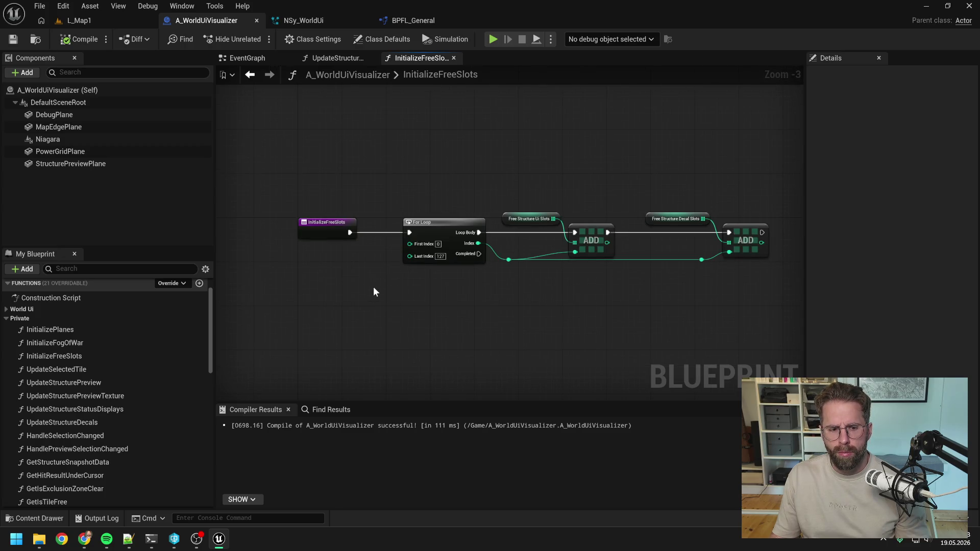
{"action": "right_click", "coordinate": [348, 301]}
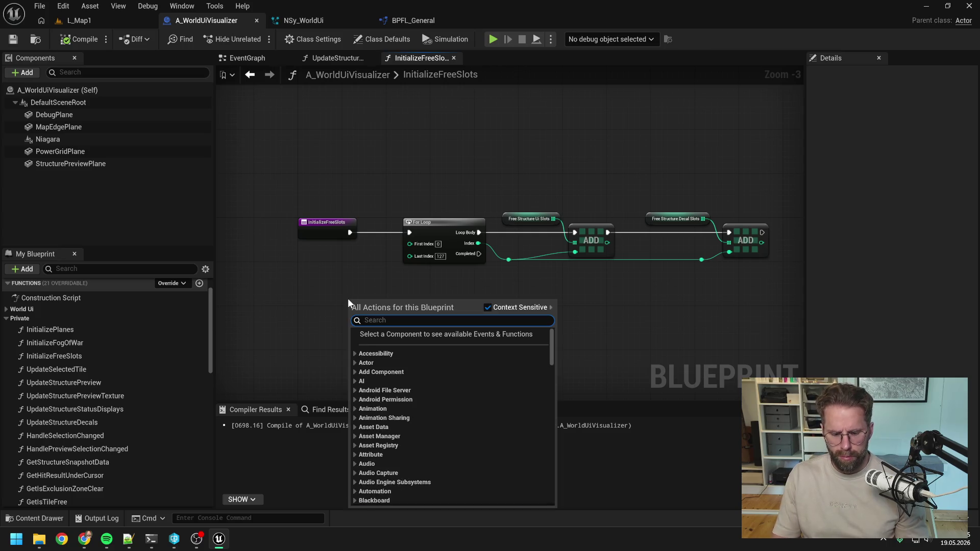
{"action": "type", "text": "make lit int"}
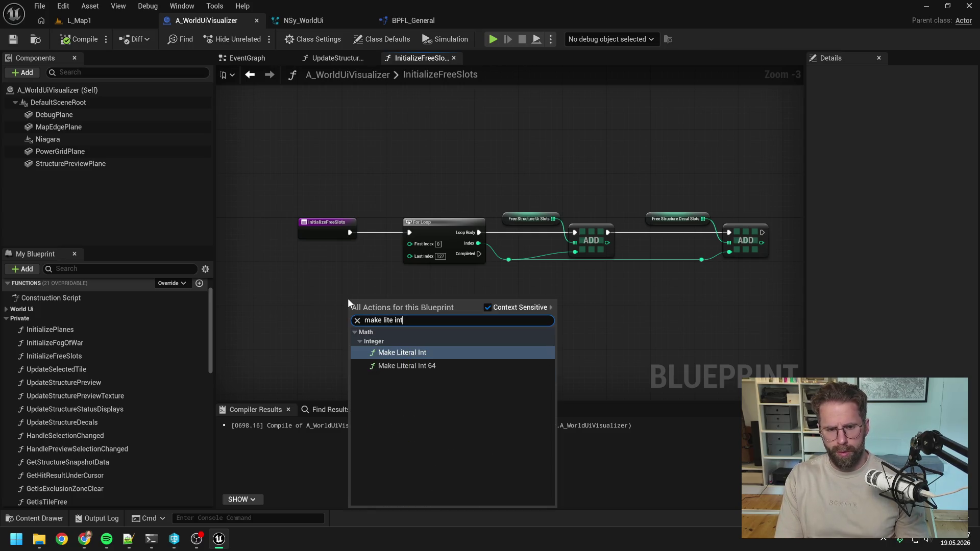
{"action": "key", "text": "Return"}
{"action": "left_click_drag", "start_coordinate": [359, 301], "coordinate": [309, 285]}
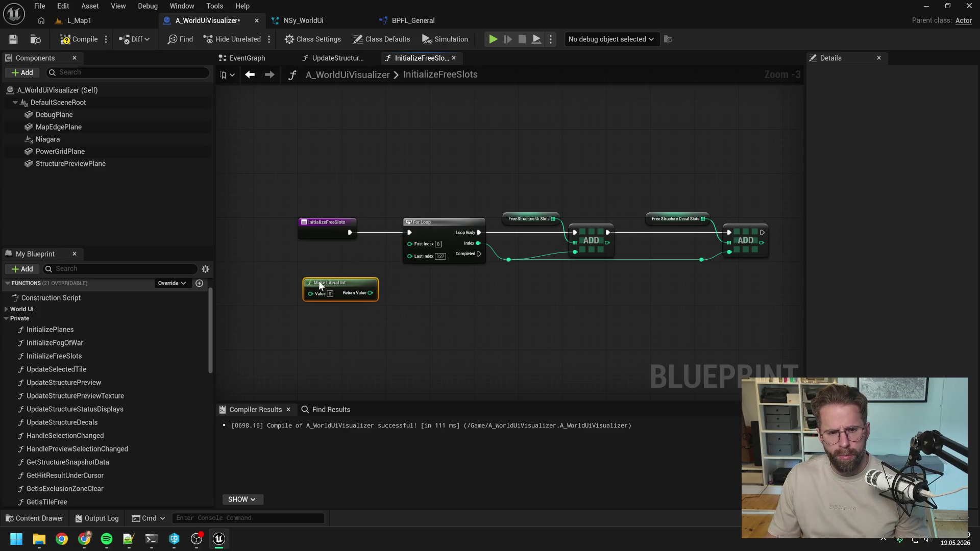
{"action": "left_click", "coordinate": [324, 294]}
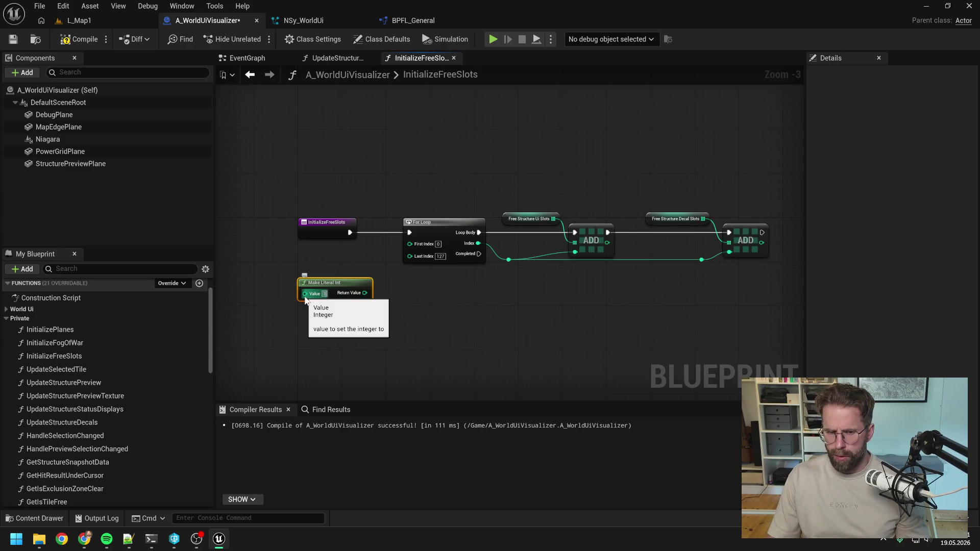
{"action": "type", "text": "128"}
Step: Feed 128 minus 1 into the loop's Last Index and drag in the Niagara component
{"action": "mouse_move", "coordinate": [353, 284]}
{"action": "left_mouse_down"}
{"action": "mouse_move", "coordinate": [320, 295]}
{"action": "mouse_move", "coordinate": [363, 300]}
{"action": "mouse_move", "coordinate": [409, 269]}
{"action": "mouse_move", "coordinate": [410, 255]}
{"action": "left_mouse_up"}
{"action": "left_click", "coordinate": [376, 302]}
{"action": "type", "text": "-"}
{"action": "key", "text": "Return"}
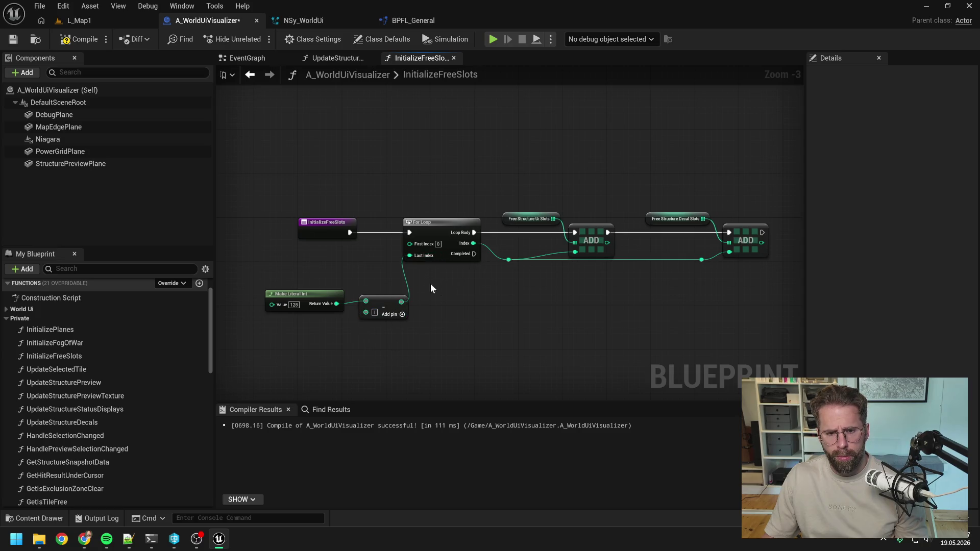
{"action": "mouse_move", "coordinate": [318, 292]}
{"action": "left_mouse_down"}
{"action": "mouse_move", "coordinate": [376, 306]}
{"action": "mouse_move", "coordinate": [302, 323]}
{"action": "mouse_move", "coordinate": [294, 303]}
{"action": "left_mouse_up"}
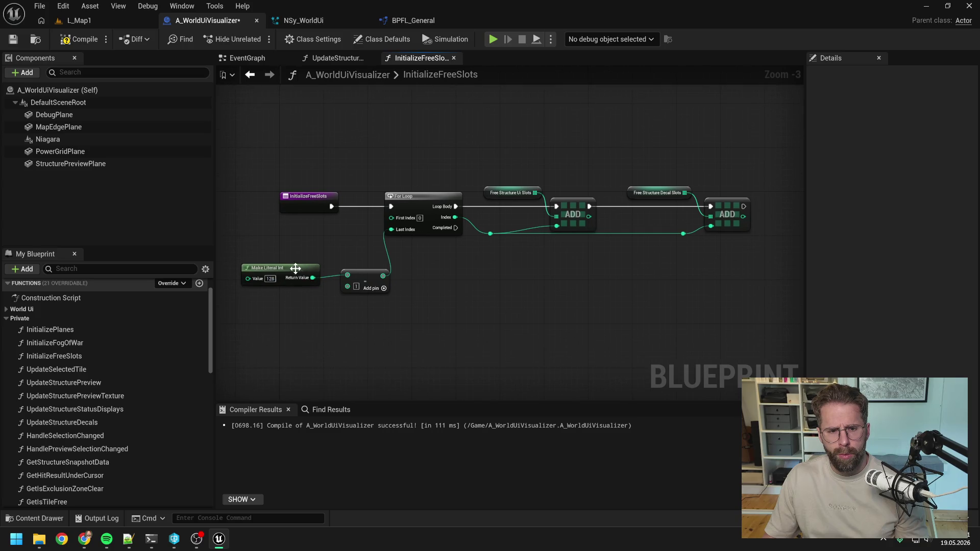
{"action": "left_click_drag", "start_coordinate": [293, 267], "coordinate": [289, 309]}
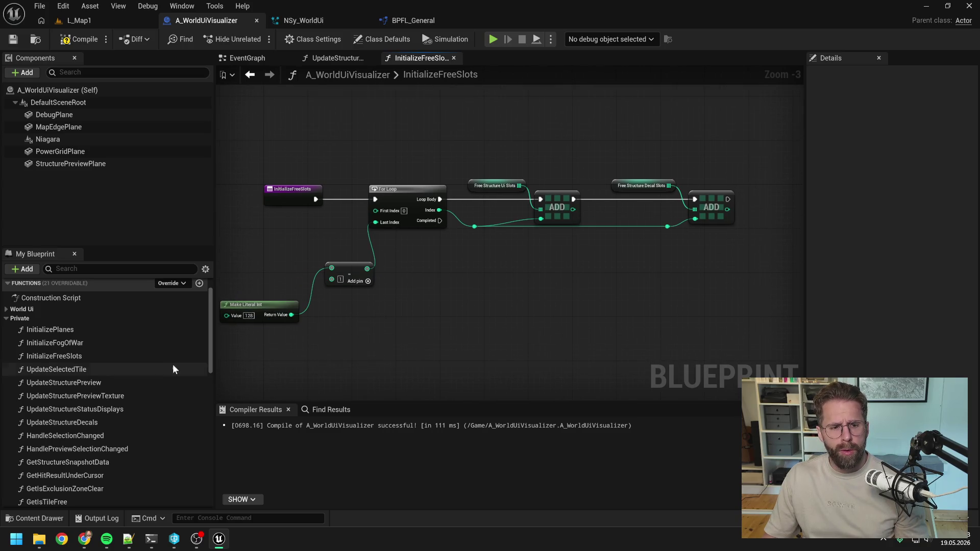
{"action": "scroll", "coordinate": [169, 360], "scroll_direction": "down", "scroll_amount": 10}
{"action": "scroll", "coordinate": [165, 371], "scroll_direction": "down", "scroll_amount": 3}
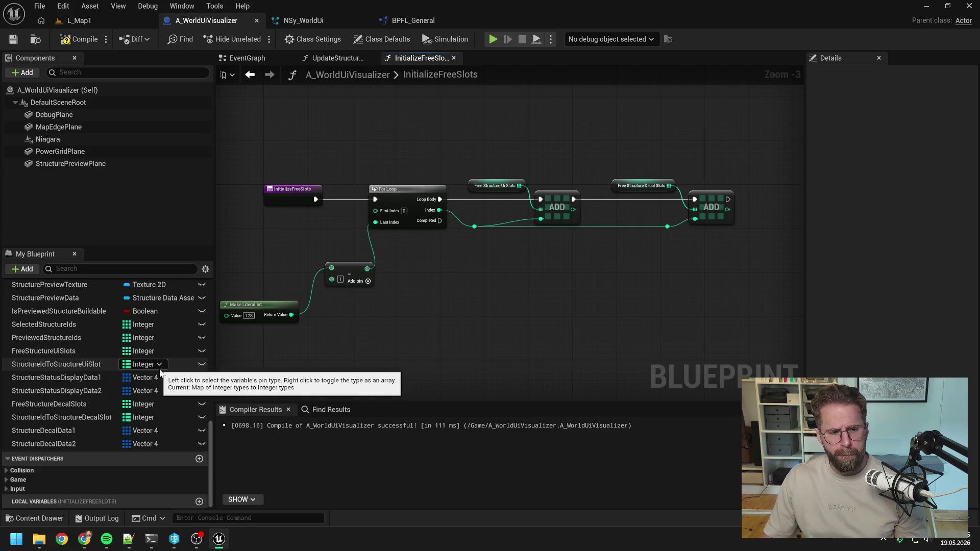
{"action": "scroll", "coordinate": [171, 374], "scroll_direction": "up", "scroll_amount": 4}
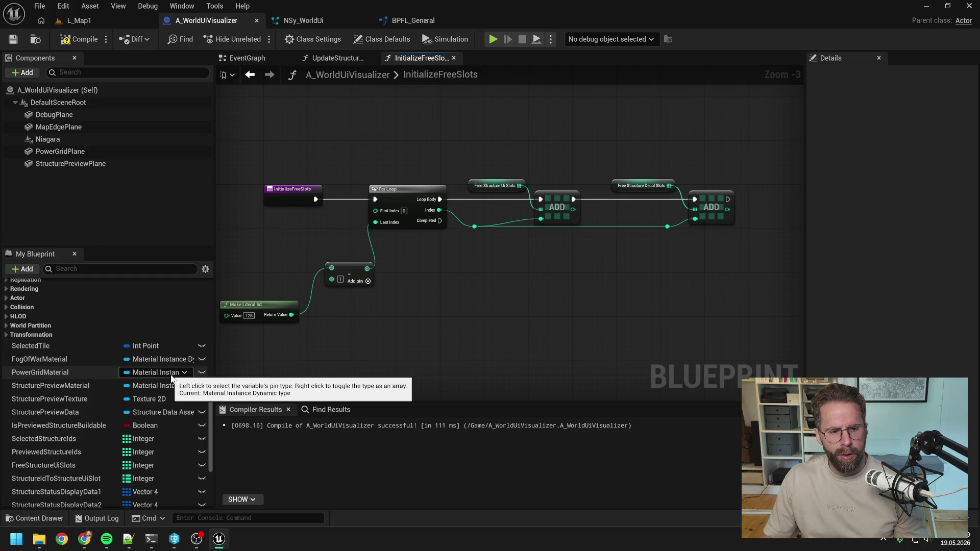
{"action": "left_click_drag", "start_coordinate": [48, 139], "coordinate": [473, 288]}
{"action": "type", "text": "set int"}
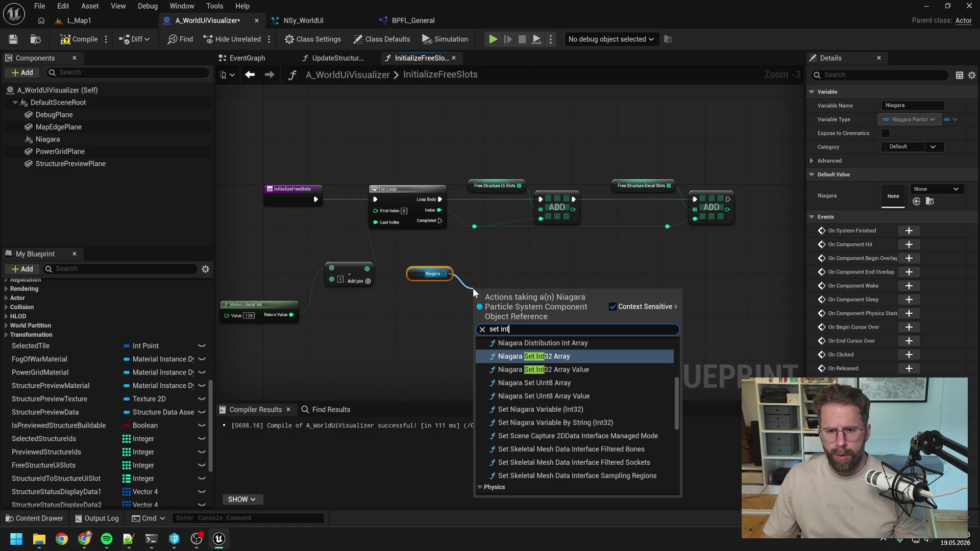
Step: Add a Set Niagara Variable (Int32) node after the loop, named SlotAmount
{"action": "left_click", "coordinate": [557, 409]}
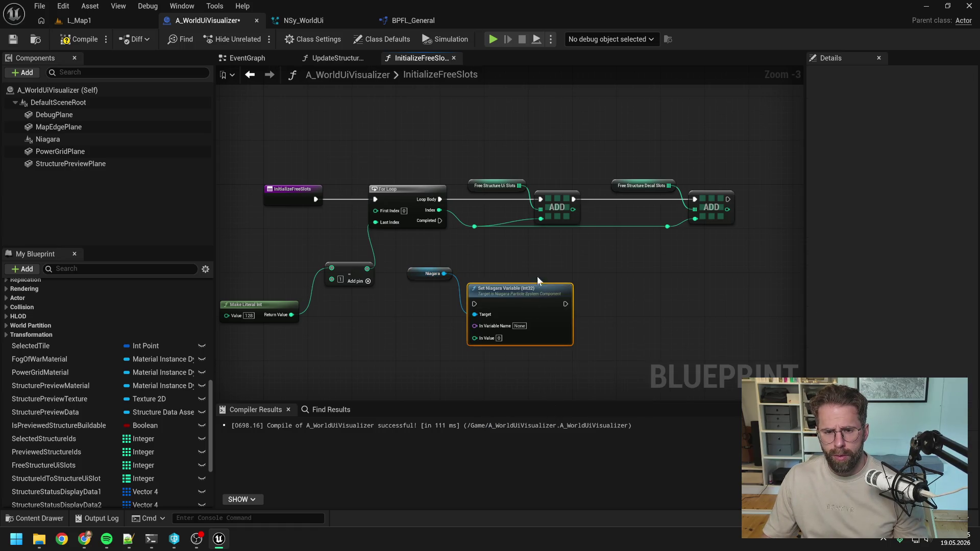
{"action": "mouse_move", "coordinate": [440, 220]}
{"action": "left_mouse_down"}
{"action": "mouse_move", "coordinate": [475, 304]}
{"action": "mouse_move", "coordinate": [497, 267]}
{"action": "left_mouse_up"}
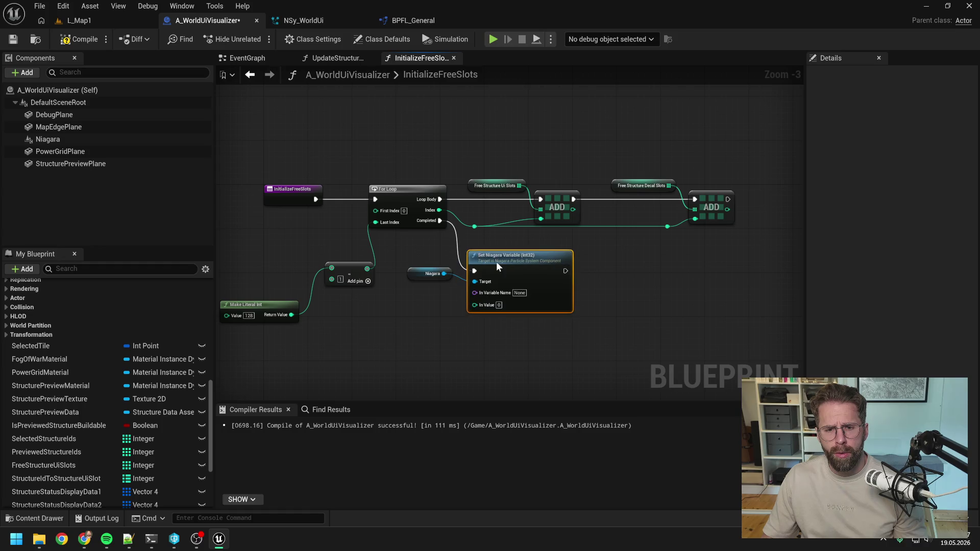
{"action": "left_click_drag", "start_coordinate": [434, 275], "coordinate": [431, 247]}
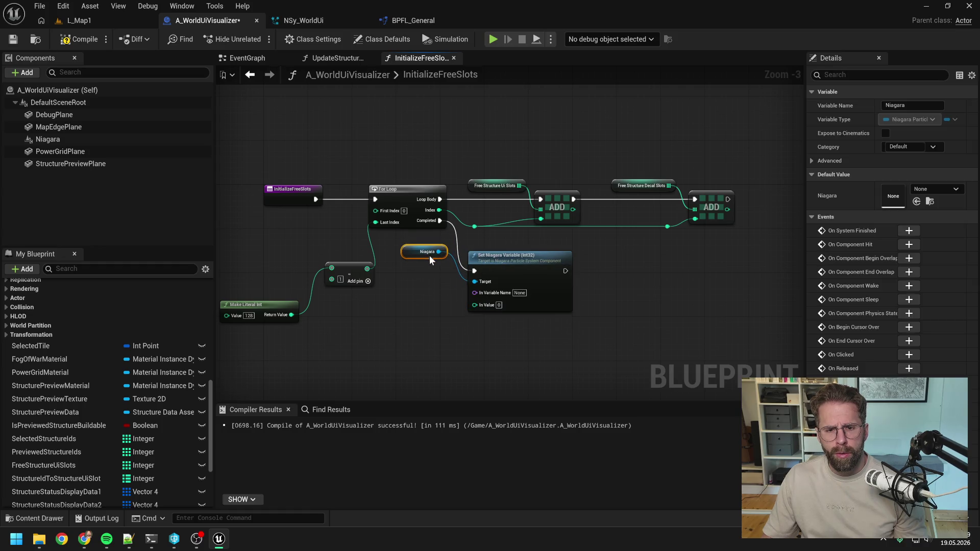
{"action": "left_click", "coordinate": [441, 291]}
{"action": "left_click", "coordinate": [520, 293]}
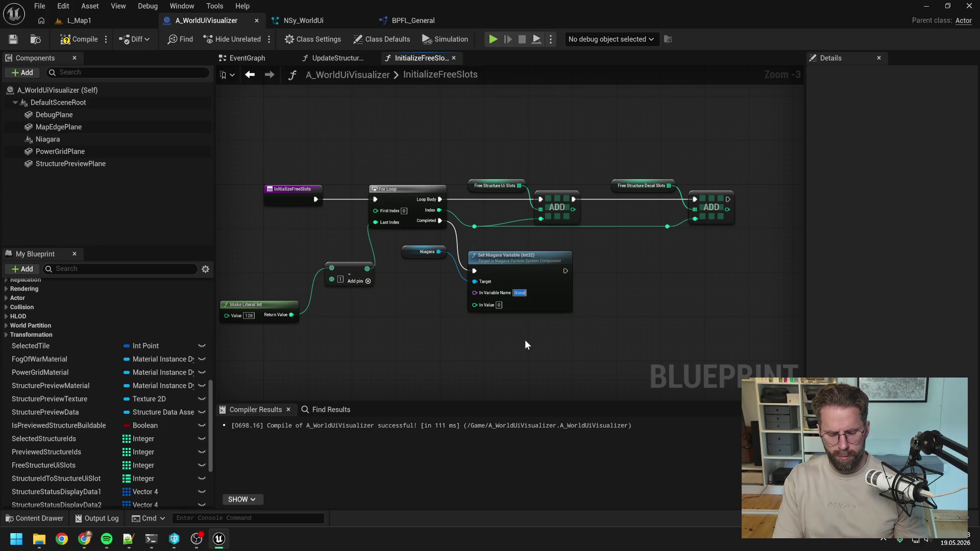
{"action": "type", "text": "Slots"}
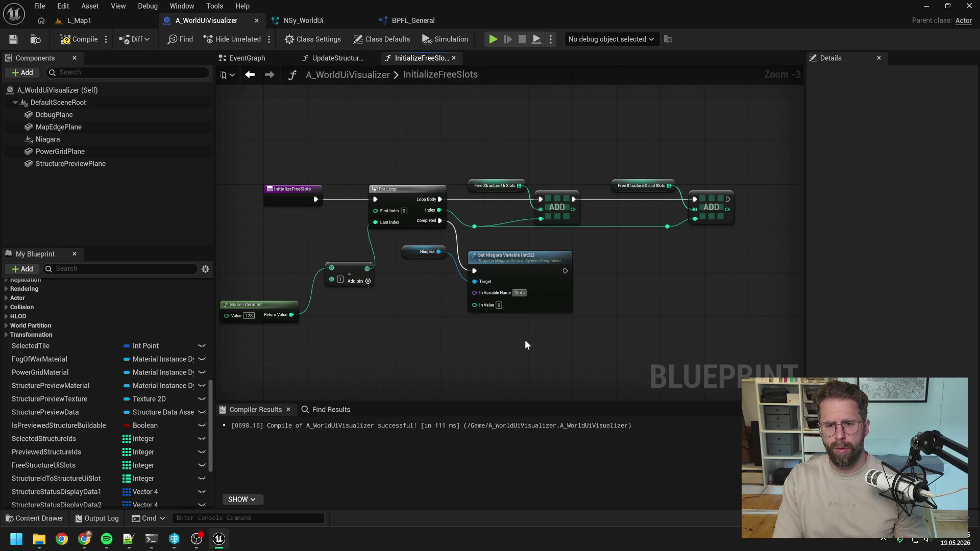
{"action": "key", "text": "BackSpace"}
{"action": "type", "text": "Amount"}
{"action": "key", "text": "Return"}
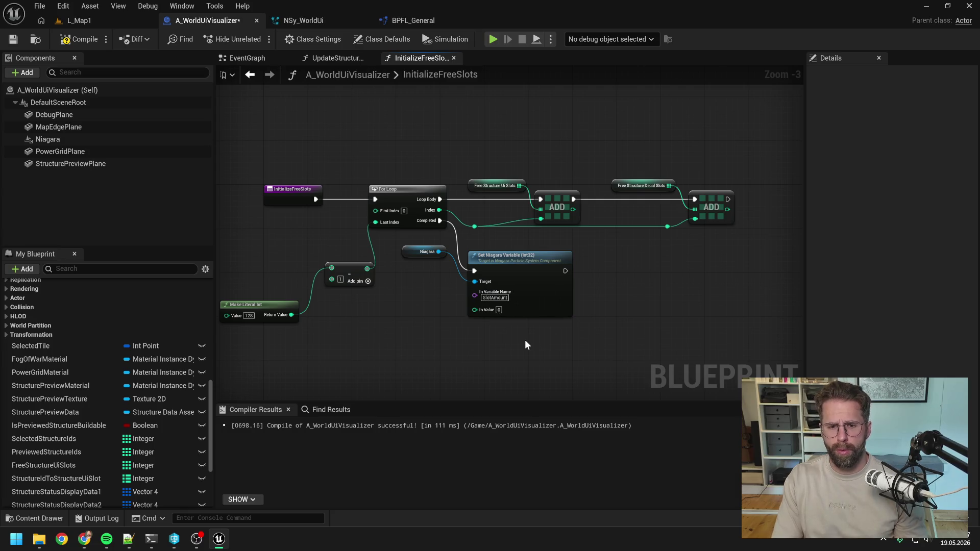
Step: Wire the literal 128 into the setter's In Value and compile the blueprint
{"action": "left_click_drag", "start_coordinate": [371, 323], "coordinate": [437, 314]}
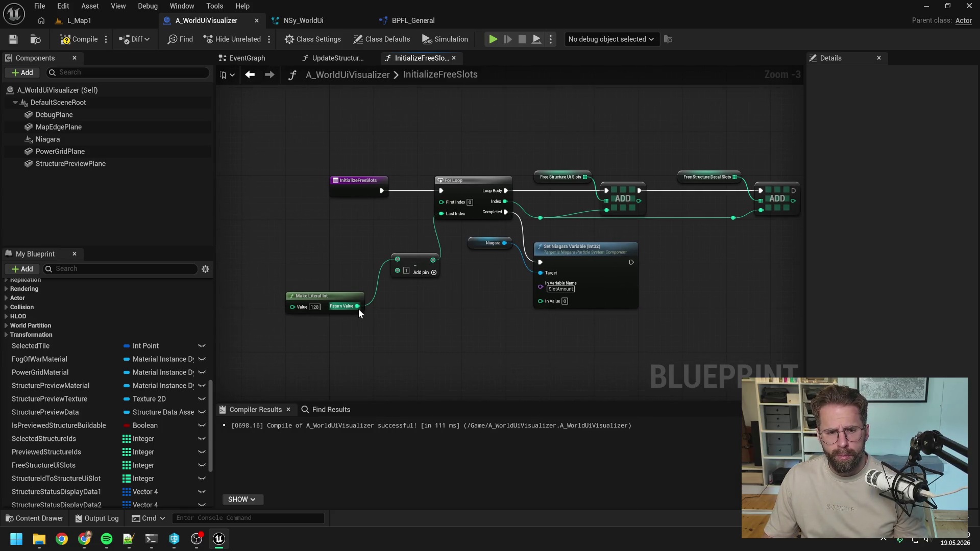
{"action": "mouse_move", "coordinate": [357, 306]}
{"action": "left_mouse_down"}
{"action": "mouse_move", "coordinate": [506, 315]}
{"action": "mouse_move", "coordinate": [541, 301]}
{"action": "left_mouse_up"}
{"action": "left_click_drag", "start_coordinate": [549, 340], "coordinate": [474, 336]}
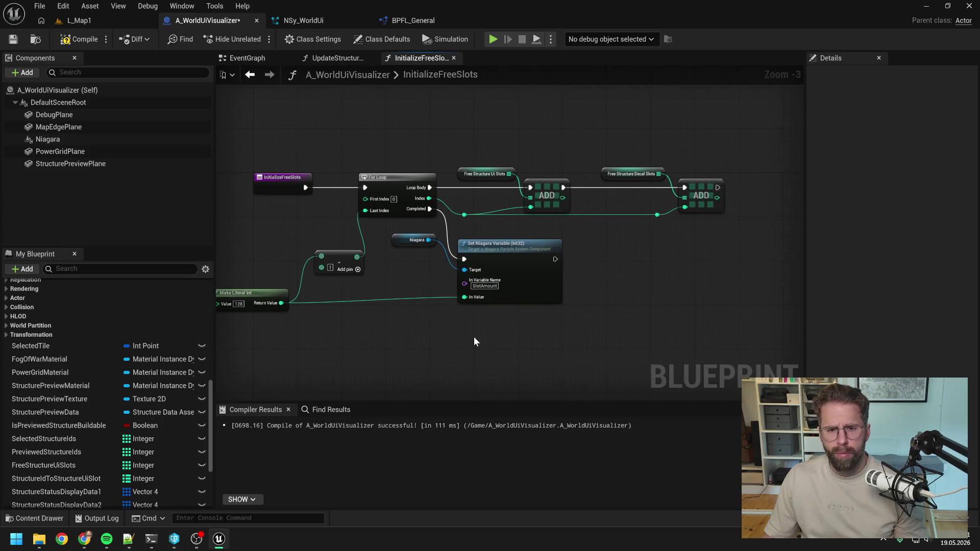
{"action": "left_click", "coordinate": [79, 39]}
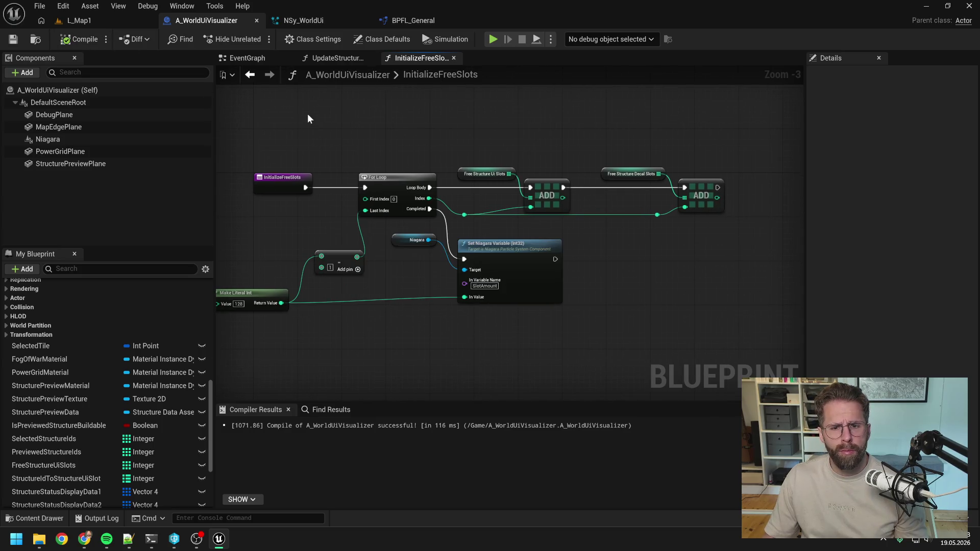
{"action": "left_click", "coordinate": [323, 24]}
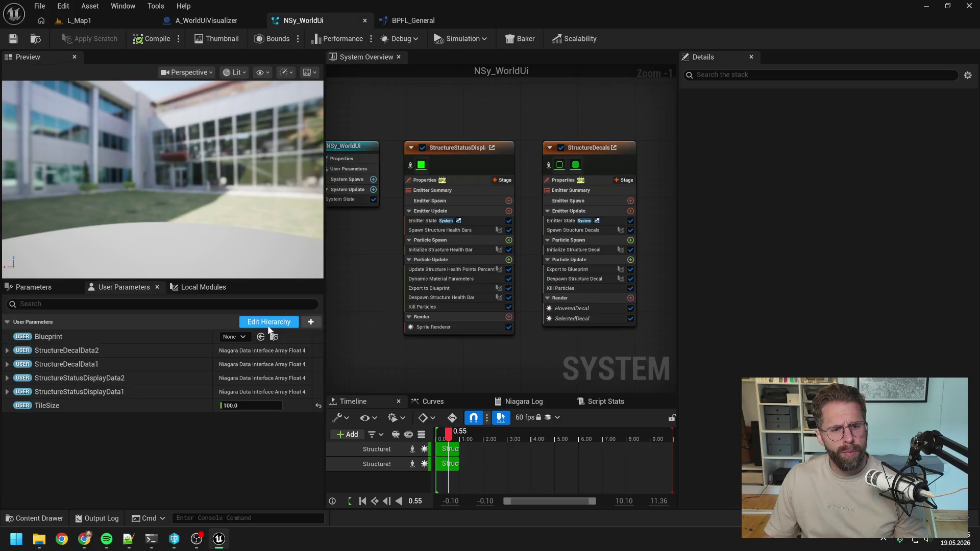
Step: Add an int32 user parameter named SlotAmount to NSy_WorldUi
{"action": "left_click", "coordinate": [311, 322]}
{"action": "type", "text": "int"}
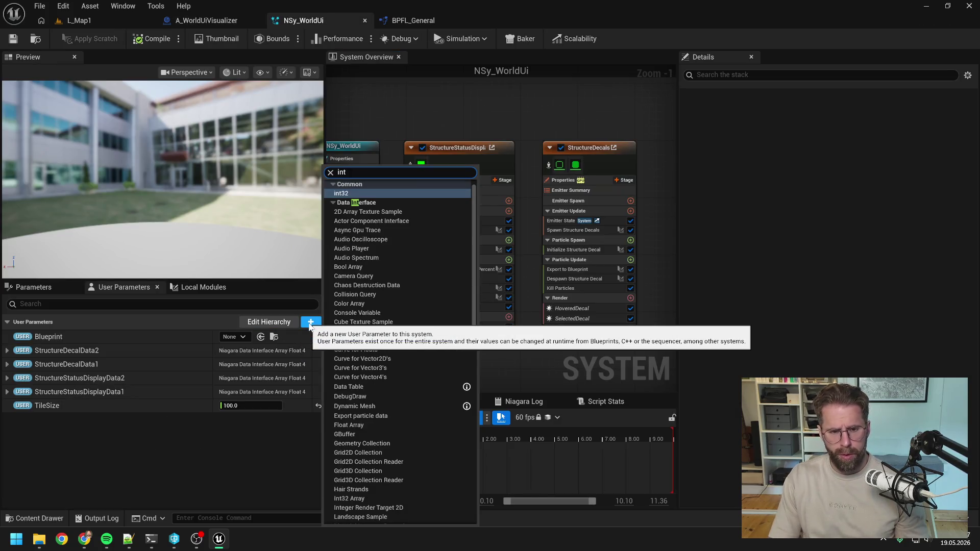
{"action": "left_click", "coordinate": [403, 202]}
{"action": "type", "text": "SlotAmou"}
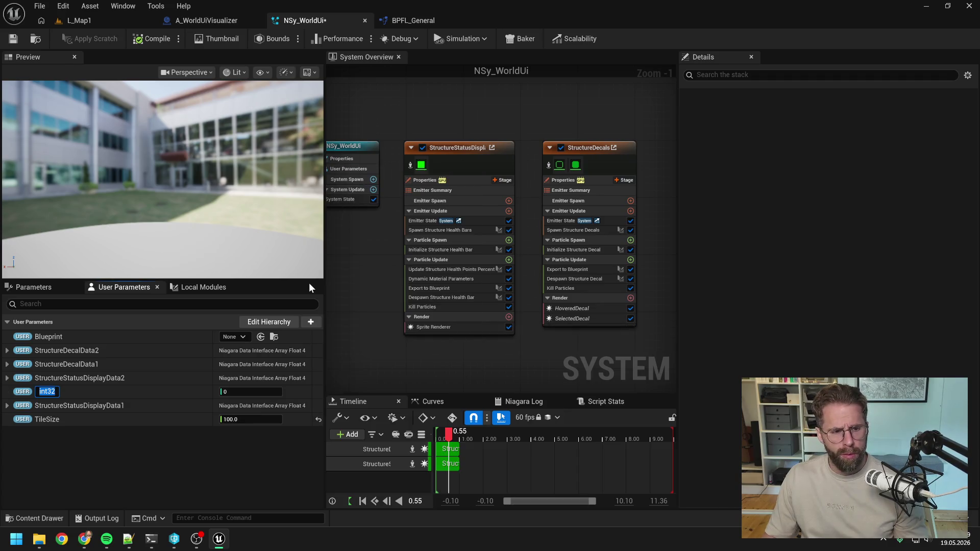
{"action": "type", "text": "nt"}
{"action": "key", "text": "Return"}
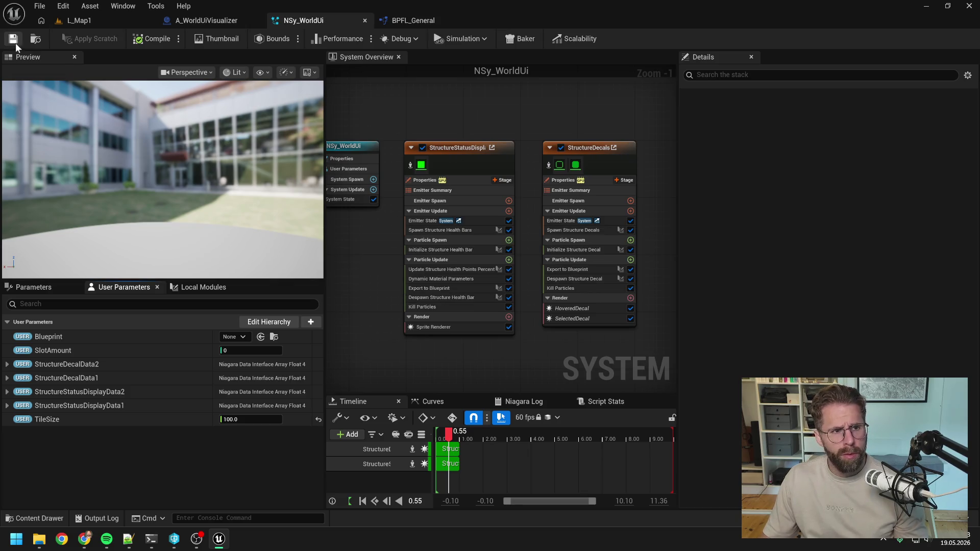
Step: Open the Spawn Structure Health Bars module's scratch script
{"action": "left_click", "coordinate": [459, 233]}
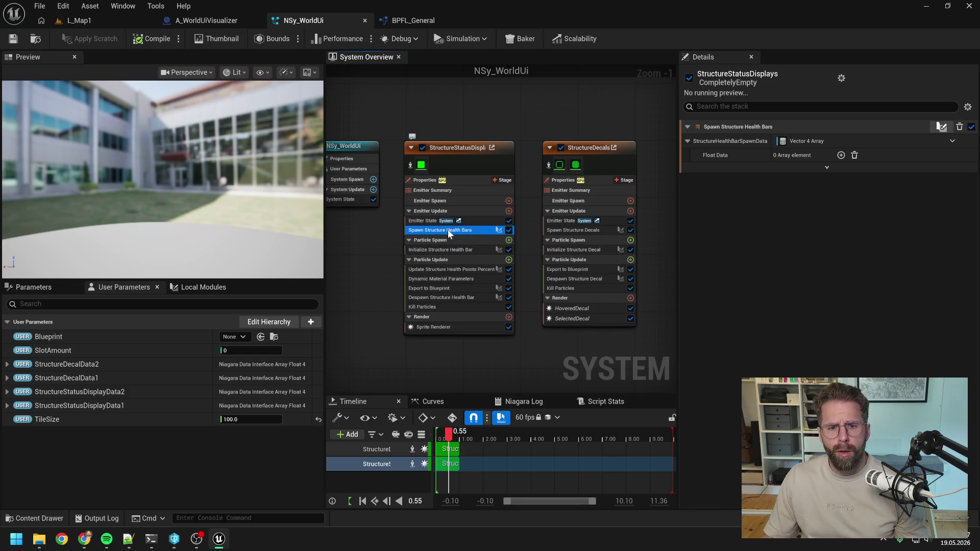
{"action": "scroll", "coordinate": [448, 230], "scroll_direction": "up", "scroll_amount": 1}
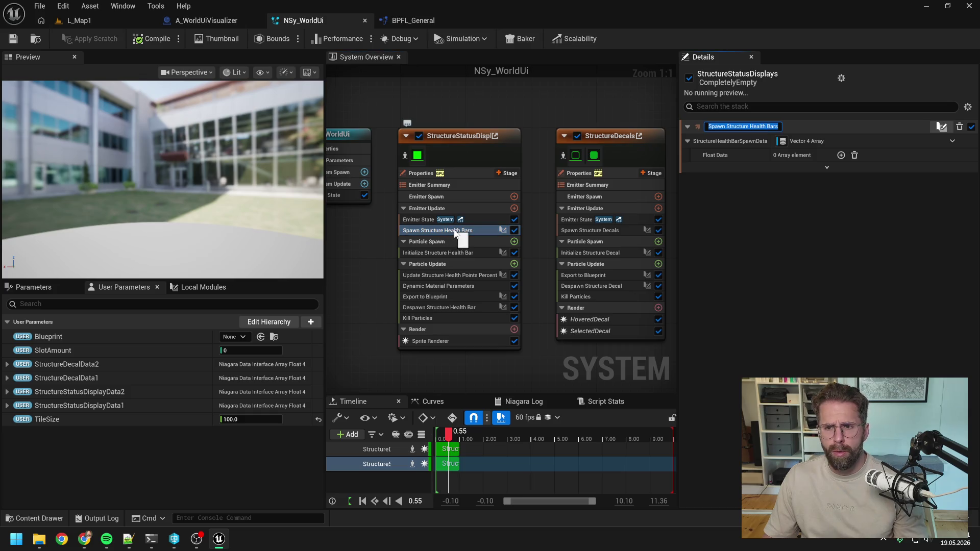
{"action": "double_click", "coordinate": [451, 230]}
Step: Rename the local scratch module to SpawnStructureStatusDisplays
{"action": "scroll", "coordinate": [451, 228], "scroll_direction": "up", "scroll_amount": 2}
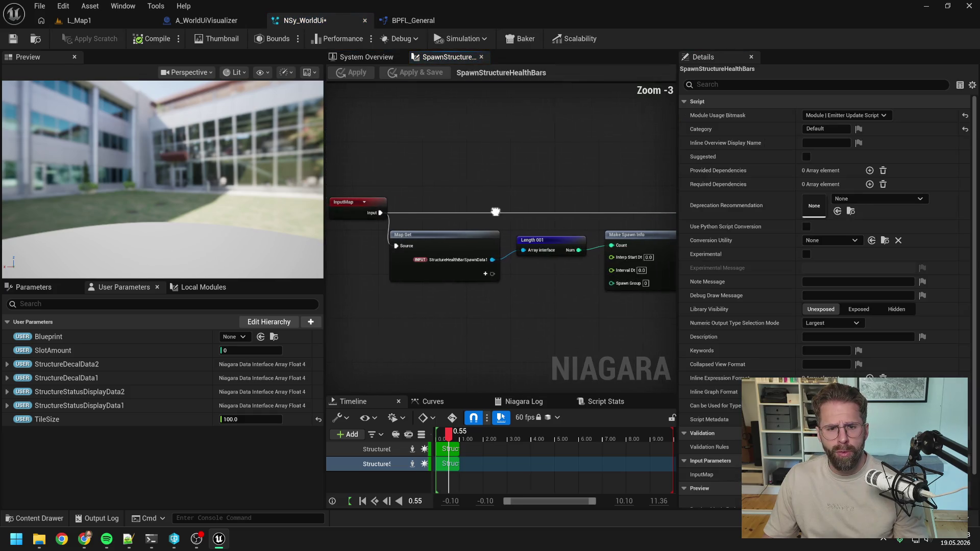
{"action": "left_click", "coordinate": [203, 287]}
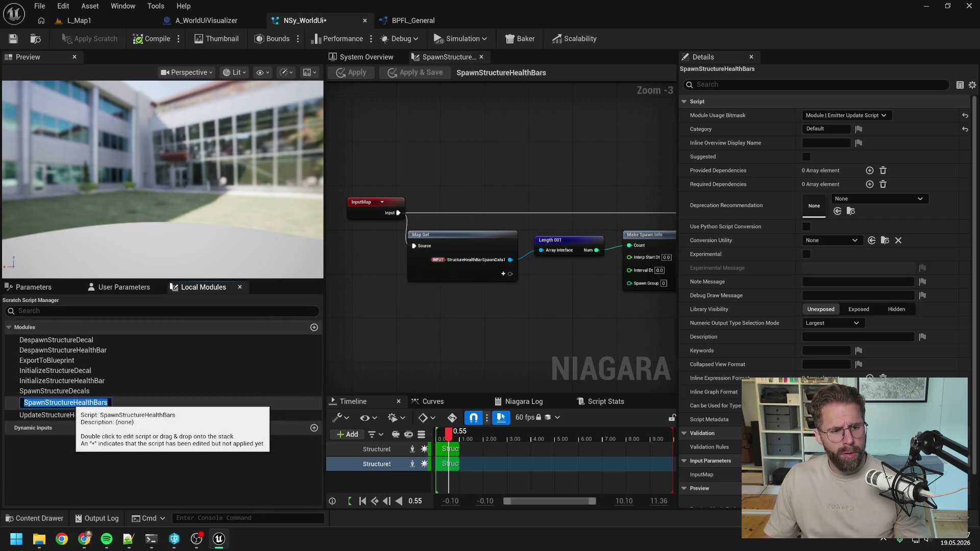
{"action": "left_click_drag", "start_coordinate": [74, 403], "coordinate": [162, 405]}
{"action": "type", "text": "StatusDisplays"}
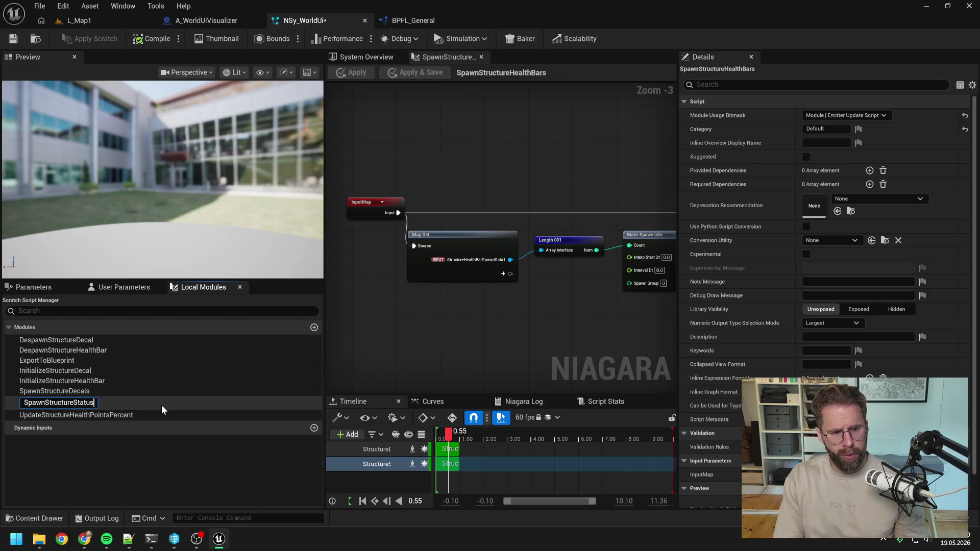
{"action": "key", "text": "Return"}
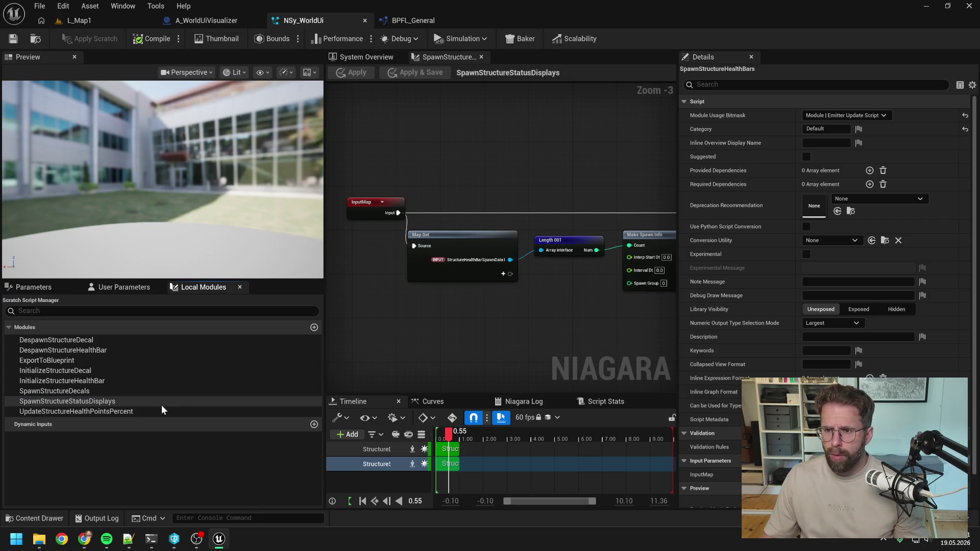
Step: Enable Emitter Spawn Script in the Module Usage Bitmask and apply the scratch changes
{"action": "left_click", "coordinate": [841, 117]}
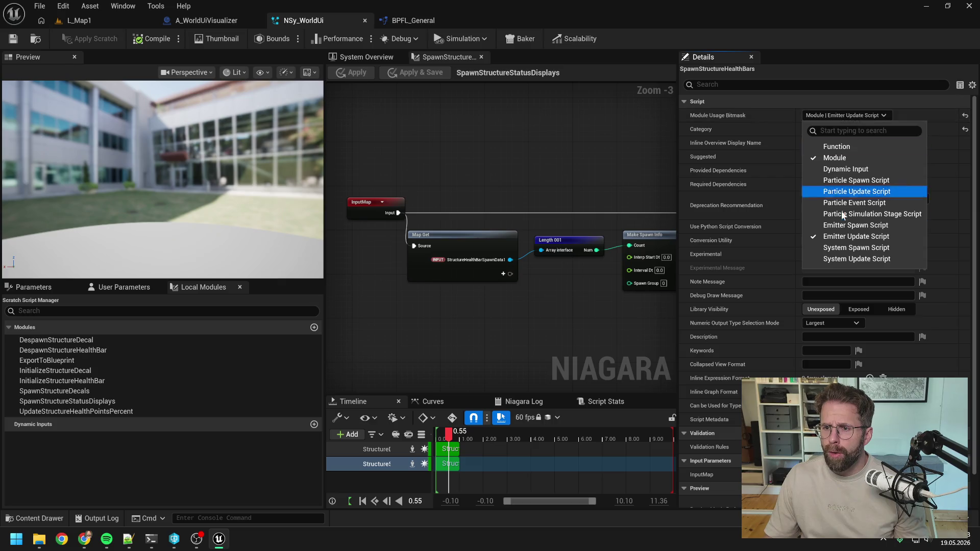
{"action": "left_click", "coordinate": [854, 227]}
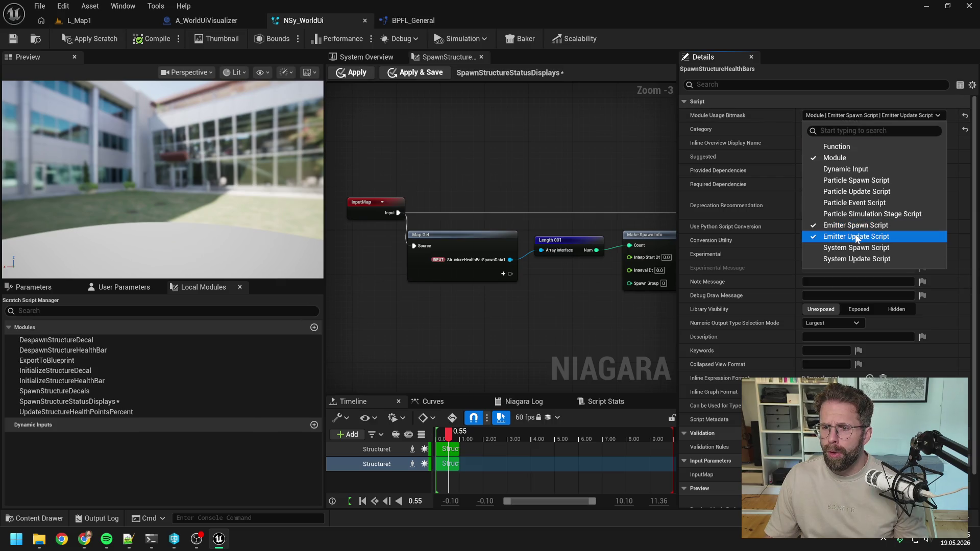
{"action": "left_click", "coordinate": [371, 58]}
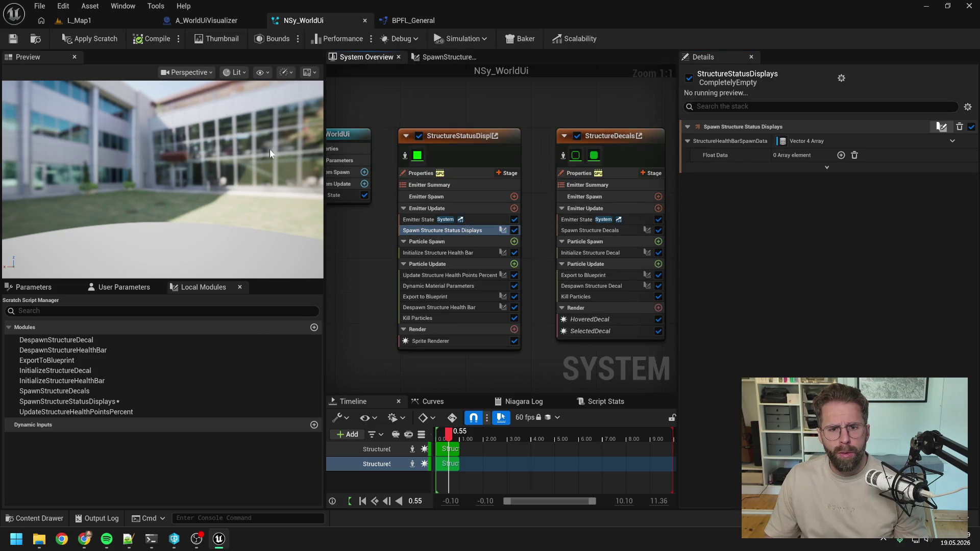
{"action": "left_click", "coordinate": [95, 39]}
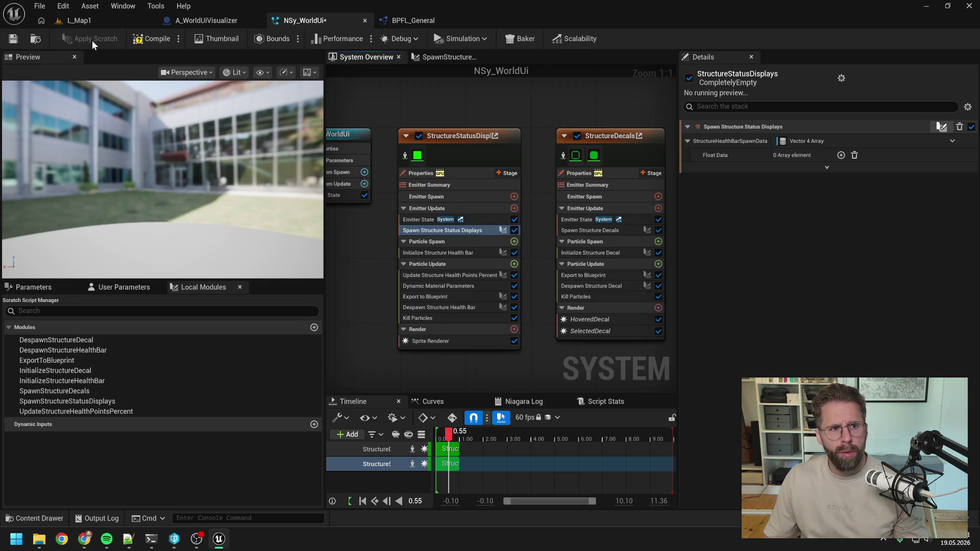
Step: Move Spawn Structure Status Displays into Emitter Spawn, save the system, and reopen its script
{"action": "left_click_drag", "start_coordinate": [444, 230], "coordinate": [444, 204]}
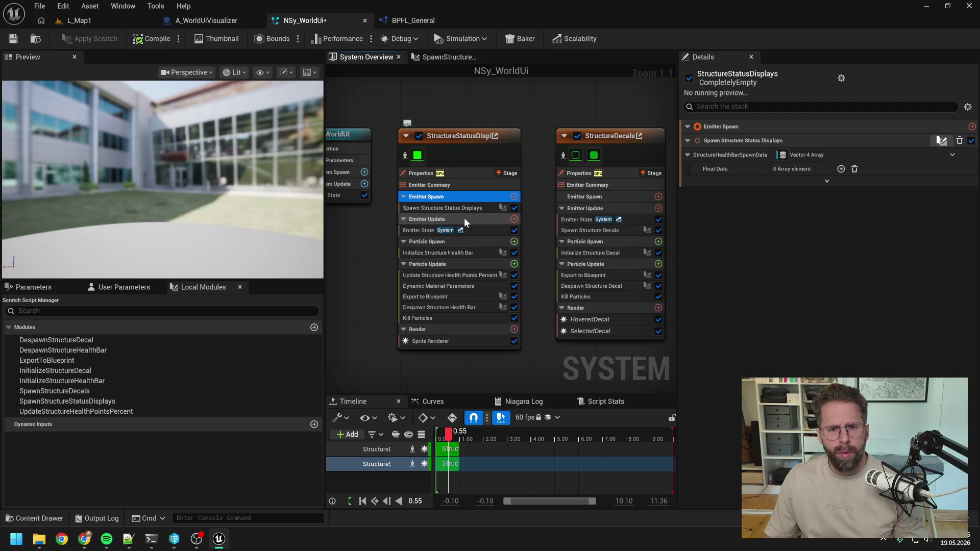
{"action": "key", "text": "ctrl+s"}
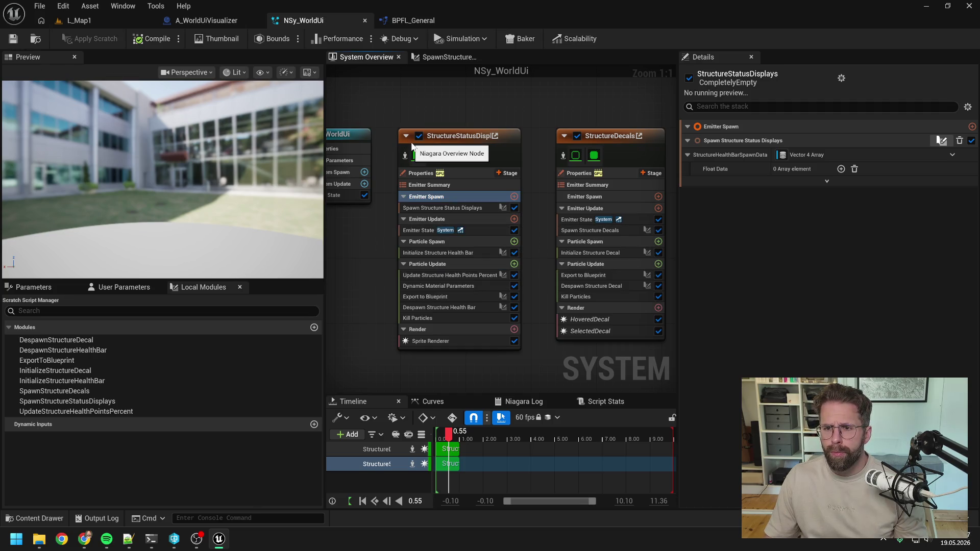
{"action": "left_click", "coordinate": [454, 211]}
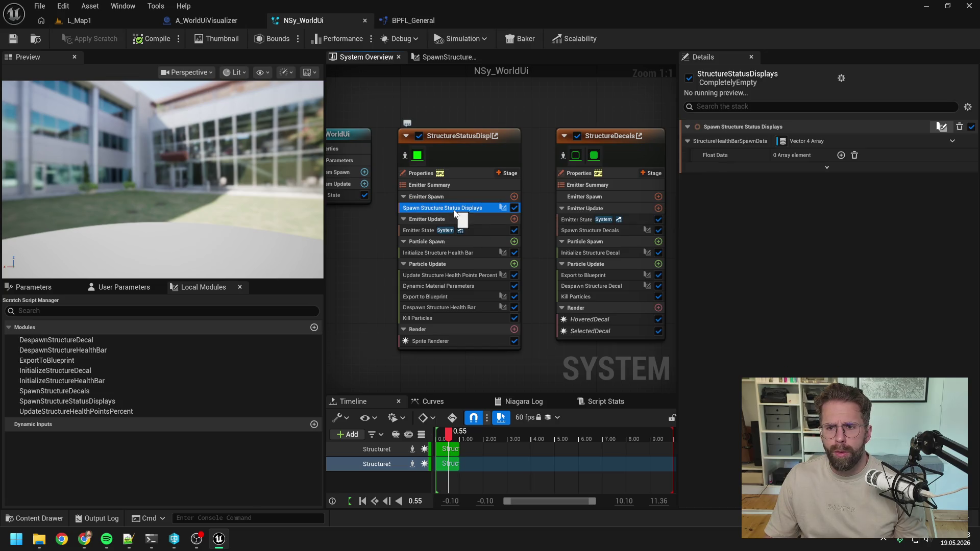
{"action": "double_click", "coordinate": [469, 207]}
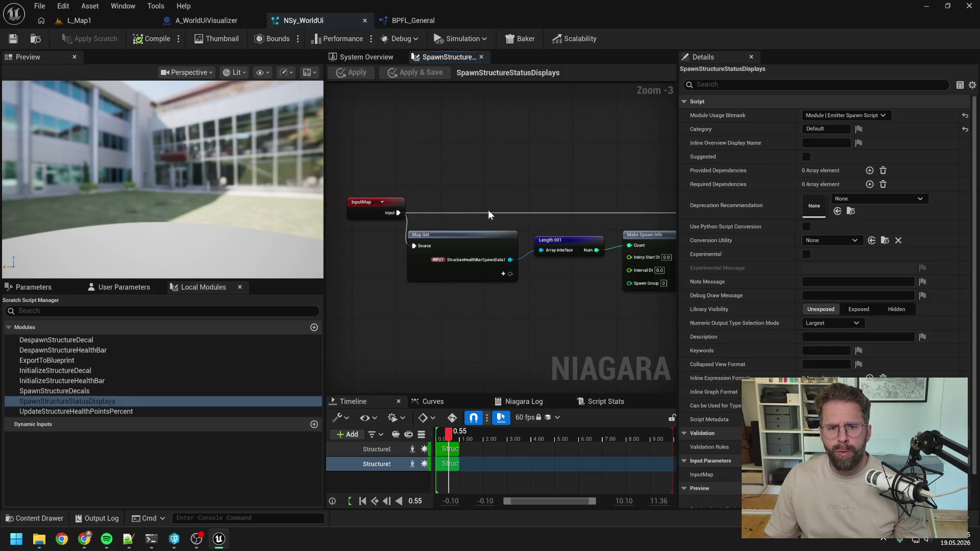
Step: Add an int32 input pin to the Map Get node in SpawnStructureStatusDisplays
{"action": "left_click", "coordinate": [415, 244]}
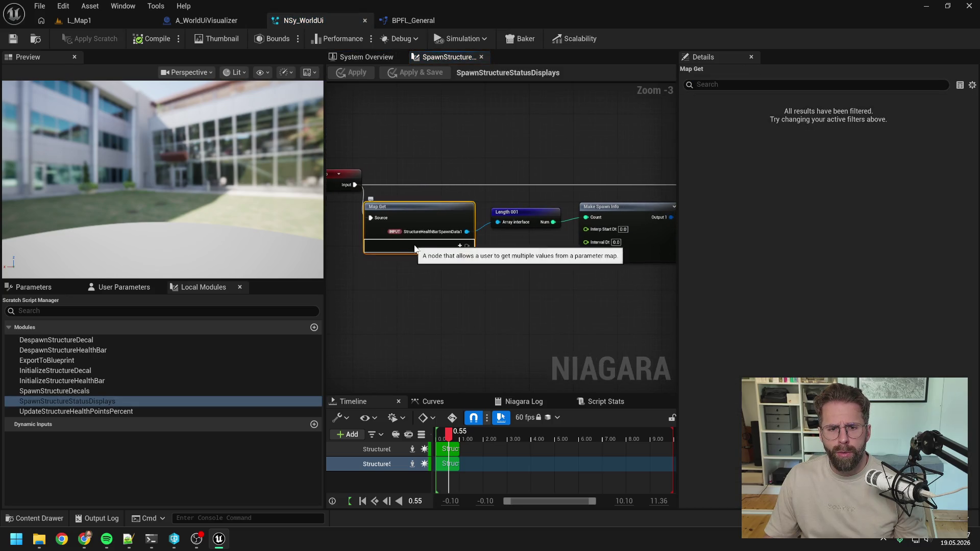
{"action": "left_click", "coordinate": [460, 246]}
{"action": "type", "text": "int"}
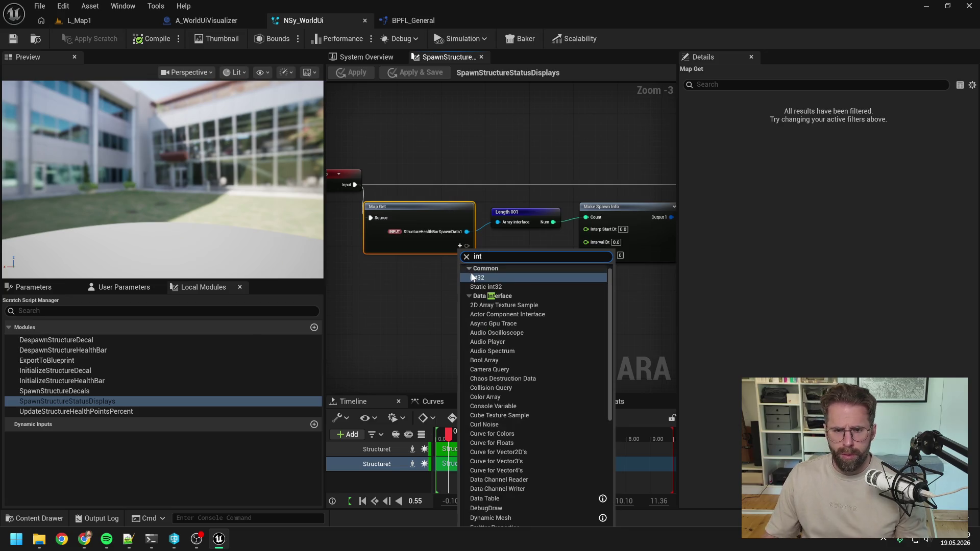
{"action": "left_click", "coordinate": [473, 277]}
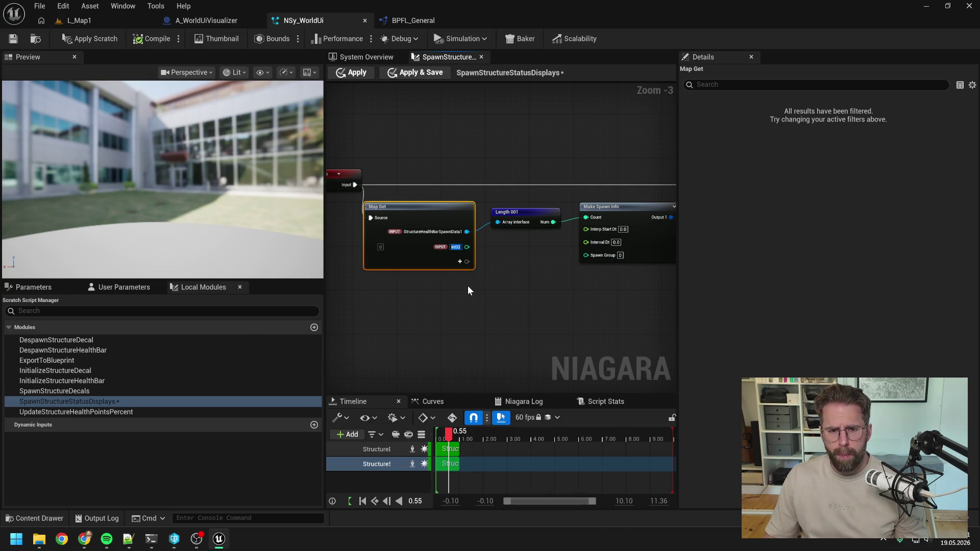
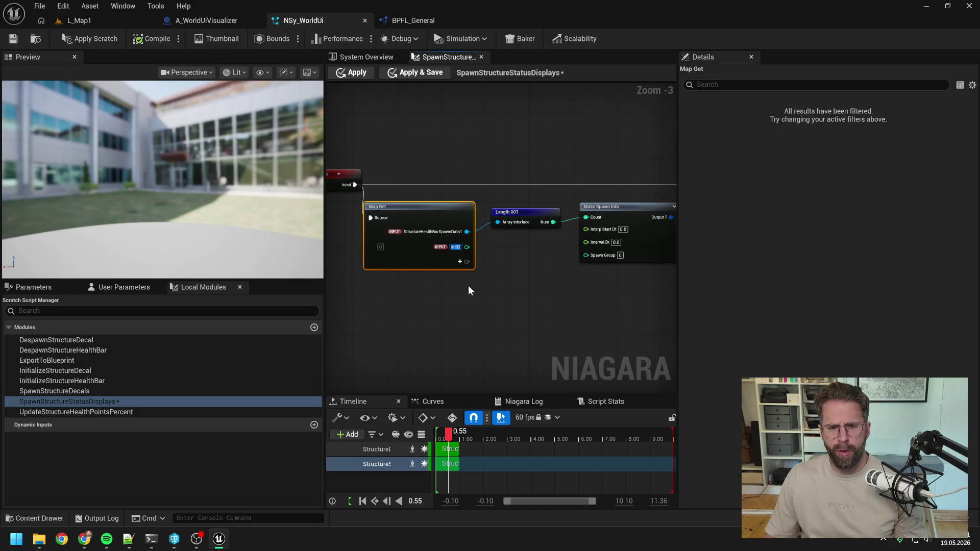
Step: List the system's user parameters: SlotAmount, TileSize and the StructureStatusDisplayData arrays
{"action": "left_click", "coordinate": [468, 286]}
{"action": "left_click_drag", "start_coordinate": [522, 293], "coordinate": [476, 292]}
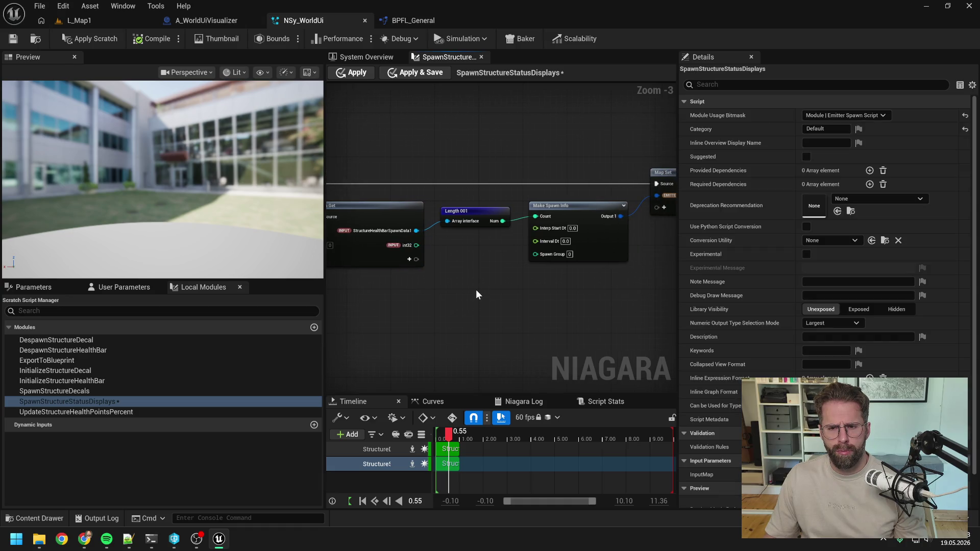
{"action": "scroll", "coordinate": [477, 291], "scroll_direction": "down", "scroll_amount": 1}
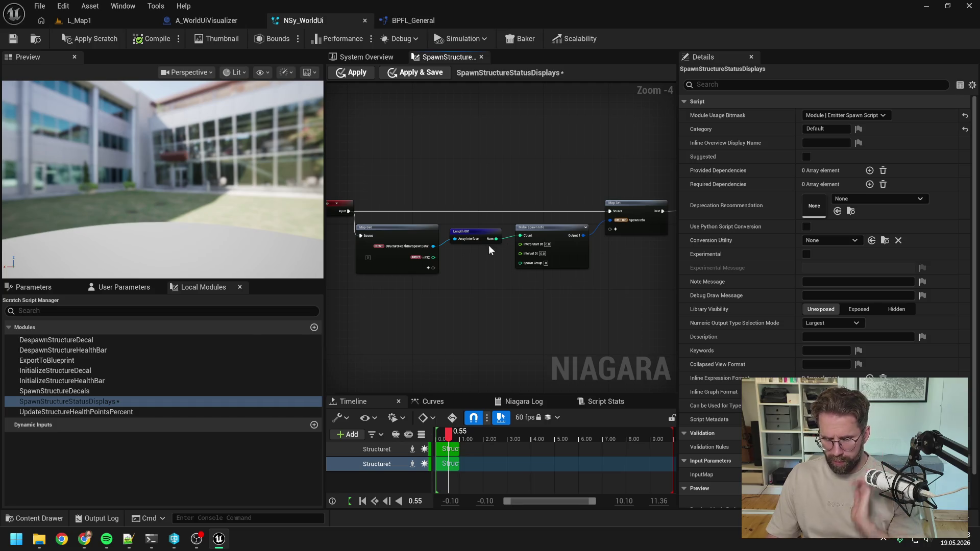
{"action": "scroll", "coordinate": [489, 245], "scroll_direction": "up", "scroll_amount": 1}
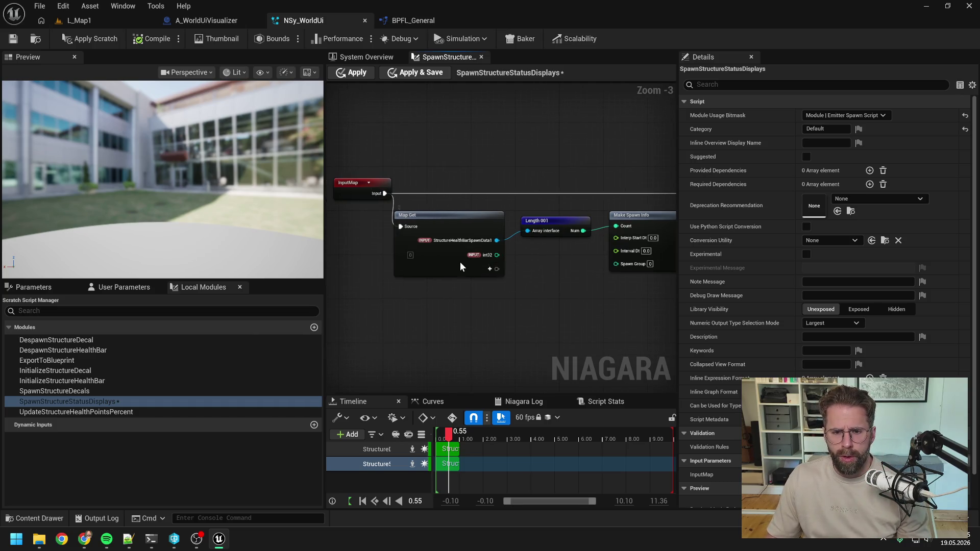
{"action": "left_click", "coordinate": [445, 222]}
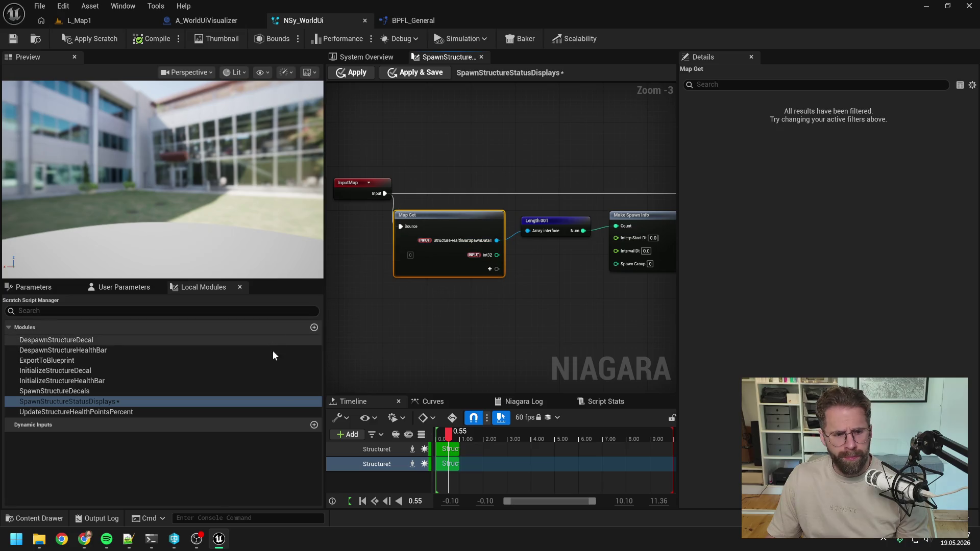
{"action": "left_click", "coordinate": [406, 315]}
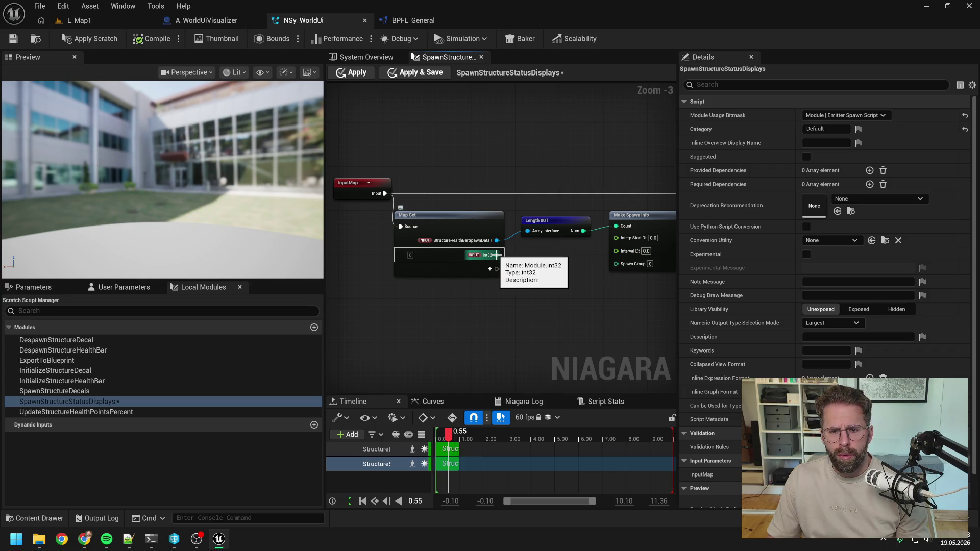
{"action": "left_click", "coordinate": [122, 287]}
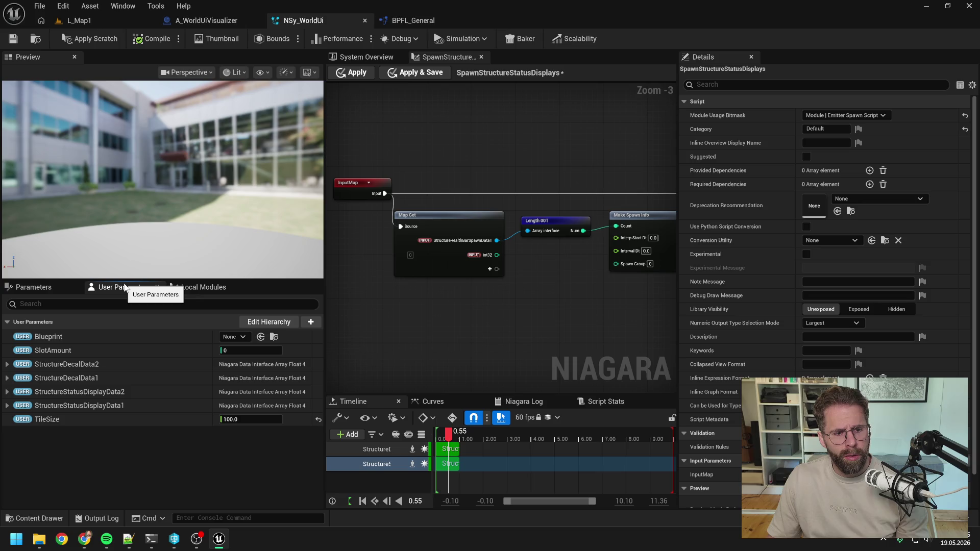
Step: In the module's Module Inputs, rename the int32 input to SlotAmount
{"action": "left_click", "coordinate": [41, 287]}
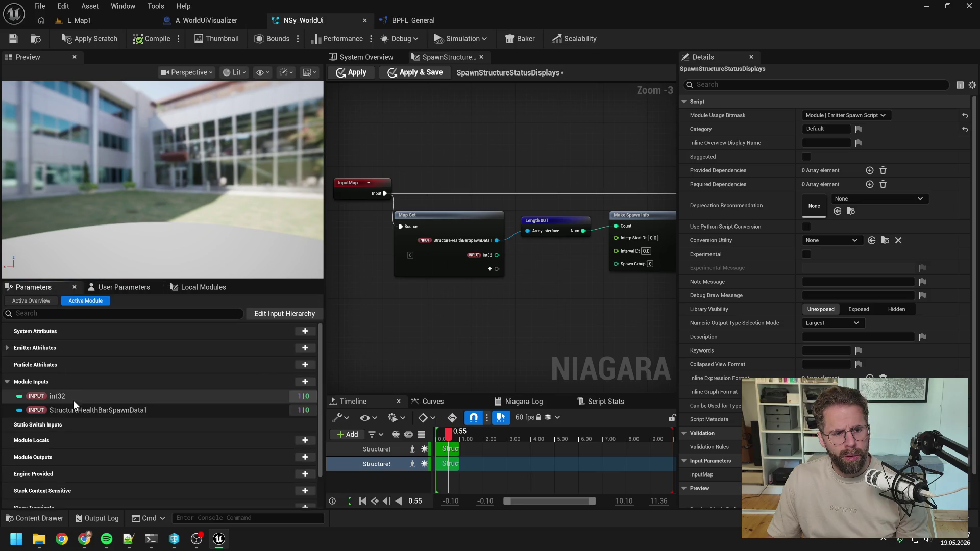
{"action": "right_click", "coordinate": [74, 397]}
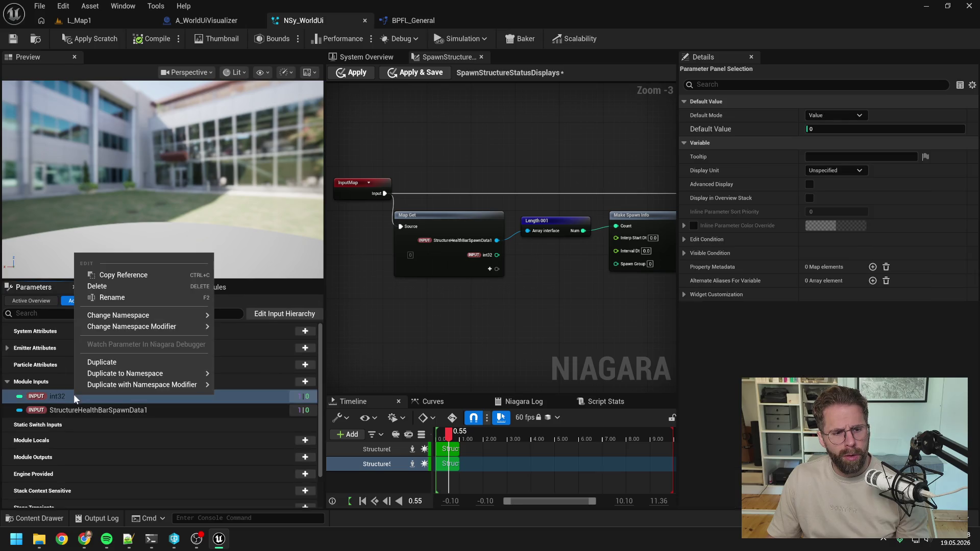
{"action": "left_click", "coordinate": [109, 298]}
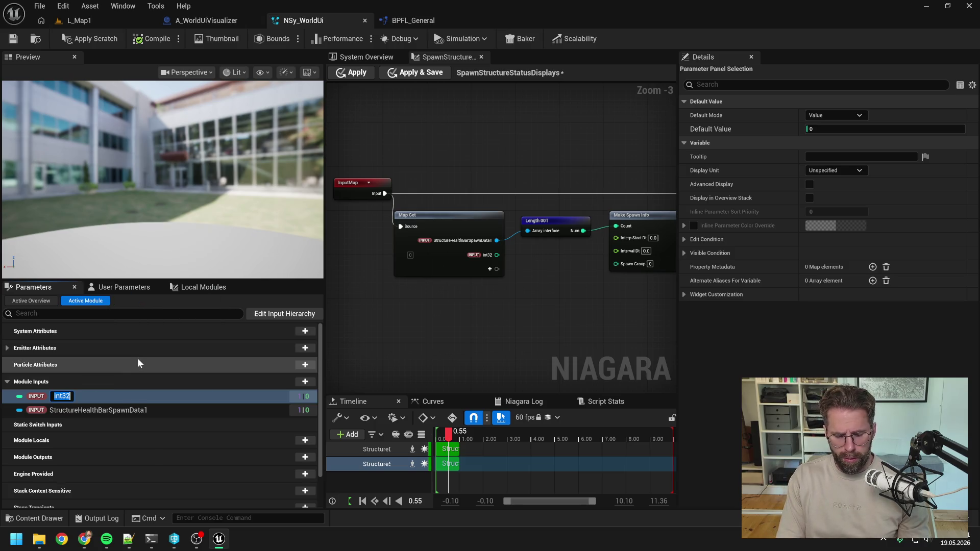
{"action": "type", "text": "S"}
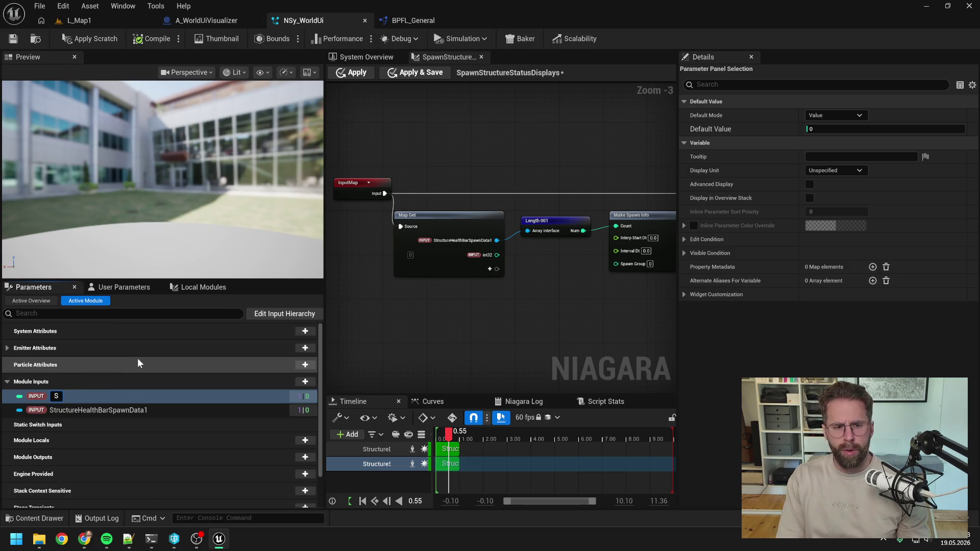
{"action": "type", "text": "tatusD"}
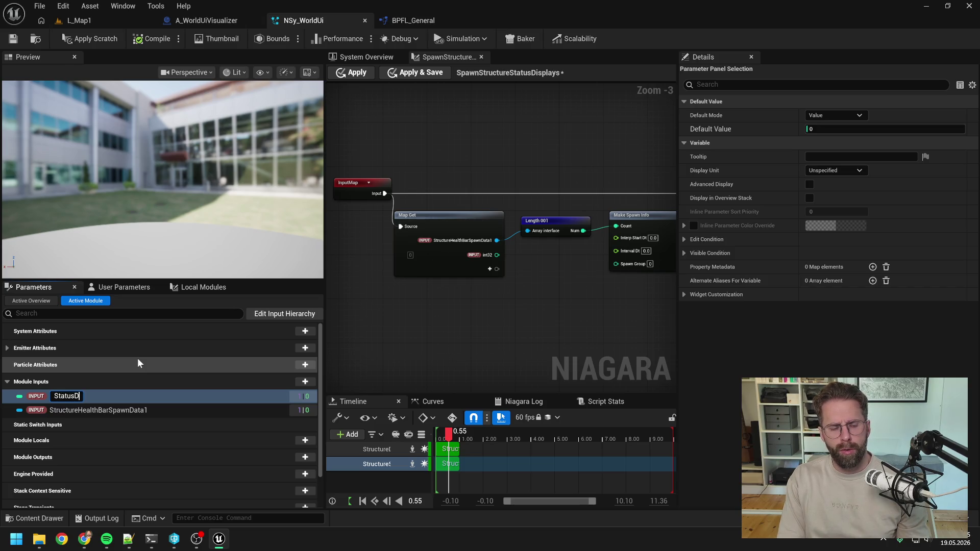
{"action": "type", "text": "isplay"}
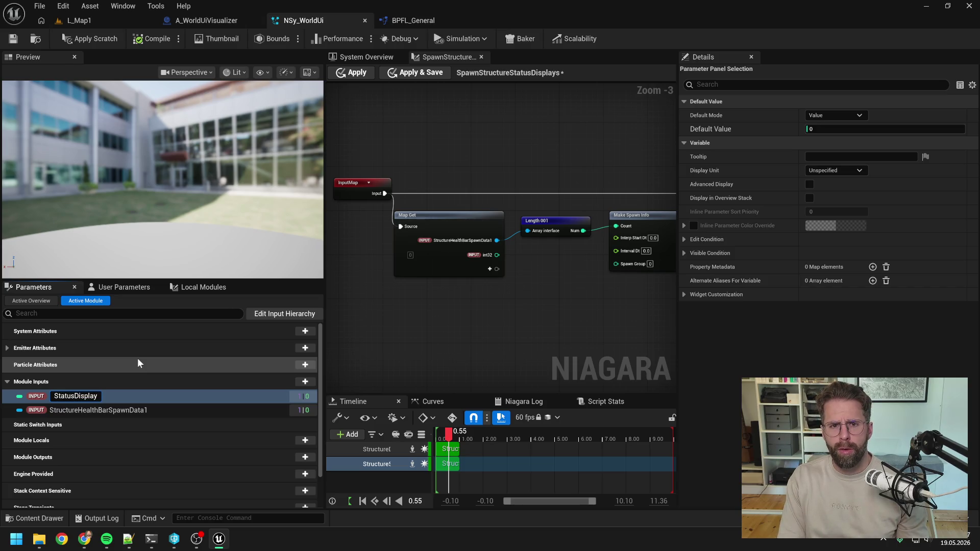
{"action": "key", "text": "BackSpace"}
{"action": "key", "text": "BackSpace"}
{"action": "key", "text": "BackSpace"}
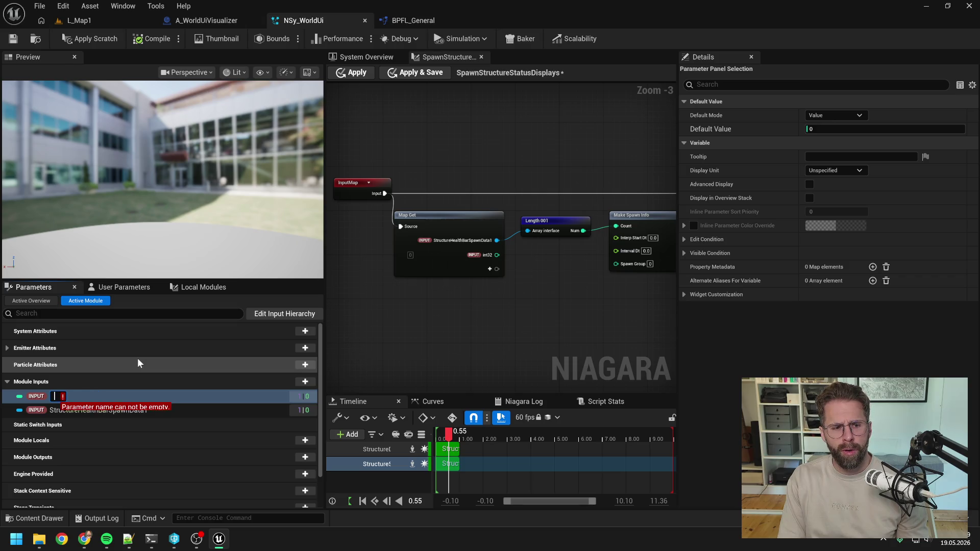
{"action": "type", "text": "SlotAmon"}
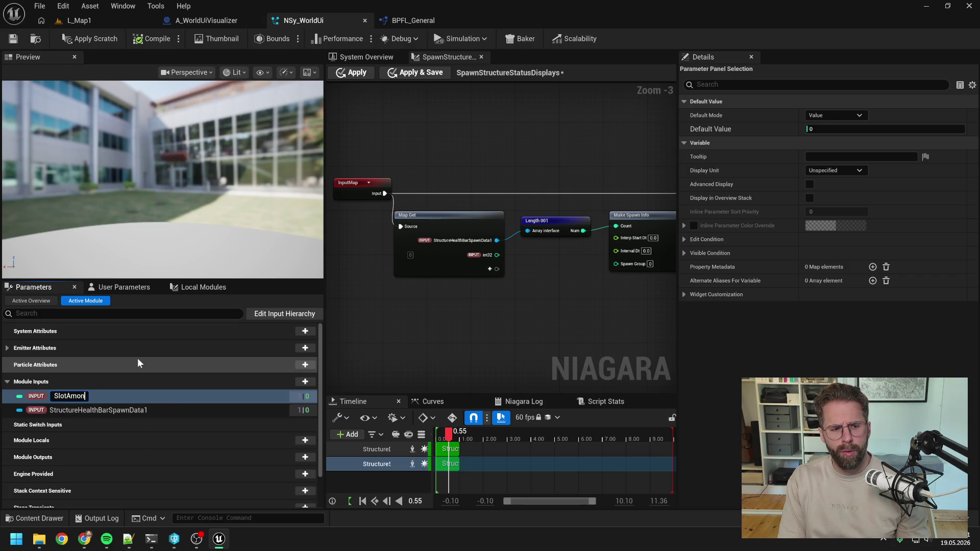
{"action": "key", "text": "BackSpace"}
{"action": "type", "text": "unt"}
{"action": "key", "text": "Return"}
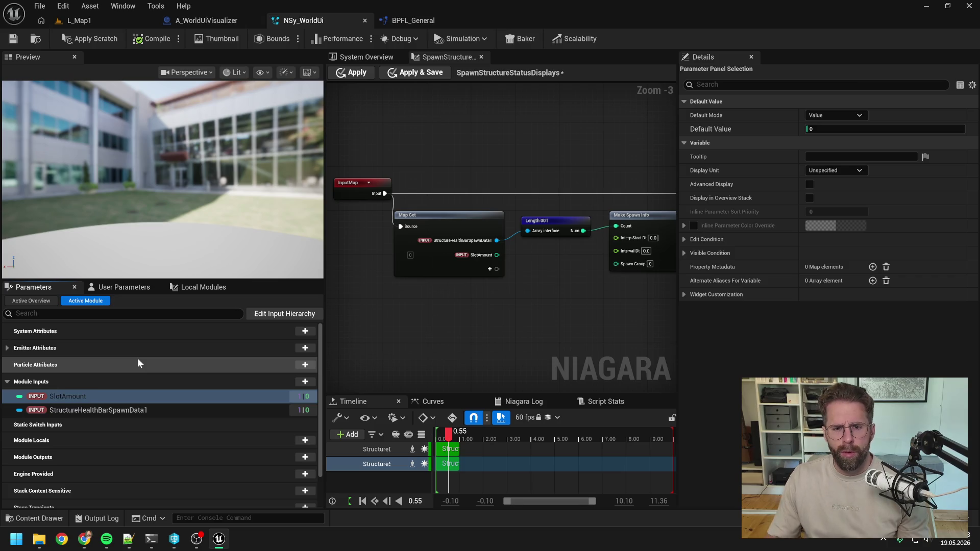
{"action": "left_click_drag", "start_coordinate": [528, 289], "coordinate": [476, 286]}
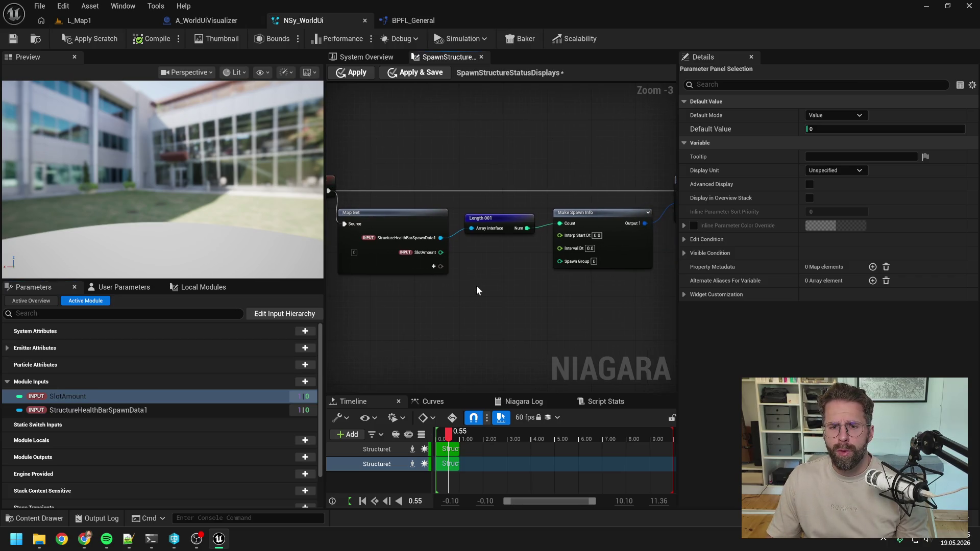
Step: Wire SlotAmount into Make Spawn Info Count, delete Length 001 and remove the unused Map Get pin
{"action": "mouse_move", "coordinate": [440, 252]}
{"action": "left_mouse_down"}
{"action": "mouse_move", "coordinate": [531, 281]}
{"action": "mouse_move", "coordinate": [449, 256]}
{"action": "mouse_move", "coordinate": [557, 228]}
{"action": "left_mouse_up"}
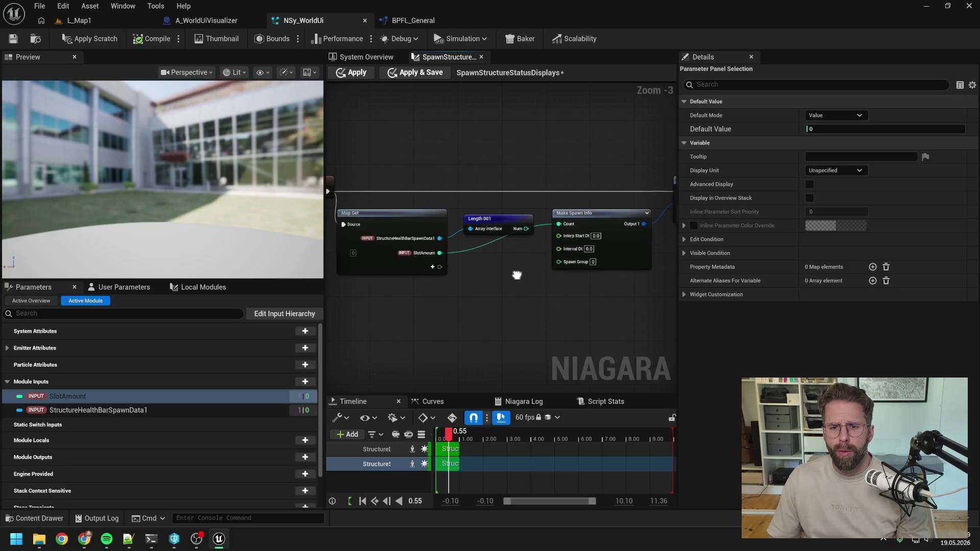
{"action": "mouse_move", "coordinate": [516, 273]}
{"action": "left_mouse_down"}
{"action": "mouse_move", "coordinate": [427, 283]}
{"action": "mouse_move", "coordinate": [490, 277]}
{"action": "left_mouse_up"}
{"action": "left_click", "coordinate": [473, 223]}
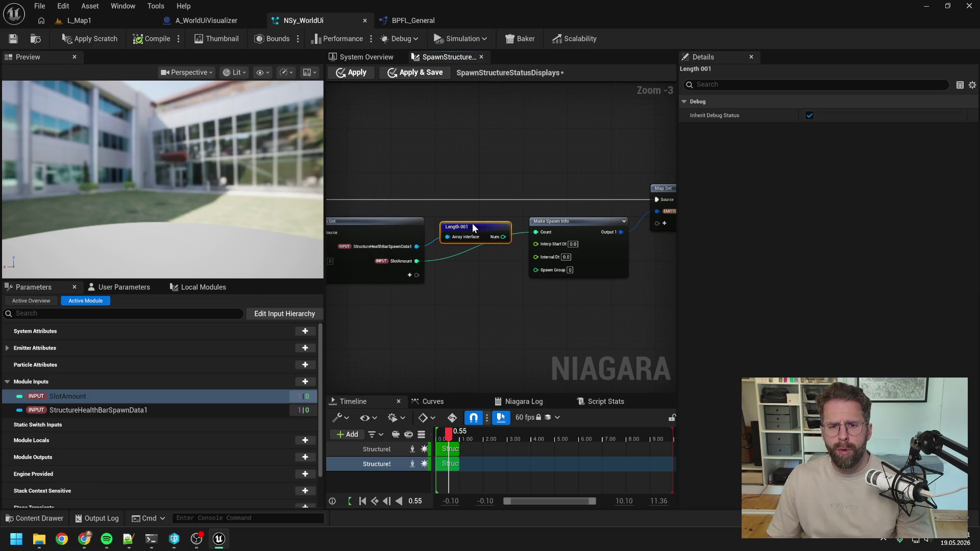
{"action": "key", "text": "Delete"}
{"action": "right_click", "coordinate": [410, 248]}
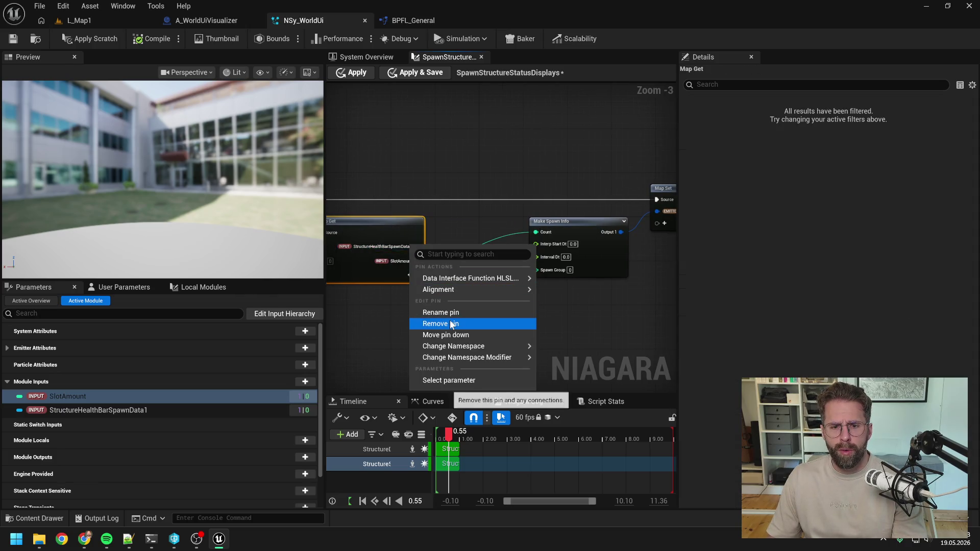
{"action": "left_click", "coordinate": [444, 321]}
Step: Compact the graph by moving Make Spawn Info, Map Set and Output Module leftward
{"action": "left_click_drag", "start_coordinate": [508, 308], "coordinate": [449, 302]}
{"action": "scroll", "coordinate": [449, 302], "scroll_direction": "down", "scroll_amount": 1}
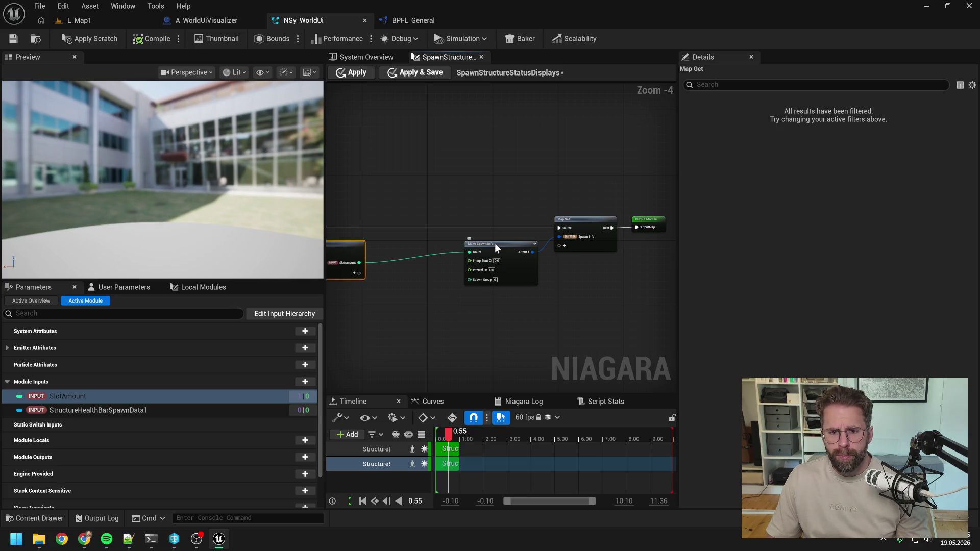
{"action": "mouse_move", "coordinate": [495, 243]}
{"action": "left_mouse_down"}
{"action": "mouse_move", "coordinate": [425, 256]}
{"action": "mouse_move", "coordinate": [422, 249]}
{"action": "left_mouse_up"}
{"action": "mouse_move", "coordinate": [554, 193]}
{"action": "left_mouse_down"}
{"action": "mouse_move", "coordinate": [623, 238]}
{"action": "mouse_move", "coordinate": [511, 222]}
{"action": "left_mouse_up"}
{"action": "left_click", "coordinate": [489, 277]}
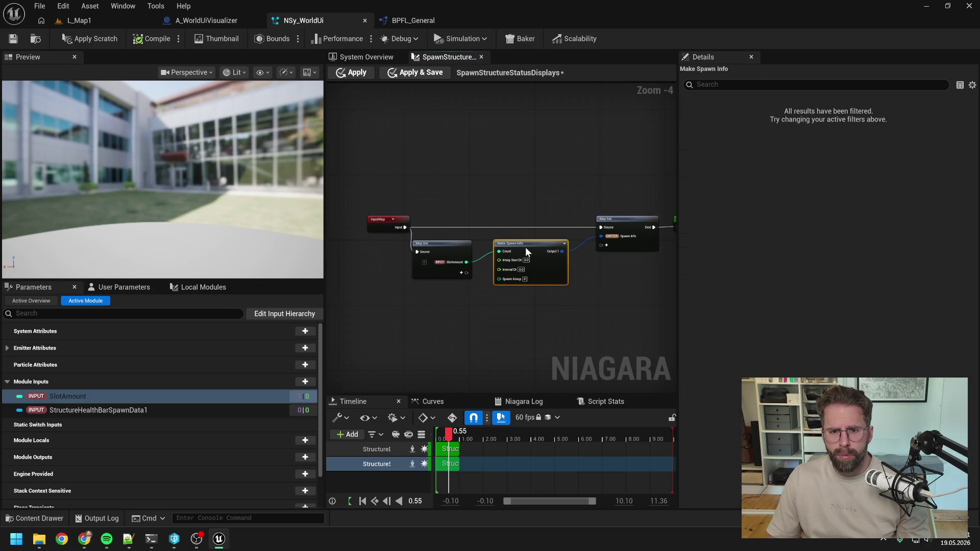
{"action": "left_click_drag", "start_coordinate": [541, 193], "coordinate": [495, 192]}
Step: Apply the module, save NSy_WorldUi and switch to the A_WorldUiVisualizer blueprint
{"action": "left_click", "coordinate": [87, 38]}
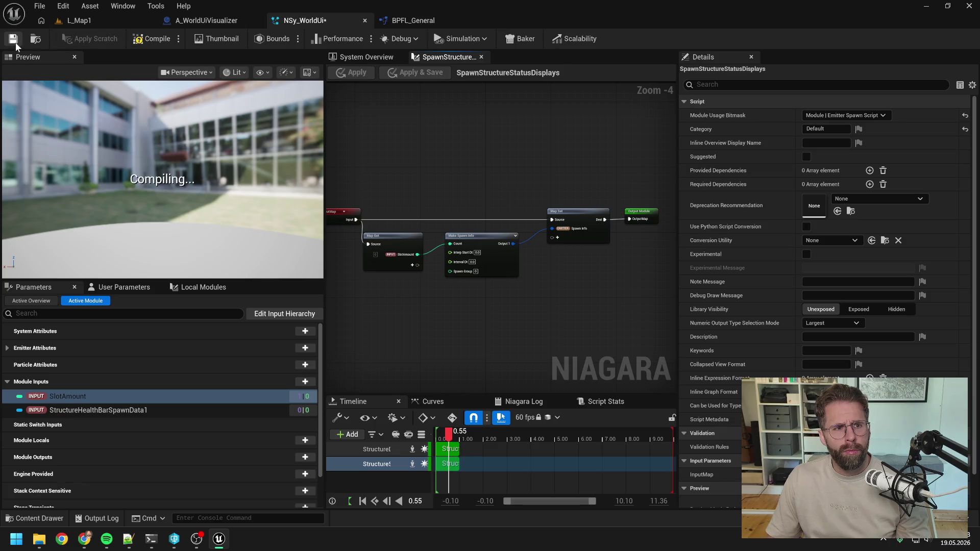
{"action": "left_click", "coordinate": [13, 39]}
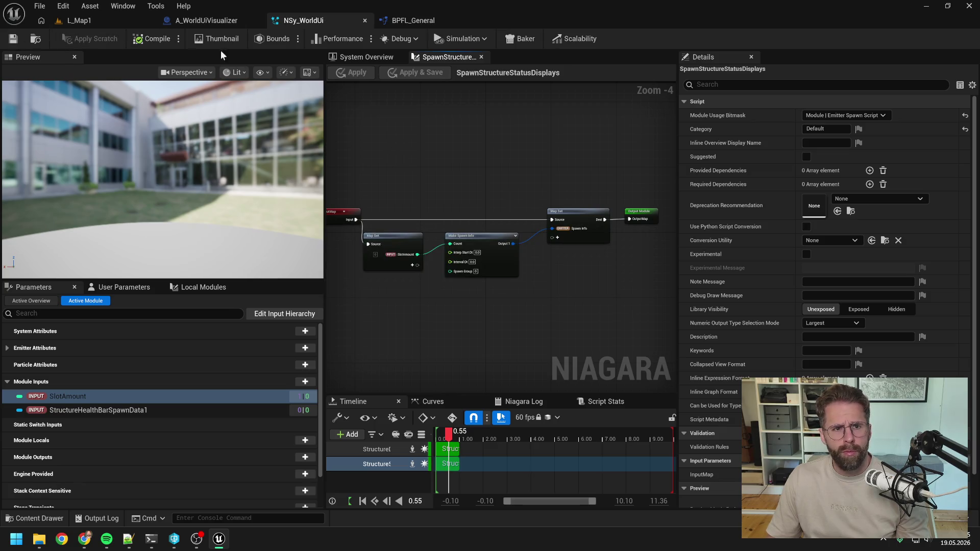
{"action": "left_click", "coordinate": [204, 20]}
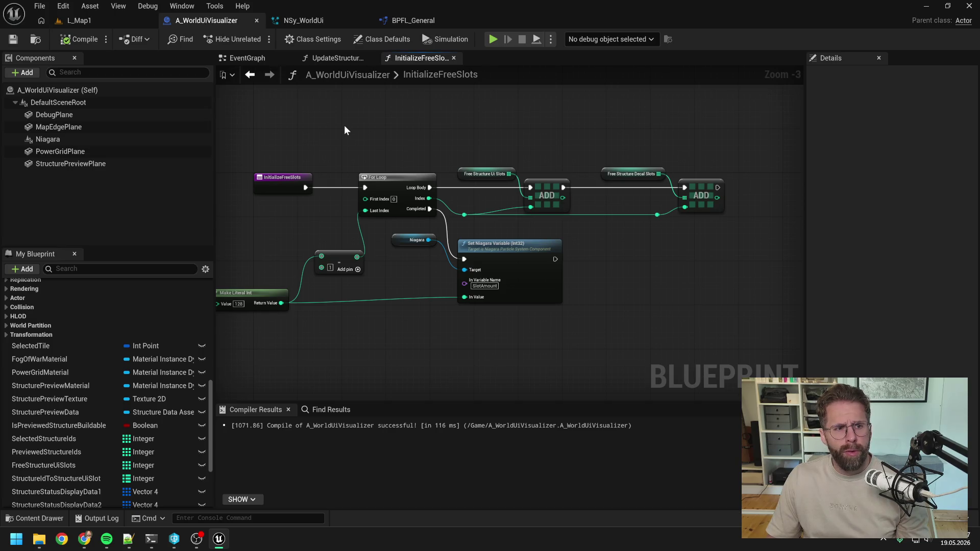
Step: Turn off Auto Activate on the Niagara component and compile the blueprint
{"action": "left_click", "coordinate": [49, 140]}
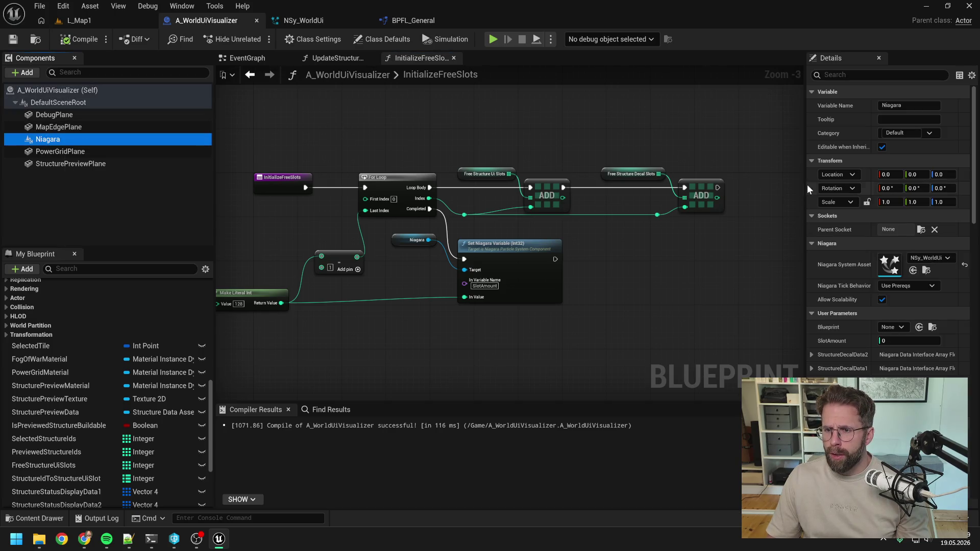
{"action": "left_click_drag", "start_coordinate": [806, 188], "coordinate": [750, 188]}
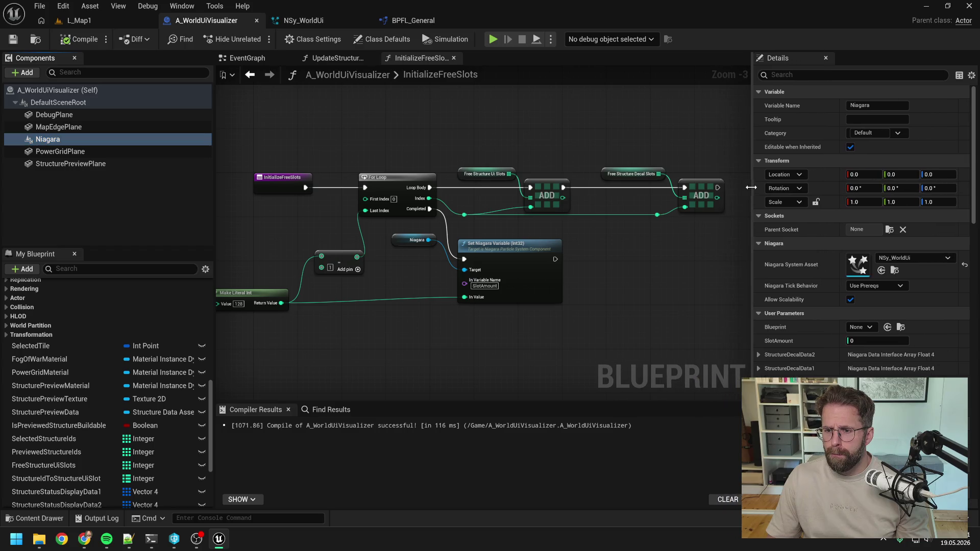
{"action": "scroll", "coordinate": [837, 273], "scroll_direction": "down", "scroll_amount": 3}
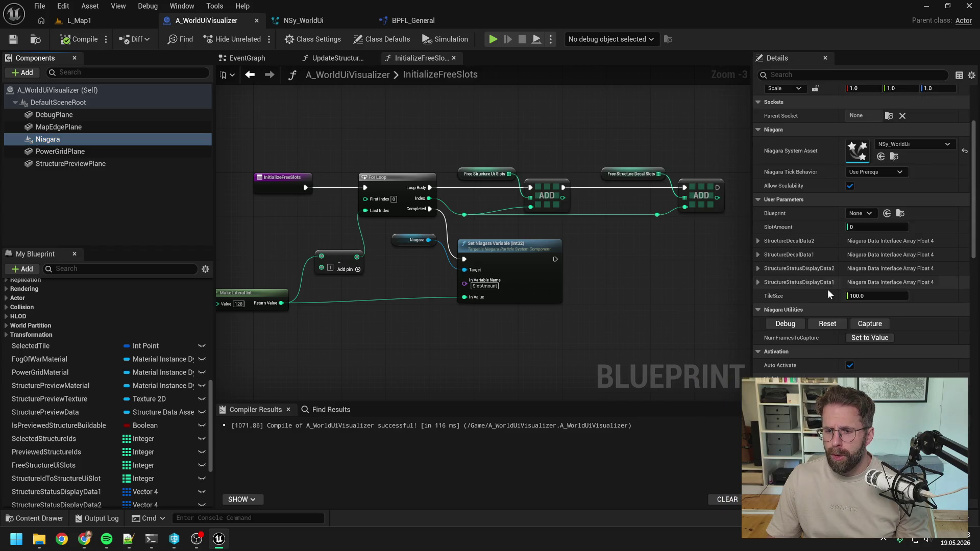
{"action": "left_click", "coordinate": [850, 365]}
{"action": "left_click", "coordinate": [79, 39]}
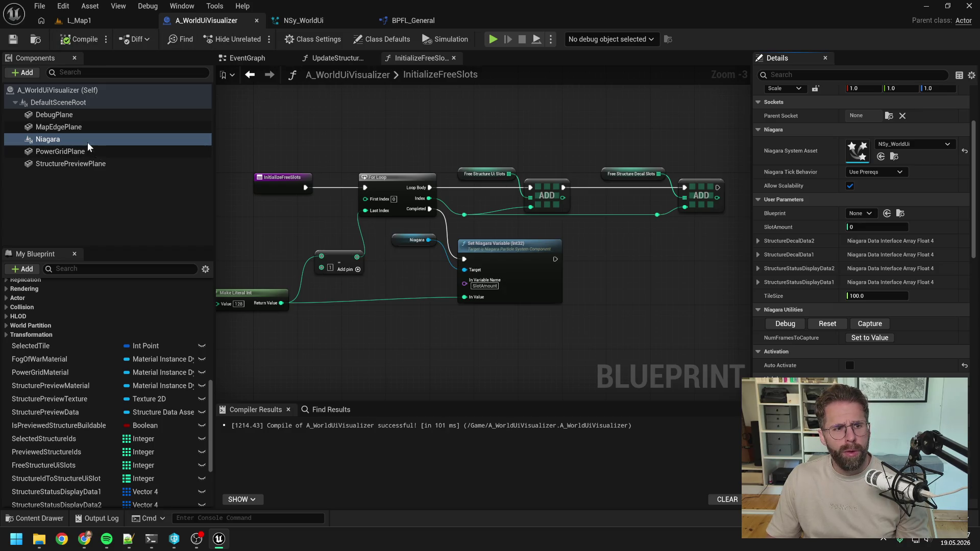
Step: Add an Activate node targeting the Niagara component after Set Niagara Variable
{"action": "mouse_move", "coordinate": [47, 139]}
{"action": "left_mouse_down"}
{"action": "mouse_move", "coordinate": [605, 262]}
{"action": "mouse_move", "coordinate": [601, 249]}
{"action": "mouse_move", "coordinate": [640, 254]}
{"action": "left_mouse_up"}
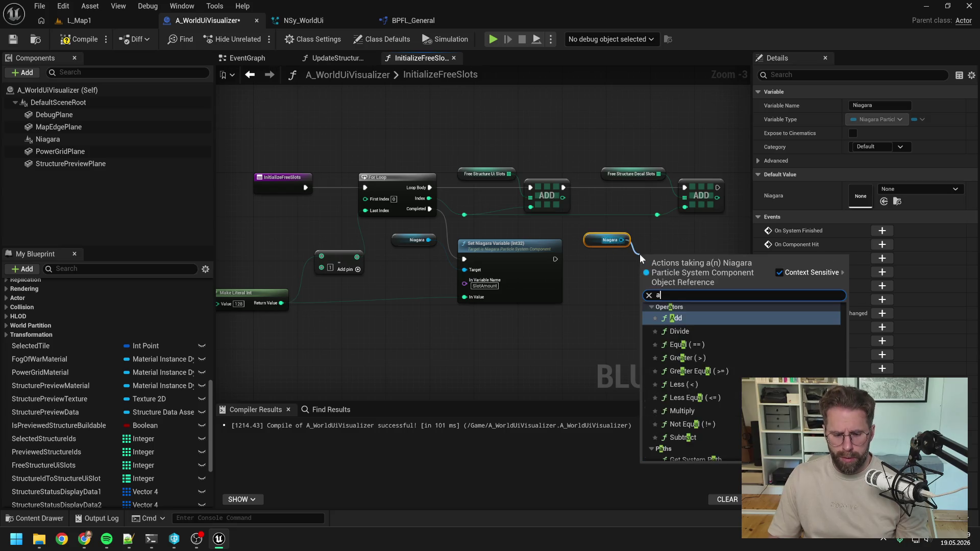
{"action": "type", "text": "activa"}
{"action": "left_click", "coordinate": [686, 317]}
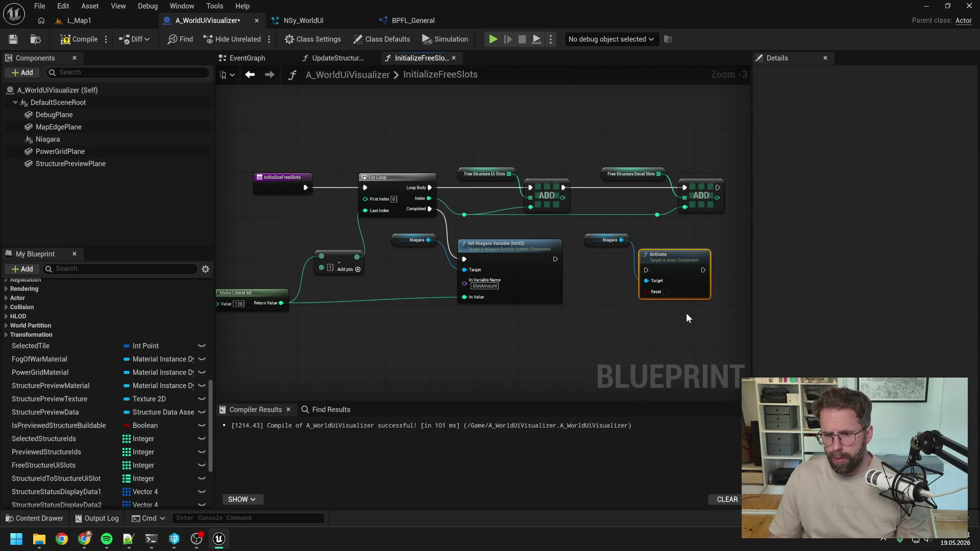
{"action": "mouse_move", "coordinate": [556, 258]}
{"action": "left_mouse_down"}
{"action": "mouse_move", "coordinate": [646, 269]}
{"action": "mouse_move", "coordinate": [664, 255]}
{"action": "left_mouse_up"}
{"action": "left_click_drag", "start_coordinate": [602, 244], "coordinate": [596, 249]}
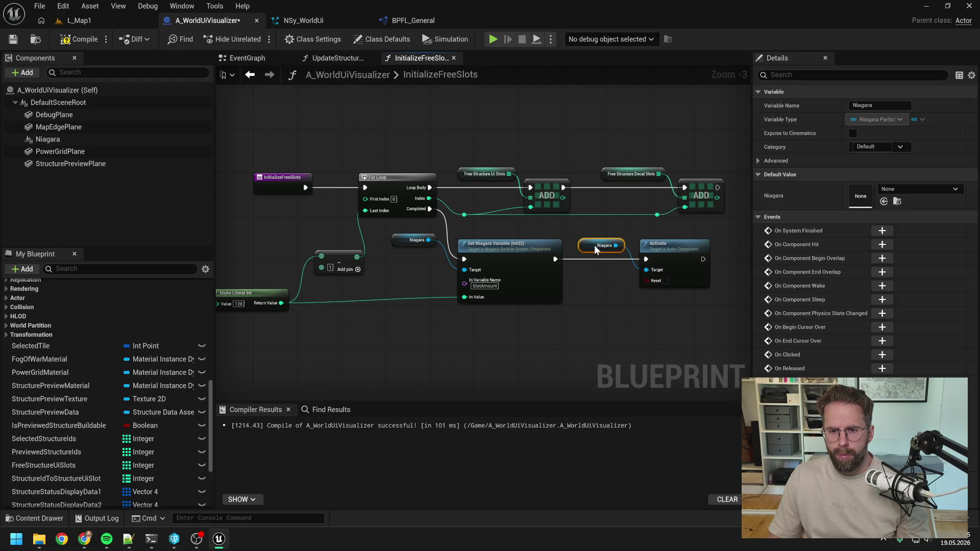
{"action": "left_click", "coordinate": [599, 293]}
{"action": "left_click_drag", "start_coordinate": [598, 289], "coordinate": [547, 282]}
Step: Compile and save the blueprint, then switch to NSy_WorldUi
{"action": "left_click", "coordinate": [72, 39]}
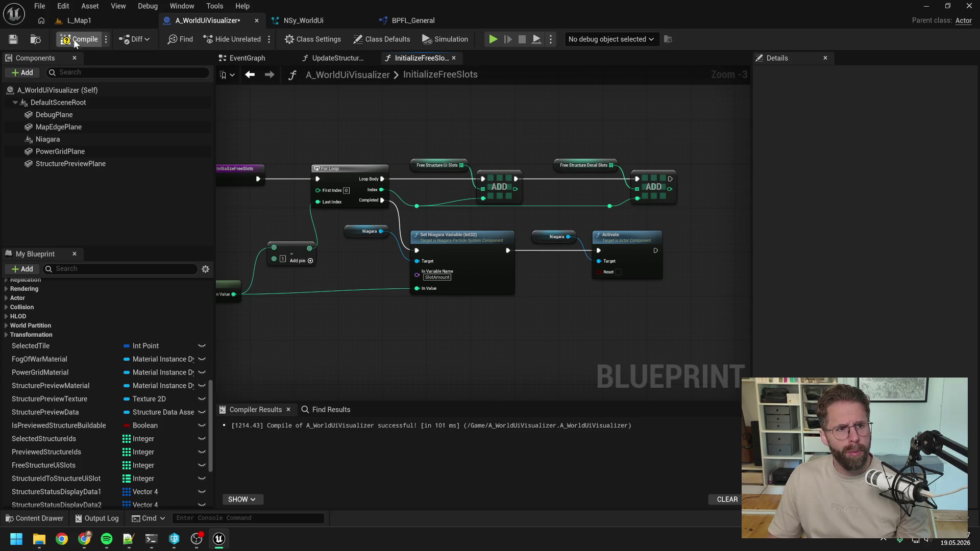
{"action": "key", "text": "ctrl+s"}
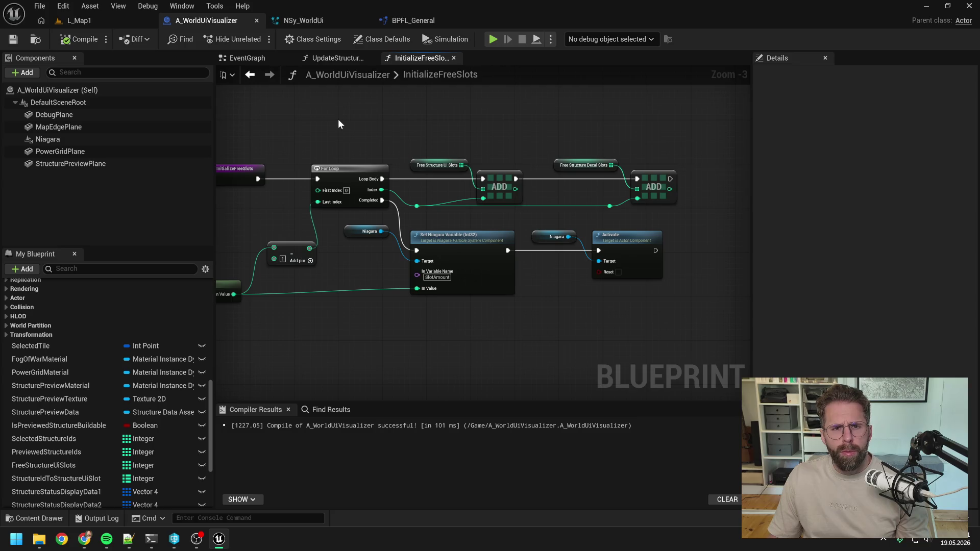
{"action": "left_click", "coordinate": [315, 22]}
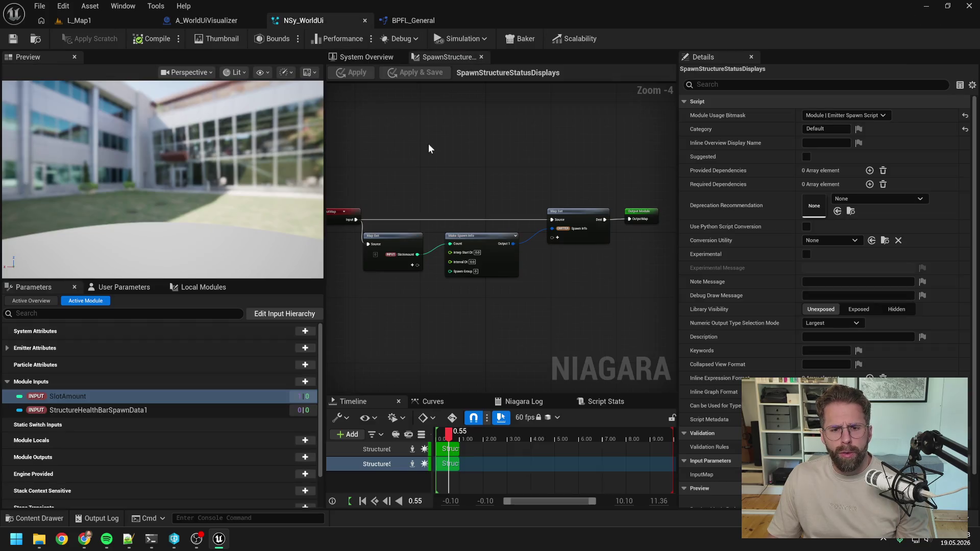
Step: Resize the Details, graph and preview panels, then return to the System Overview
{"action": "left_click_drag", "start_coordinate": [428, 143], "coordinate": [471, 148]}
{"action": "left_click_drag", "start_coordinate": [686, 180], "coordinate": [776, 182]}
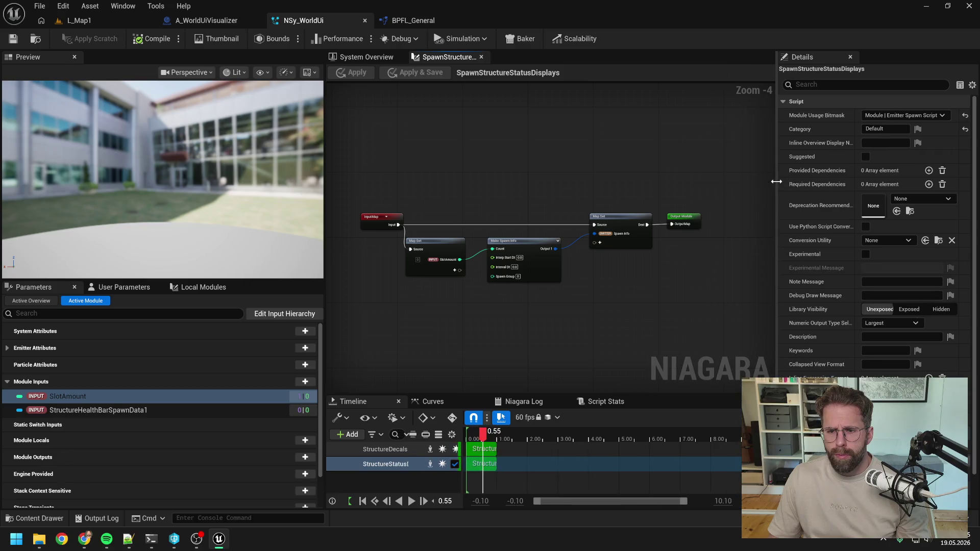
{"action": "left_click_drag", "start_coordinate": [325, 163], "coordinate": [280, 167]}
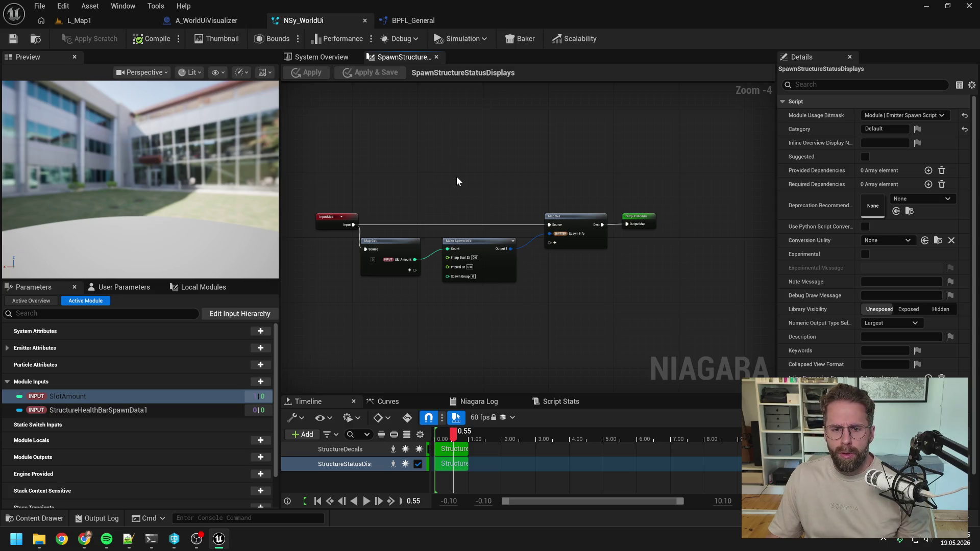
{"action": "left_click", "coordinate": [337, 60]}
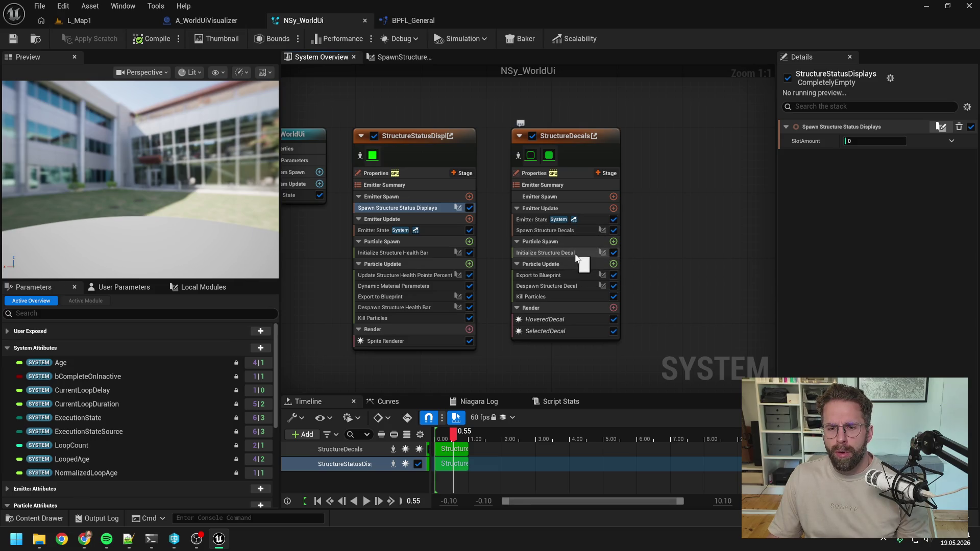
Step: Rename the InitializeStructureHealthBar scratch module to InitializeStructureStatusDisplay
{"action": "double_click", "coordinate": [419, 253]}
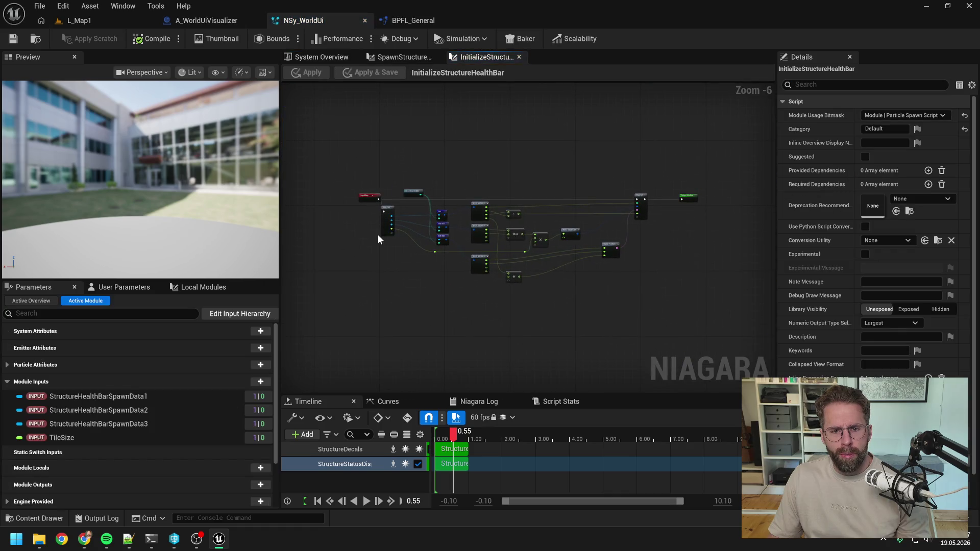
{"action": "scroll", "coordinate": [378, 235], "scroll_direction": "up", "scroll_amount": 3}
{"action": "scroll", "coordinate": [383, 238], "scroll_direction": "down", "scroll_amount": 2}
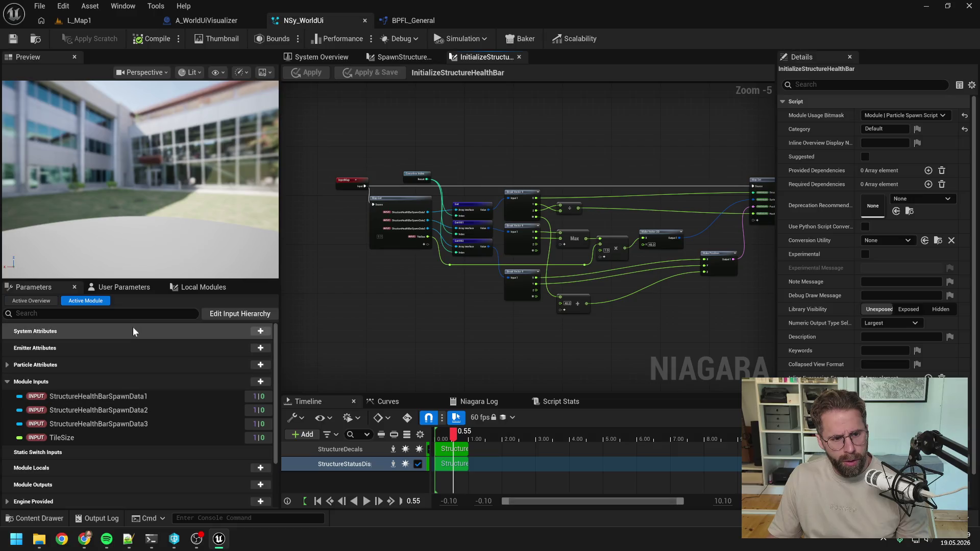
{"action": "left_click", "coordinate": [124, 287]}
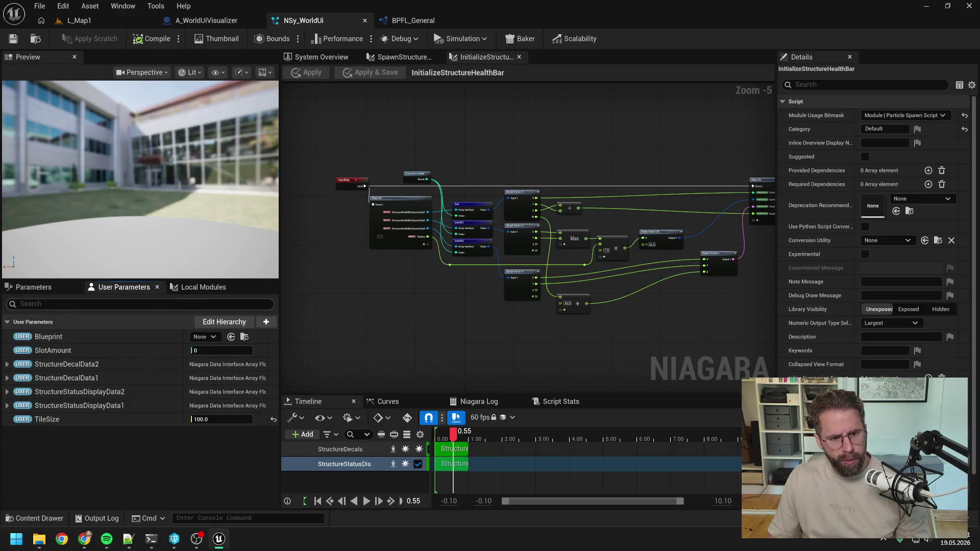
{"action": "left_click", "coordinate": [204, 287]}
{"action": "key", "text": "F2"}
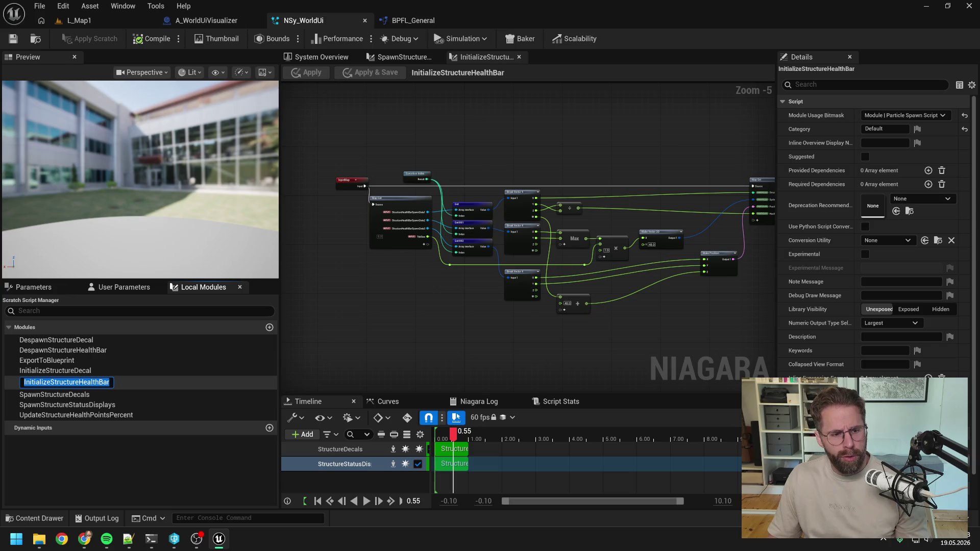
{"action": "key", "text": "ctrl+shift+Left"}
{"action": "type", "text": "StatusDisplay"}
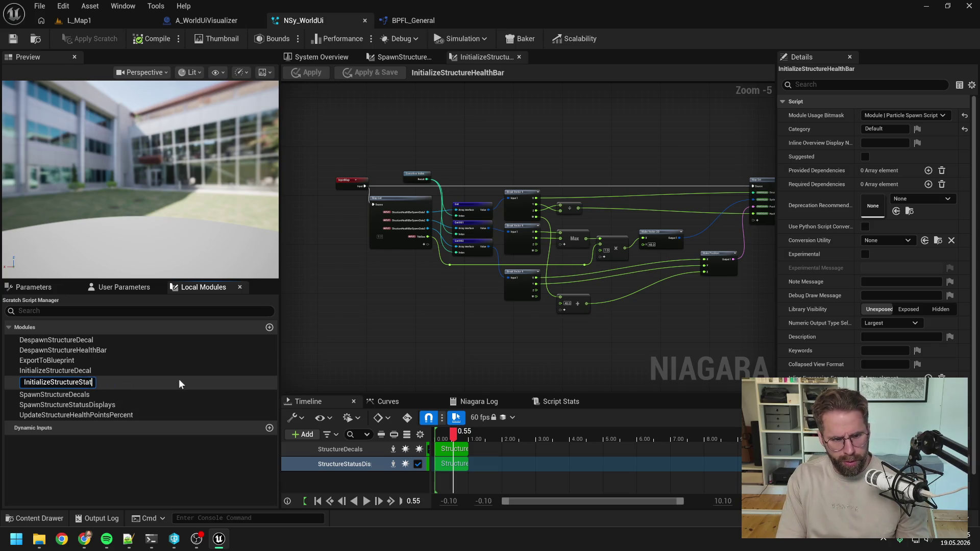
{"action": "key", "text": "Return"}
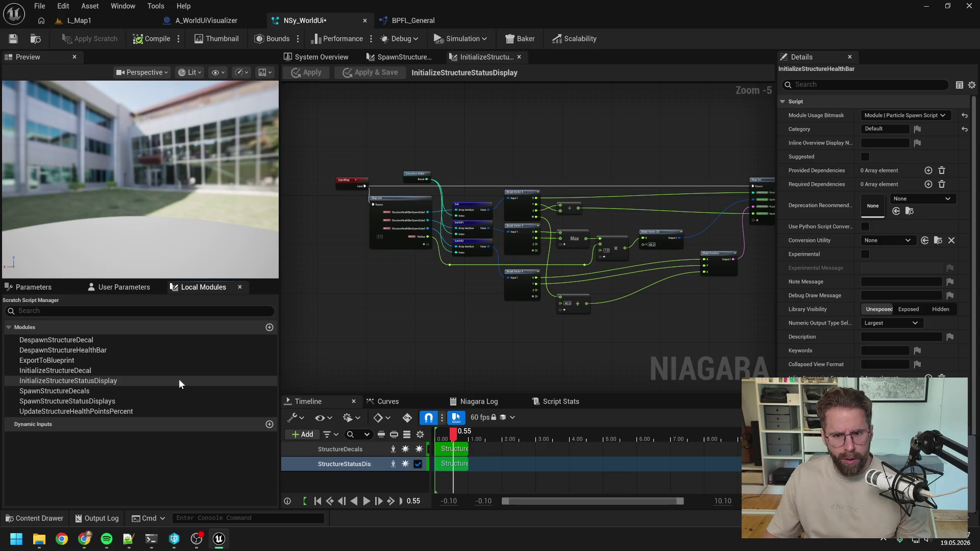
Step: Delete the calculation nodes and remove Map Set's HealthPointsPercent, Position, SpriteSize and StructureId pins
{"action": "left_click_drag", "start_coordinate": [463, 301], "coordinate": [413, 304]}
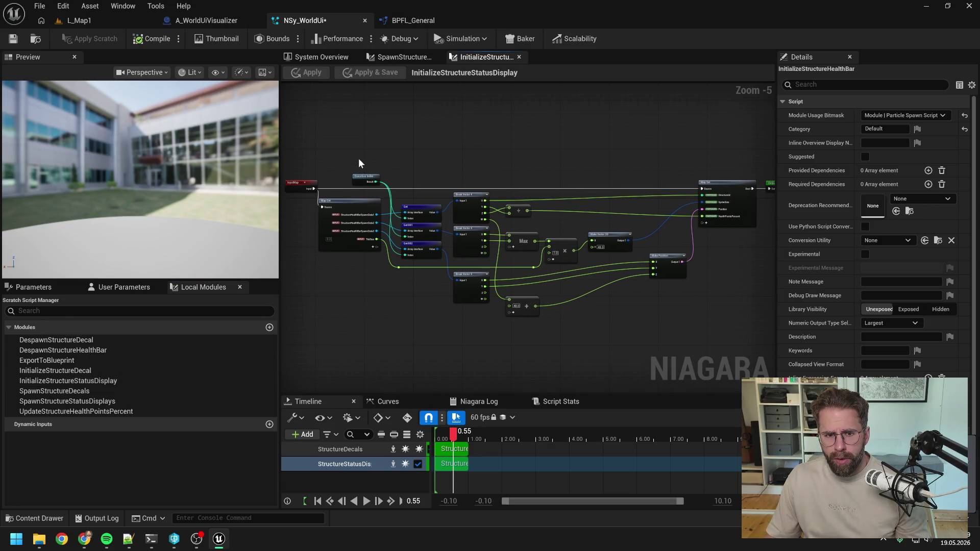
{"action": "mouse_move", "coordinate": [351, 153]}
{"action": "left_mouse_down"}
{"action": "mouse_move", "coordinate": [511, 225]}
{"action": "mouse_move", "coordinate": [658, 320]}
{"action": "left_mouse_up"}
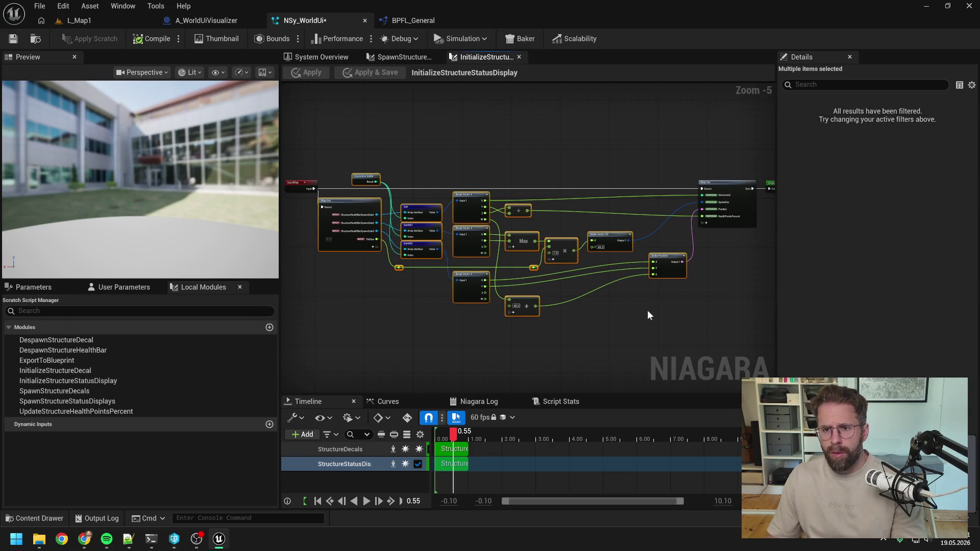
{"action": "key", "text": "Delete"}
{"action": "scroll", "coordinate": [669, 216], "scroll_direction": "up", "scroll_amount": 3}
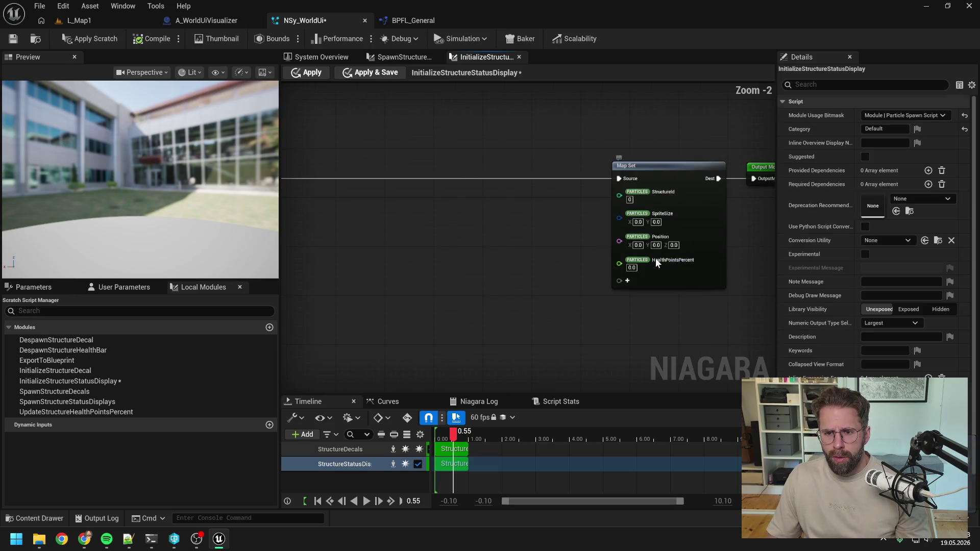
{"action": "right_click", "coordinate": [655, 258]}
{"action": "left_click", "coordinate": [682, 327]}
{"action": "right_click", "coordinate": [656, 238]}
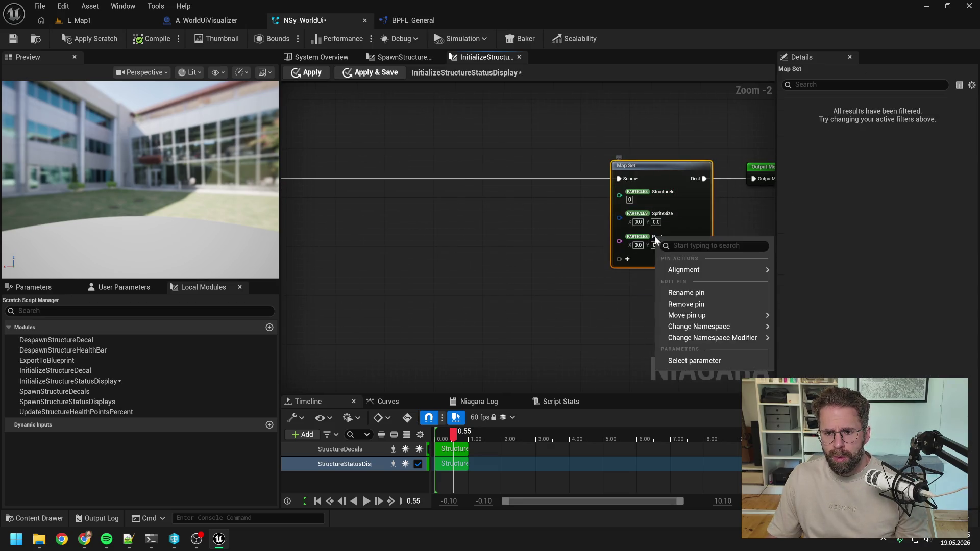
{"action": "left_click", "coordinate": [686, 305]}
{"action": "right_click", "coordinate": [660, 210]}
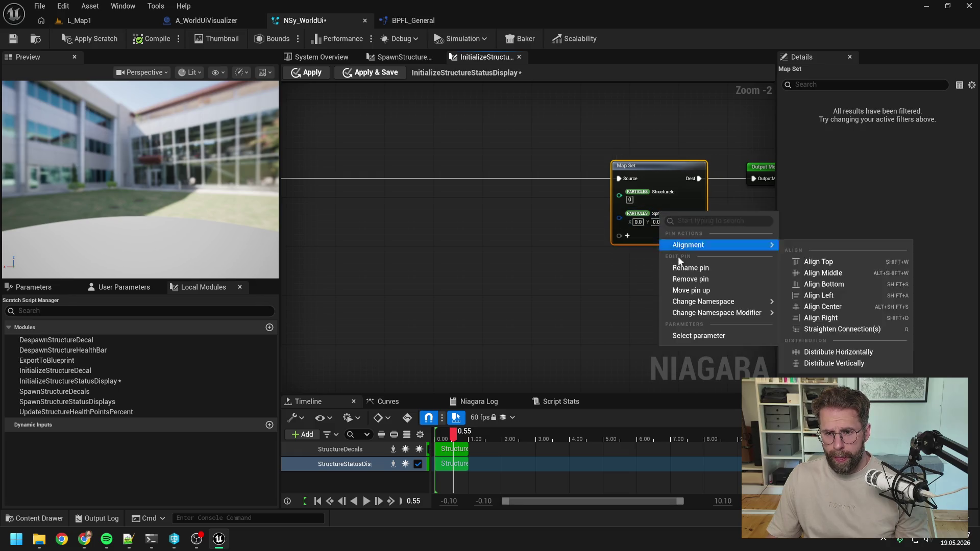
{"action": "left_click", "coordinate": [692, 278]}
{"action": "right_click", "coordinate": [659, 187]}
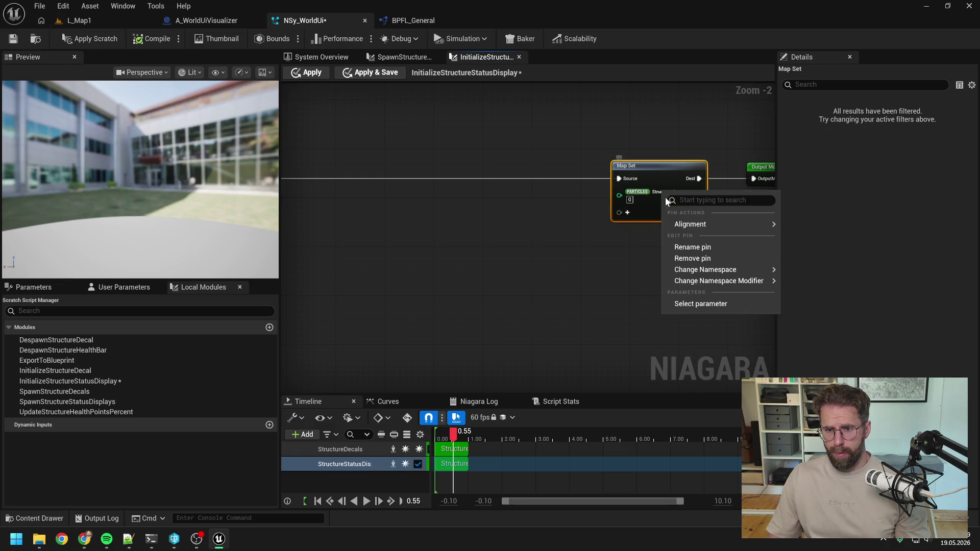
{"action": "left_click", "coordinate": [678, 246]}
Step: Add a VisibilityTag particle pin to the Map Set node
{"action": "left_click", "coordinate": [628, 192]}
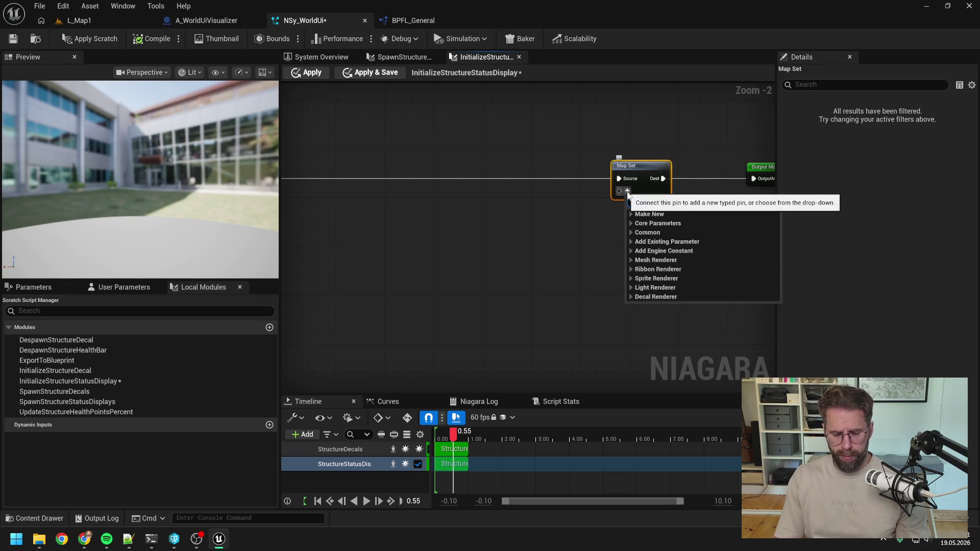
{"action": "type", "text": "rende"}
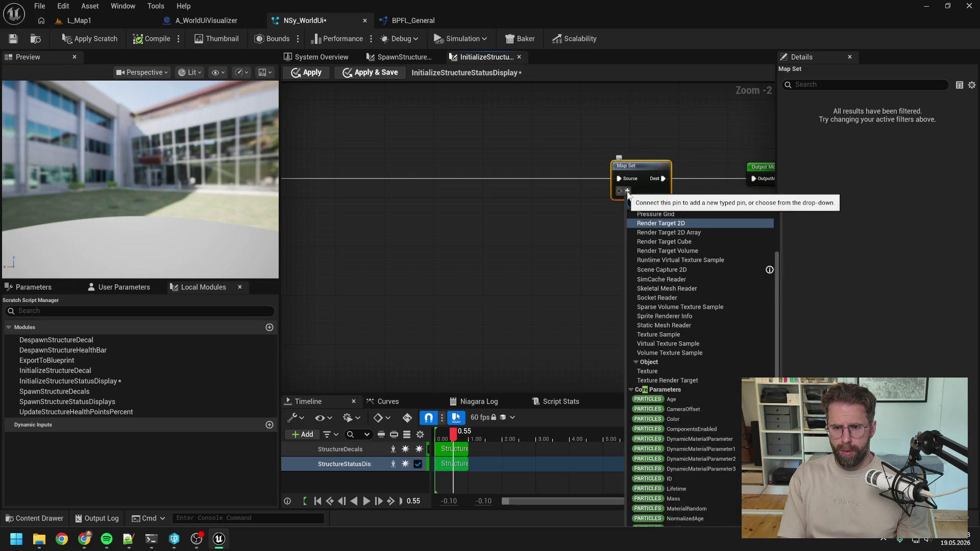
{"action": "type", "text": "rvi"}
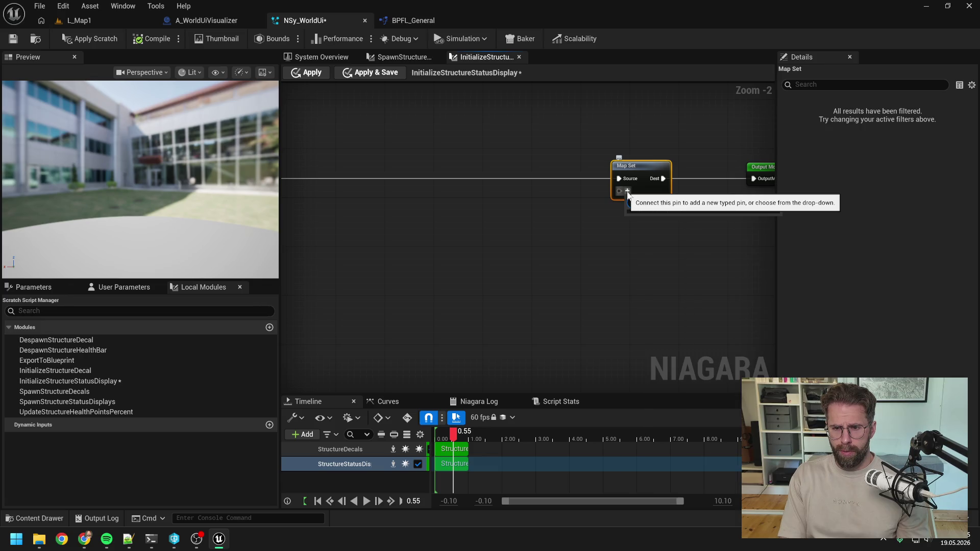
{"action": "key", "text": "BackSpace"}
{"action": "key", "text": "BackSpace"}
{"action": "key", "text": "BackSpace"}
{"action": "type", "text": "r"}
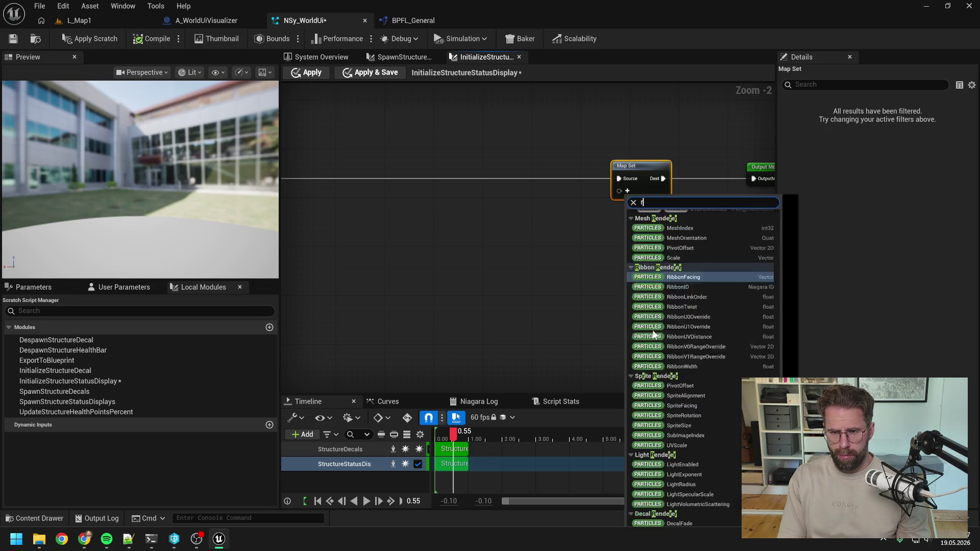
{"action": "type", "text": "vi"}
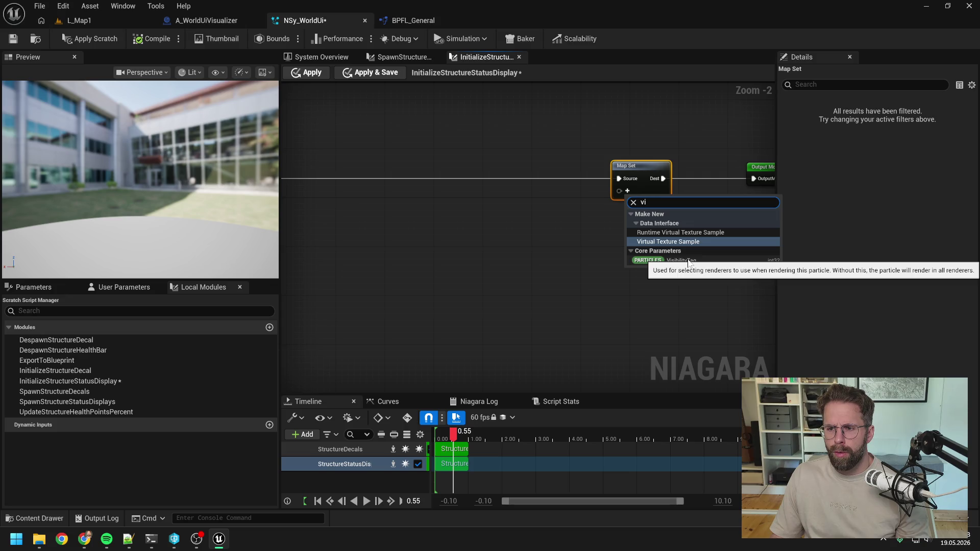
{"action": "left_click", "coordinate": [687, 261]}
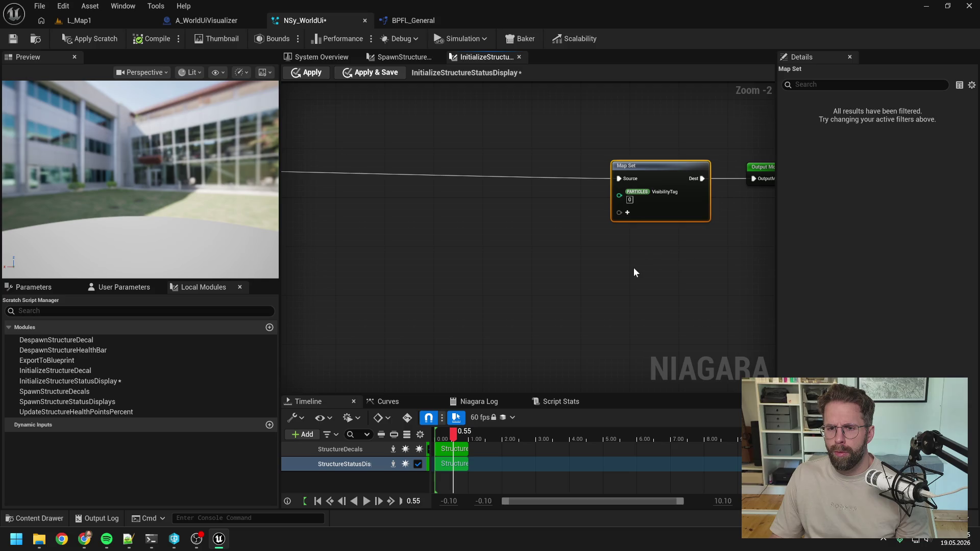
Step: Reposition the Map Set and Output Module nodes and return to the System Overview
{"action": "scroll", "coordinate": [633, 267], "scroll_direction": "down", "scroll_amount": 2}
{"action": "left_click_drag", "start_coordinate": [644, 176], "coordinate": [716, 254]}
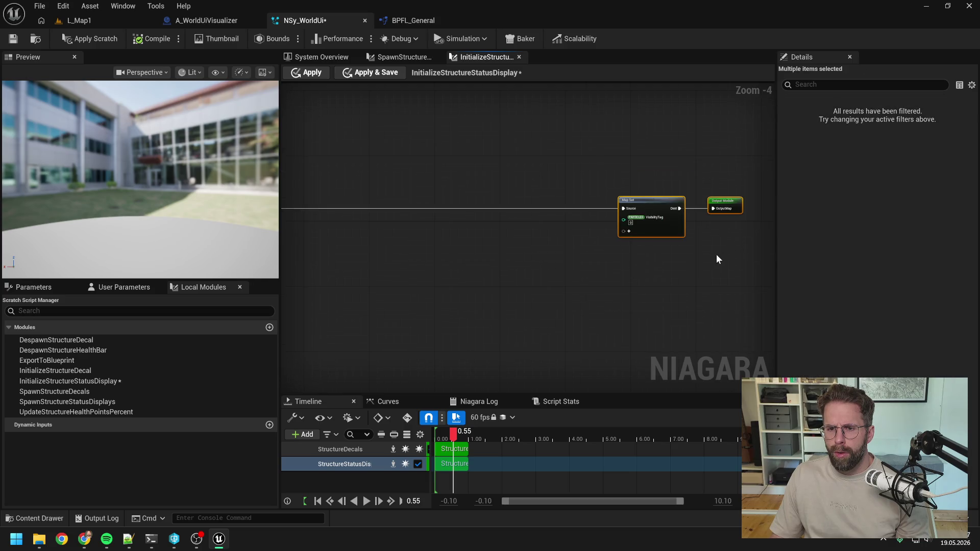
{"action": "mouse_move", "coordinate": [650, 265]}
{"action": "left_mouse_down"}
{"action": "mouse_move", "coordinate": [709, 246]}
{"action": "mouse_move", "coordinate": [603, 247]}
{"action": "left_mouse_up"}
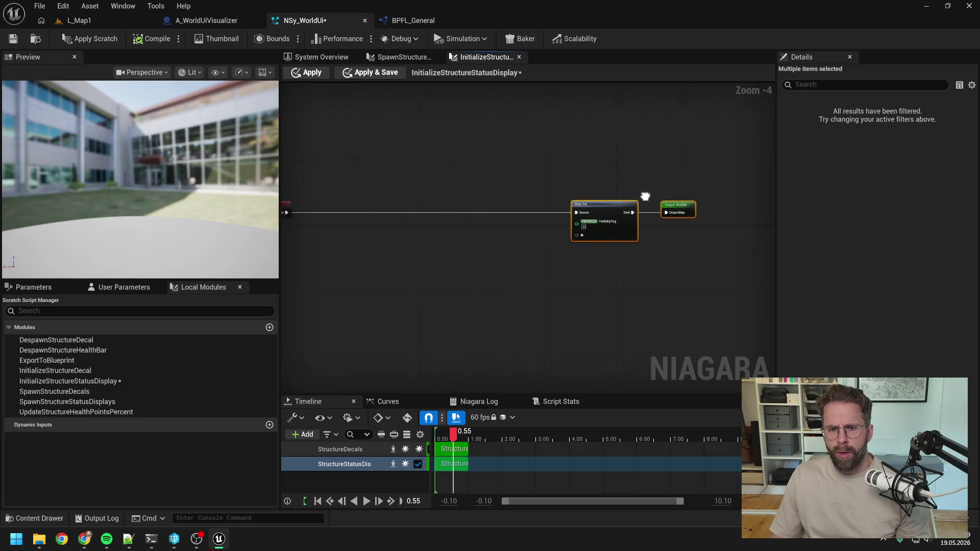
{"action": "mouse_move", "coordinate": [645, 196]}
{"action": "left_mouse_down"}
{"action": "mouse_move", "coordinate": [397, 206]}
{"action": "mouse_move", "coordinate": [514, 186]}
{"action": "left_mouse_up"}
{"action": "left_click", "coordinate": [504, 188]}
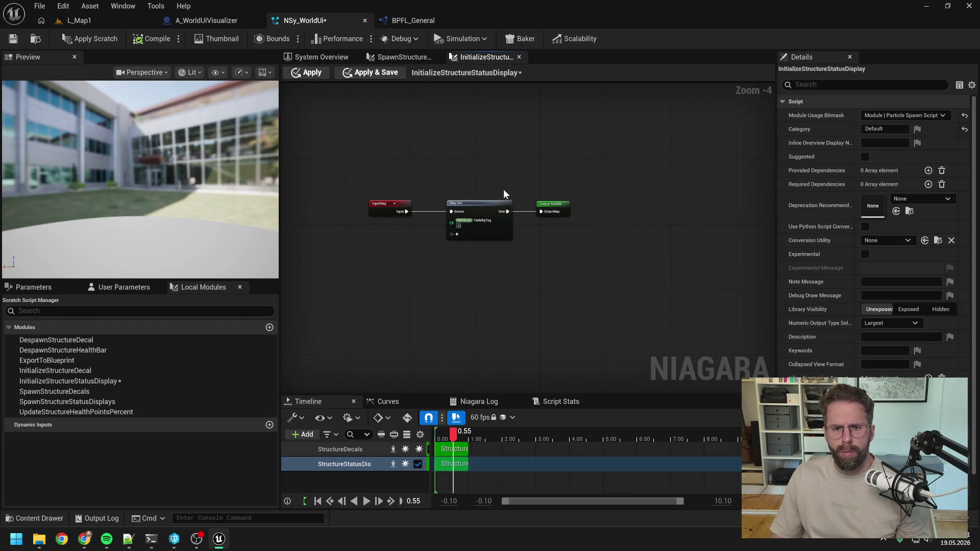
{"action": "scroll", "coordinate": [487, 189], "scroll_direction": "up", "scroll_amount": 2}
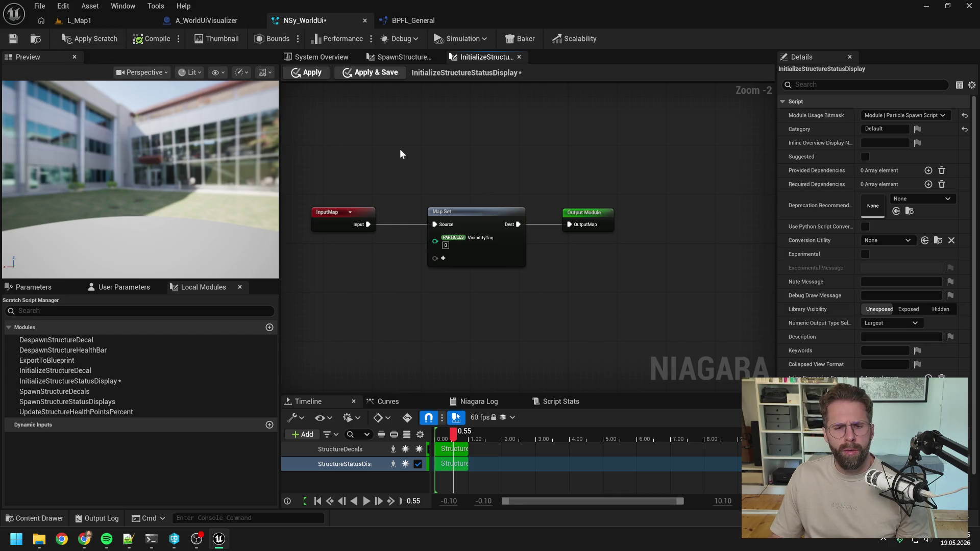
{"action": "left_click", "coordinate": [310, 54]}
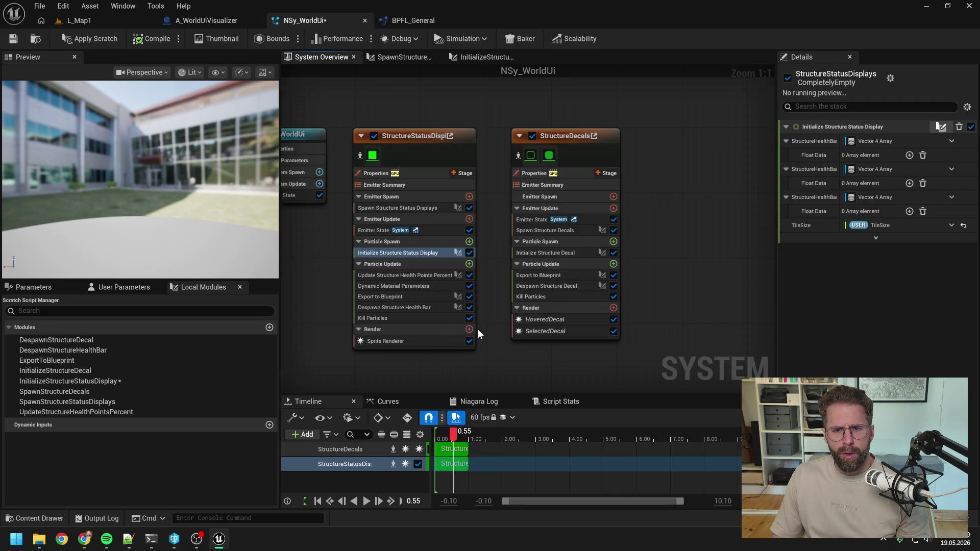
Step: Set Renderer Visibility to 1 on the StructureStatusDisplays emitter's Sprite Renderer
{"action": "left_click_drag", "start_coordinate": [409, 341], "coordinate": [504, 312]}
{"action": "left_click", "coordinate": [504, 313]}
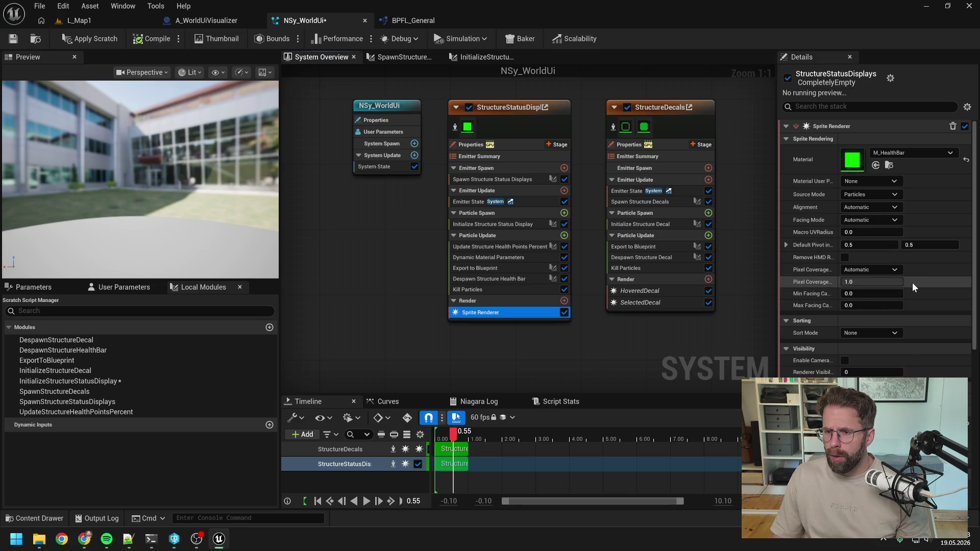
{"action": "left_click_drag", "start_coordinate": [776, 261], "coordinate": [659, 263]}
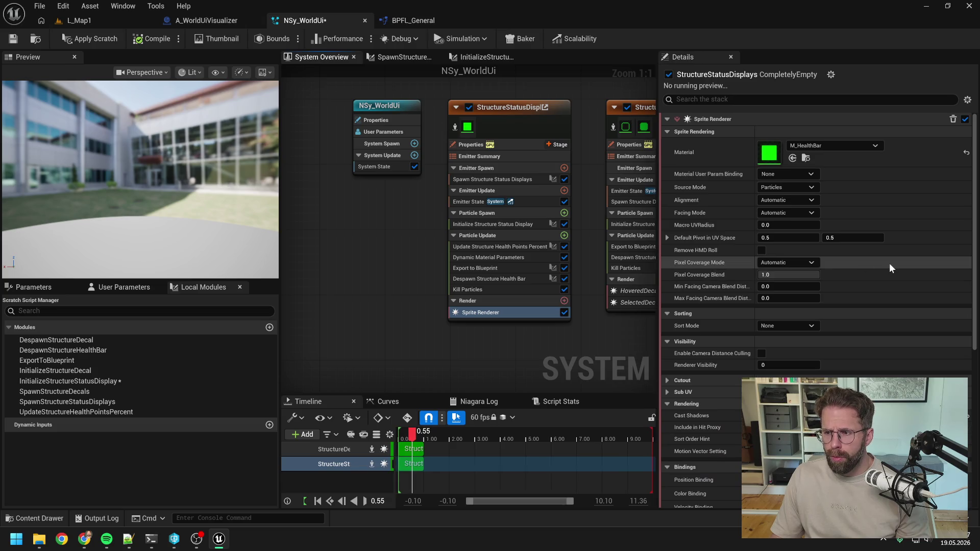
{"action": "scroll", "coordinate": [889, 262], "scroll_direction": "down", "scroll_amount": 2}
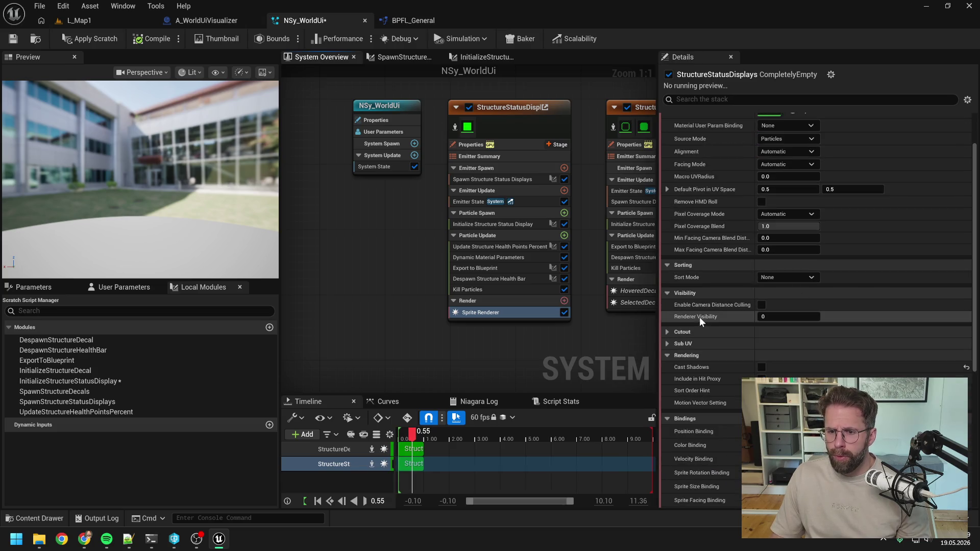
{"action": "mouse_move", "coordinate": [701, 318]}
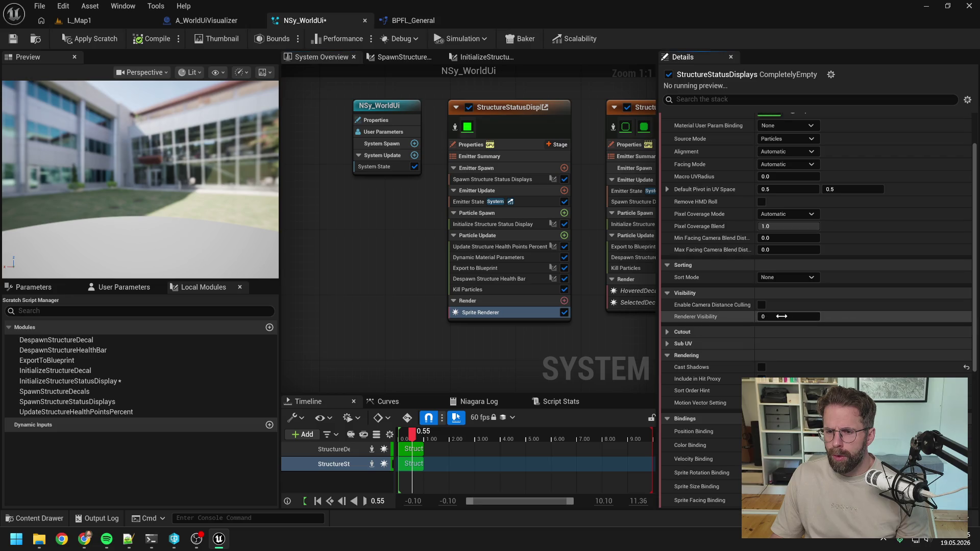
{"action": "left_click", "coordinate": [797, 321]}
{"action": "type", "text": "1"}
{"action": "key", "text": "Return"}
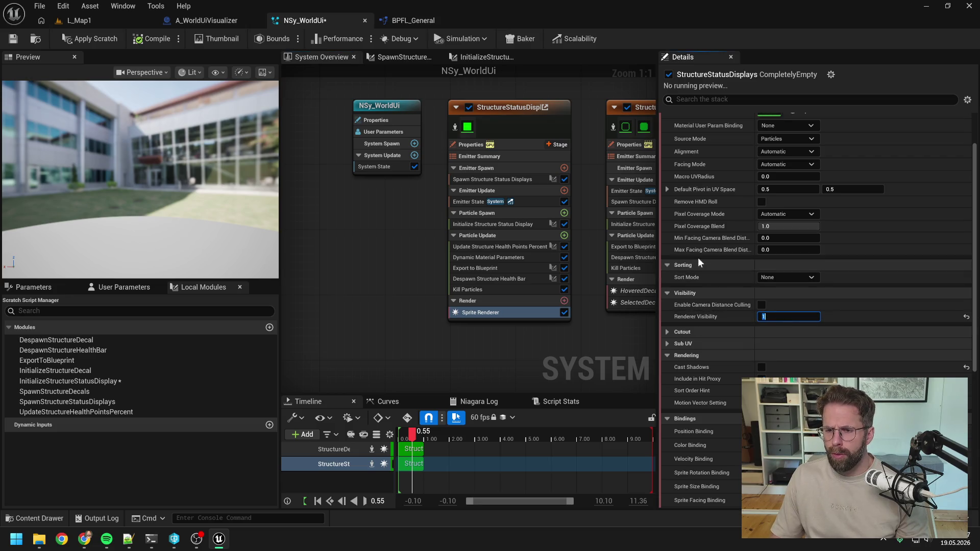
Step: Save, then delete Initialize Structure Status Display from Particle Spawn and from Local Modules
{"action": "left_click", "coordinate": [12, 41]}
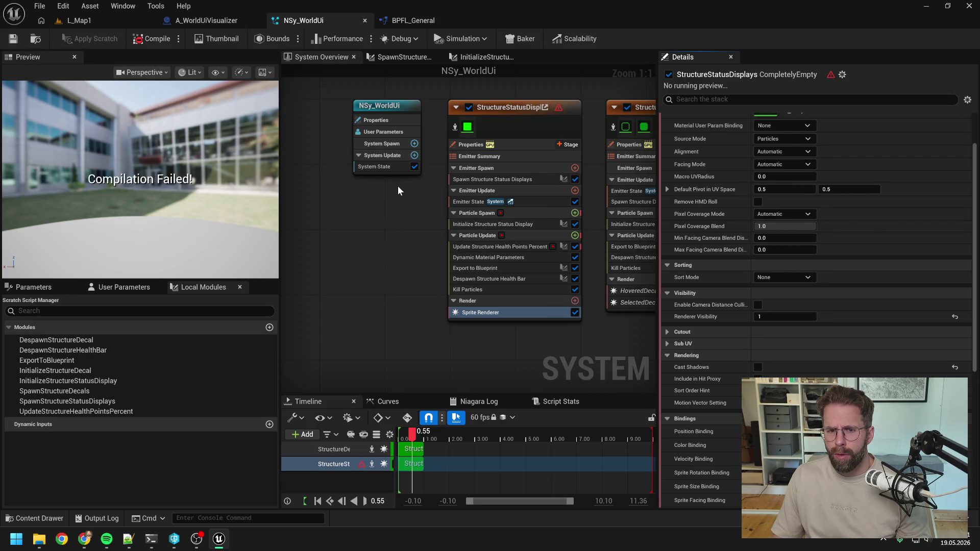
{"action": "left_click", "coordinate": [510, 225]}
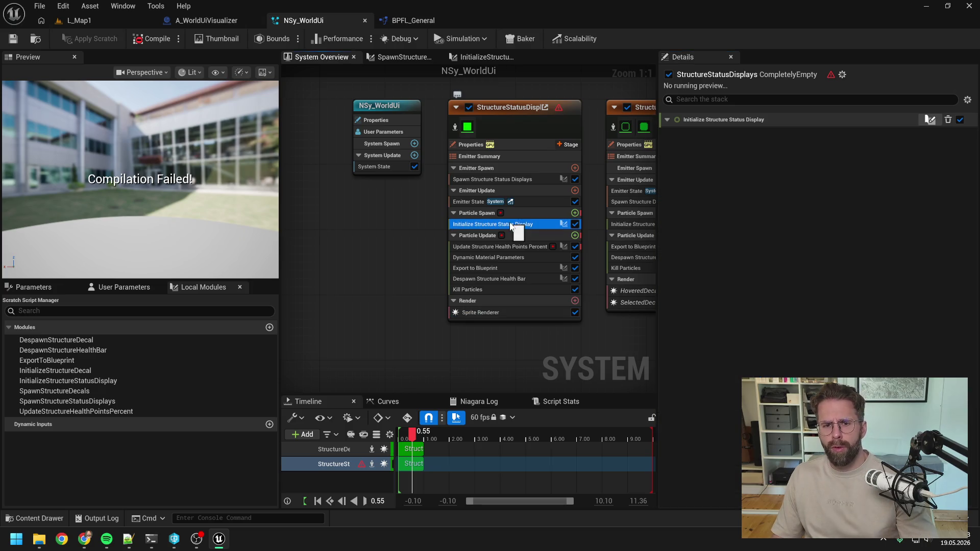
{"action": "key", "text": "Delete"}
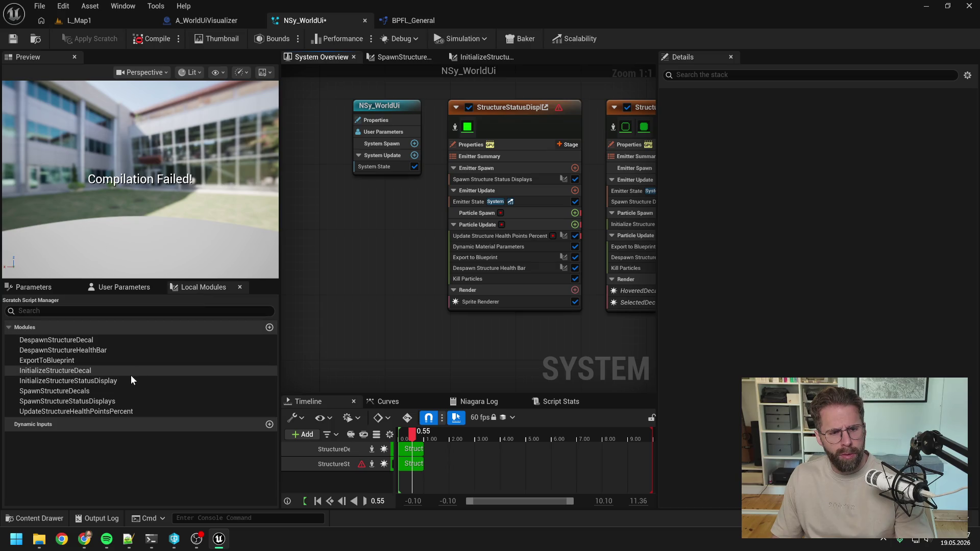
{"action": "left_click", "coordinate": [112, 382]}
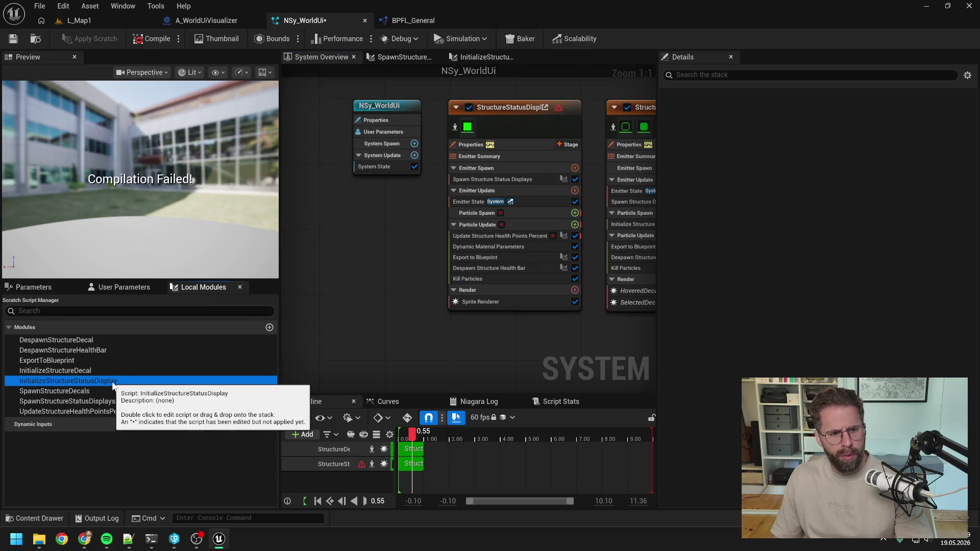
{"action": "left_click", "coordinate": [78, 390]}
{"action": "left_click", "coordinate": [81, 381]}
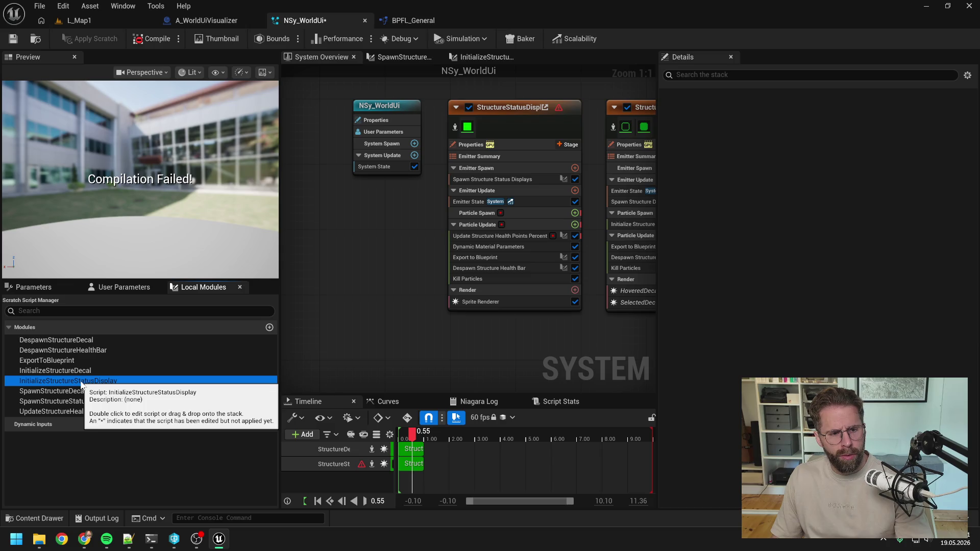
{"action": "left_click", "coordinate": [94, 380]}
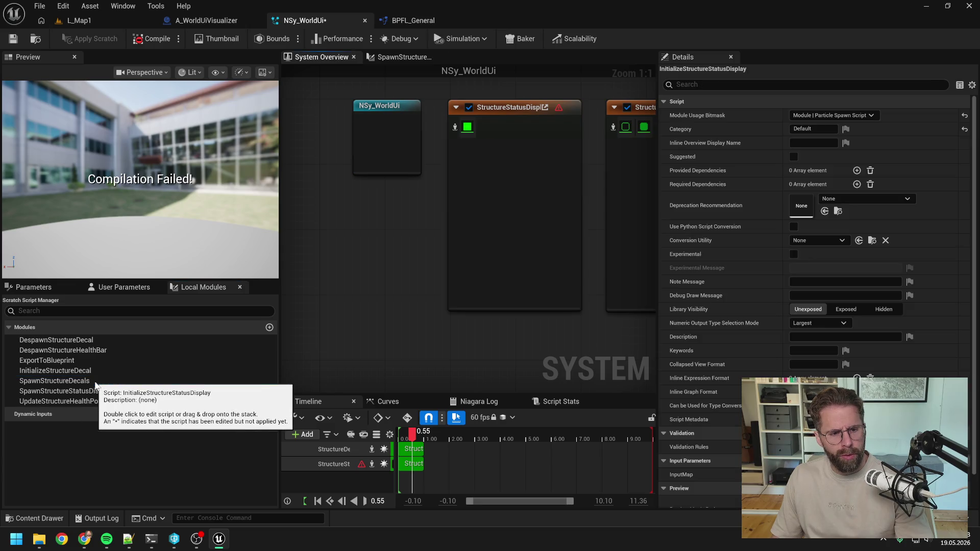
{"action": "key", "text": "Delete"}
{"action": "left_click_drag", "start_coordinate": [409, 322], "coordinate": [365, 320]}
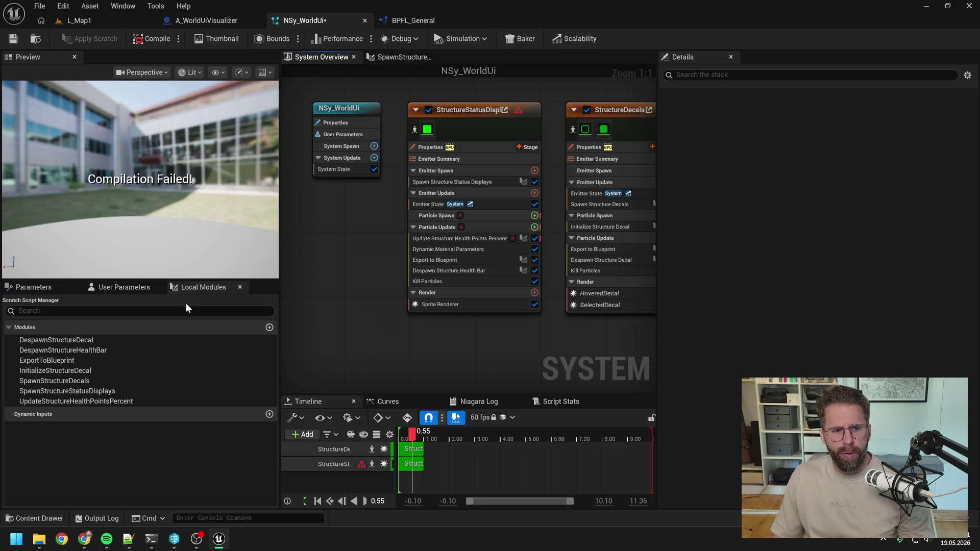
Step: Rename UpdateStructureHealthPointsPercent to UpdateStructureStatusDisplay and inspect its compile errors
{"action": "left_click", "coordinate": [101, 400]}
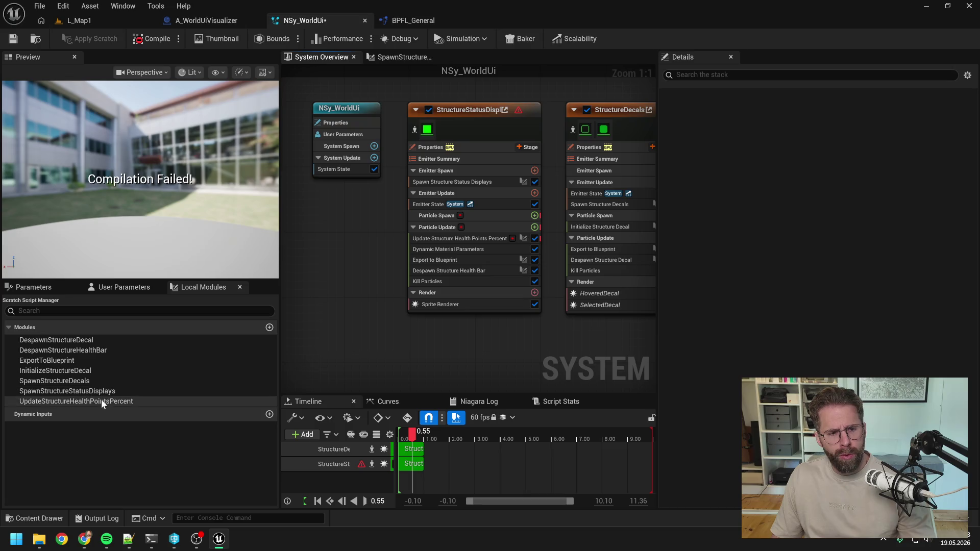
{"action": "key", "text": "F2"}
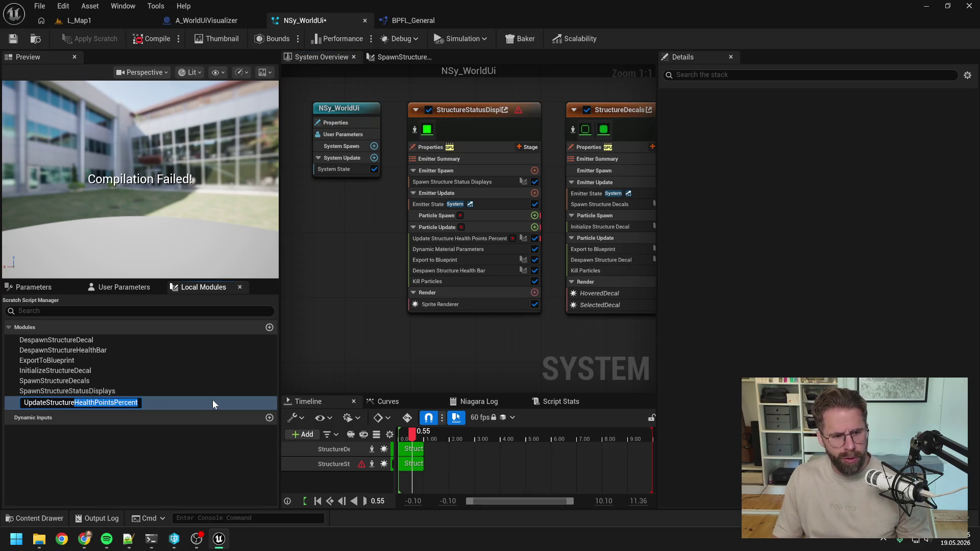
{"action": "type", "text": "Status"}
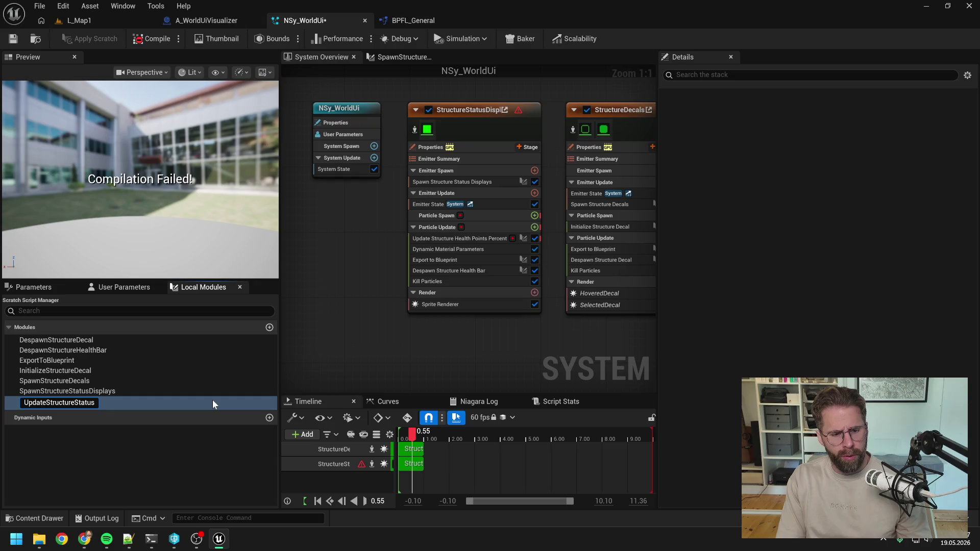
{"action": "type", "text": "Display"}
{"action": "key", "text": "Return"}
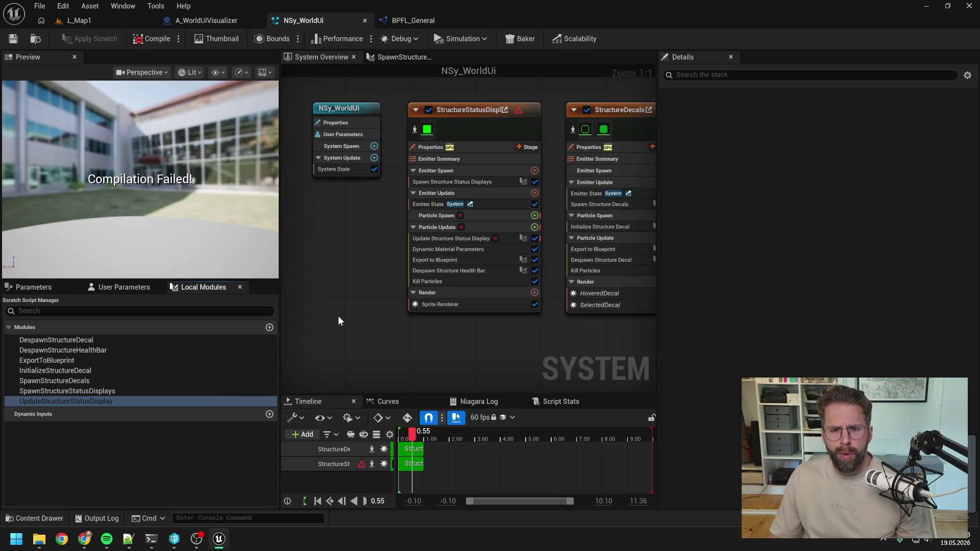
{"action": "left_click", "coordinate": [440, 240]}
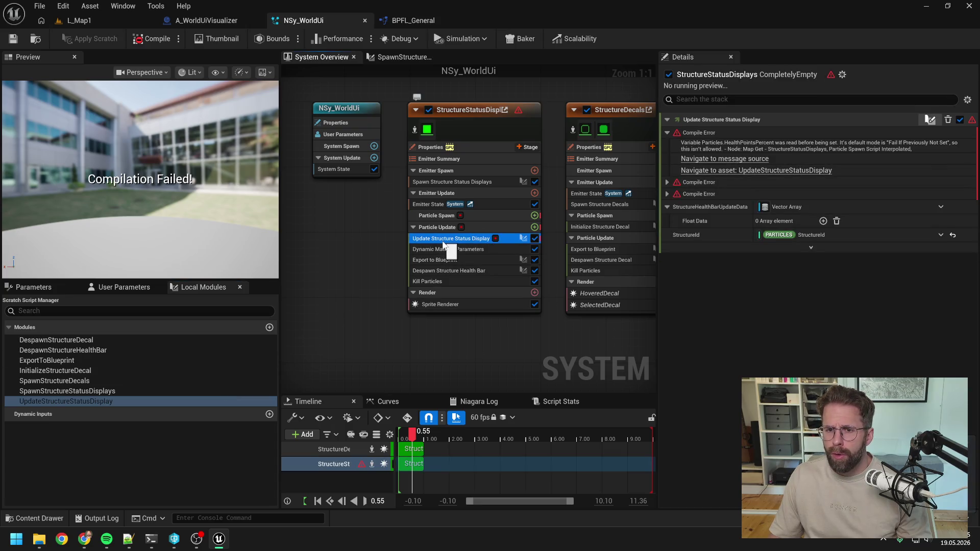
Step: Open the UpdateStructureStatusDisplay graph and remove the StructureId and HealthPointsPercent pins from Map Get
{"action": "double_click", "coordinate": [443, 240]}
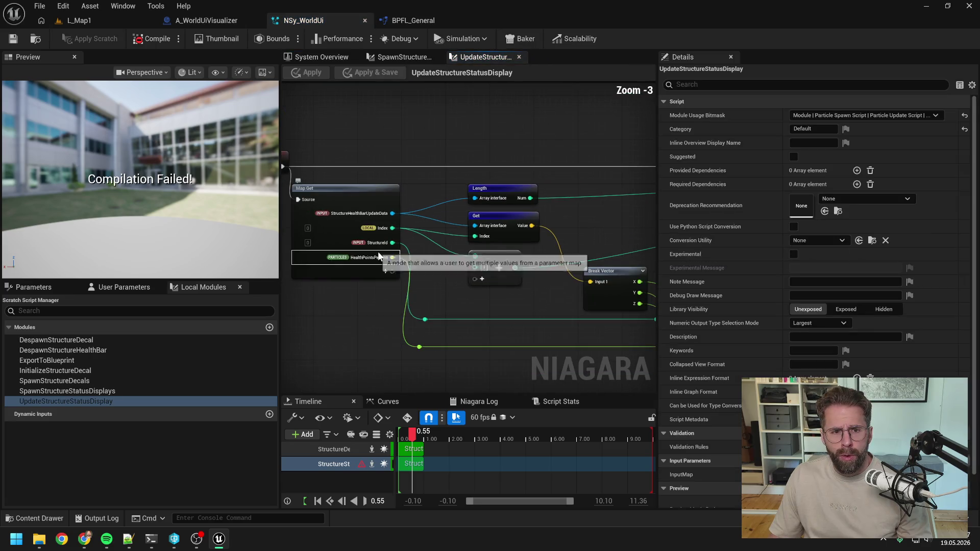
{"action": "scroll", "coordinate": [415, 253], "scroll_direction": "down", "scroll_amount": 2}
{"action": "mouse_move", "coordinate": [552, 246]}
{"action": "left_mouse_down"}
{"action": "mouse_move", "coordinate": [379, 241]}
{"action": "mouse_move", "coordinate": [409, 250]}
{"action": "mouse_move", "coordinate": [507, 241]}
{"action": "left_mouse_up"}
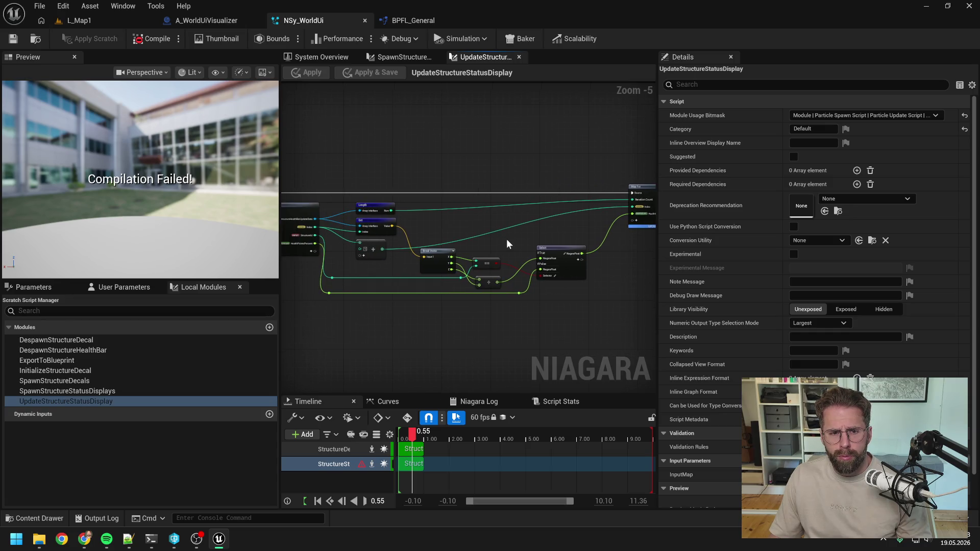
{"action": "scroll", "coordinate": [507, 239], "scroll_direction": "up", "scroll_amount": 2}
{"action": "left_click_drag", "start_coordinate": [507, 239], "coordinate": [421, 241]}
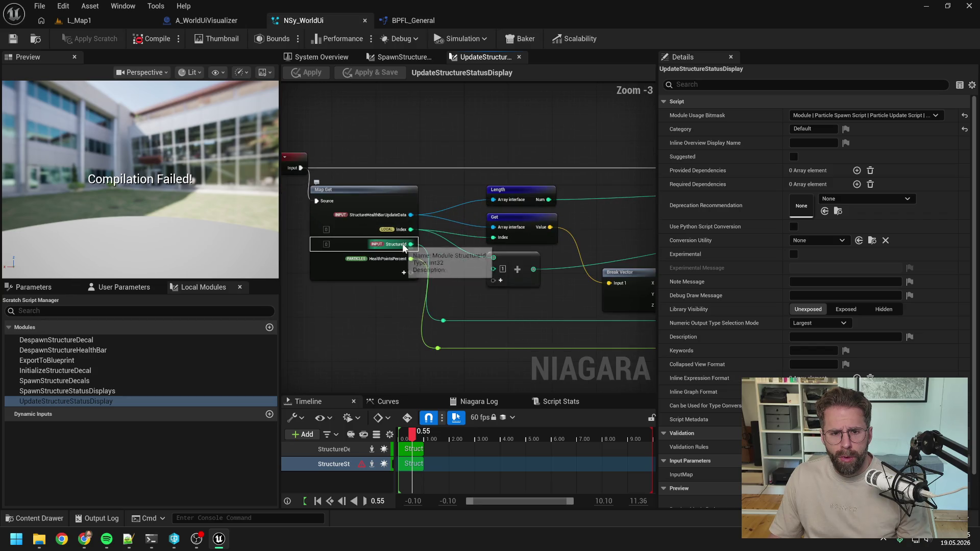
{"action": "right_click", "coordinate": [402, 243]}
{"action": "left_click", "coordinate": [440, 355]}
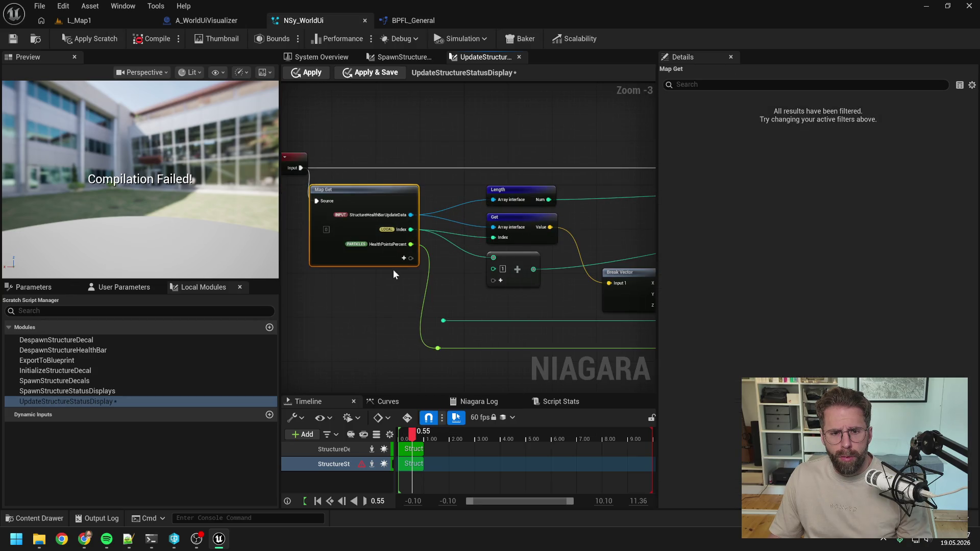
{"action": "right_click", "coordinate": [390, 244]}
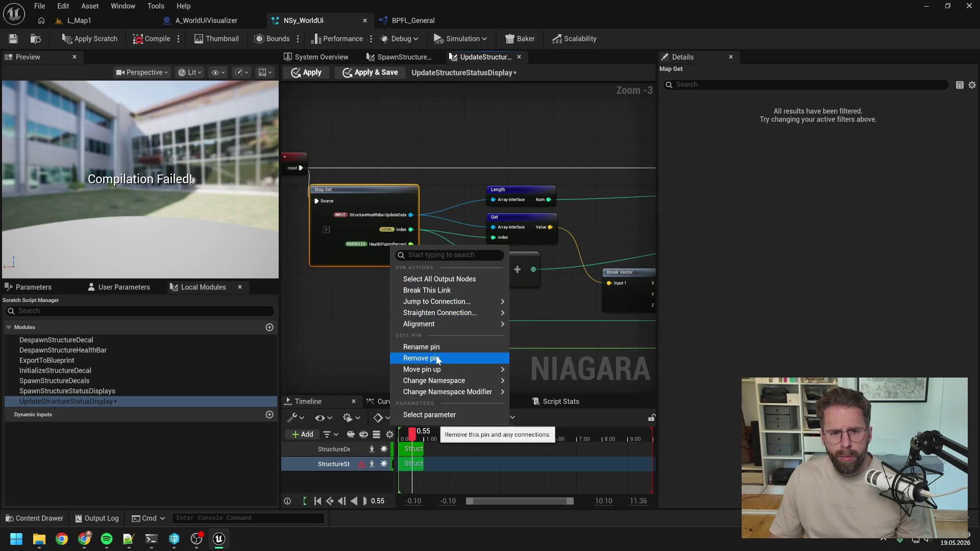
{"action": "left_click", "coordinate": [438, 359]}
{"action": "left_click", "coordinate": [378, 310]}
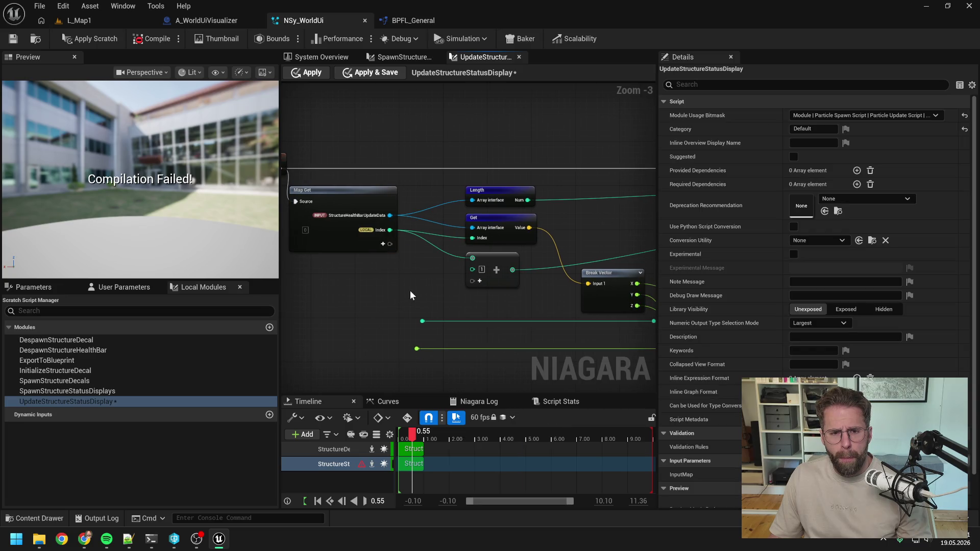
Step: Remove the StructureHealthBarUpdateData pin from the Map Get node
{"action": "left_click_drag", "start_coordinate": [410, 290], "coordinate": [459, 301]}
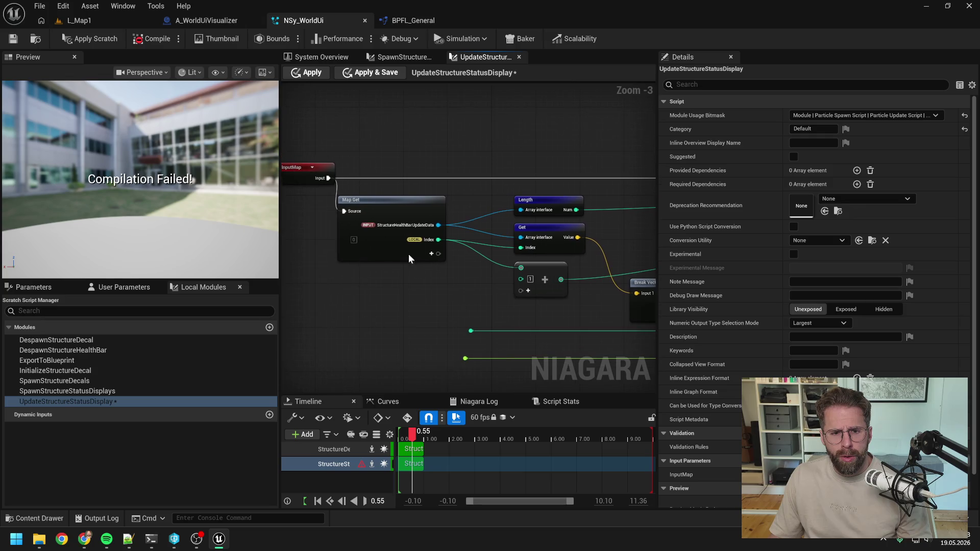
{"action": "right_click", "coordinate": [403, 226]}
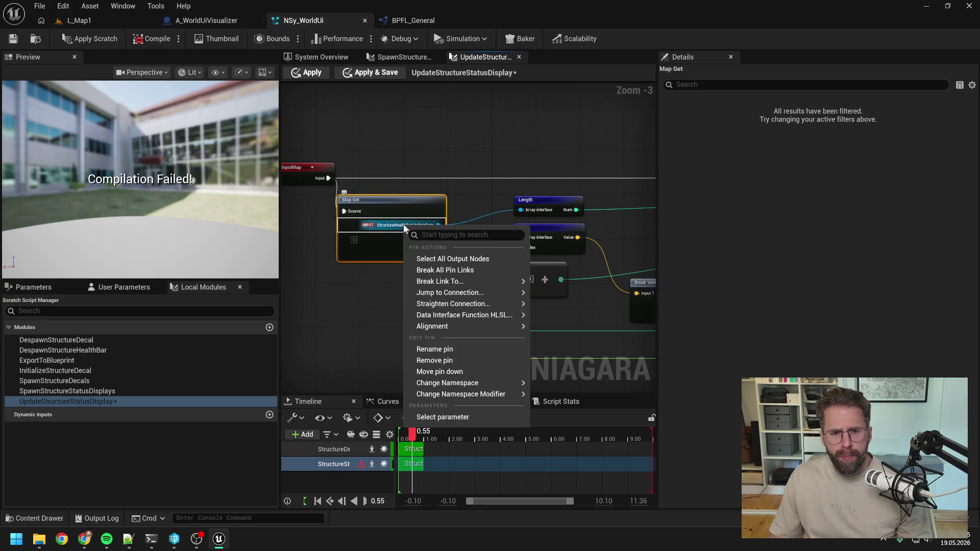
{"action": "left_click", "coordinate": [433, 346]}
{"action": "left_click", "coordinate": [434, 351]}
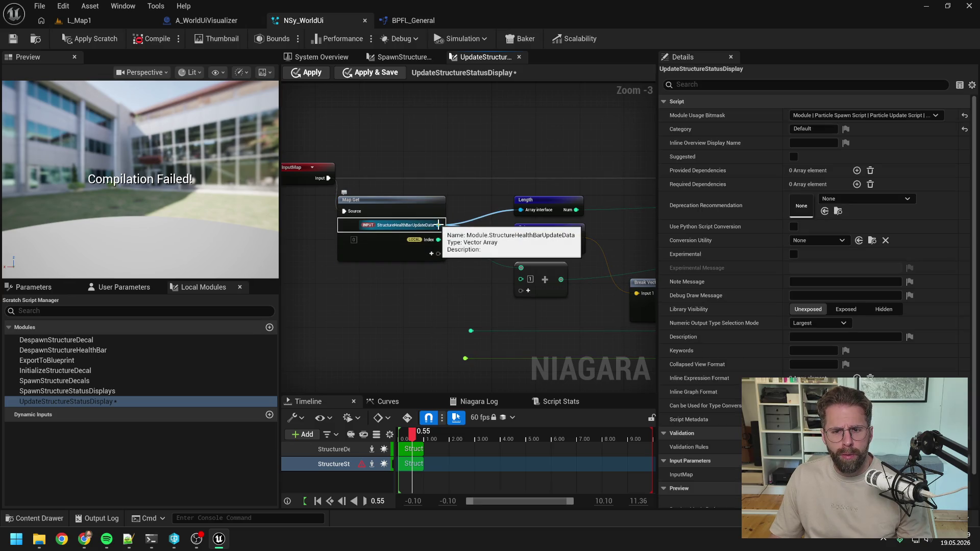
{"action": "left_click_drag", "start_coordinate": [439, 225], "coordinate": [416, 222]}
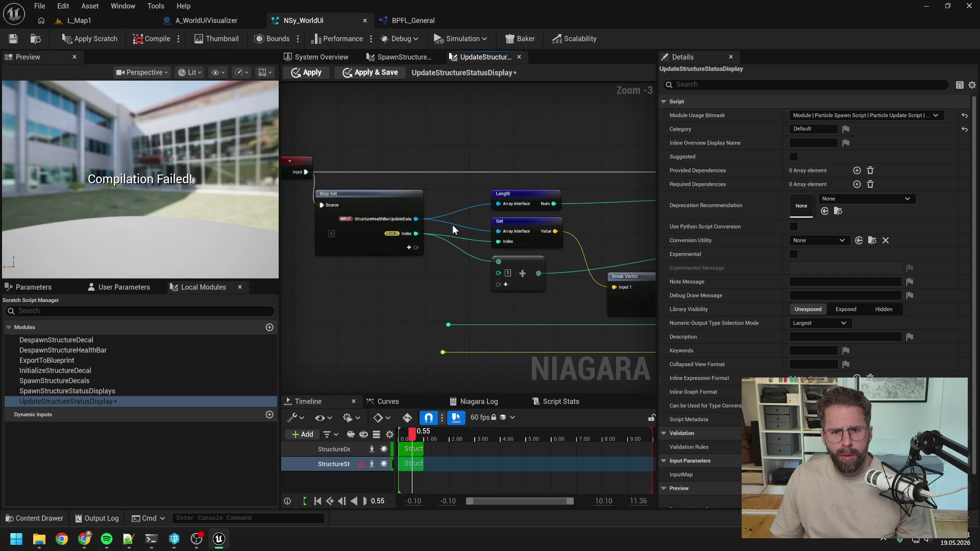
{"action": "right_click", "coordinate": [415, 222]}
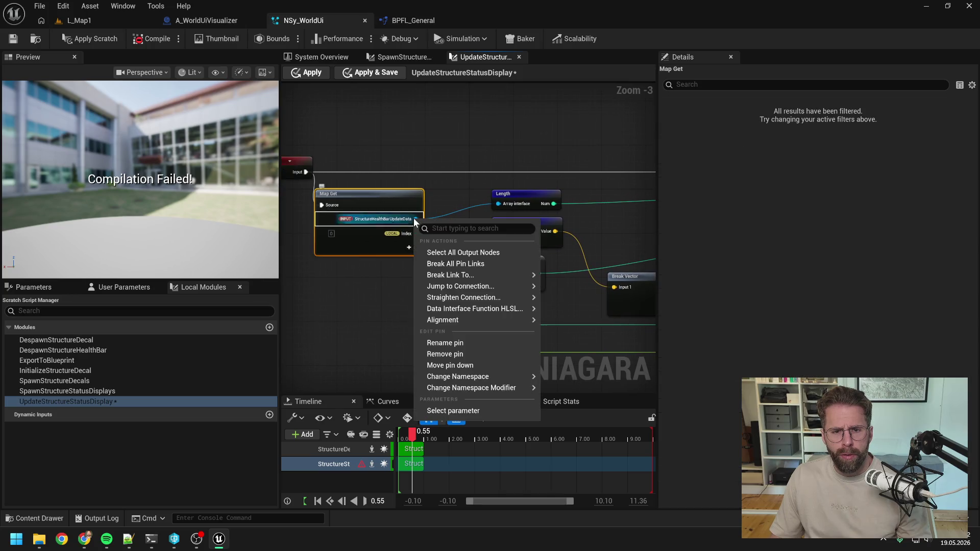
{"action": "left_click", "coordinate": [457, 356]}
{"action": "left_click", "coordinate": [381, 276]}
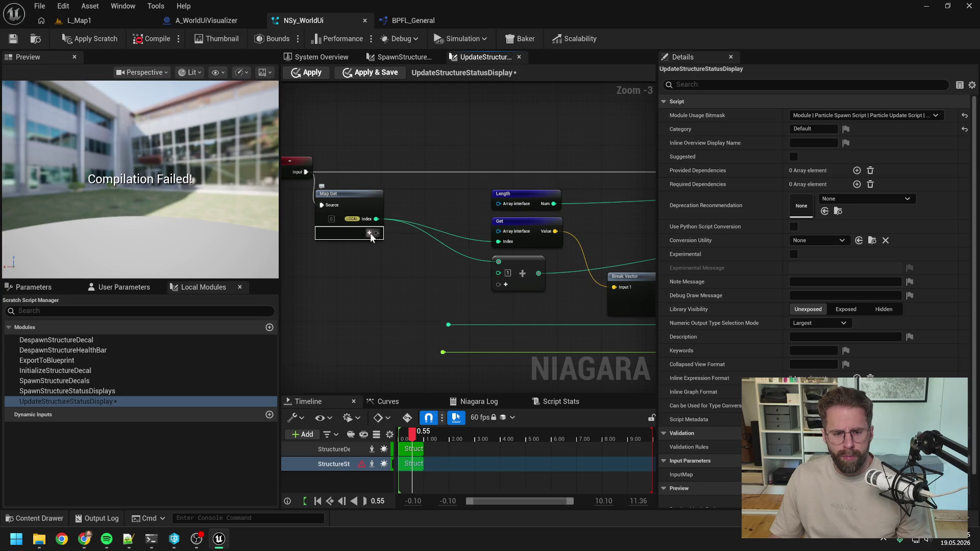
Step: Add a Vector 4 Array input named StructureStatusDisplayData1 to Map Get
{"action": "left_click", "coordinate": [370, 233]}
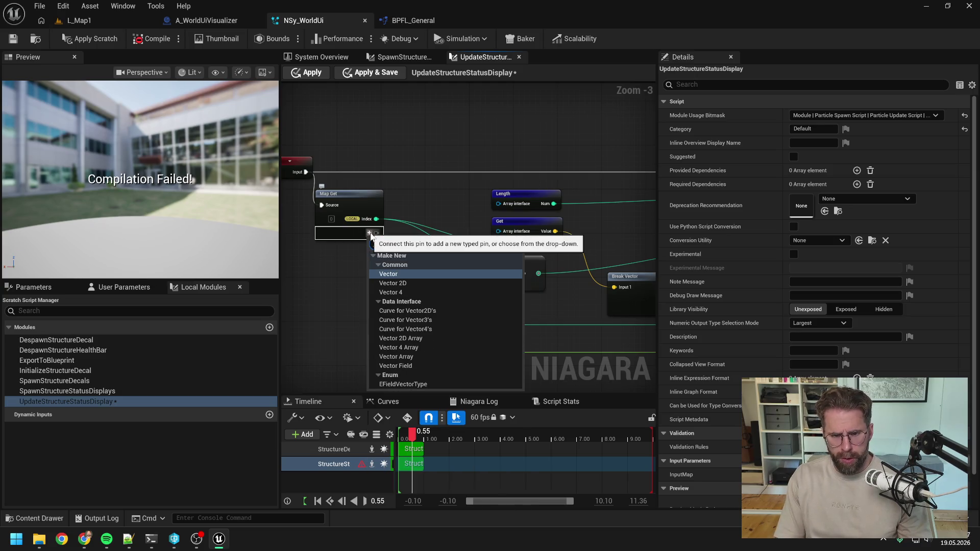
{"action": "type", "text": "vector 4"}
{"action": "left_click", "coordinate": [390, 300]}
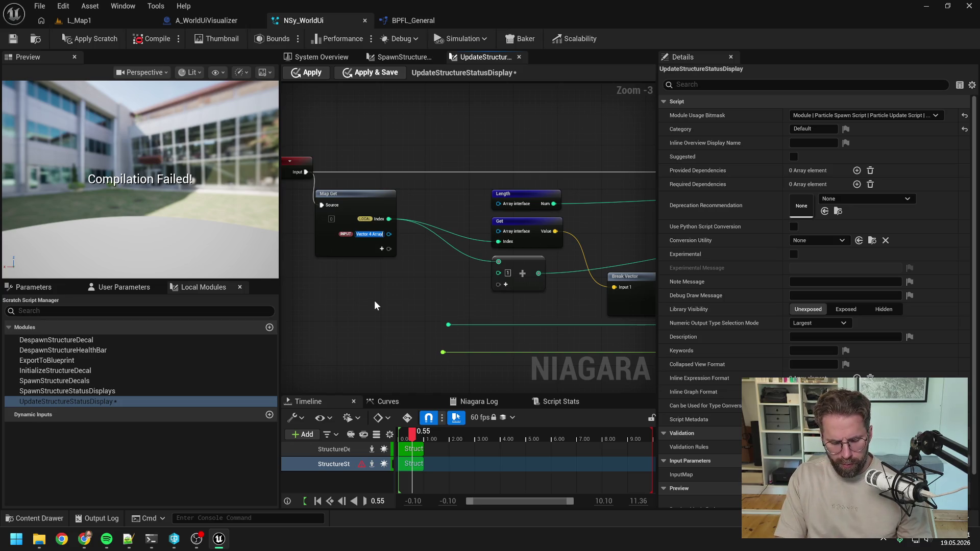
{"action": "type", "text": "Structure"}
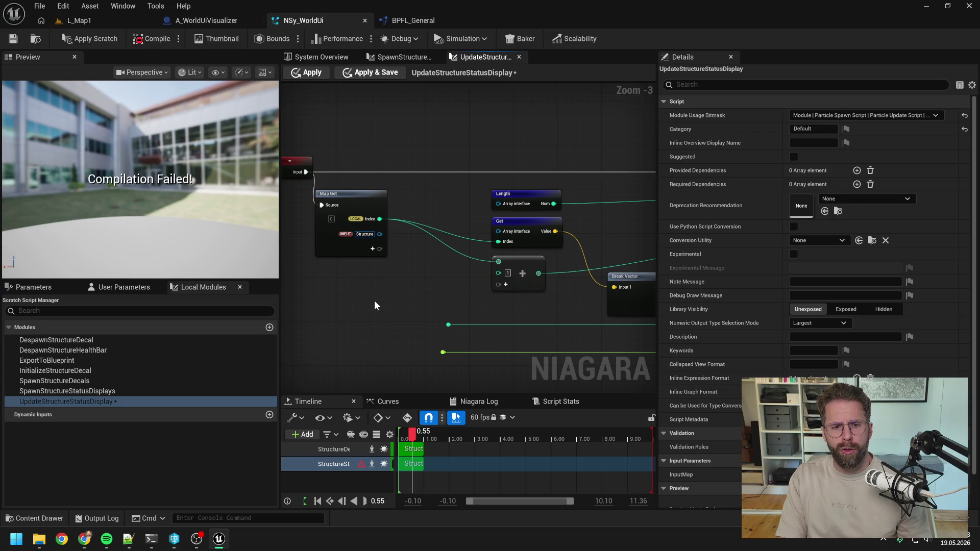
{"action": "type", "text": "Sta"}
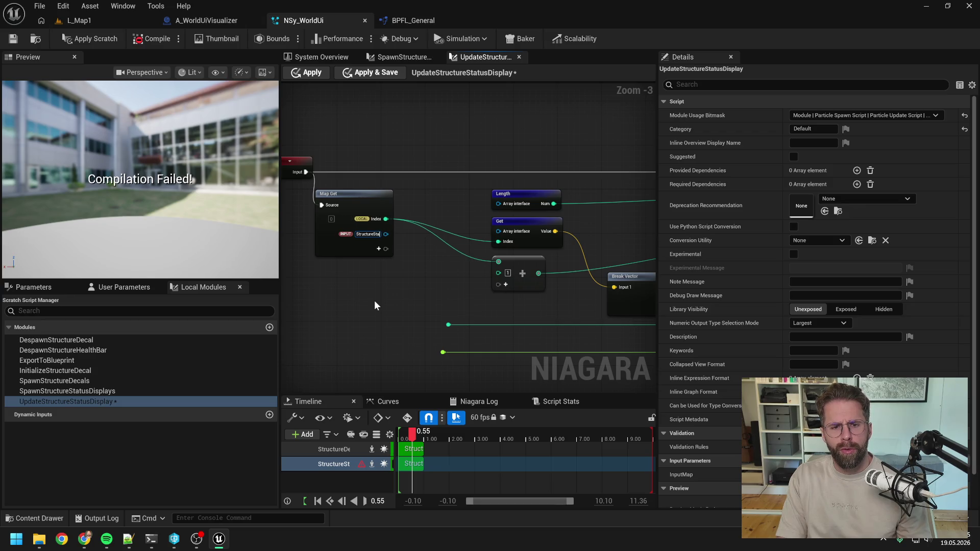
{"action": "type", "text": "tusDisplayData"}
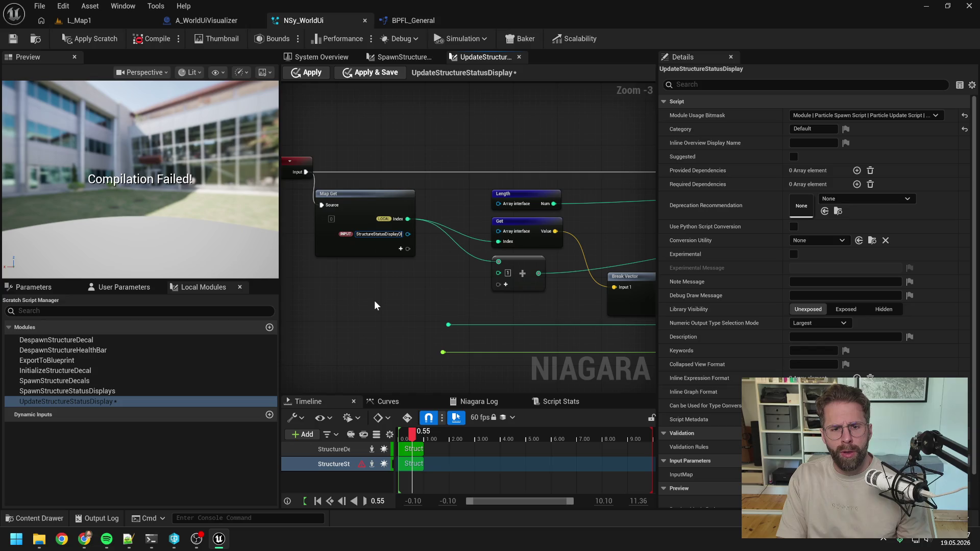
{"action": "key", "text": "Return"}
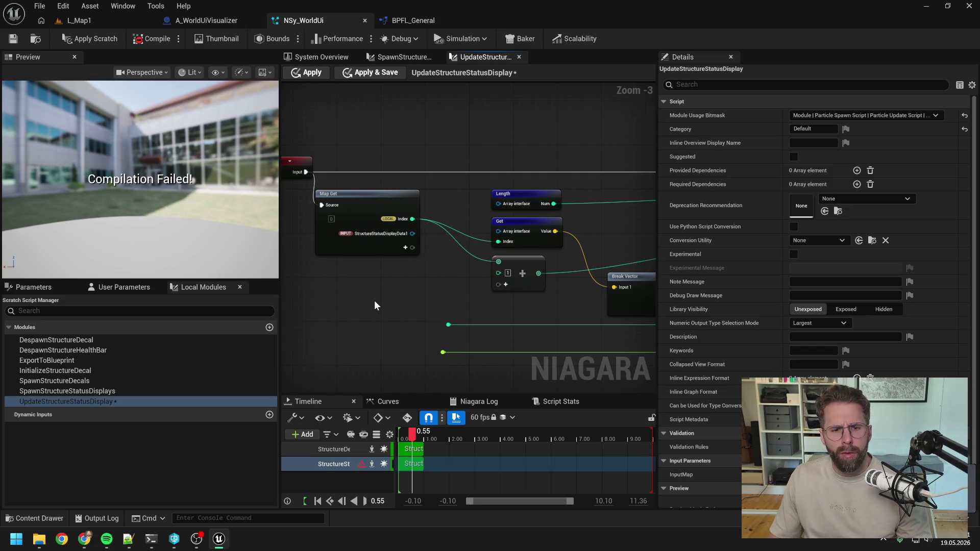
Step: Check the NSy_WorldUi system's user parameters for the data arrays
{"action": "left_click", "coordinate": [289, 57]}
{"action": "left_click", "coordinate": [45, 287]}
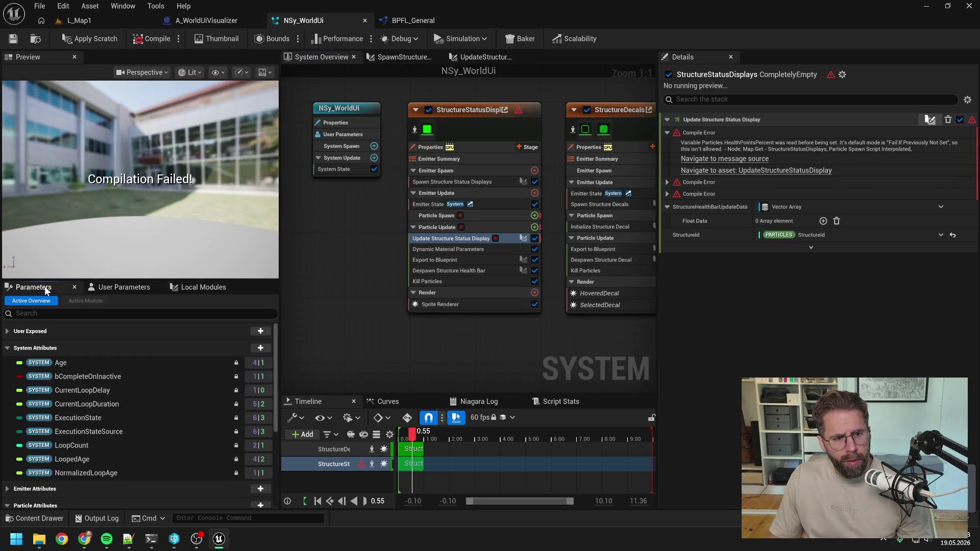
{"action": "left_click", "coordinate": [124, 287]}
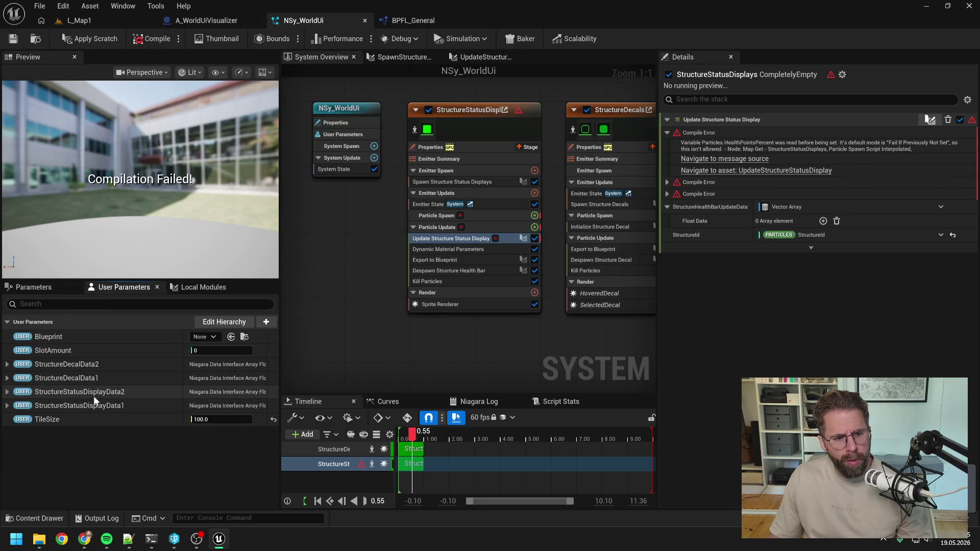
Step: Reopen the module and add a second Vector 4 Array input named StructureStatusDisplayData2
{"action": "double_click", "coordinate": [445, 238]}
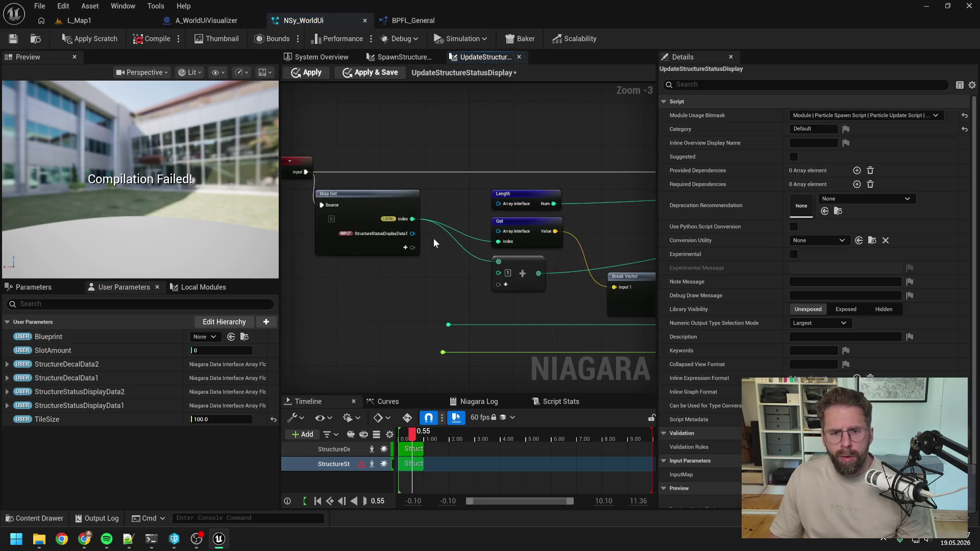
{"action": "left_click", "coordinate": [406, 247]}
{"action": "type", "text": "vector 4"}
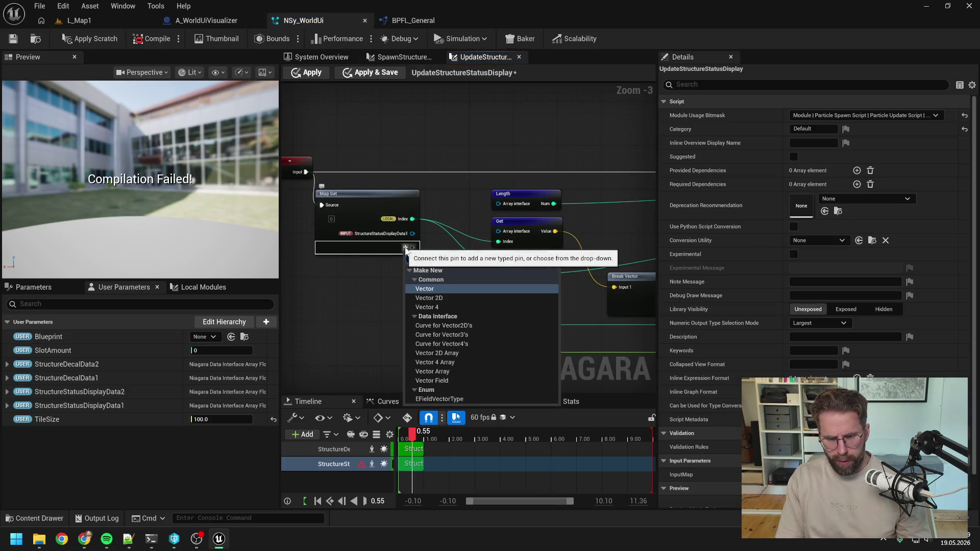
{"action": "left_click", "coordinate": [434, 316]}
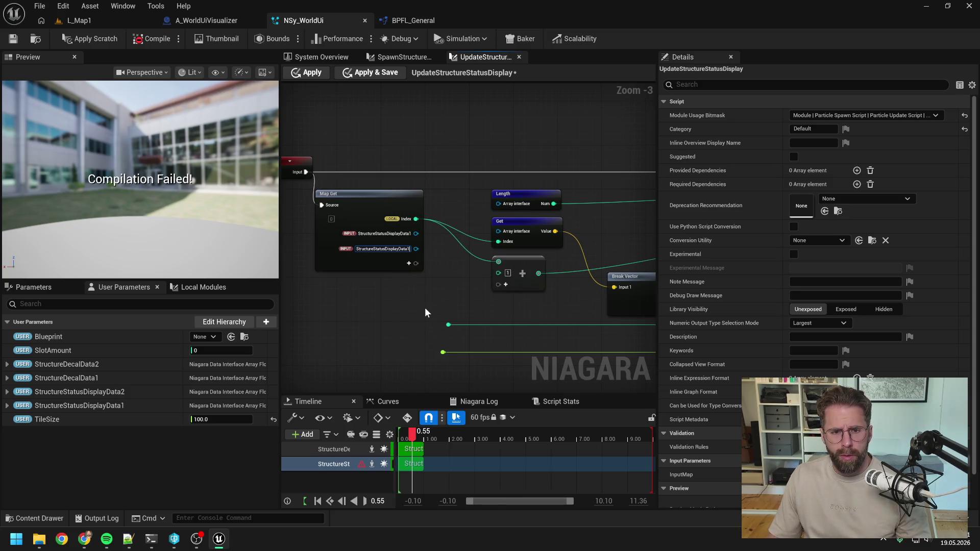
{"action": "key", "text": "BackSpace"}
{"action": "type", "text": "2"}
{"action": "key", "text": "Return"}
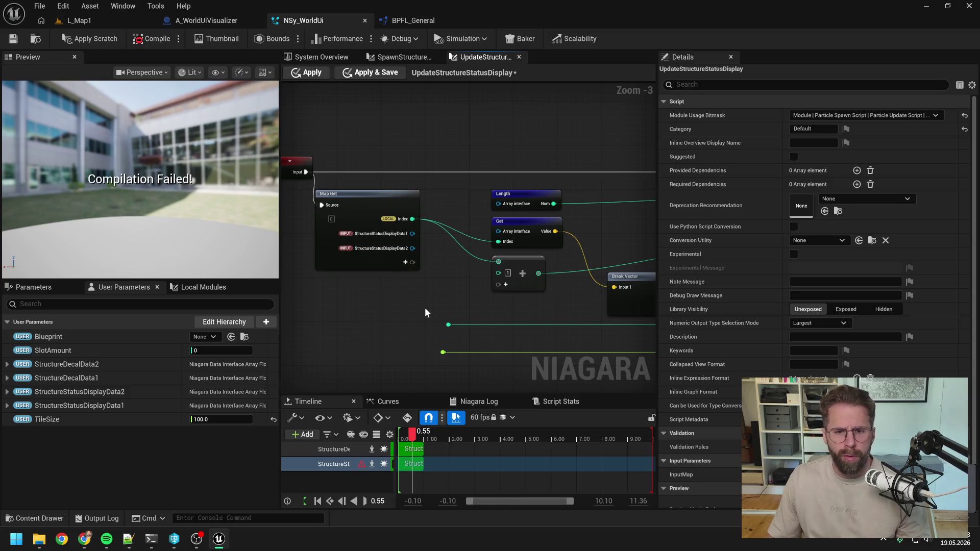
{"action": "left_click_drag", "start_coordinate": [440, 304], "coordinate": [359, 280]}
{"action": "scroll", "coordinate": [393, 298], "scroll_direction": "down", "scroll_amount": 1}
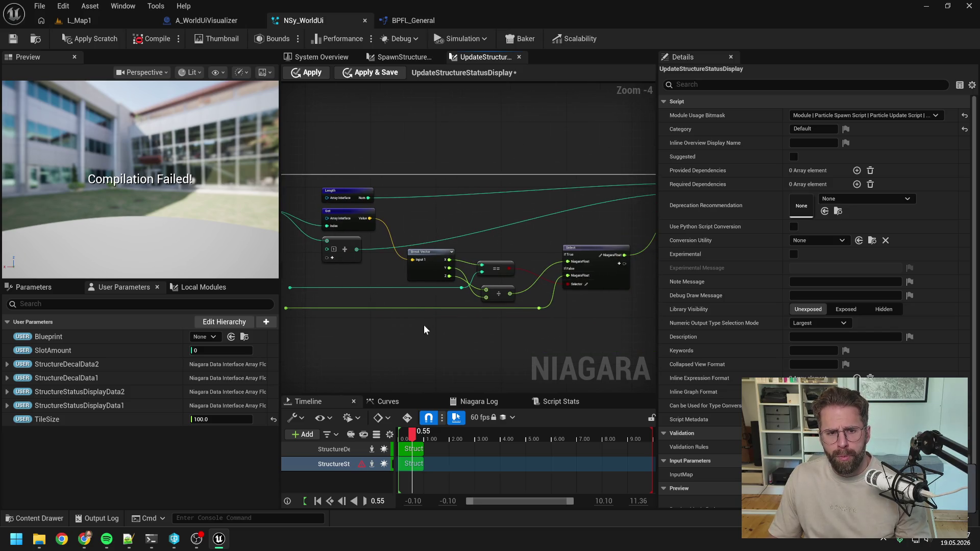
Step: Delete the old Break Vector, ==, ÷ and Select nodes and leftover wire points
{"action": "mouse_move", "coordinate": [424, 325]}
{"action": "left_mouse_down"}
{"action": "mouse_move", "coordinate": [596, 284]}
{"action": "mouse_move", "coordinate": [494, 306]}
{"action": "left_mouse_up"}
{"action": "key", "text": "Delete"}
{"action": "scroll", "coordinate": [532, 279], "scroll_direction": "up", "scroll_amount": 1}
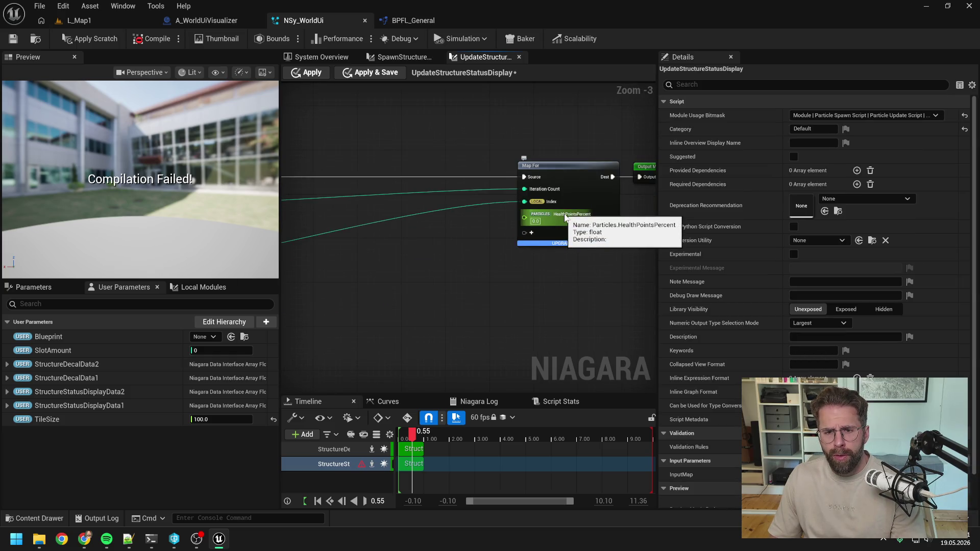
{"action": "scroll", "coordinate": [486, 262], "scroll_direction": "down", "scroll_amount": 1}
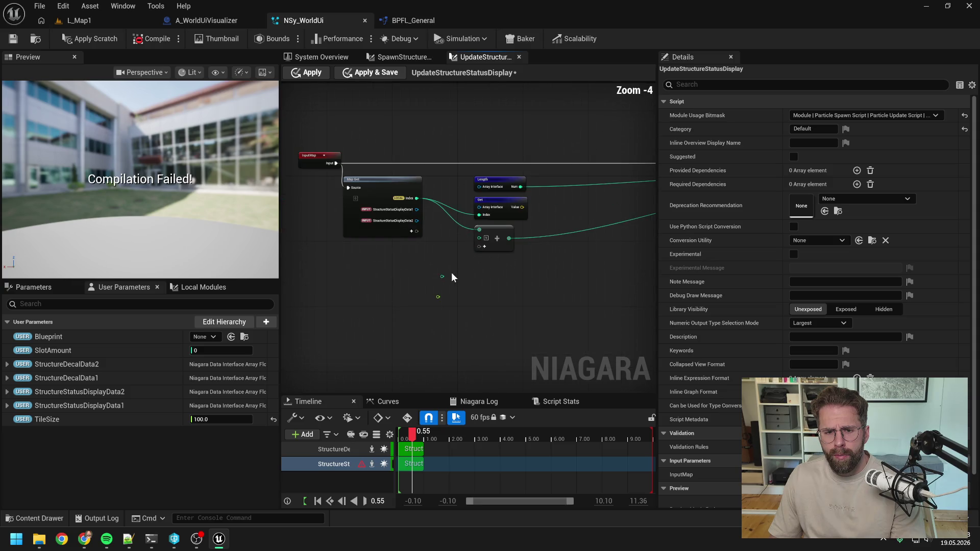
{"action": "left_click_drag", "start_coordinate": [452, 273], "coordinate": [432, 306]}
{"action": "key", "text": "Delete"}
{"action": "left_click_drag", "start_coordinate": [577, 306], "coordinate": [322, 289]}
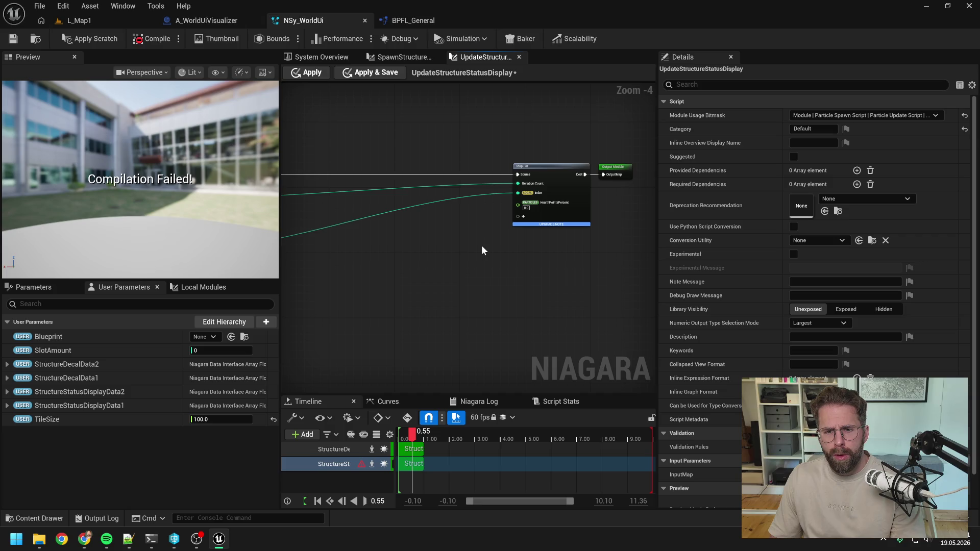
{"action": "scroll", "coordinate": [546, 214], "scroll_direction": "up", "scroll_amount": 2}
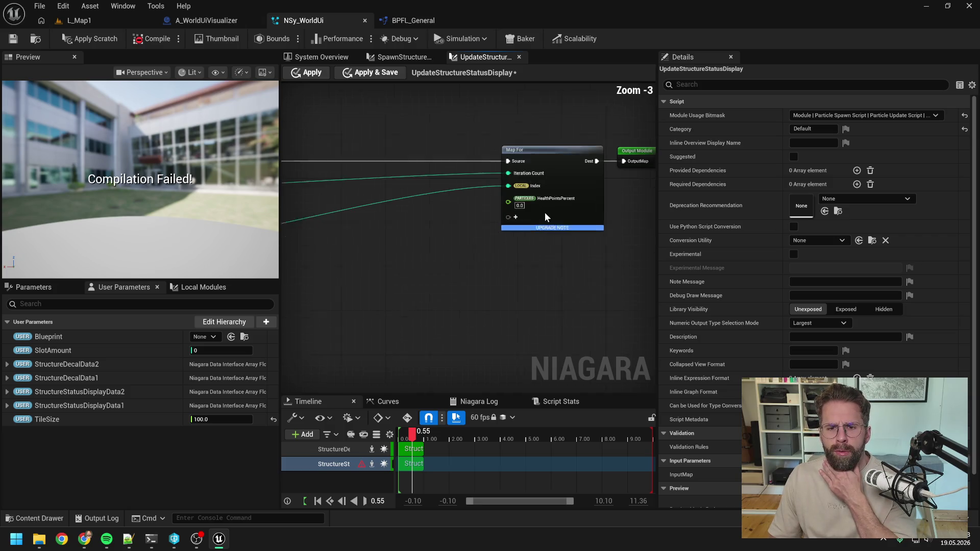
Step: Change Map For's HealthPointsPercent pin namespace to OUTPUT
{"action": "right_click", "coordinate": [549, 200]}
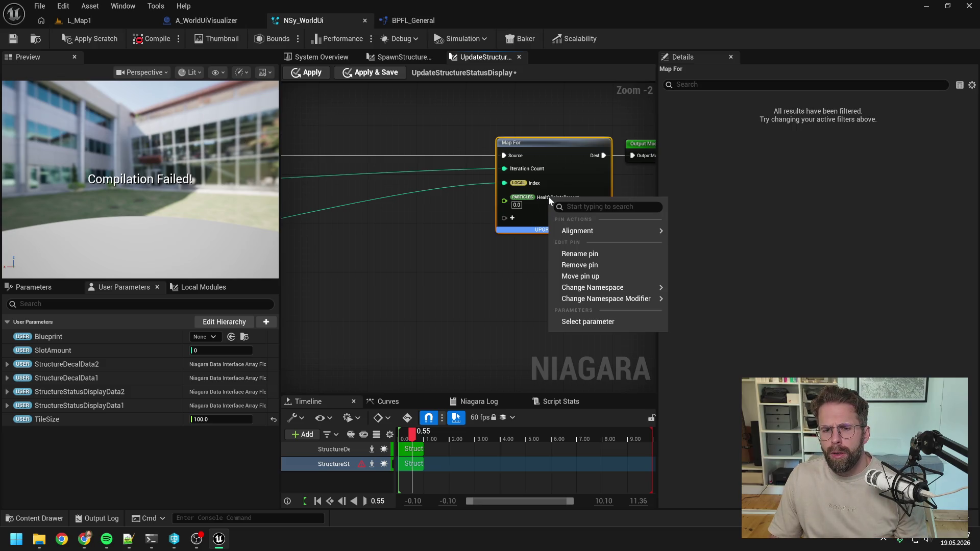
{"action": "mouse_move", "coordinate": [613, 287]}
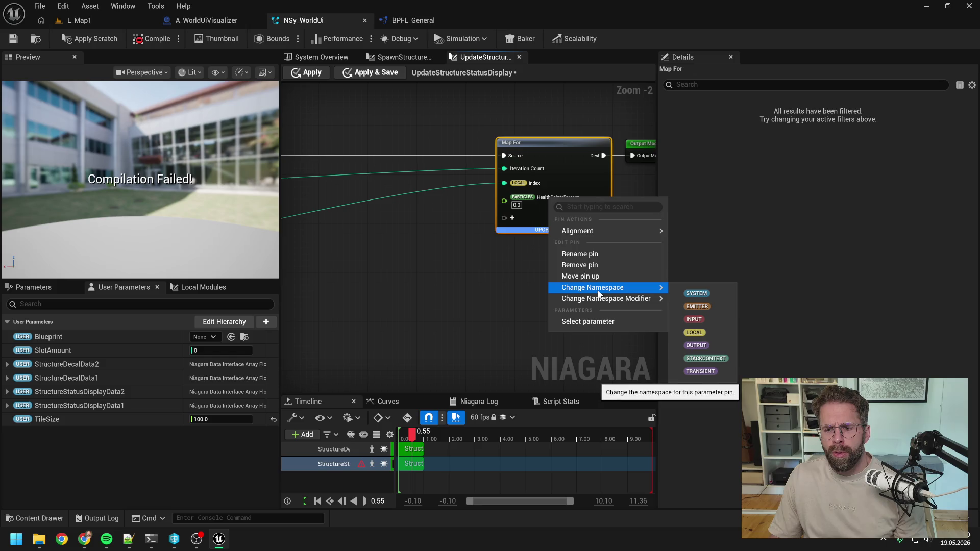
{"action": "left_click", "coordinate": [707, 346]}
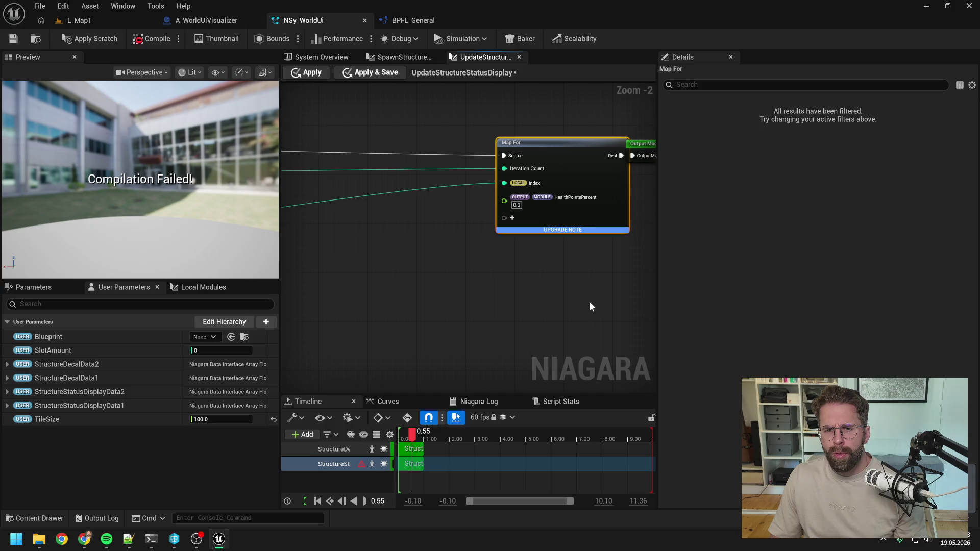
{"action": "left_click", "coordinate": [572, 295]}
{"action": "scroll", "coordinate": [572, 296], "scroll_direction": "down", "scroll_amount": 1}
{"action": "left_click", "coordinate": [605, 168]}
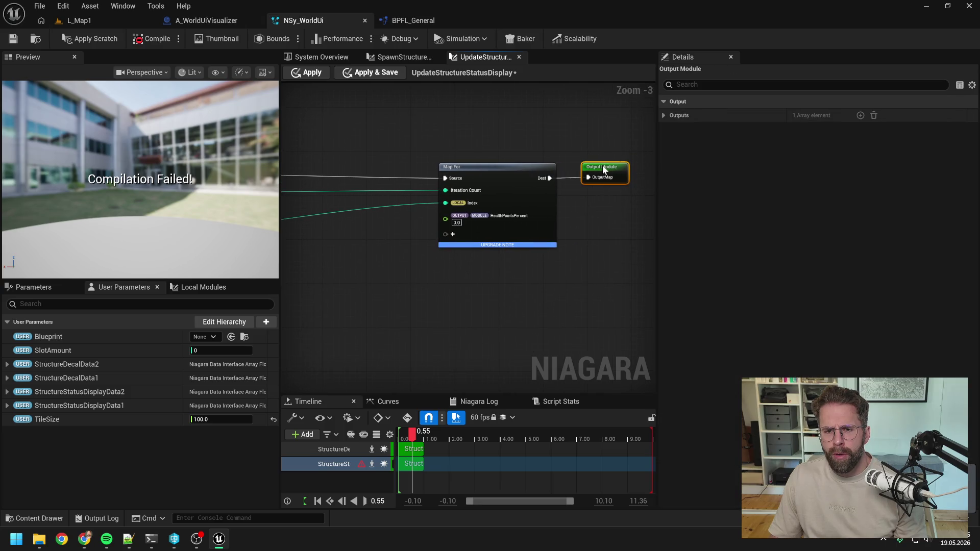
{"action": "left_click", "coordinate": [577, 217]}
{"action": "scroll", "coordinate": [577, 217], "scroll_direction": "down", "scroll_amount": 1}
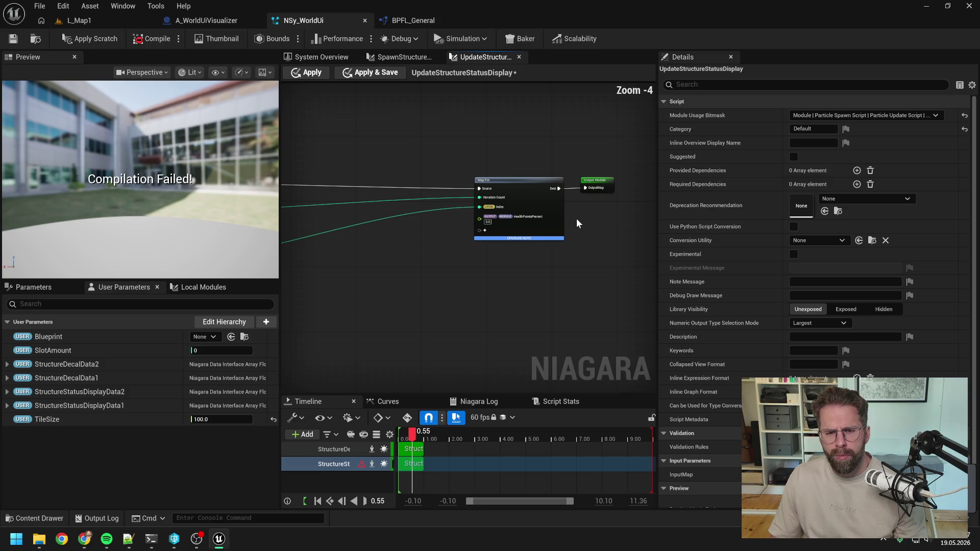
{"action": "left_click_drag", "start_coordinate": [426, 258], "coordinate": [547, 244]}
{"action": "scroll", "coordinate": [547, 244], "scroll_direction": "up", "scroll_amount": 1}
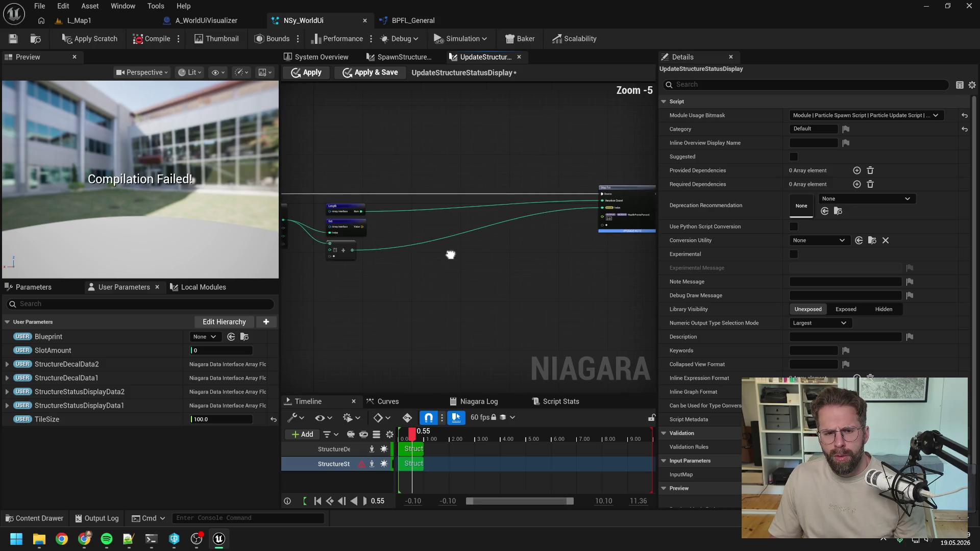
{"action": "left_click_drag", "start_coordinate": [450, 253], "coordinate": [565, 252]}
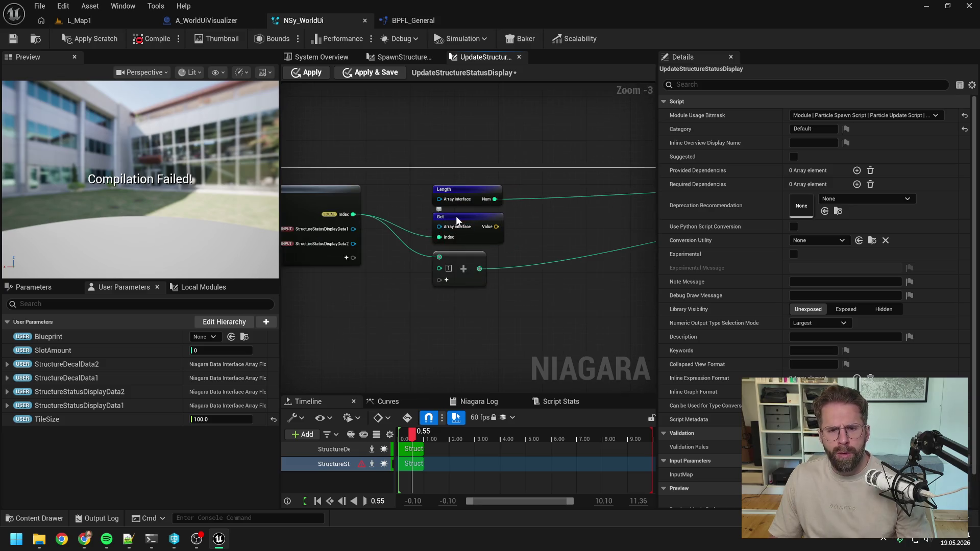
Step: Replace the unneeded Get node with a Length node fed by StructureStatusDisplayData1
{"action": "left_click", "coordinate": [456, 216]}
{"action": "key", "text": "Delete"}
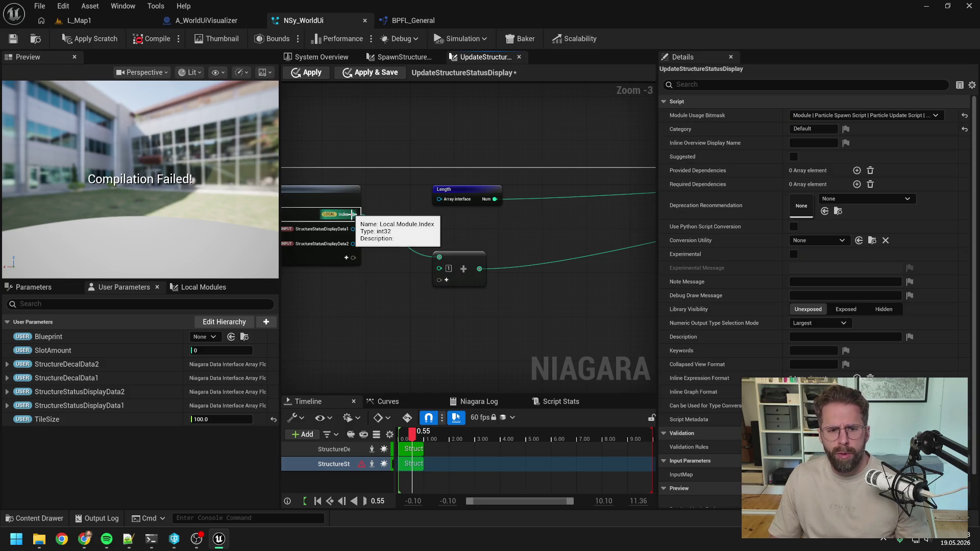
{"action": "left_click_drag", "start_coordinate": [413, 229], "coordinate": [471, 232]}
{"action": "mouse_move", "coordinate": [411, 234]}
{"action": "left_mouse_down"}
{"action": "mouse_move", "coordinate": [500, 204]}
{"action": "mouse_move", "coordinate": [505, 223]}
{"action": "left_mouse_up"}
{"action": "type", "text": "length"}
{"action": "key", "text": "Return"}
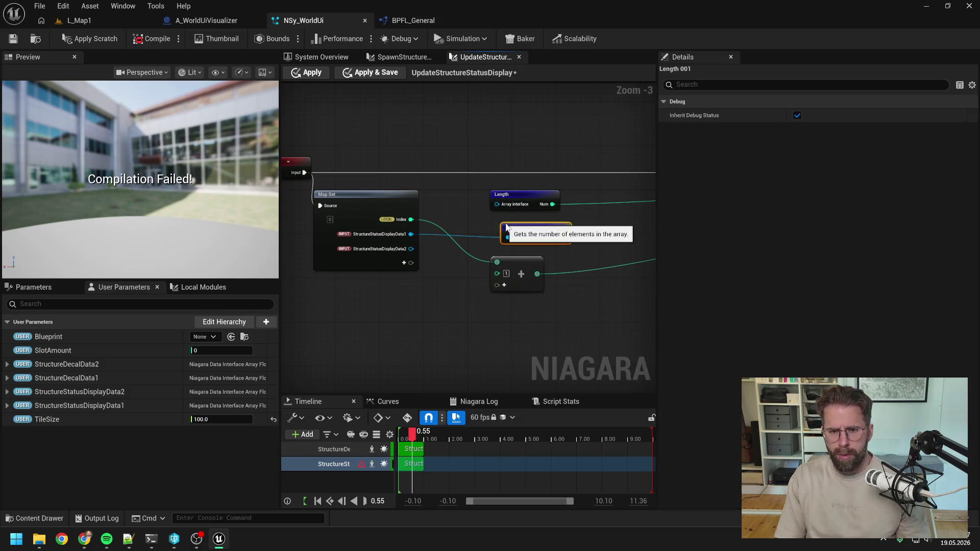
Step: Connect the array length to Map For's Iteration Count and tidy the nodes
{"action": "mouse_move", "coordinate": [590, 234]}
{"action": "left_mouse_down"}
{"action": "mouse_move", "coordinate": [372, 248]}
{"action": "mouse_move", "coordinate": [620, 227]}
{"action": "mouse_move", "coordinate": [361, 220]}
{"action": "mouse_move", "coordinate": [485, 197]}
{"action": "left_mouse_up"}
{"action": "mouse_move", "coordinate": [354, 166]}
{"action": "left_mouse_down"}
{"action": "mouse_move", "coordinate": [415, 200]}
{"action": "mouse_move", "coordinate": [474, 213]}
{"action": "mouse_move", "coordinate": [405, 201]}
{"action": "mouse_move", "coordinate": [499, 176]}
{"action": "left_mouse_up"}
{"action": "left_click", "coordinate": [500, 225]}
{"action": "left_click_drag", "start_coordinate": [501, 254], "coordinate": [490, 210]}
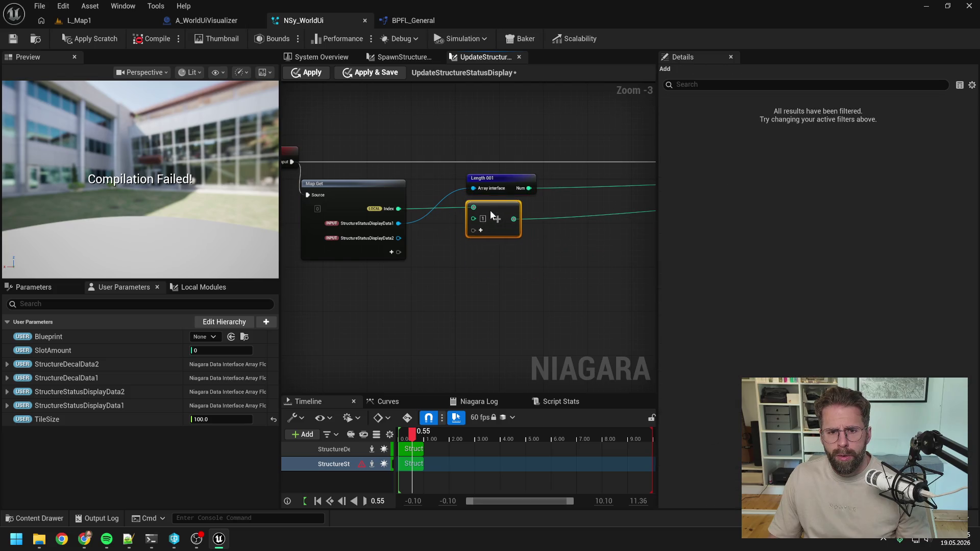
{"action": "left_click_drag", "start_coordinate": [566, 212], "coordinate": [413, 203]}
{"action": "scroll", "coordinate": [380, 206], "scroll_direction": "down", "scroll_amount": 2}
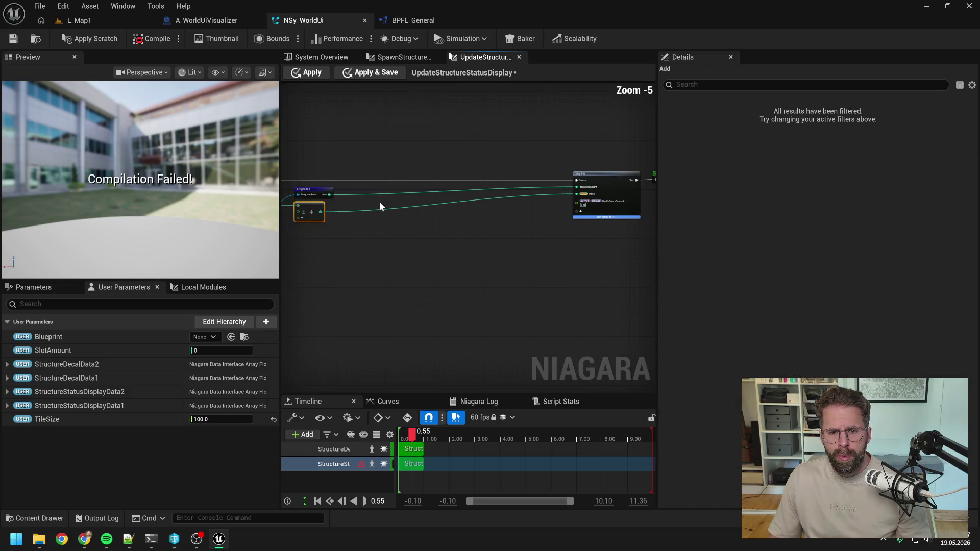
{"action": "scroll", "coordinate": [602, 203], "scroll_direction": "up", "scroll_amount": 2}
{"action": "left_click", "coordinate": [516, 274]}
{"action": "left_click_drag", "start_coordinate": [517, 274], "coordinate": [453, 277]}
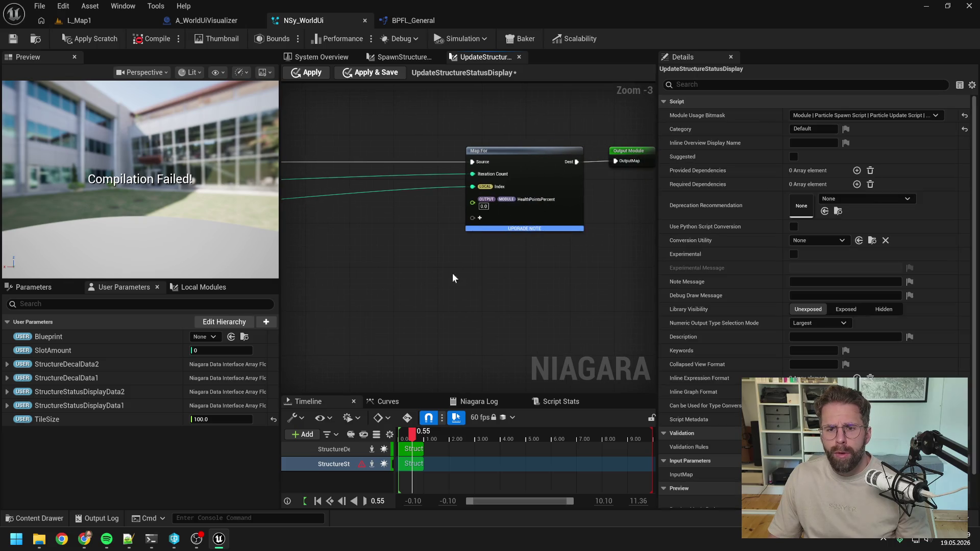
{"action": "left_click_drag", "start_coordinate": [658, 246], "coordinate": [818, 246]}
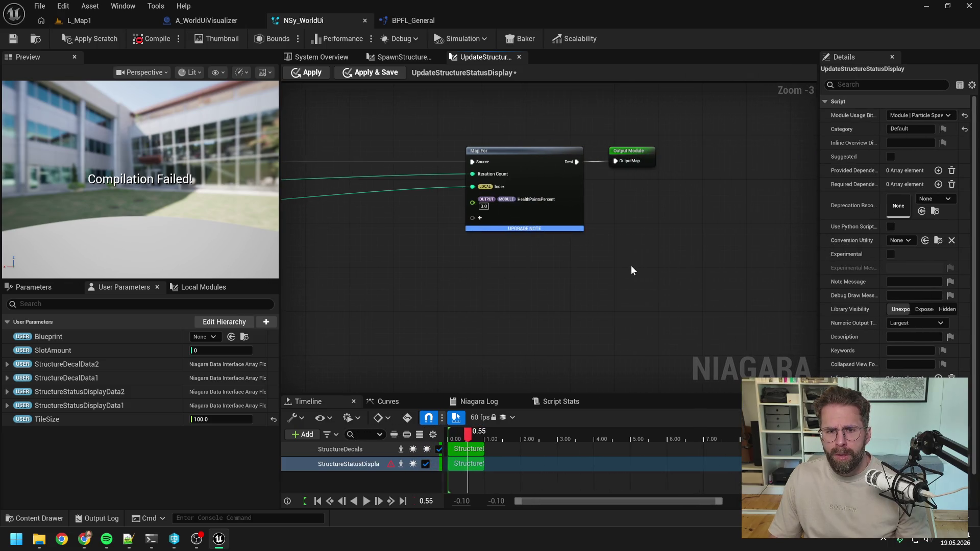
Step: Apply the scratch module changes, review the spawn and update graphs, then switch to File Explorer
{"action": "left_click", "coordinate": [68, 41]}
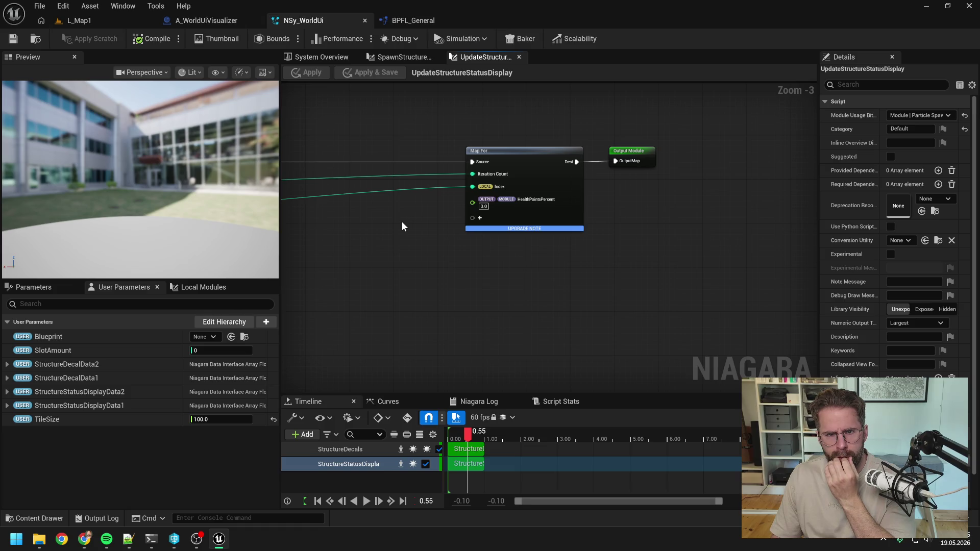
{"action": "left_click", "coordinate": [412, 55]}
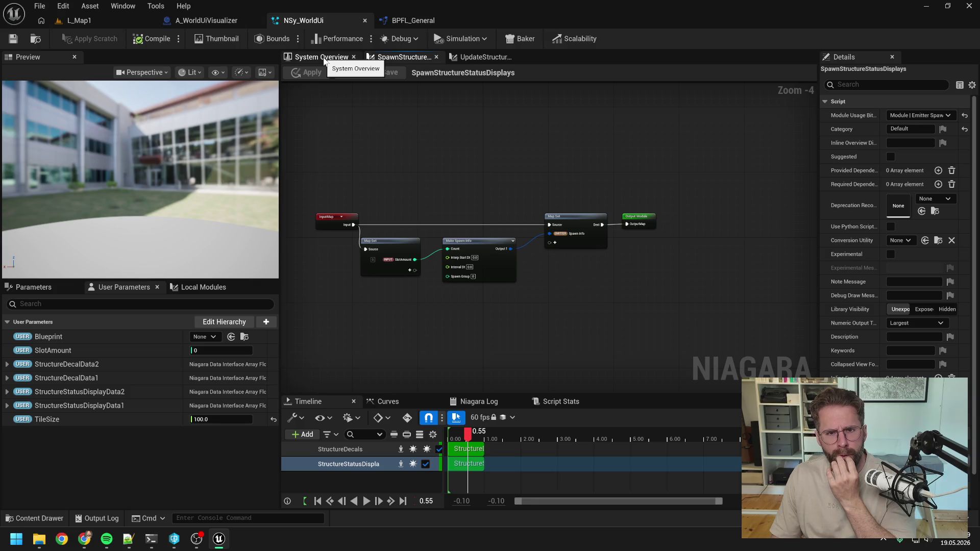
{"action": "left_click", "coordinate": [486, 56]}
{"action": "scroll", "coordinate": [605, 128], "scroll_direction": "down", "scroll_amount": 1}
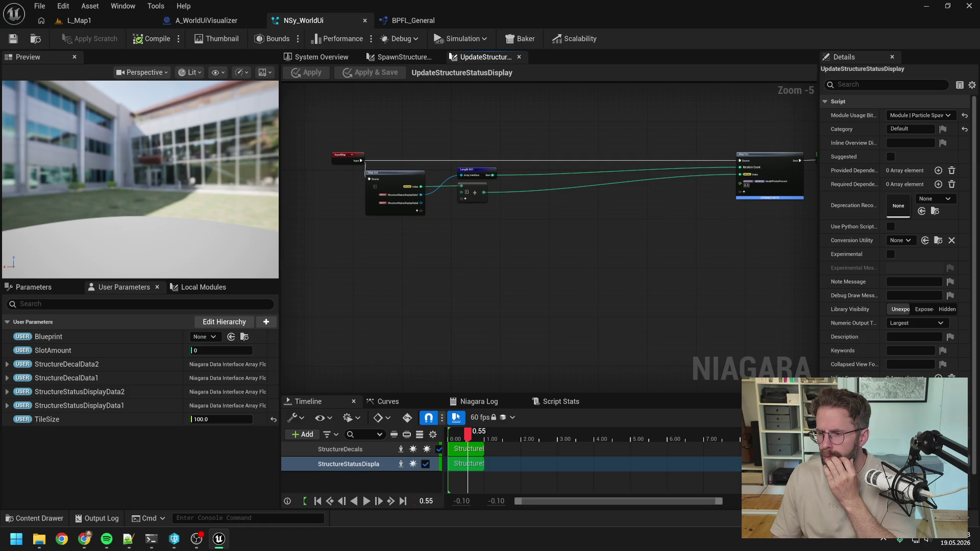
{"action": "key", "text": "alt+Tab"}
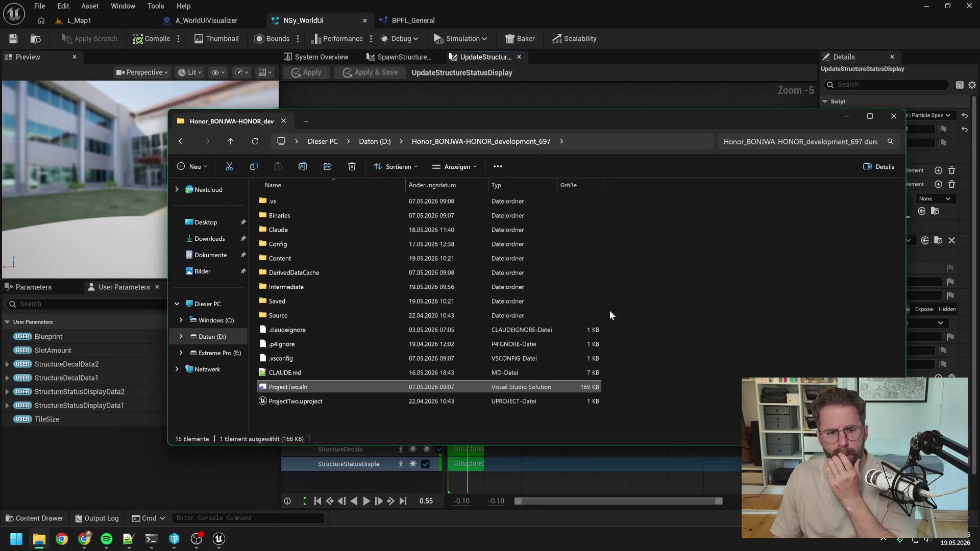
Step: Browse to E:\ProjectTwo\Backups\2026-05-17_Safe and try launching ProjectTwo.uproject, dismissing the rebuild prompts
{"action": "left_click", "coordinate": [217, 353]}
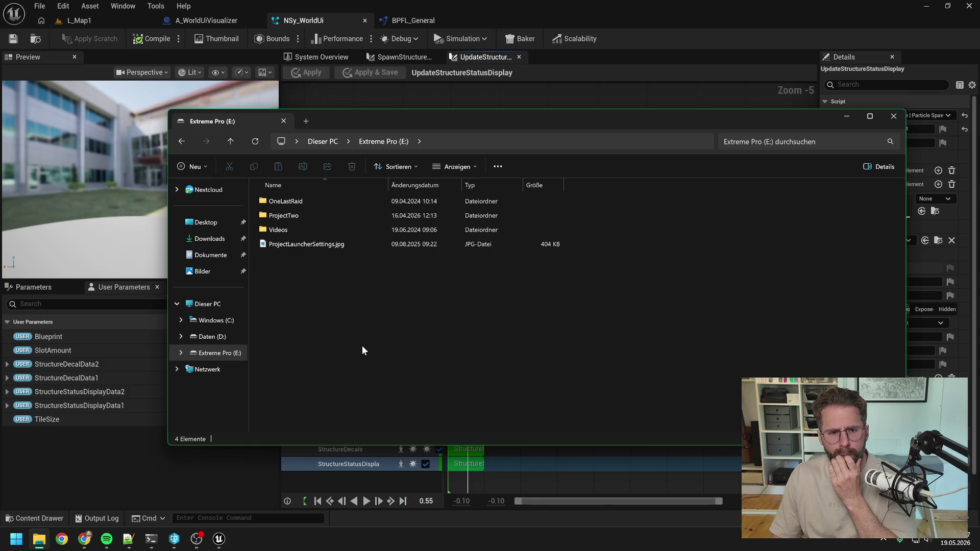
{"action": "double_click", "coordinate": [289, 216]}
{"action": "double_click", "coordinate": [283, 201]}
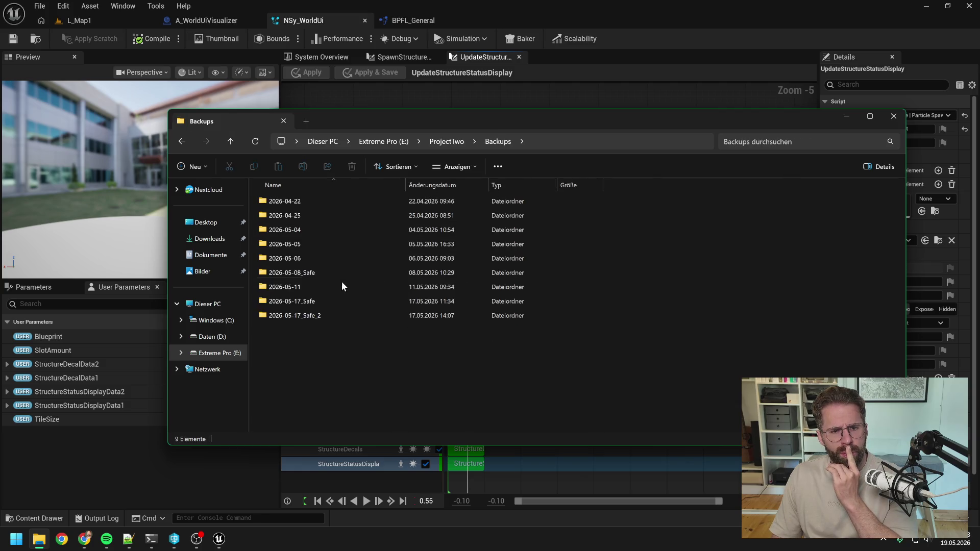
{"action": "double_click", "coordinate": [333, 315]}
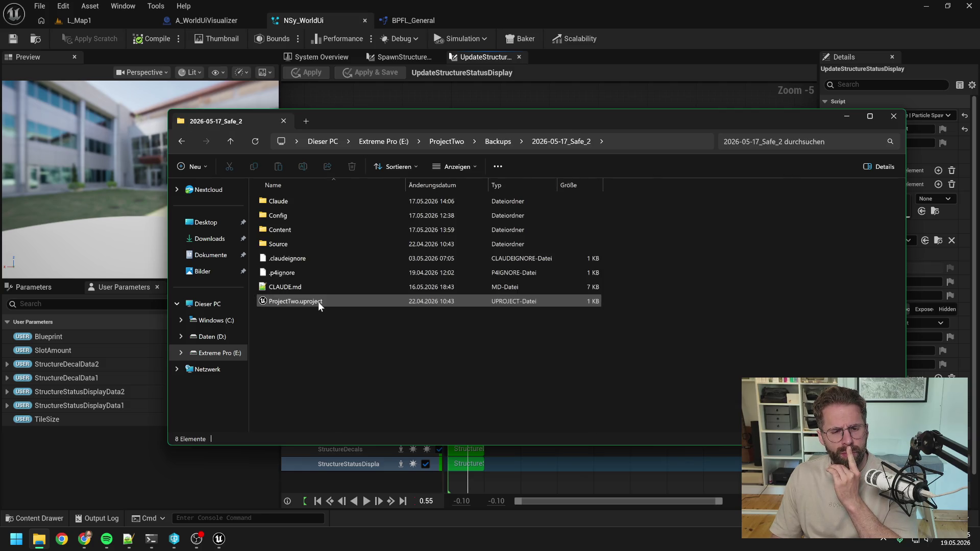
{"action": "left_click", "coordinate": [498, 141]}
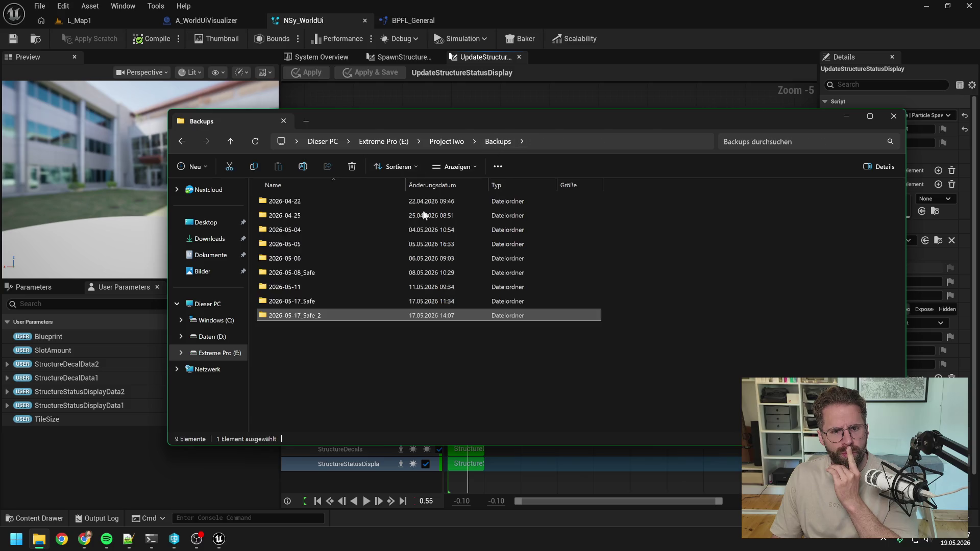
{"action": "double_click", "coordinate": [320, 300]}
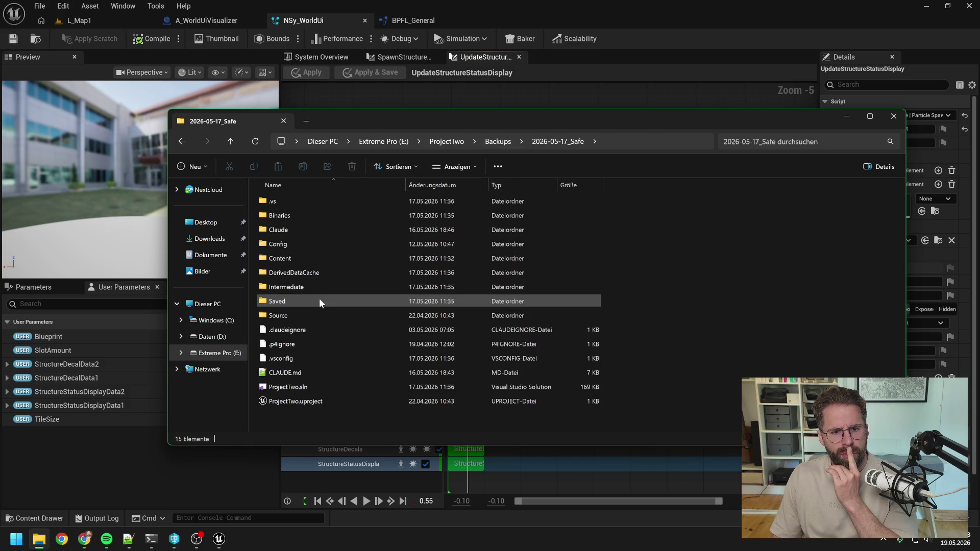
{"action": "double_click", "coordinate": [326, 401]}
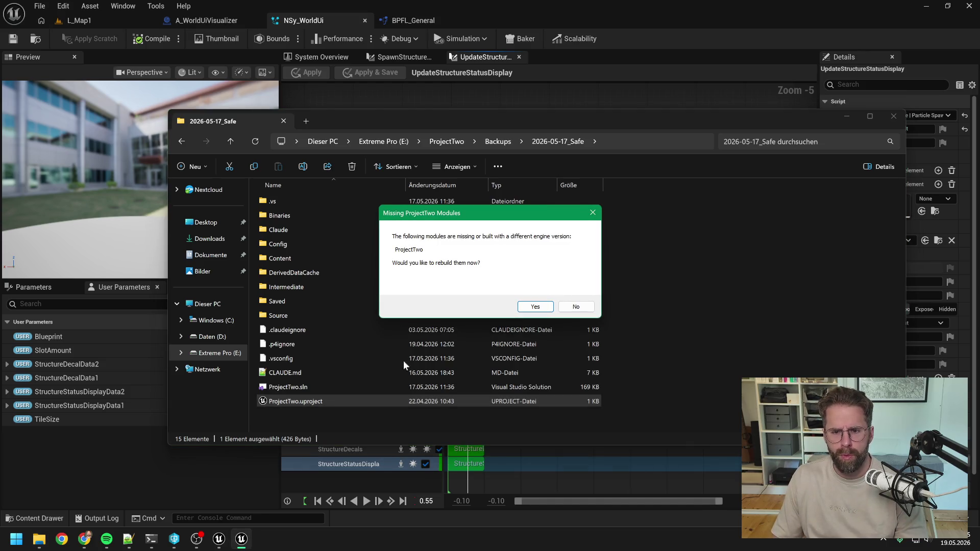
{"action": "left_click", "coordinate": [576, 306]}
{"action": "left_click", "coordinate": [649, 305]}
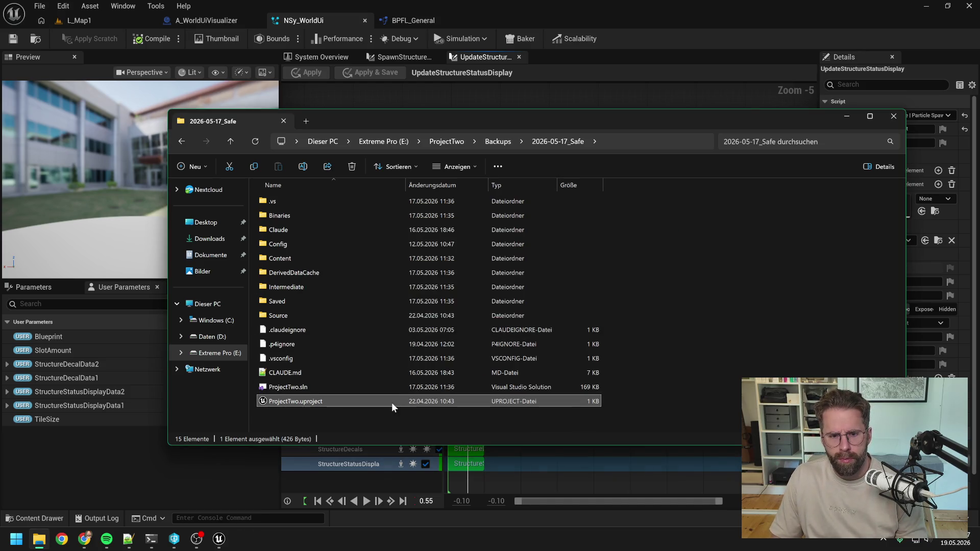
Step: Open ProjectTwo.uproject with Unreal Engine and minimize File Explorer
{"action": "right_click", "coordinate": [389, 403]}
{"action": "mouse_move", "coordinate": [440, 255]}
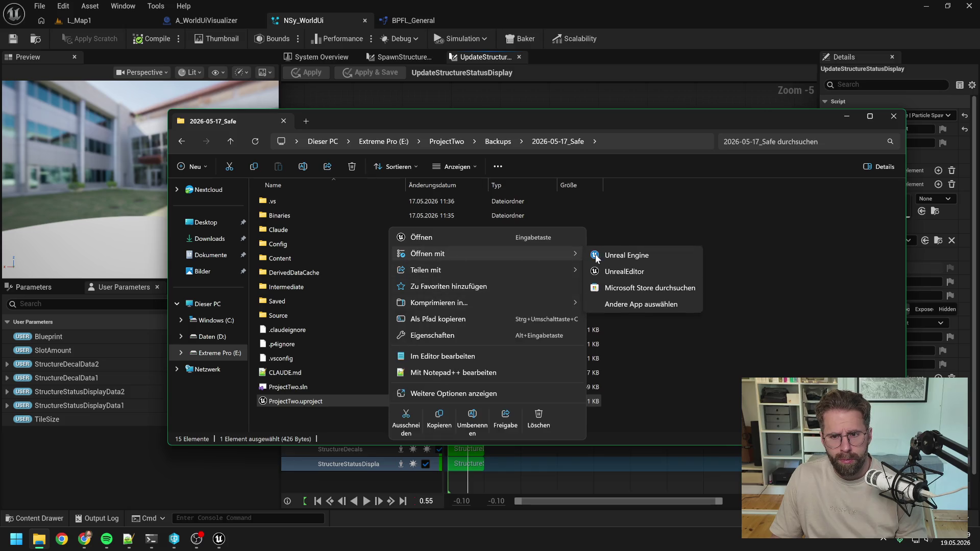
{"action": "left_click", "coordinate": [595, 256]}
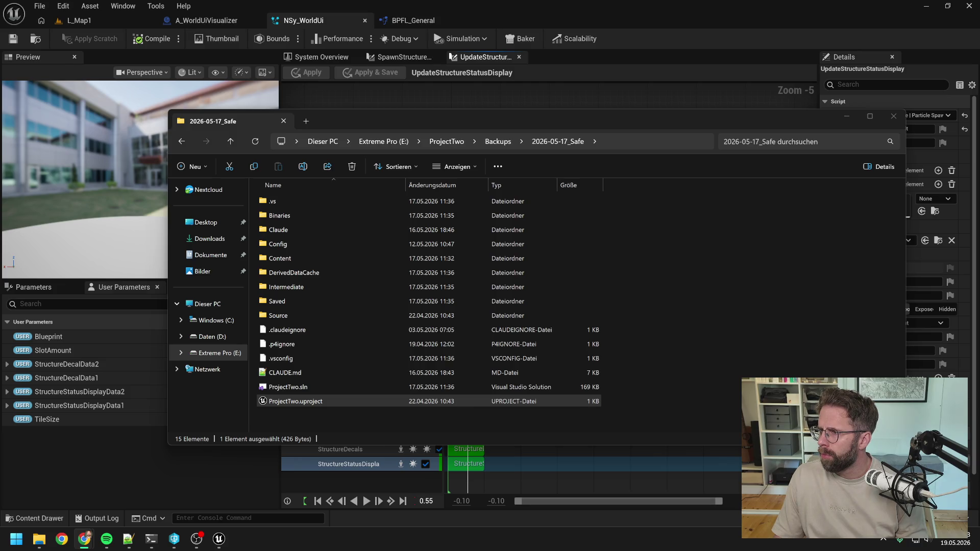
{"action": "left_click", "coordinate": [845, 118]}
{"action": "mouse_move", "coordinate": [219, 545]}
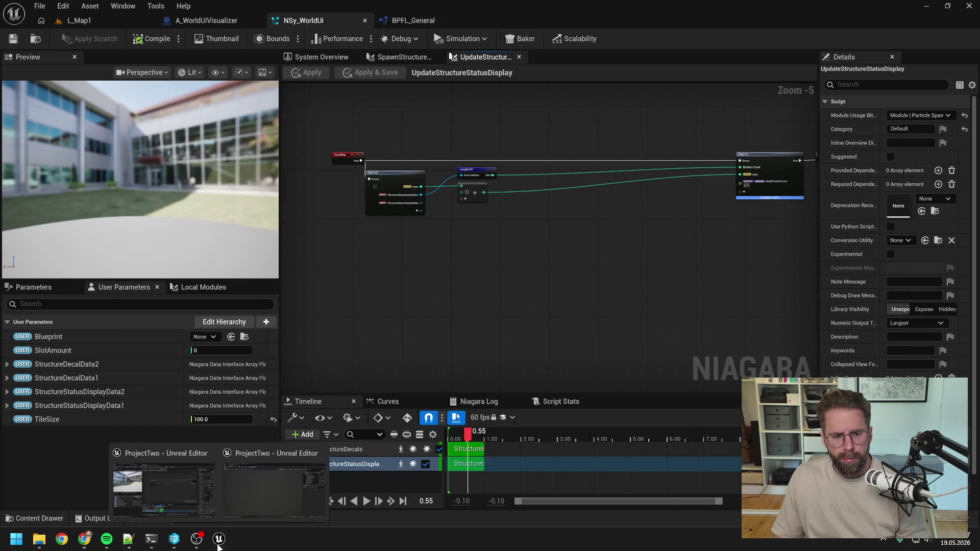
{"action": "left_click", "coordinate": [254, 488]}
{"action": "mouse_move", "coordinate": [445, 5]}
{"action": "left_mouse_down"}
{"action": "mouse_move", "coordinate": [598, 38]}
{"action": "mouse_move", "coordinate": [979, 77]}
{"action": "mouse_move", "coordinate": [979, 245]}
{"action": "left_mouse_up"}
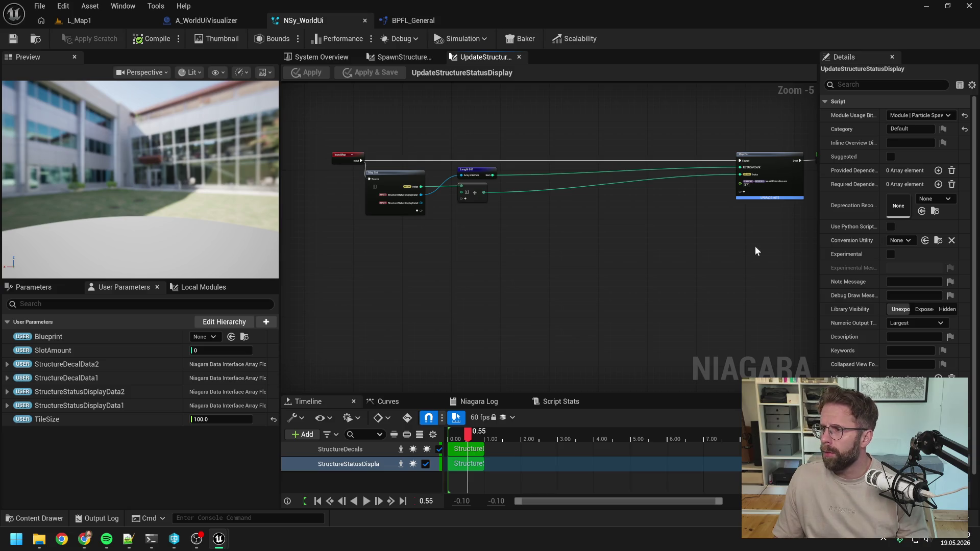
{"action": "left_click_drag", "start_coordinate": [756, 240], "coordinate": [720, 244]}
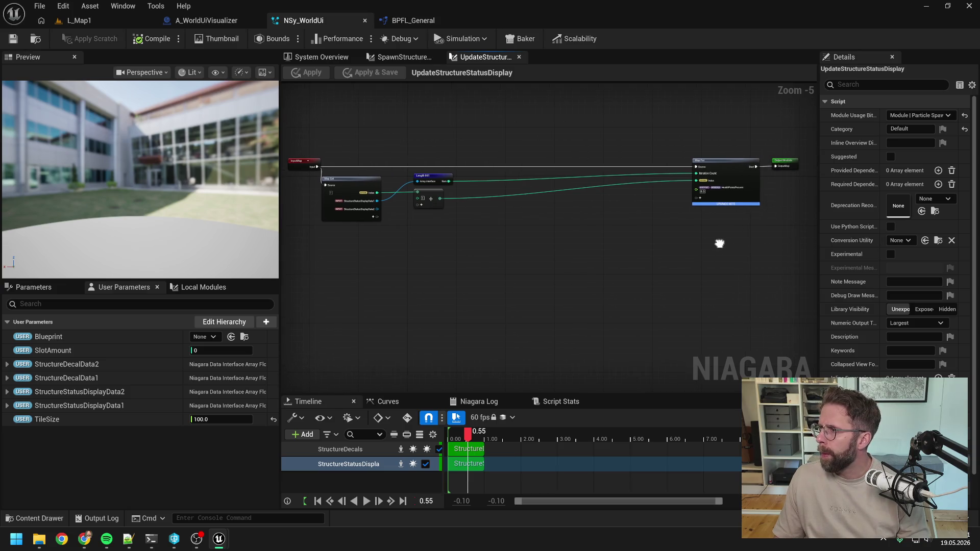
Step: Add Particles Position and SpriteSize pins to Map For, then switch to A_WorldUiVisualizer
{"action": "scroll", "coordinate": [718, 214], "scroll_direction": "up", "scroll_amount": 2}
{"action": "left_click", "coordinate": [689, 186]}
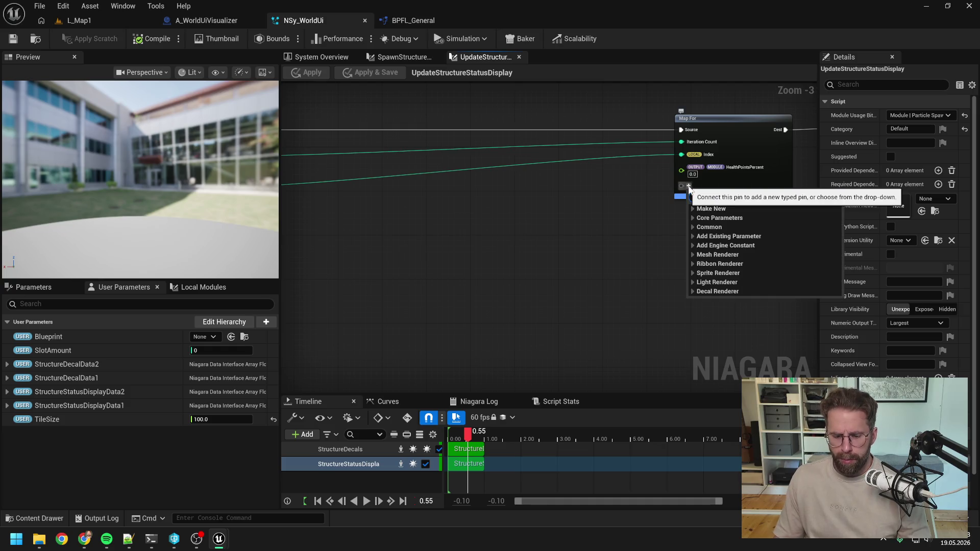
{"action": "type", "text": "position"}
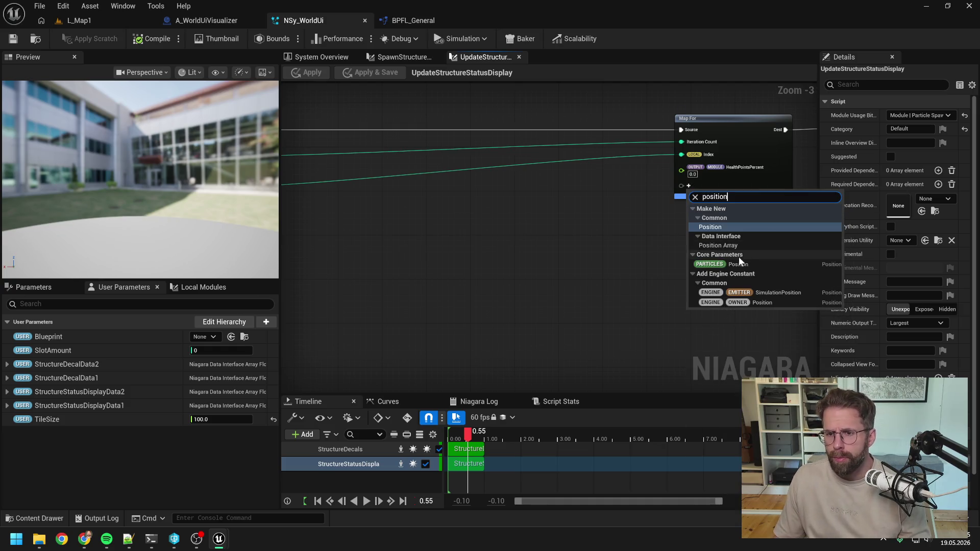
{"action": "left_click", "coordinate": [736, 264]}
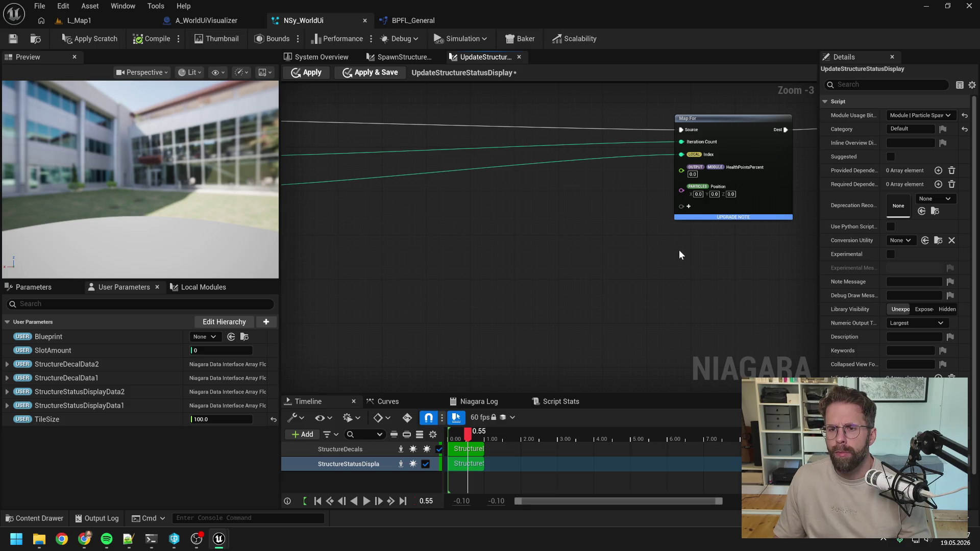
{"action": "left_click", "coordinate": [688, 206]}
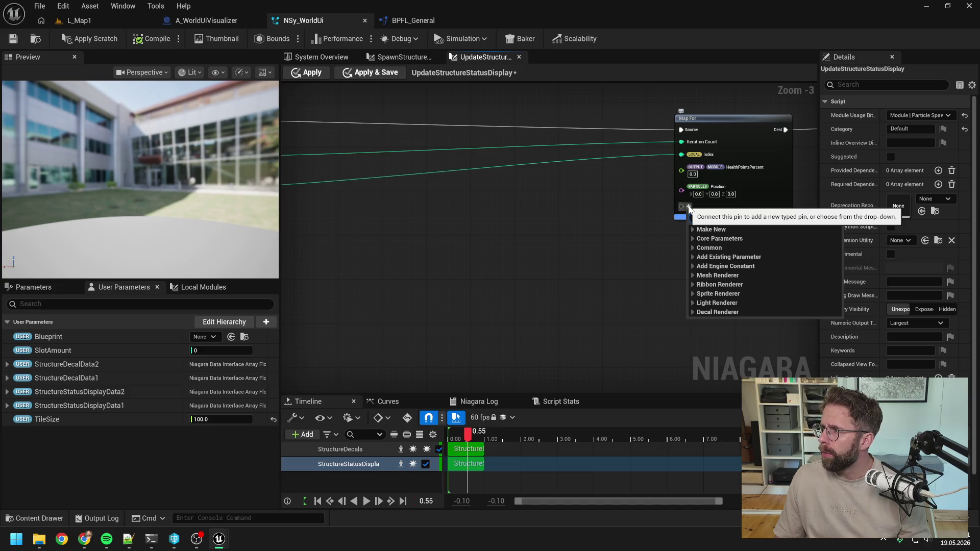
{"action": "type", "text": "sp"}
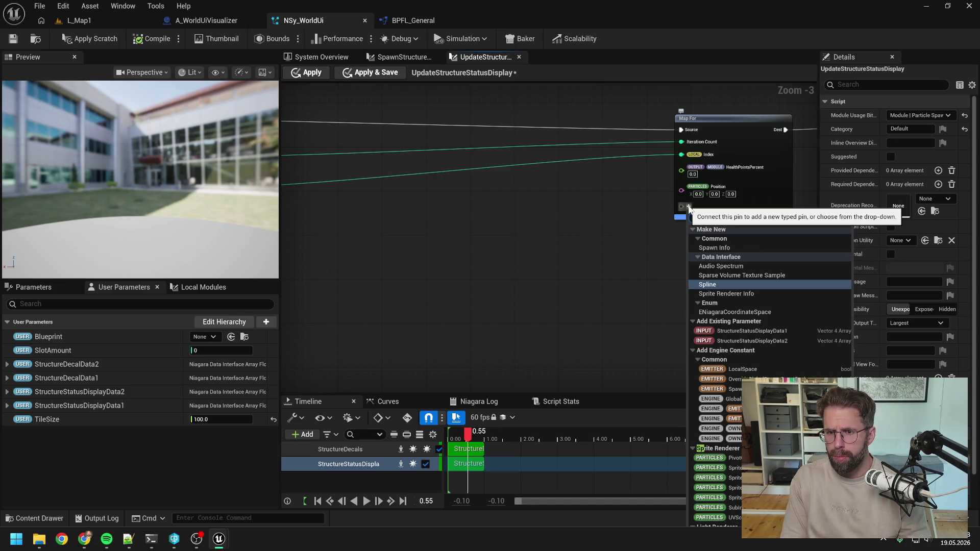
{"action": "type", "text": "riute"}
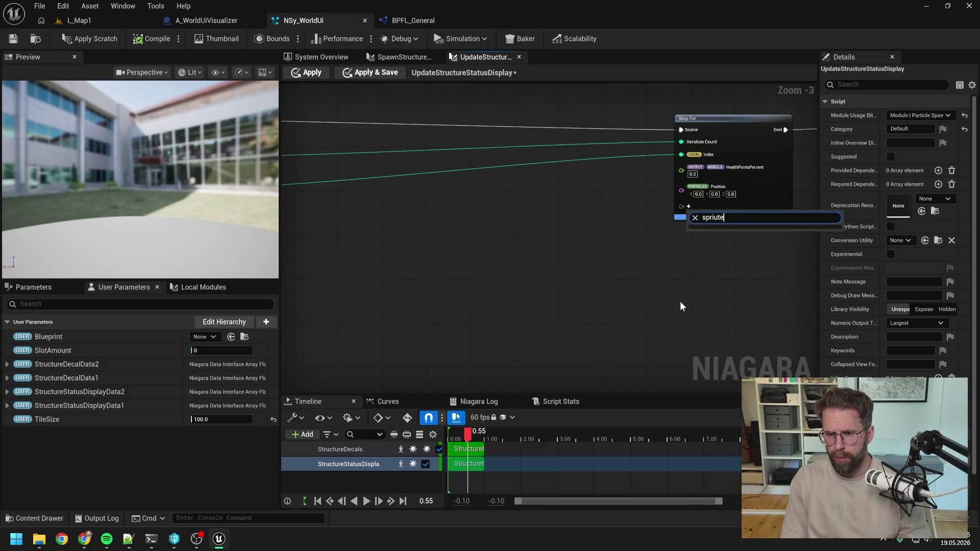
{"action": "key", "text": "BackSpace"}
{"action": "key", "text": "BackSpace"}
{"action": "key", "text": "BackSpace"}
{"action": "type", "text": "te"}
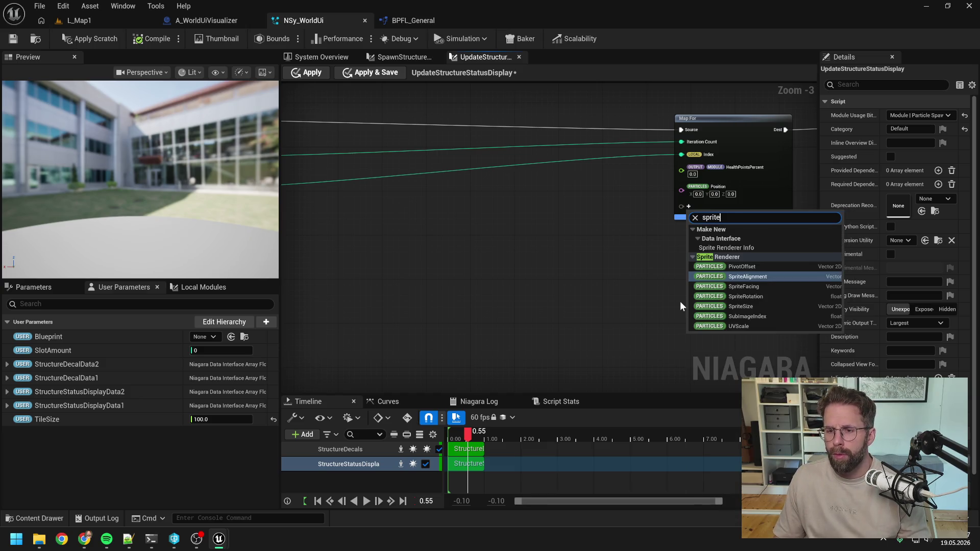
{"action": "left_click", "coordinate": [743, 308]}
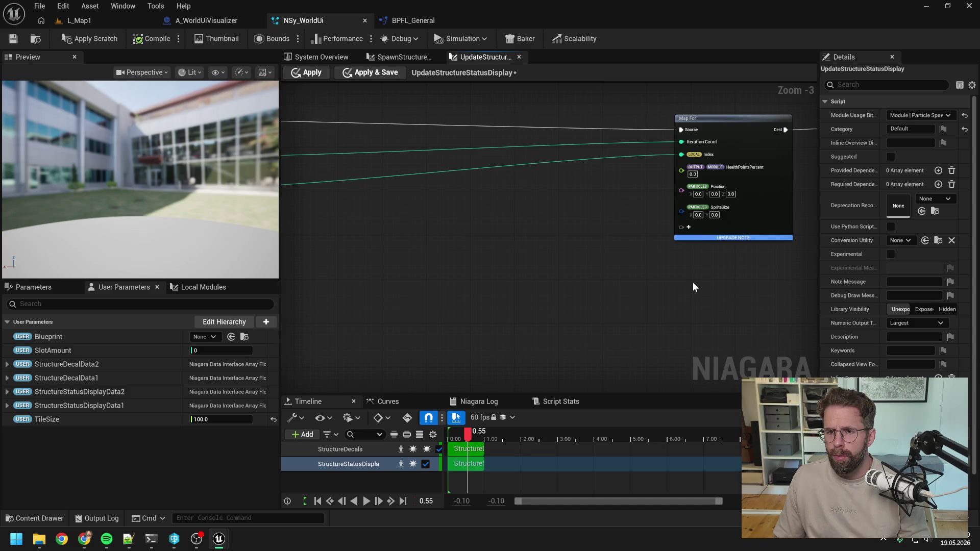
{"action": "left_click", "coordinate": [209, 21]}
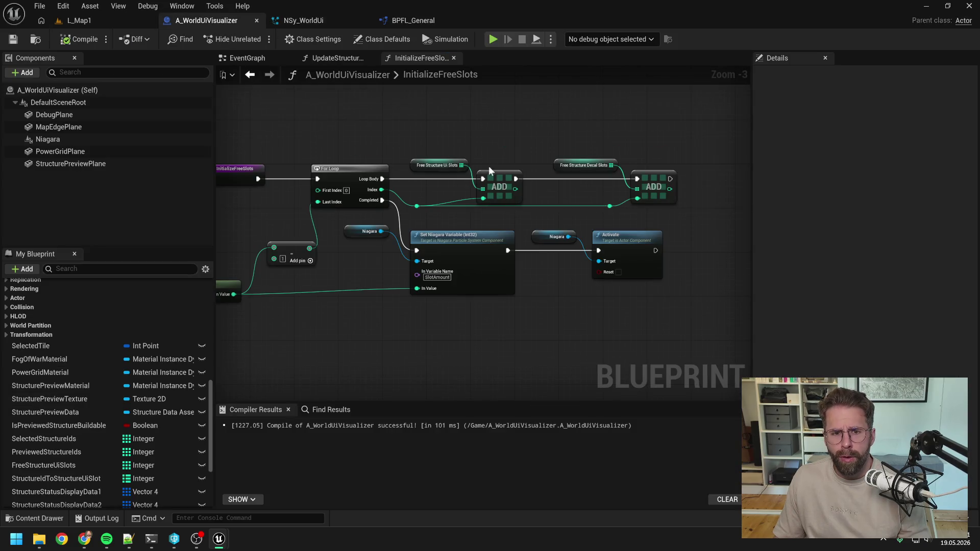
Step: Read StructureStatusDisplayData1's description in a widened Details panel, then return to NSy_WorldUi
{"action": "left_click_drag", "start_coordinate": [297, 116], "coordinate": [371, 120]}
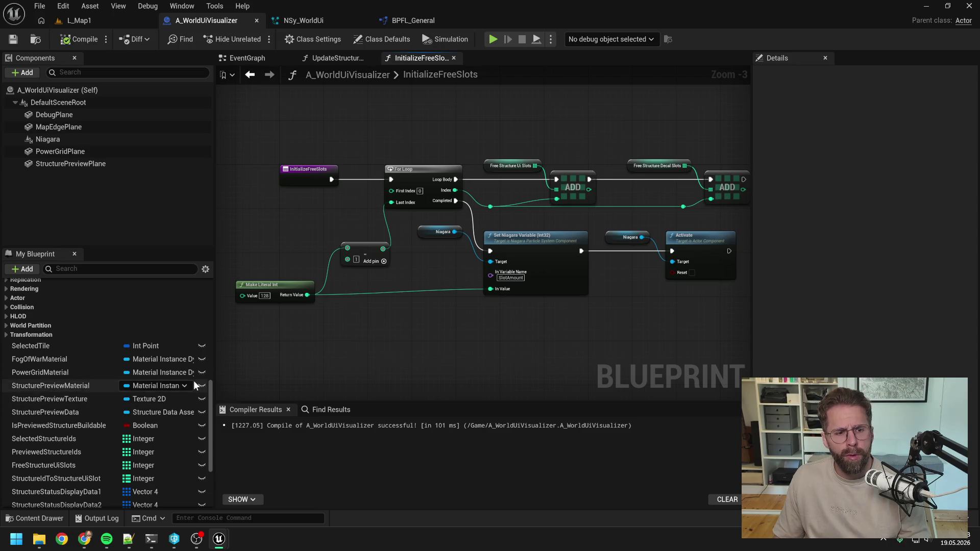
{"action": "scroll", "coordinate": [137, 387], "scroll_direction": "down", "scroll_amount": 3}
{"action": "left_click", "coordinate": [83, 409]}
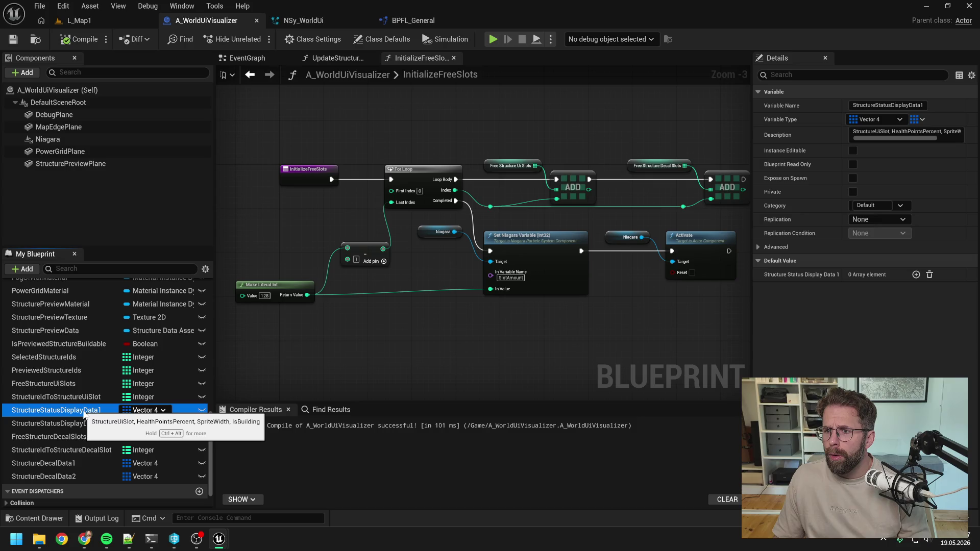
{"action": "mouse_move", "coordinate": [751, 239]}
{"action": "left_mouse_down"}
{"action": "mouse_move", "coordinate": [582, 242]}
{"action": "mouse_move", "coordinate": [675, 242]}
{"action": "left_mouse_up"}
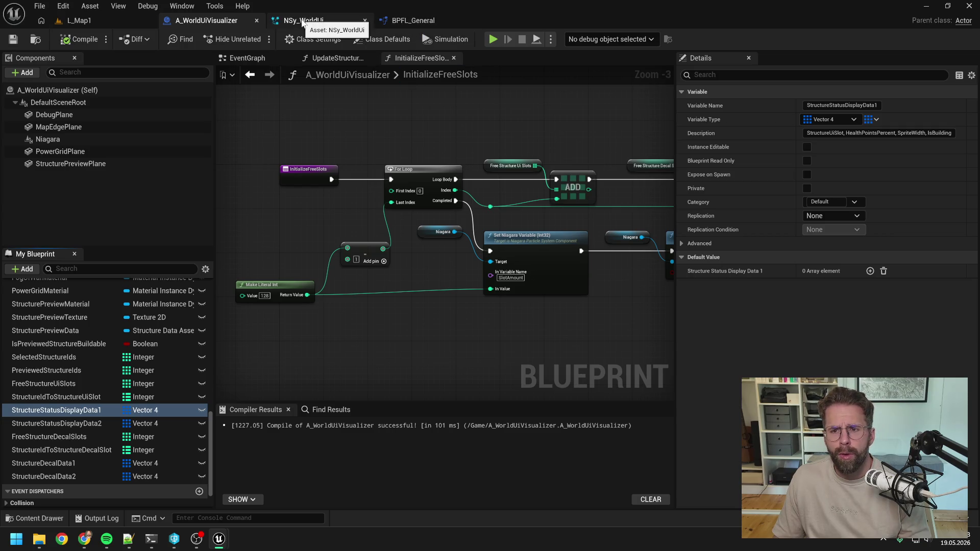
{"action": "left_click", "coordinate": [303, 21]}
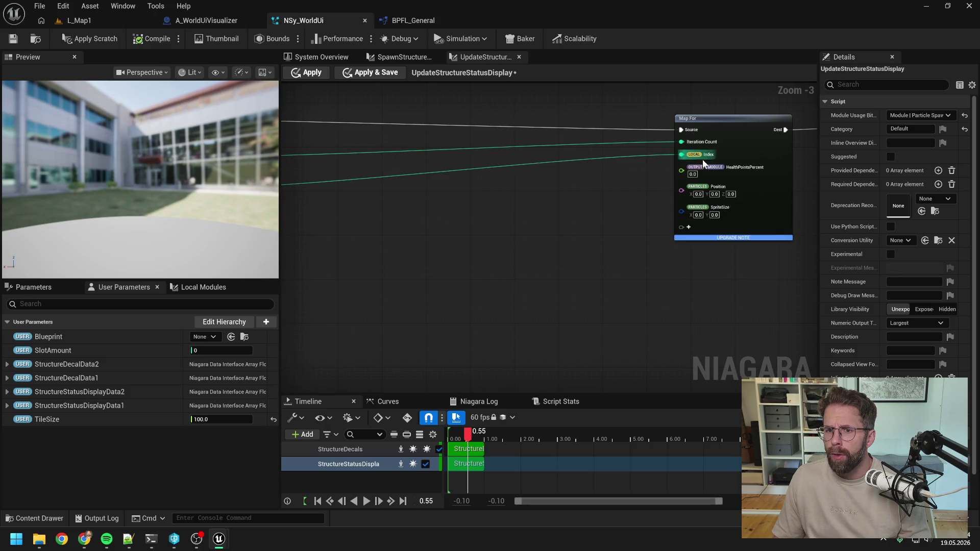
Step: Move Map For's SpriteSize pin above Position and go back to the System Overview
{"action": "right_click", "coordinate": [707, 210]}
{"action": "mouse_move", "coordinate": [746, 285]}
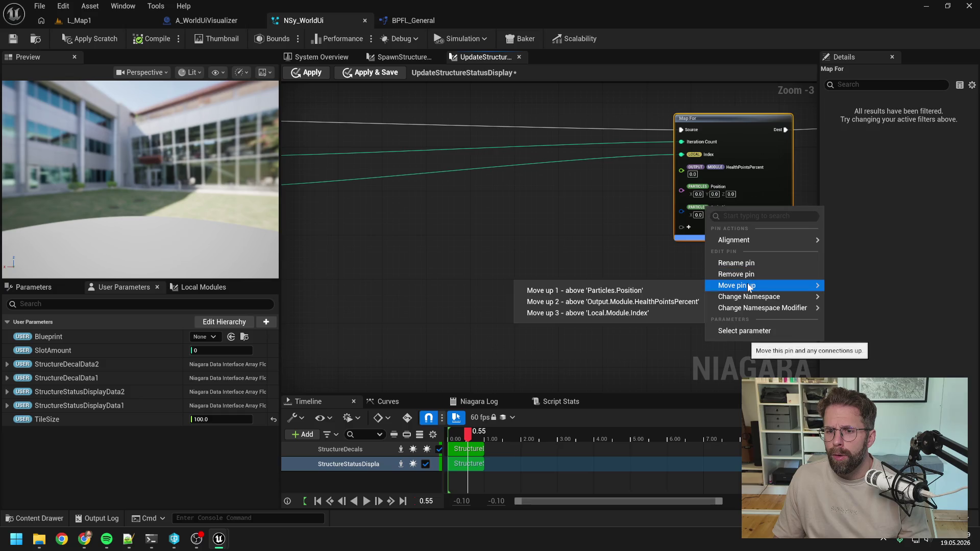
{"action": "left_click", "coordinate": [660, 290]}
{"action": "left_click", "coordinate": [682, 240]}
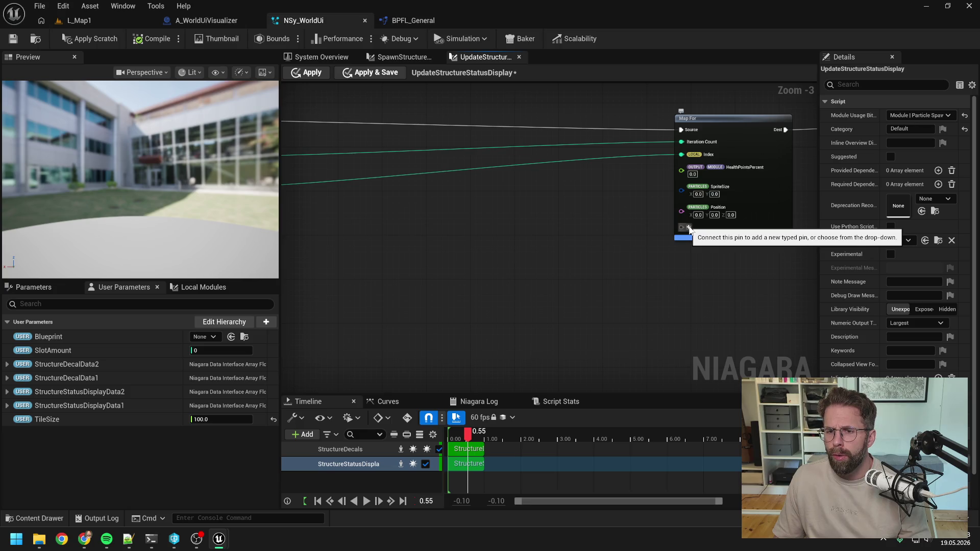
{"action": "left_click", "coordinate": [688, 230]}
{"action": "left_click", "coordinate": [628, 237]}
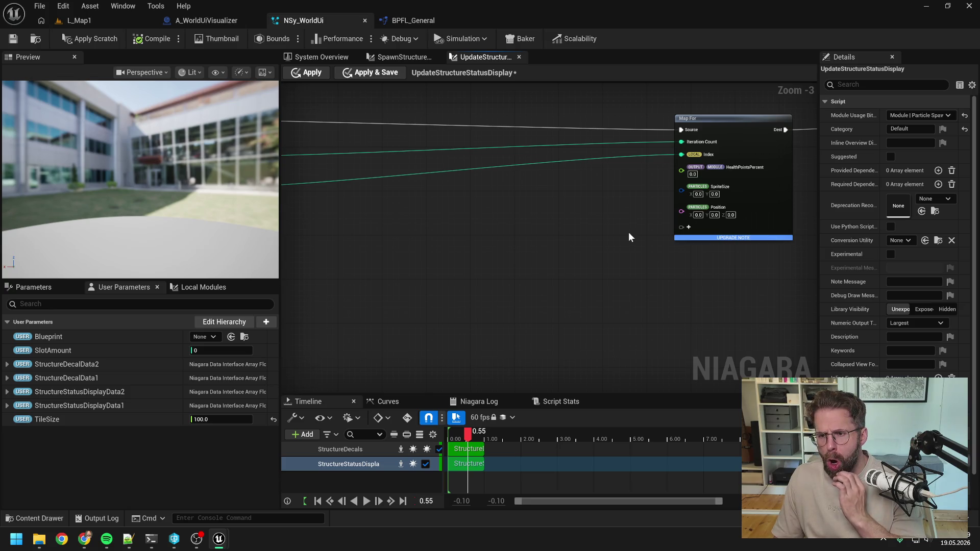
{"action": "left_click", "coordinate": [325, 59]}
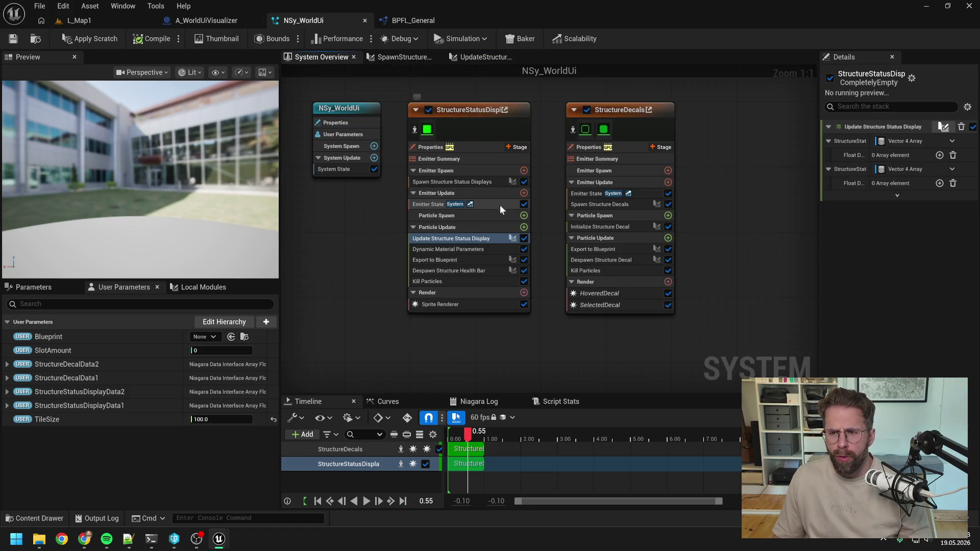
Step: Select the StructureStatusDisplays Sprite Renderer, widen Details, and scroll to its Bindings and Dynamic Material Parameters
{"action": "left_click", "coordinate": [465, 305]}
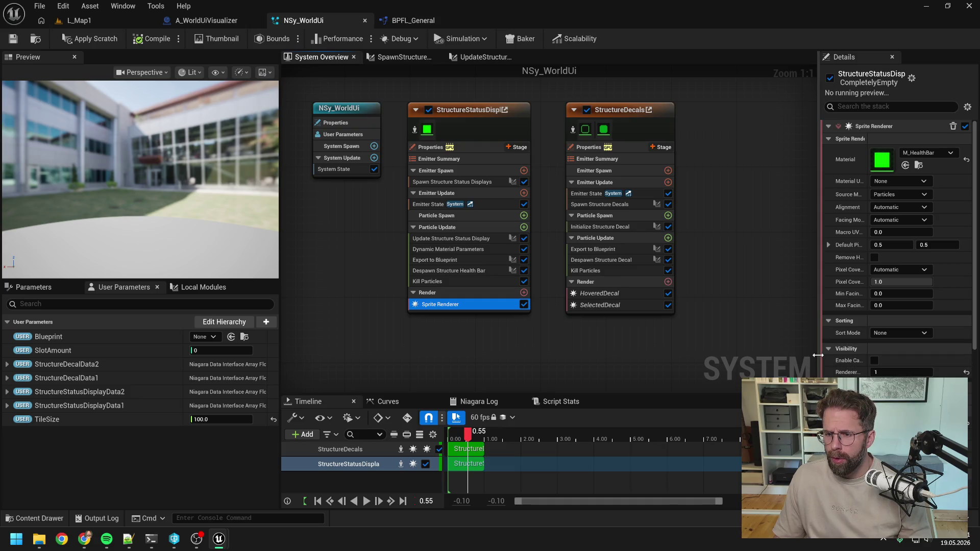
{"action": "mouse_move", "coordinate": [819, 356]}
{"action": "left_mouse_down"}
{"action": "mouse_move", "coordinate": [707, 357]}
{"action": "mouse_move", "coordinate": [720, 358]}
{"action": "left_mouse_up"}
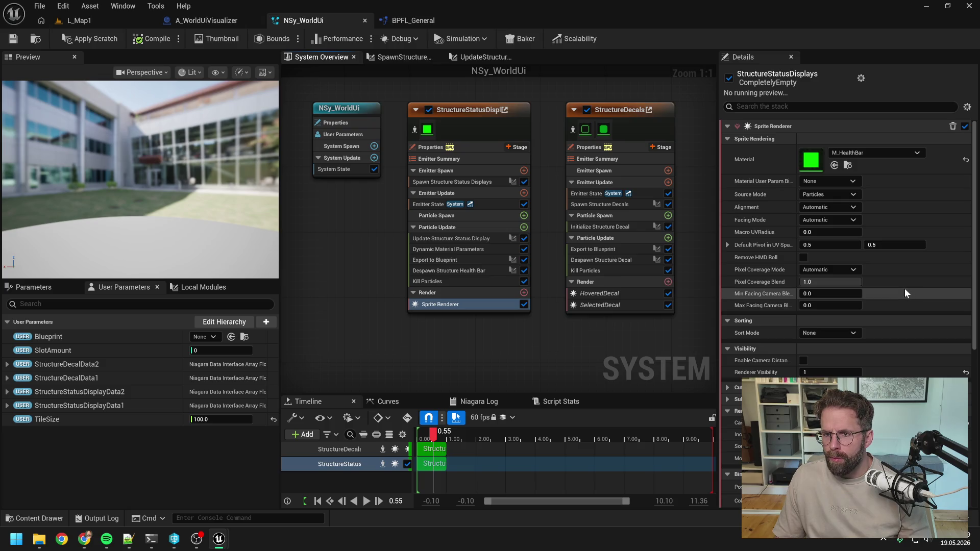
{"action": "scroll", "coordinate": [905, 289], "scroll_direction": "down", "scroll_amount": 2}
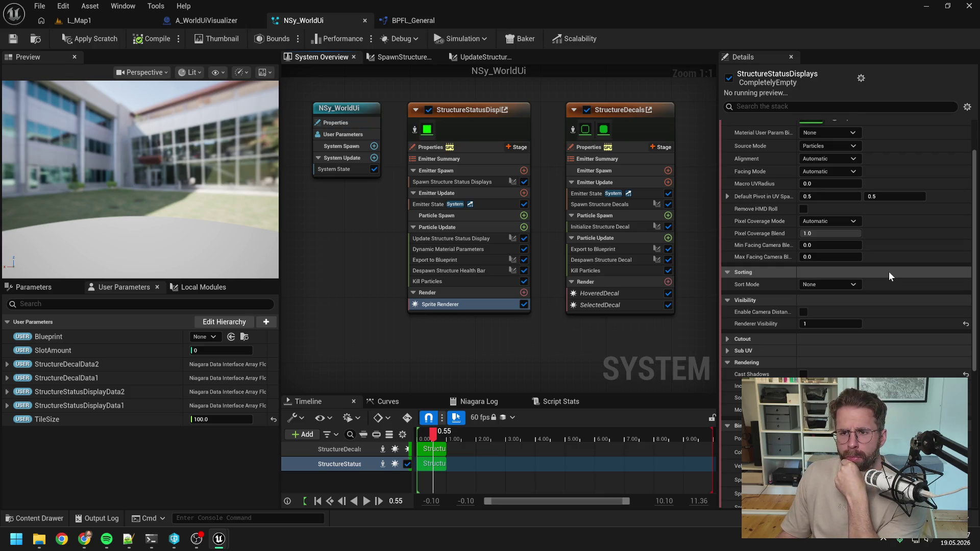
{"action": "scroll", "coordinate": [890, 276], "scroll_direction": "down", "scroll_amount": 5}
{"action": "scroll", "coordinate": [889, 279], "scroll_direction": "down", "scroll_amount": 4}
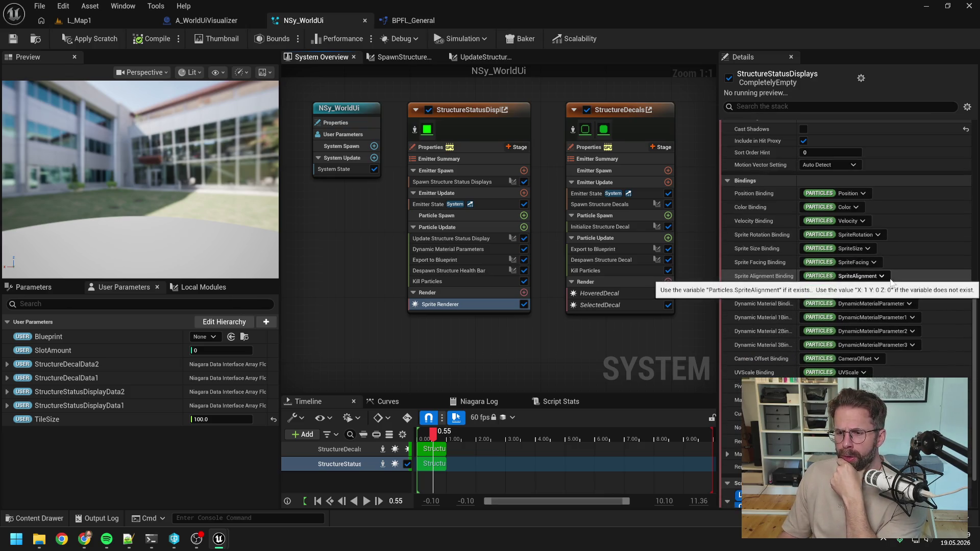
{"action": "scroll", "coordinate": [891, 283], "scroll_direction": "up", "scroll_amount": 5}
{"action": "scroll", "coordinate": [891, 281], "scroll_direction": "up", "scroll_amount": 6}
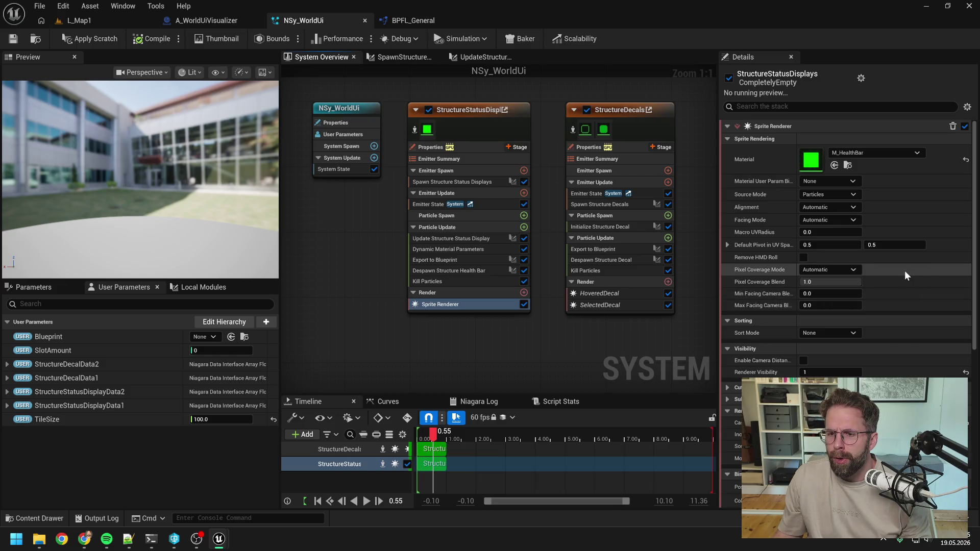
{"action": "scroll", "coordinate": [905, 271], "scroll_direction": "down", "scroll_amount": 3}
{"action": "scroll", "coordinate": [905, 271], "scroll_direction": "down", "scroll_amount": 6}
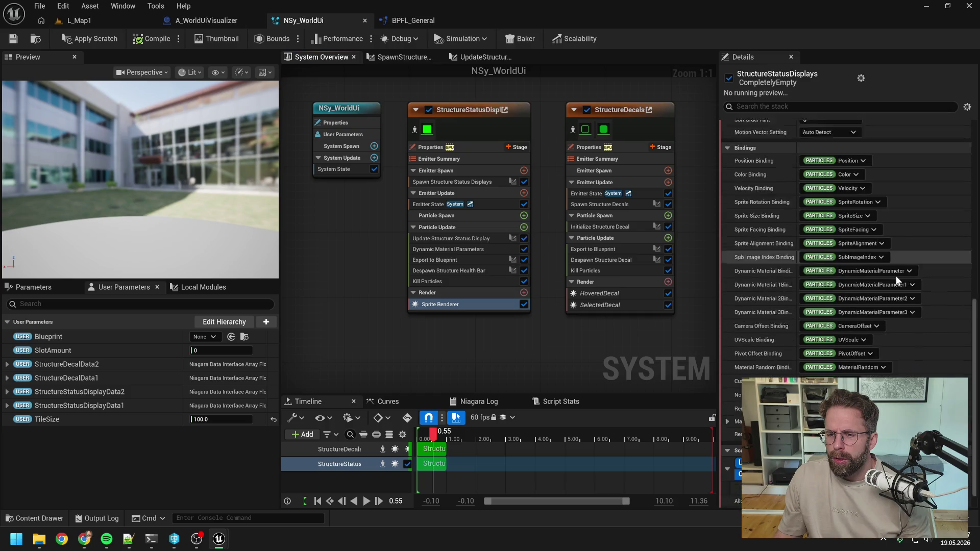
{"action": "scroll", "coordinate": [897, 275], "scroll_direction": "down", "scroll_amount": 1}
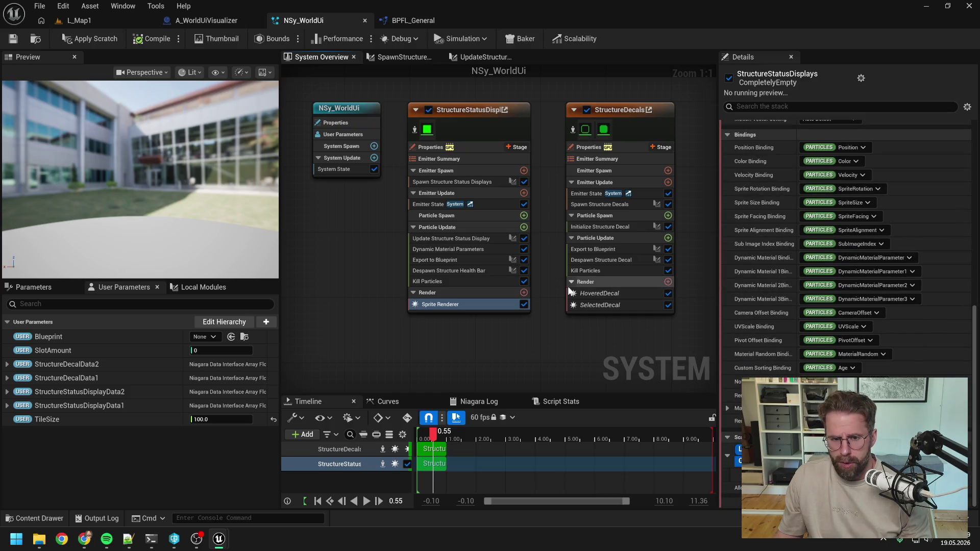
{"action": "left_click", "coordinate": [453, 250]}
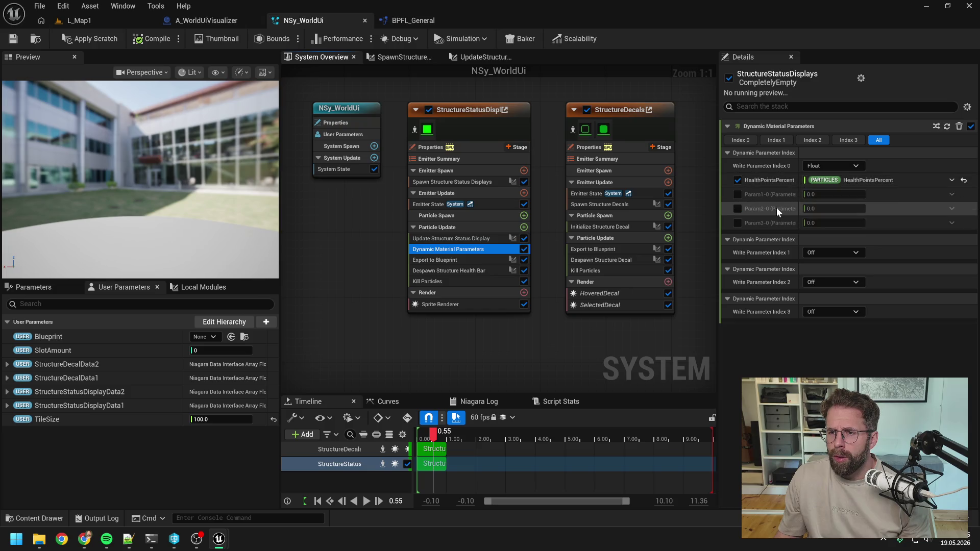
Step: Check the StructureStatusDisplayData2 variable's description in A_WorldUiVisualizer, then return to NSy_WorldUi
{"action": "mouse_move", "coordinate": [776, 210]}
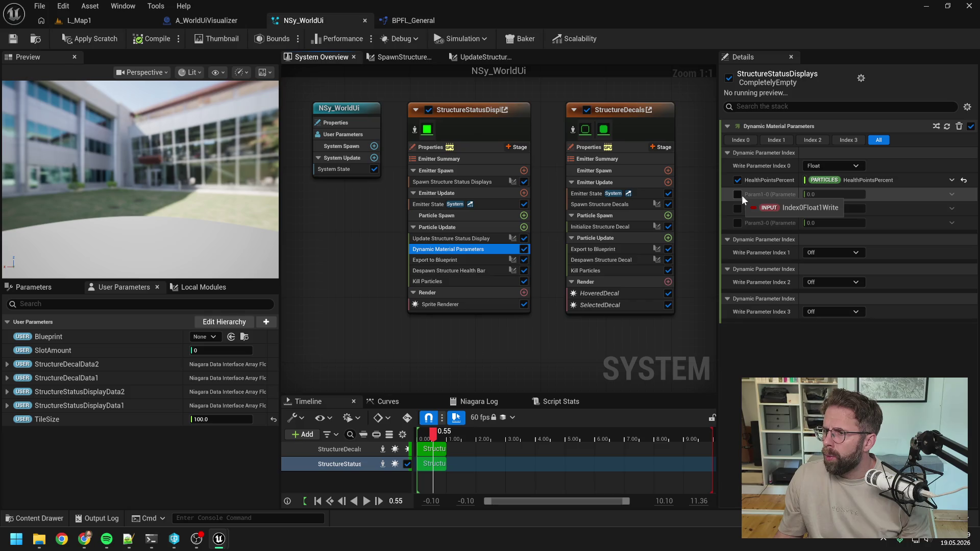
{"action": "left_click", "coordinate": [204, 20]}
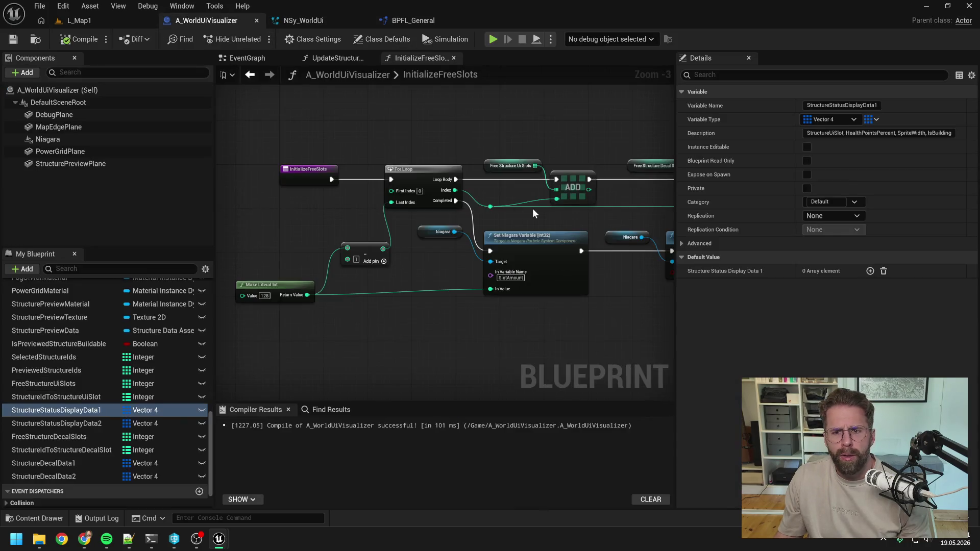
{"action": "left_click", "coordinate": [99, 422]}
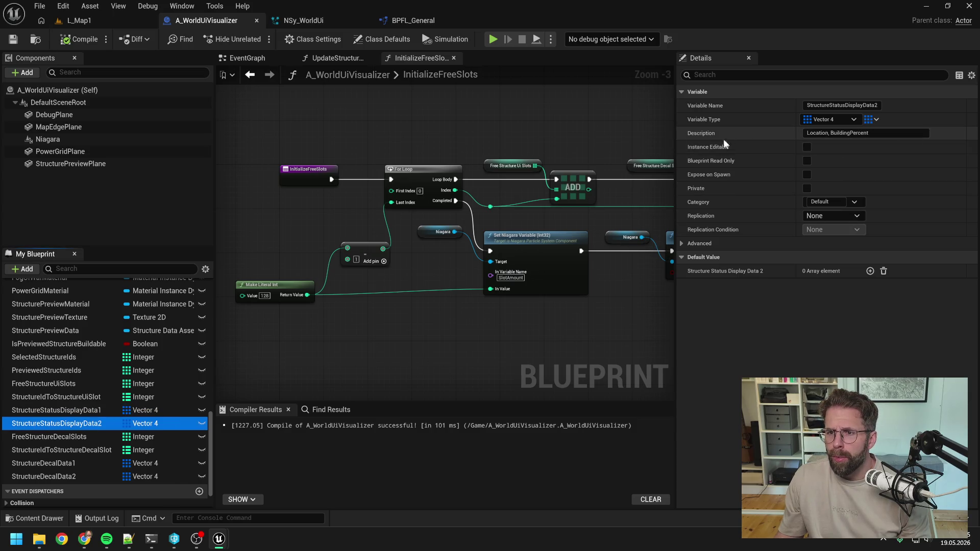
{"action": "left_click", "coordinate": [559, 128]}
{"action": "left_click", "coordinate": [333, 17]}
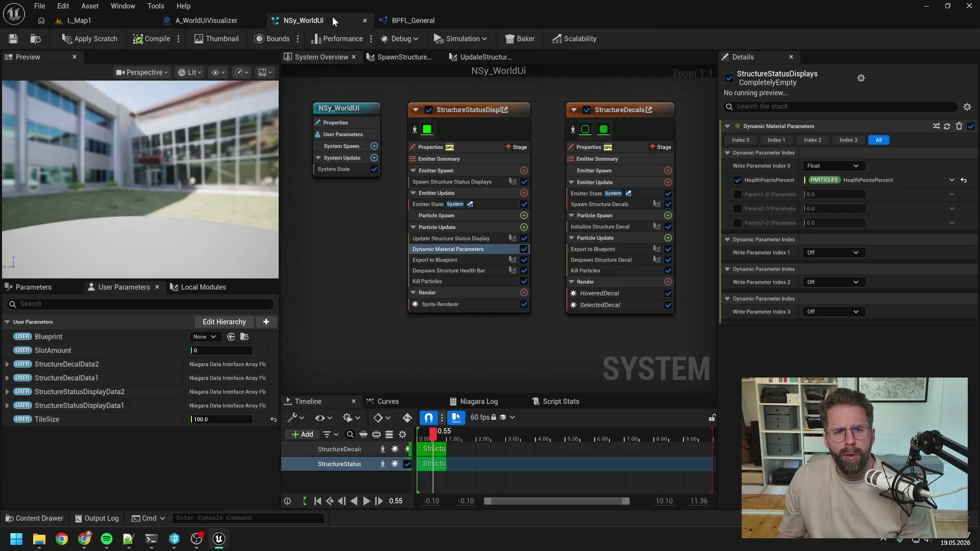
Step: Toggle the Param1-0 override on and off, then open the Update Structure Status Display script
{"action": "left_click", "coordinate": [737, 194]}
{"action": "left_click", "coordinate": [825, 195]}
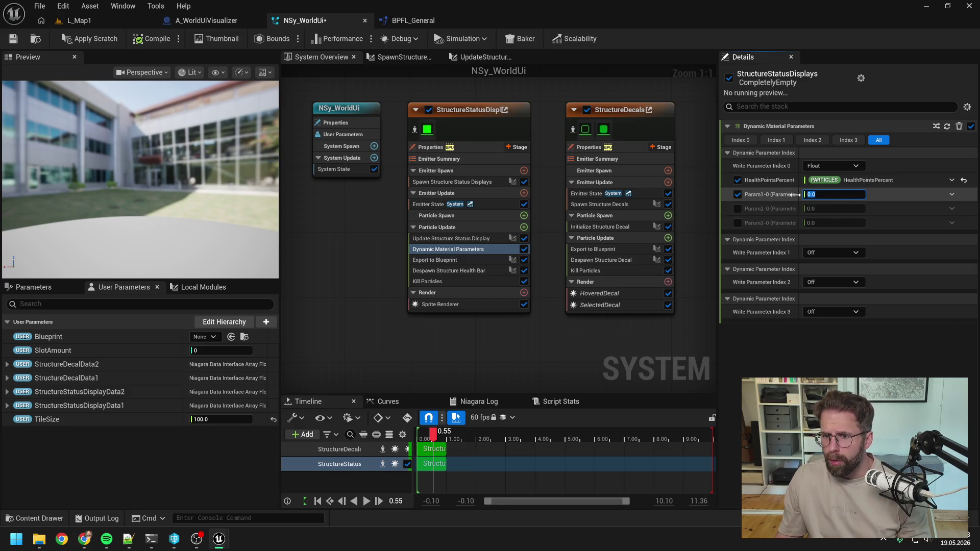
{"action": "left_click", "coordinate": [737, 195]}
{"action": "left_click_drag", "start_coordinate": [708, 247], "coordinate": [674, 249]}
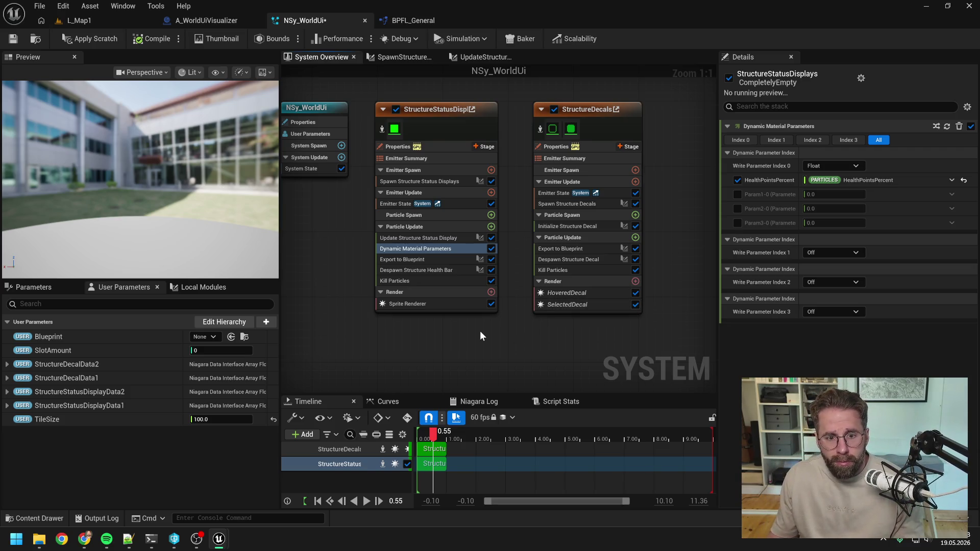
{"action": "mouse_move", "coordinate": [444, 254]}
{"action": "left_click_drag", "start_coordinate": [443, 254], "coordinate": [439, 241]}
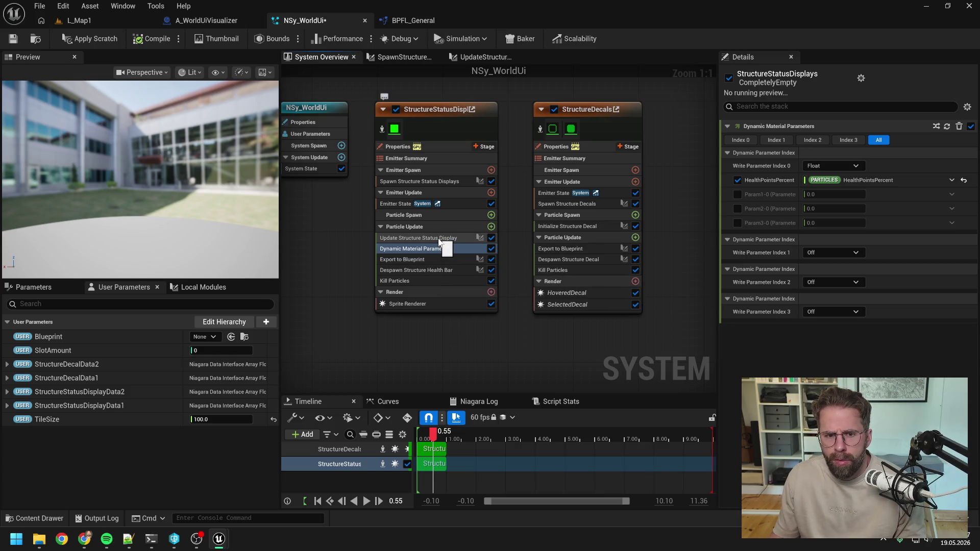
{"action": "mouse_move", "coordinate": [440, 241]}
{"action": "left_mouse_down"}
{"action": "mouse_move", "coordinate": [432, 254]}
{"action": "mouse_move", "coordinate": [433, 238]}
{"action": "left_mouse_up"}
{"action": "double_click", "coordinate": [433, 238]}
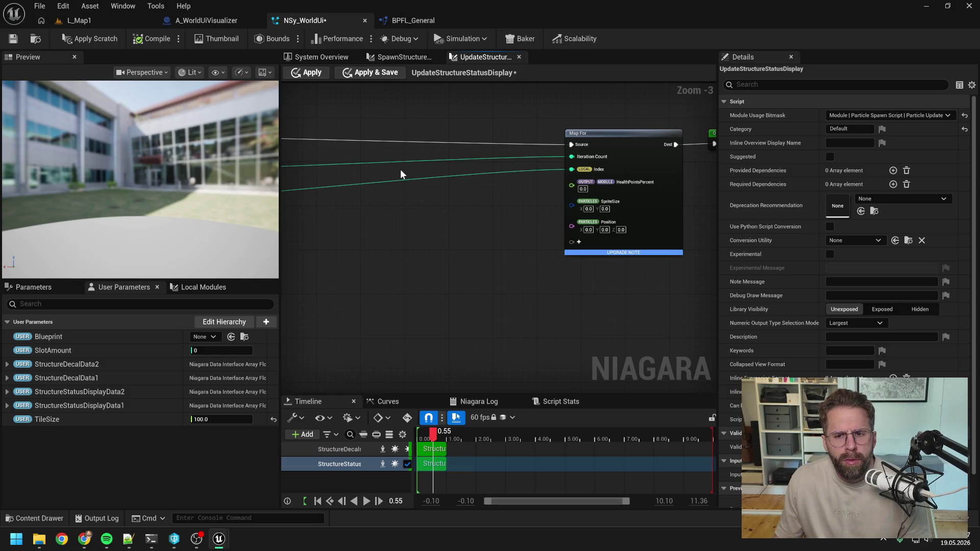
Step: Open A_WorldUiVisualizer's UpdateStructureStatusDisplays function and pan to its FIND, Branch and Break Structure nodes
{"action": "left_click", "coordinate": [209, 20]}
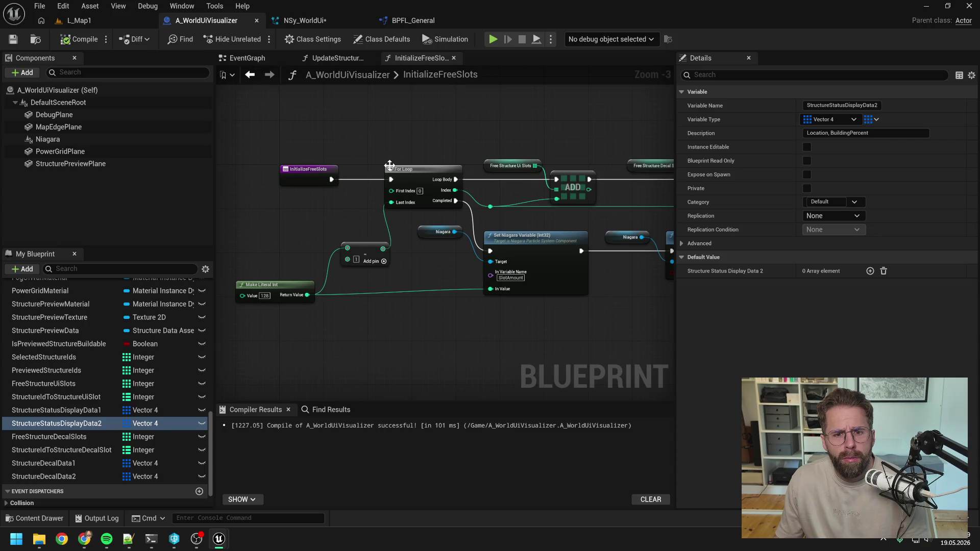
{"action": "left_click", "coordinate": [332, 58]}
{"action": "scroll", "coordinate": [436, 153], "scroll_direction": "up", "scroll_amount": 2}
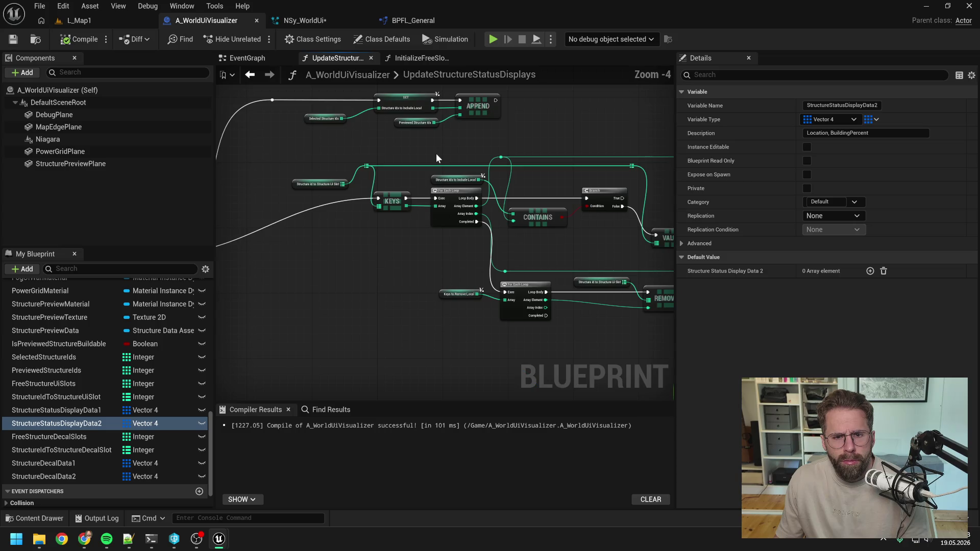
{"action": "left_click_drag", "start_coordinate": [388, 287], "coordinate": [382, 118]}
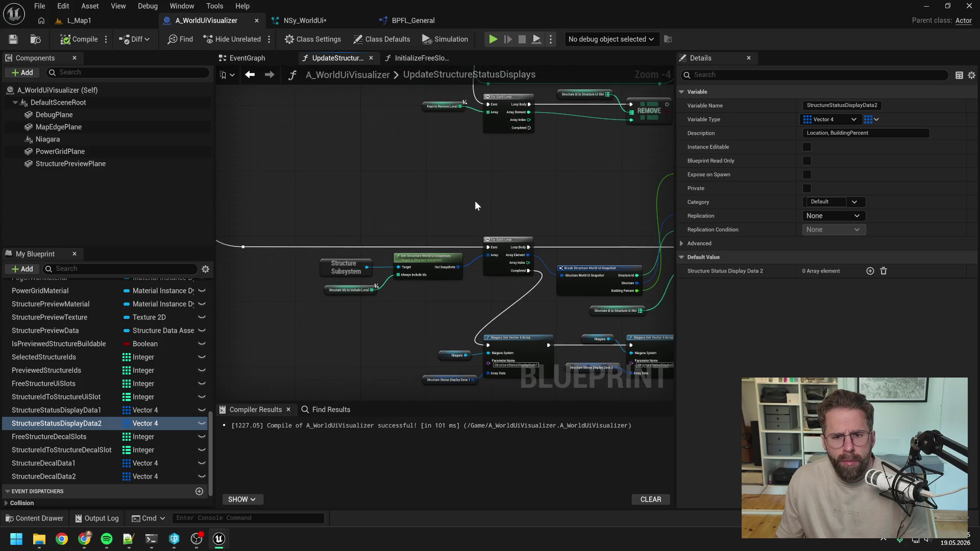
{"action": "left_click_drag", "start_coordinate": [475, 204], "coordinate": [304, 191]}
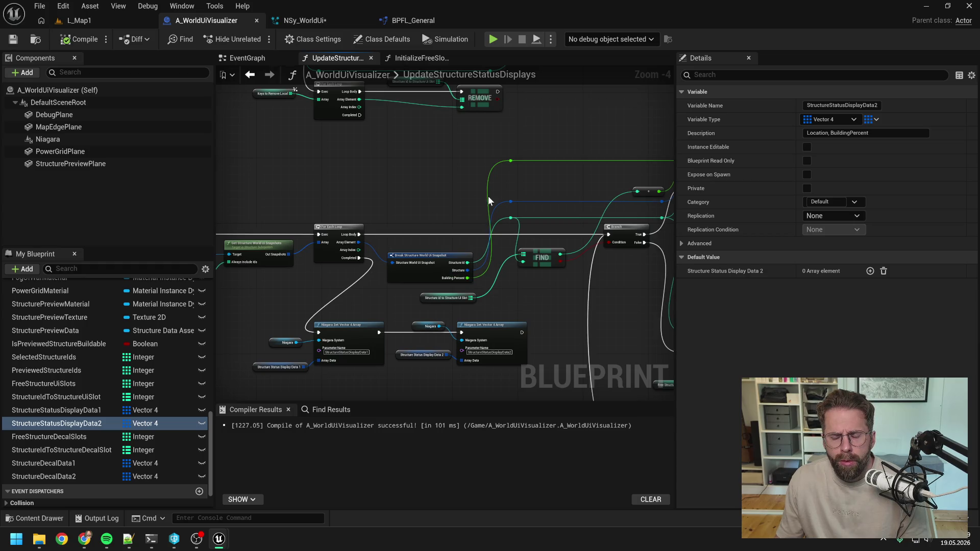
{"action": "left_click_drag", "start_coordinate": [488, 196], "coordinate": [433, 186]}
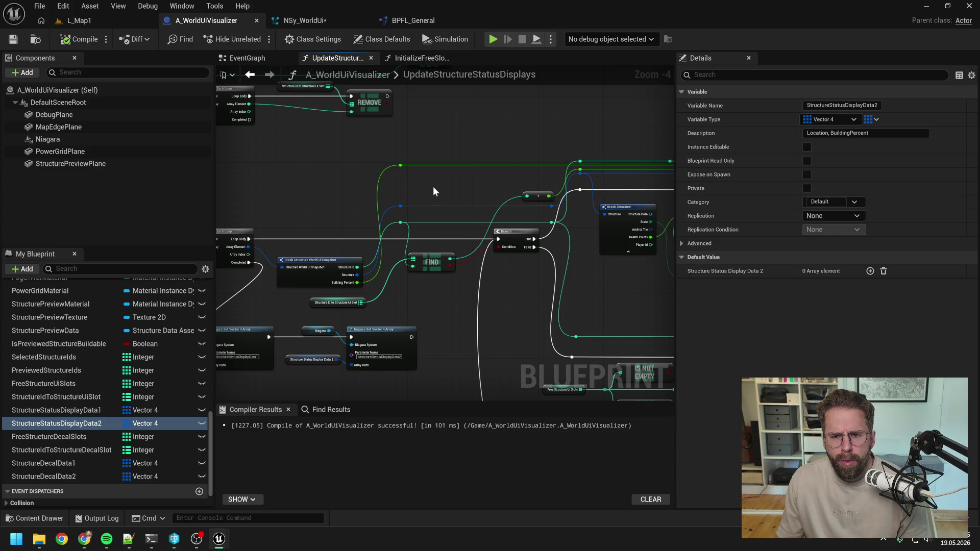
{"action": "left_click", "coordinate": [151, 538]}
Step: Ask the AI 'Wenn eine Structure einmal fertig gebaut wurde, ist BuildingPercent immer 1 oder?', then return to Unreal
{"action": "type", "text": "Wenn eine S"}
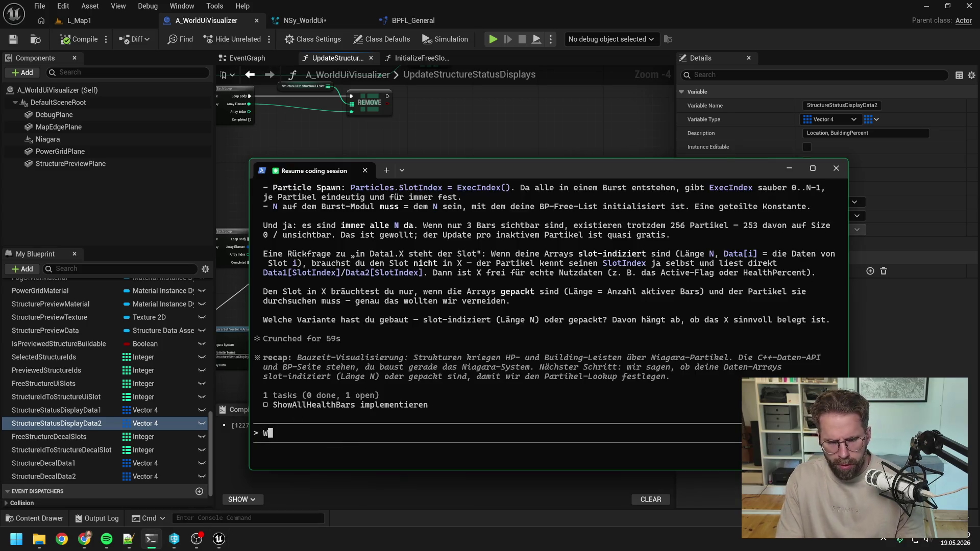
{"action": "type", "text": "tructu"}
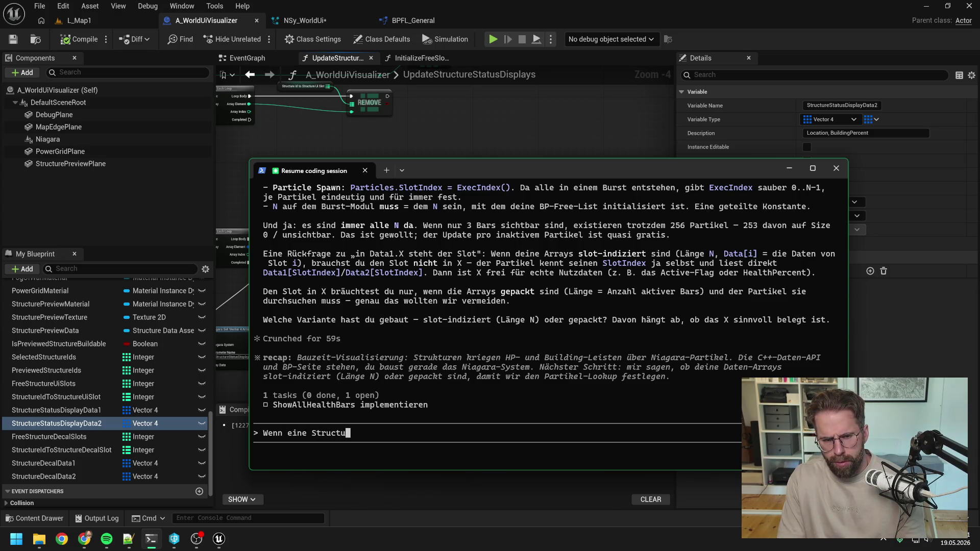
{"action": "type", "text": "re fertig "}
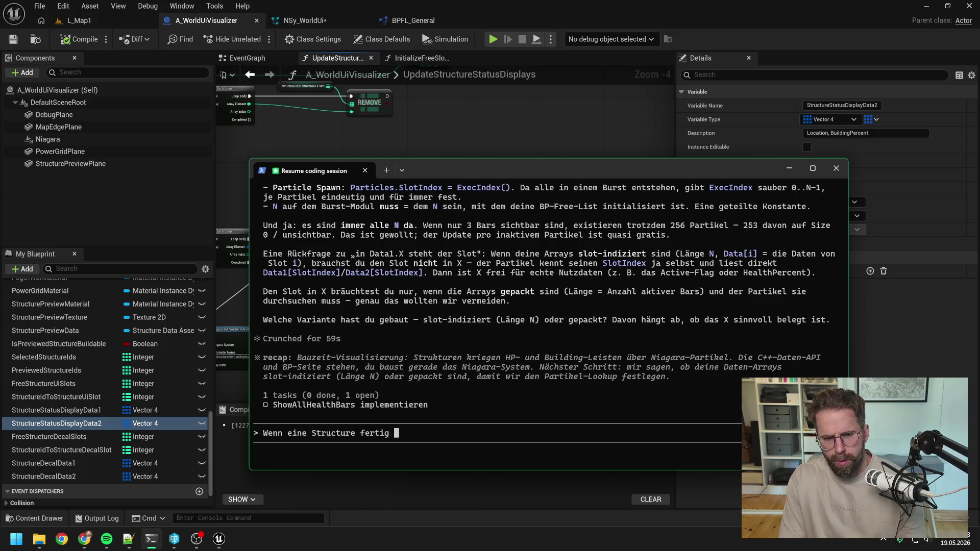
{"action": "key", "text": "BackSpace"}
{"action": "key", "text": "BackSpace"}
{"action": "key", "text": "BackSpace"}
{"action": "key", "text": "BackSpace"}
{"action": "key", "text": "BackSpace"}
{"action": "key", "text": "BackSpace"}
{"action": "key", "text": "BackSpace"}
{"action": "type", "text": "einmal"}
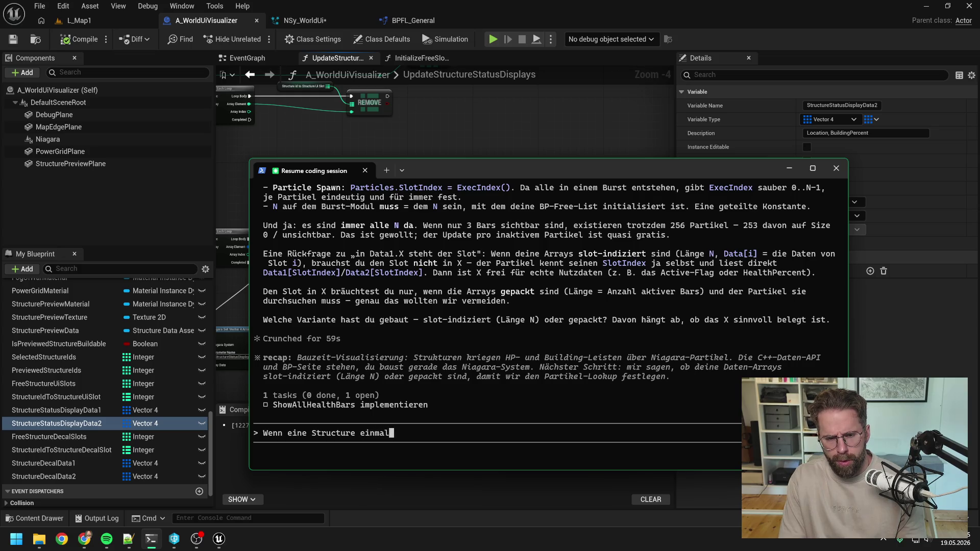
{"action": "type", "text": " fertig gebaut wurde,"}
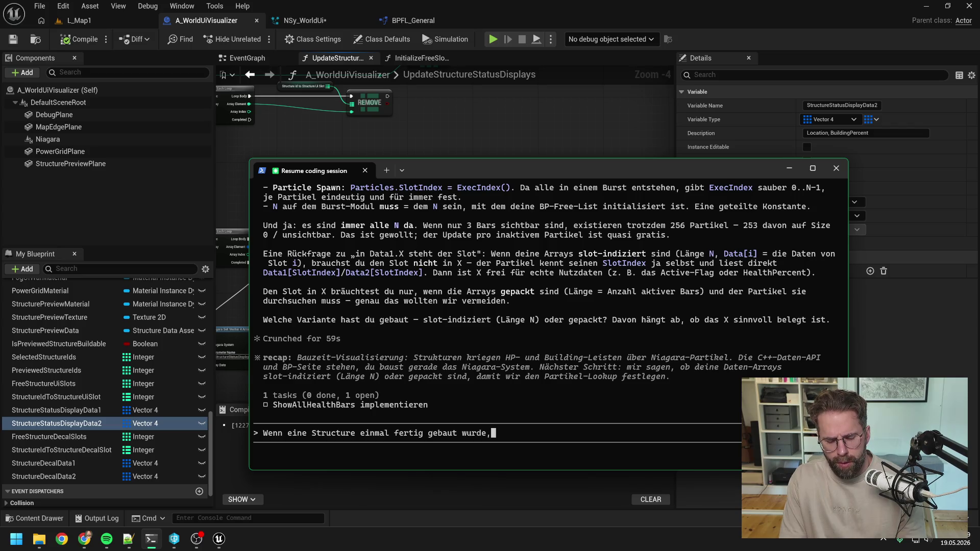
{"action": "type", "text": " i"}
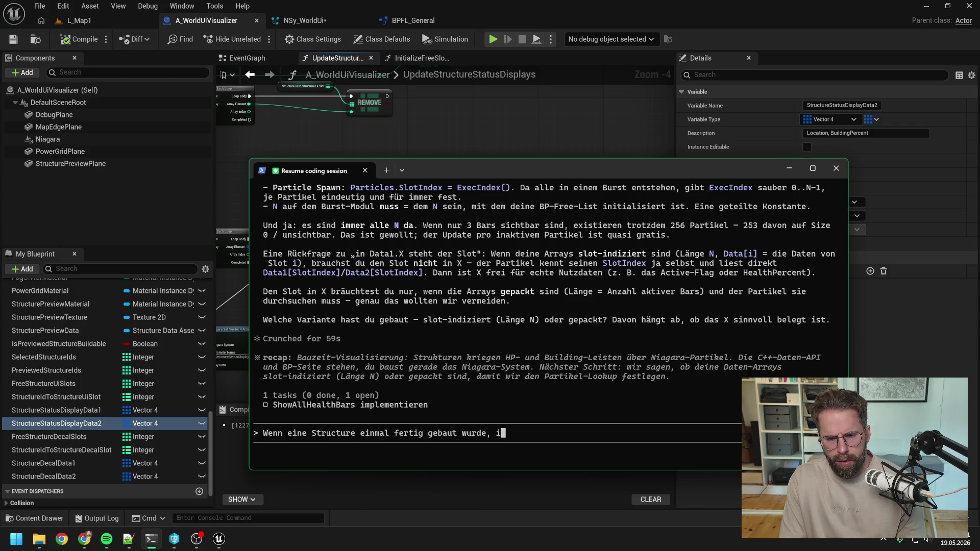
{"action": "type", "text": "st BuildingPercednt"}
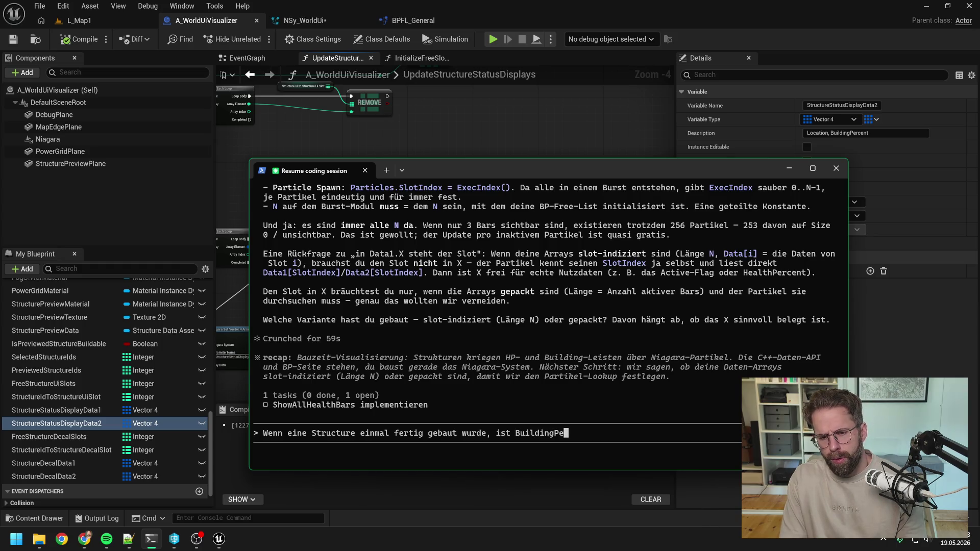
{"action": "key", "text": "BackSpace"}
{"action": "key", "text": "BackSpace"}
{"action": "key", "text": "BackSpace"}
{"action": "type", "text": "n"}
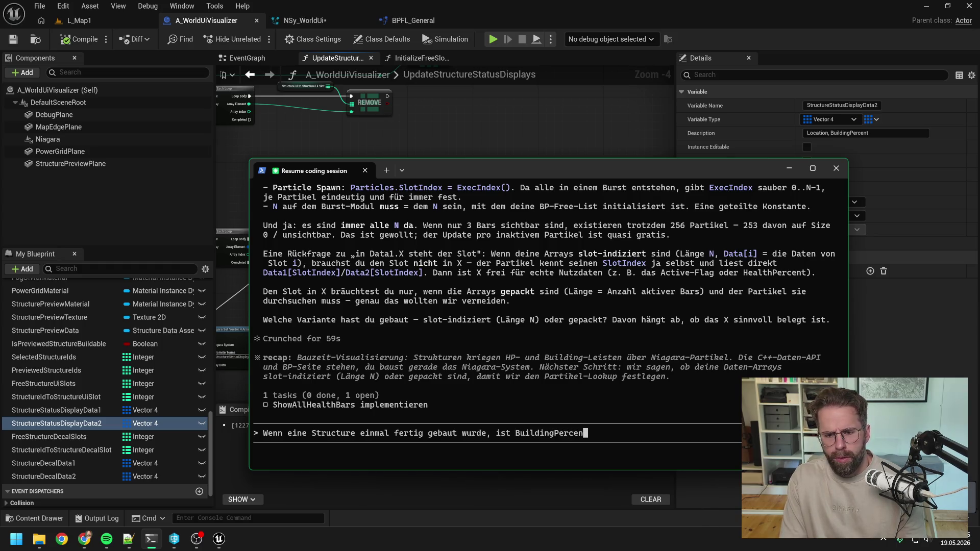
{"action": "type", "text": "t immer 1 oder?"}
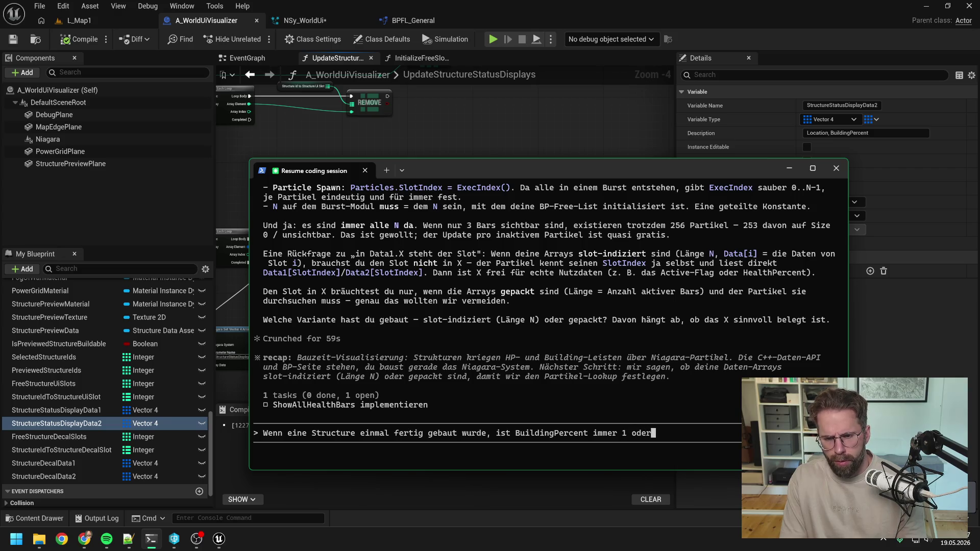
{"action": "key", "text": "Return"}
{"action": "left_click", "coordinate": [437, 136]}
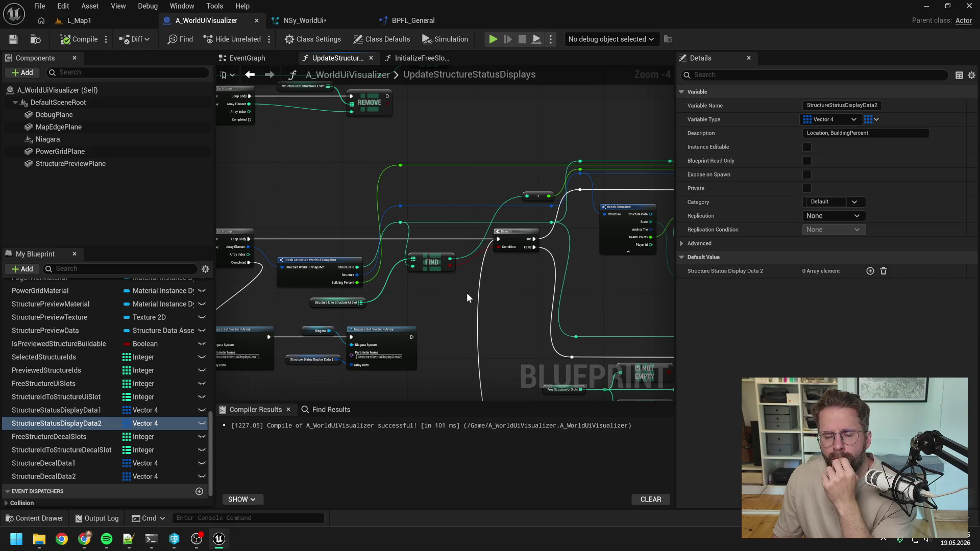
Step: Pan through the Break Structure, Branch, Select, ADD and REMOVE nodes, nudging Structure Status Display Data 1 left
{"action": "mouse_move", "coordinate": [439, 304]}
{"action": "left_mouse_down"}
{"action": "mouse_move", "coordinate": [492, 274]}
{"action": "mouse_move", "coordinate": [595, 278]}
{"action": "left_mouse_up"}
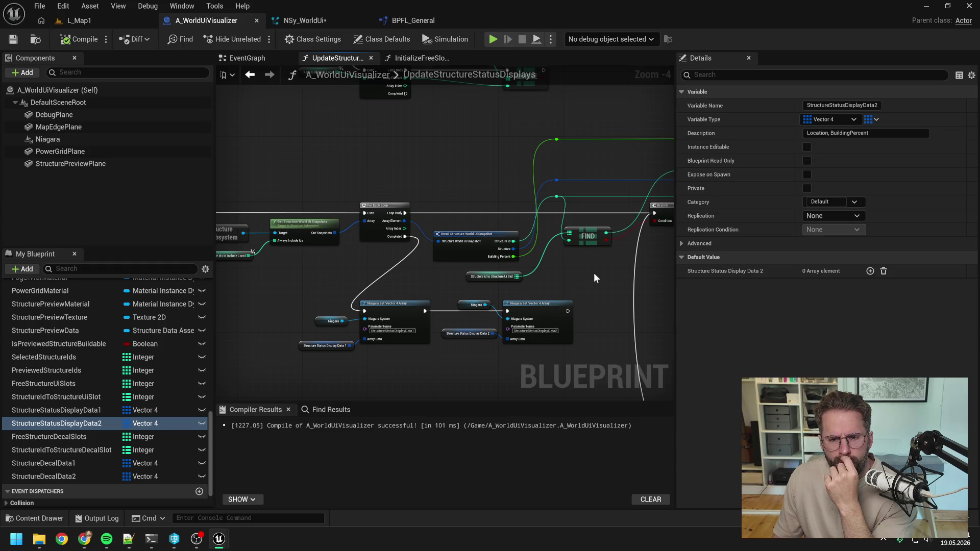
{"action": "left_click_drag", "start_coordinate": [605, 271], "coordinate": [498, 275]}
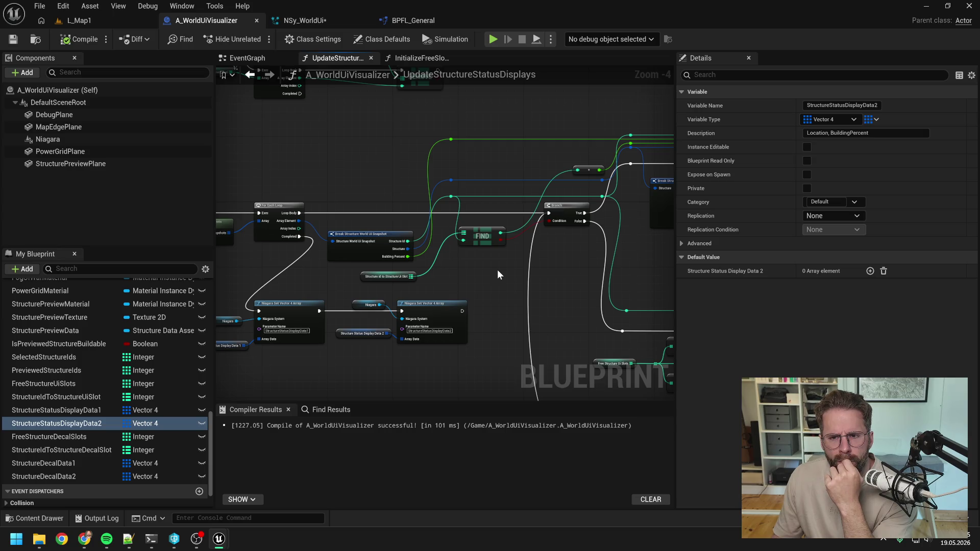
{"action": "left_click_drag", "start_coordinate": [498, 275], "coordinate": [460, 269]}
{"action": "left_click_drag", "start_coordinate": [546, 269], "coordinate": [428, 266]}
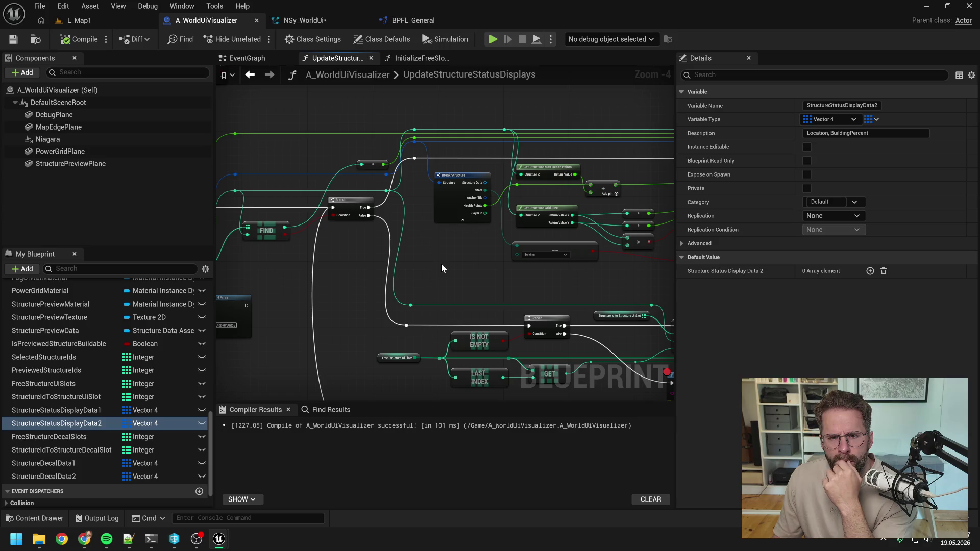
{"action": "left_click_drag", "start_coordinate": [552, 287], "coordinate": [358, 276]}
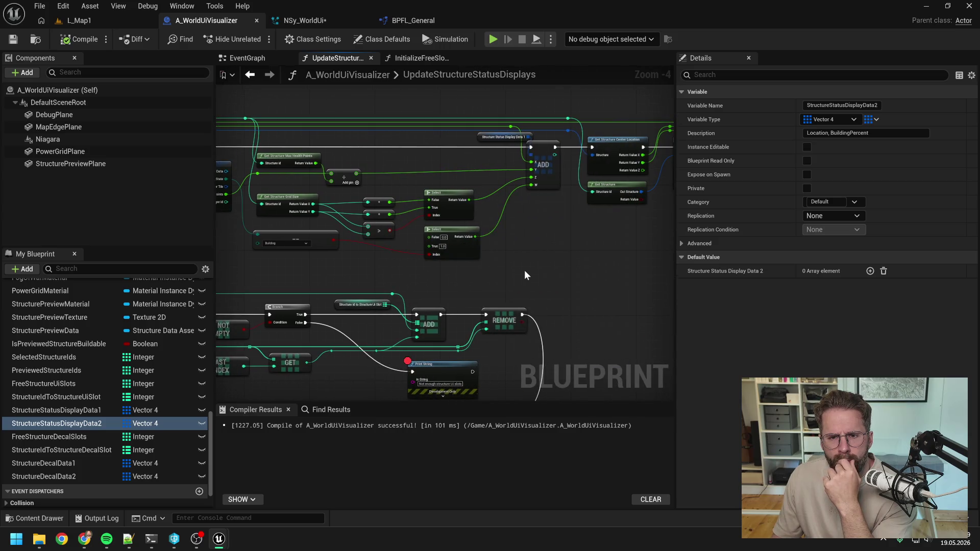
{"action": "left_click_drag", "start_coordinate": [488, 142], "coordinate": [460, 142]}
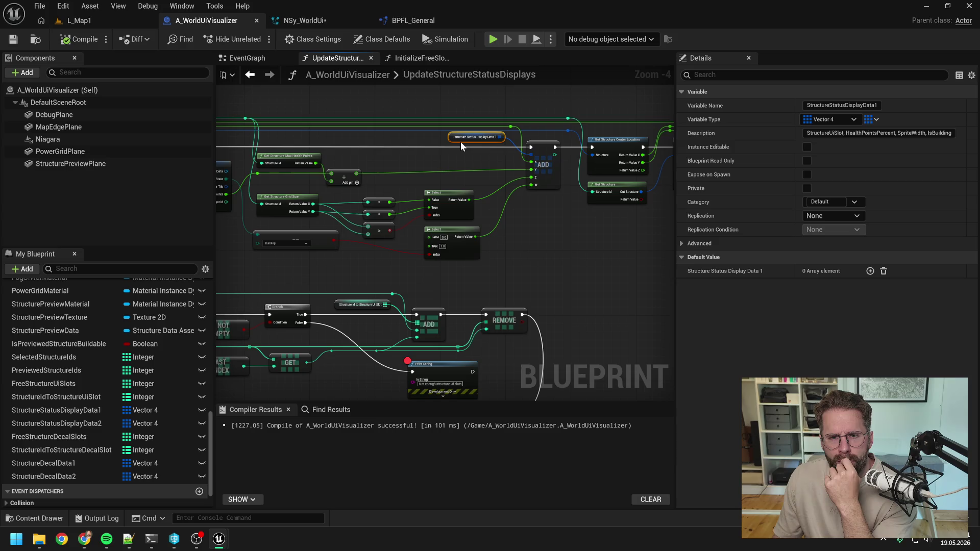
Step: Pan on to Get Structure Mesh Bounds, then back to FIND and Niagara Set Vector 4 Array, and show the terminal
{"action": "left_click_drag", "start_coordinate": [582, 237], "coordinate": [431, 242]}
{"action": "left_click_drag", "start_coordinate": [552, 244], "coordinate": [433, 245]}
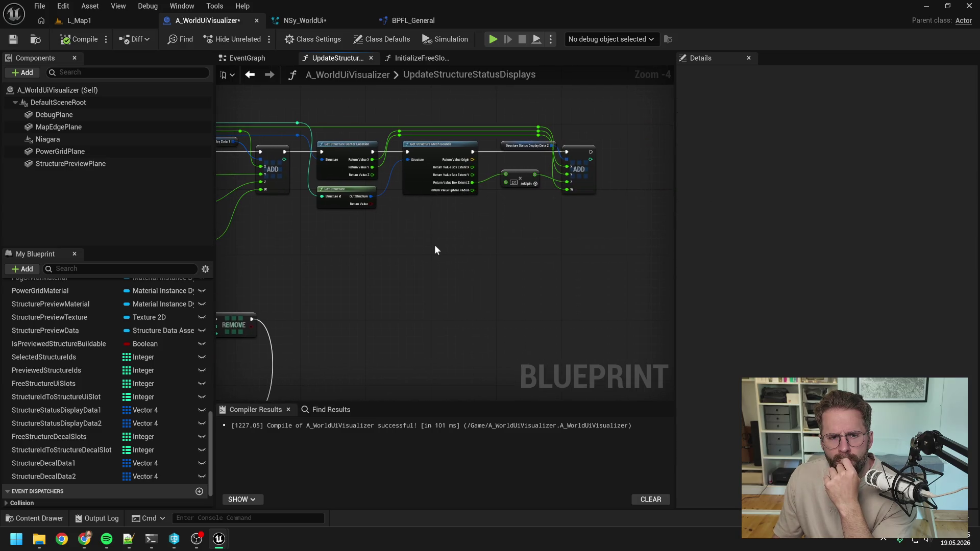
{"action": "left_click_drag", "start_coordinate": [365, 244], "coordinate": [552, 246]}
{"action": "left_click_drag", "start_coordinate": [332, 245], "coordinate": [572, 258]}
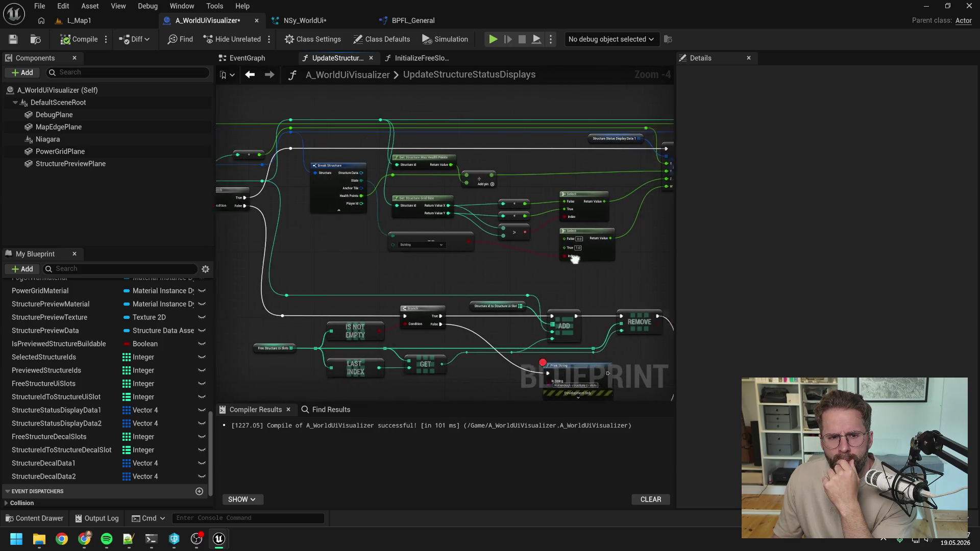
{"action": "left_click_drag", "start_coordinate": [362, 266], "coordinate": [523, 261]}
{"action": "left_click_drag", "start_coordinate": [422, 266], "coordinate": [486, 268]}
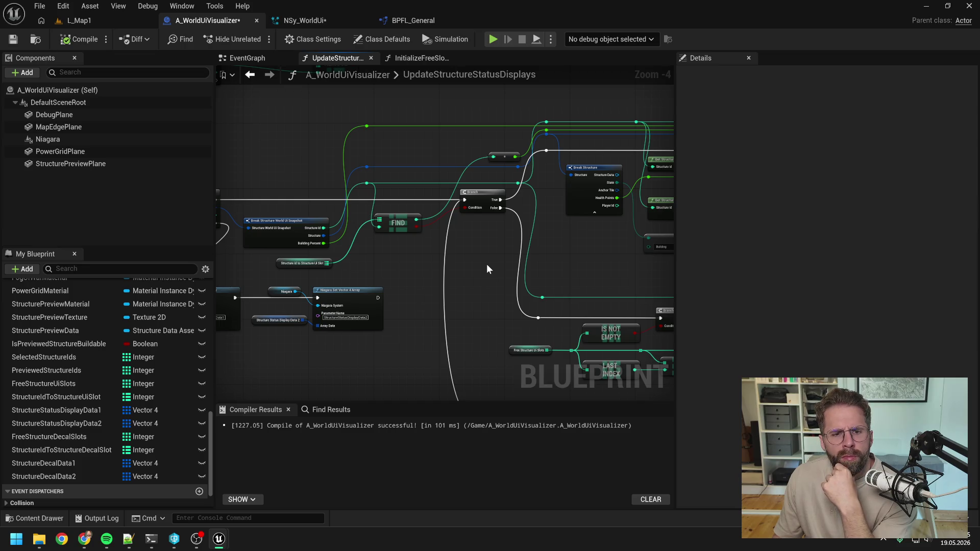
{"action": "left_click", "coordinate": [151, 539]}
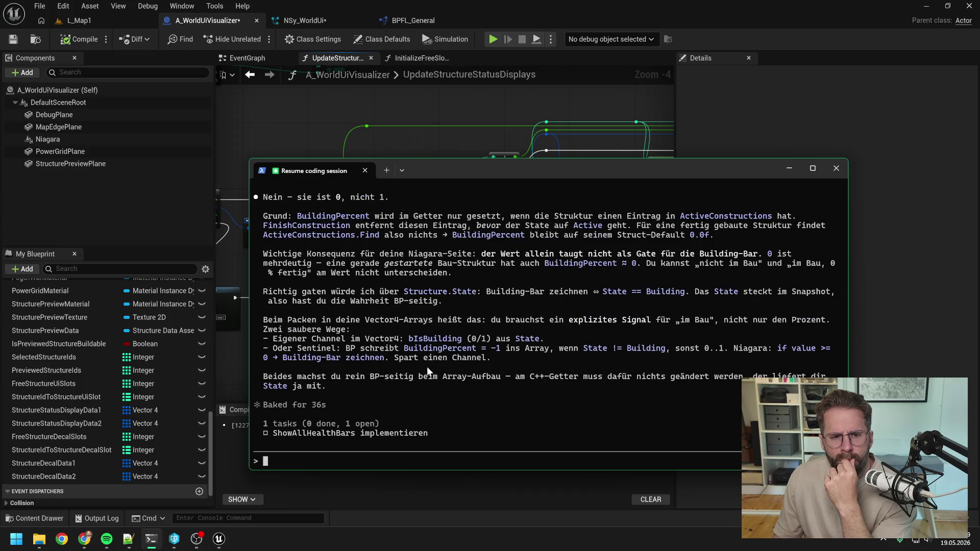
Step: Read the reply that finished structures keep BuildingPercent at 0, then switch back to the Unreal blueprint
{"action": "scroll", "coordinate": [461, 353], "scroll_direction": "up", "scroll_amount": 1}
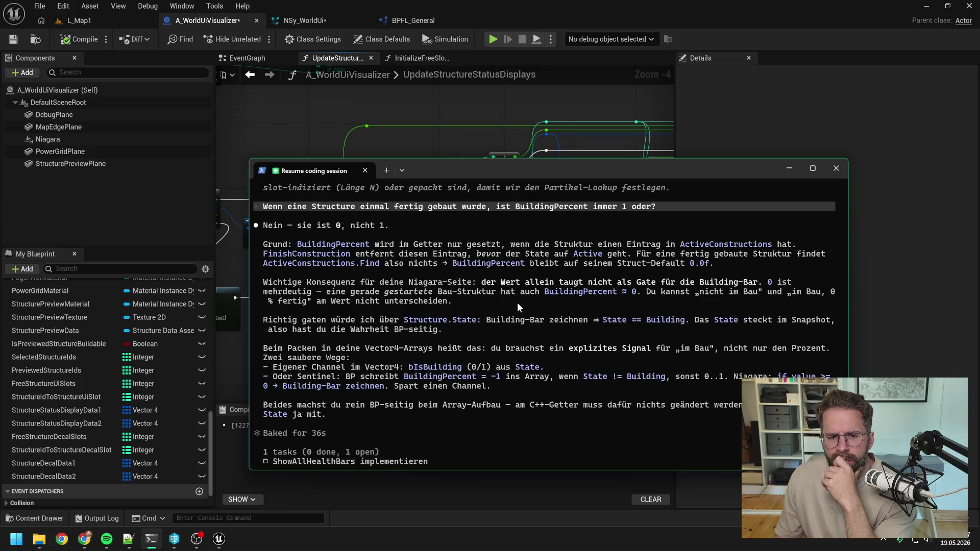
{"action": "scroll", "coordinate": [517, 302], "scroll_direction": "down", "scroll_amount": 2}
{"action": "left_click", "coordinate": [449, 148]}
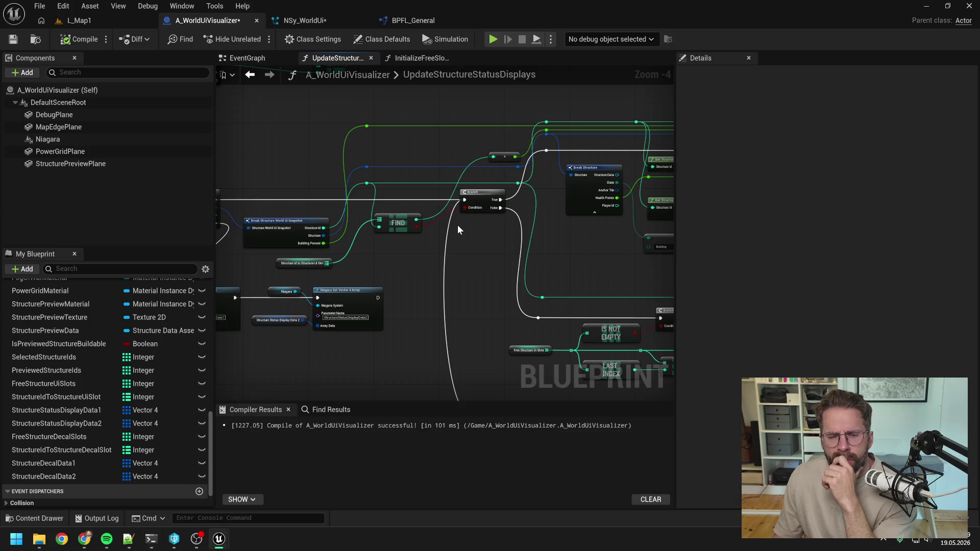
Step: Pan the blueprint graph to the REMOVE node, then switch to the NSy_WorldUi Niagara system's module graph
{"action": "left_click_drag", "start_coordinate": [572, 248], "coordinate": [409, 256]}
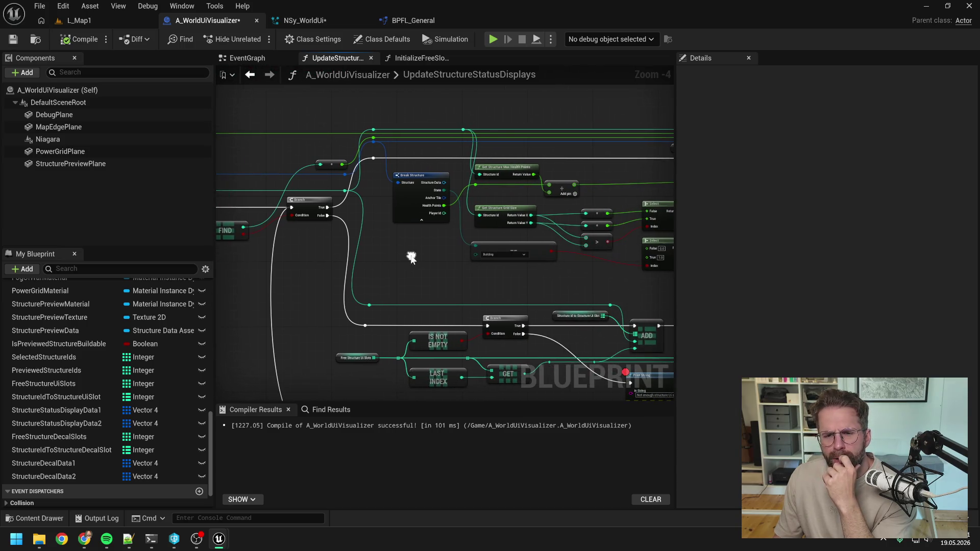
{"action": "left_click_drag", "start_coordinate": [572, 283], "coordinate": [528, 281]}
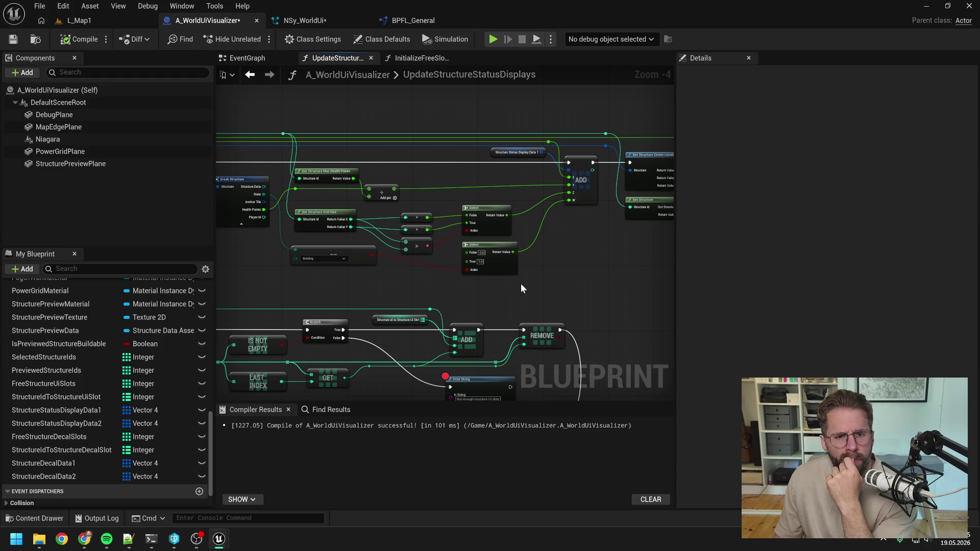
{"action": "left_click_drag", "start_coordinate": [534, 241], "coordinate": [629, 246]}
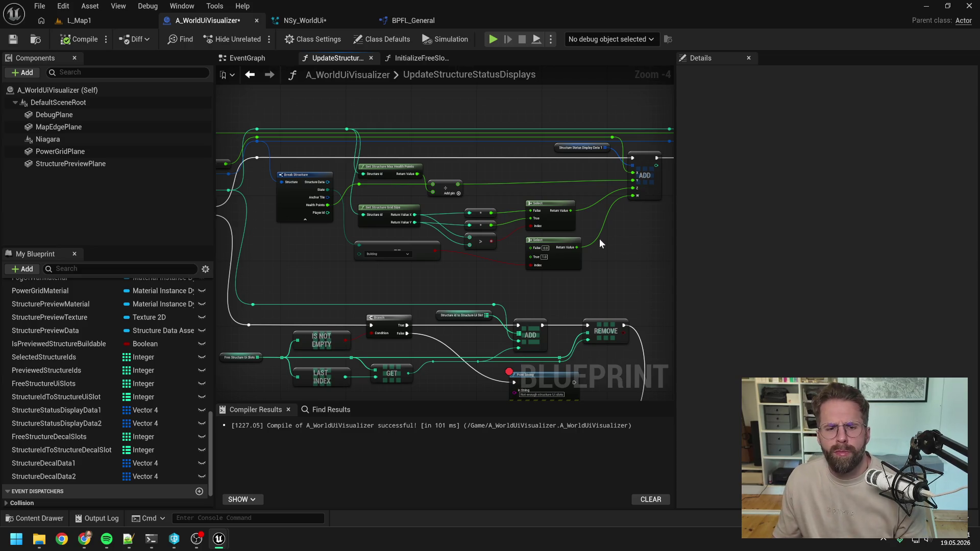
{"action": "left_click", "coordinate": [301, 21]}
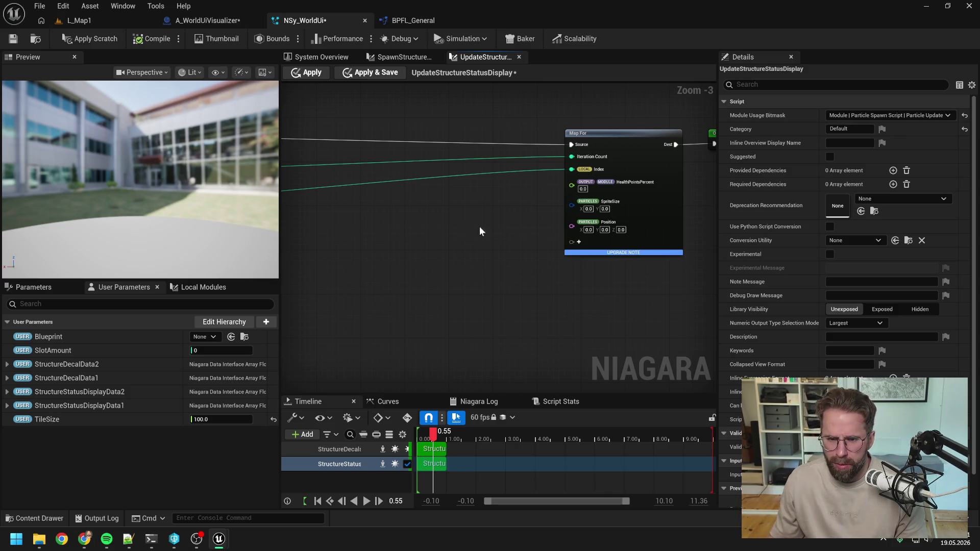
Step: Add a float pin named BuildingPercent to the Map For node
{"action": "left_click", "coordinate": [579, 242]}
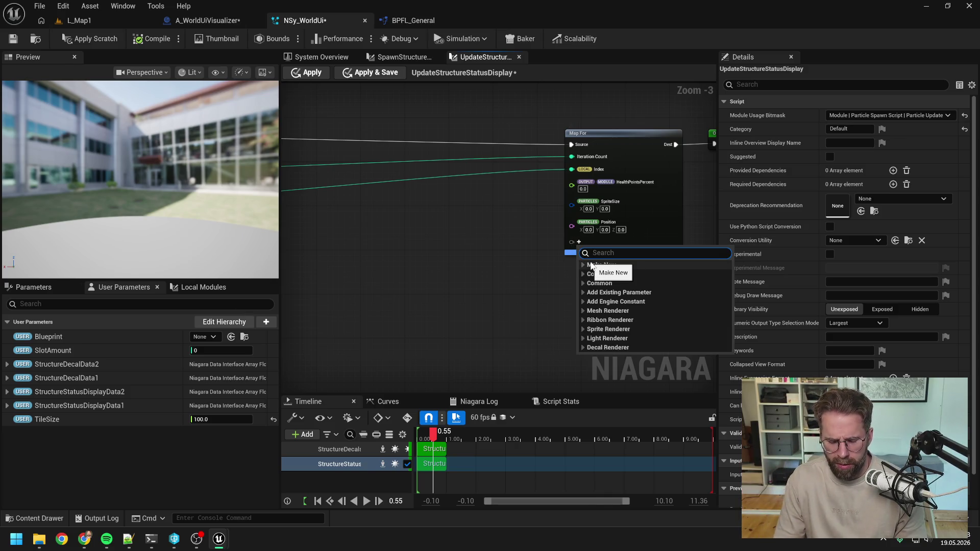
{"action": "type", "text": "float"}
{"action": "left_click", "coordinate": [599, 282]}
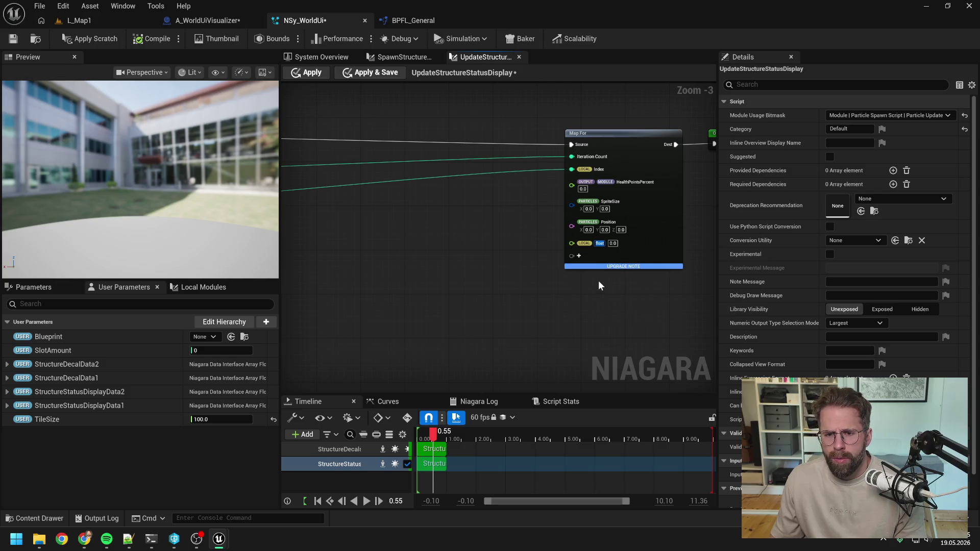
{"action": "type", "text": "Buildin"}
{"action": "key", "text": "BackSpace"}
{"action": "key", "text": "BackSpace"}
{"action": "key", "text": "BackSpace"}
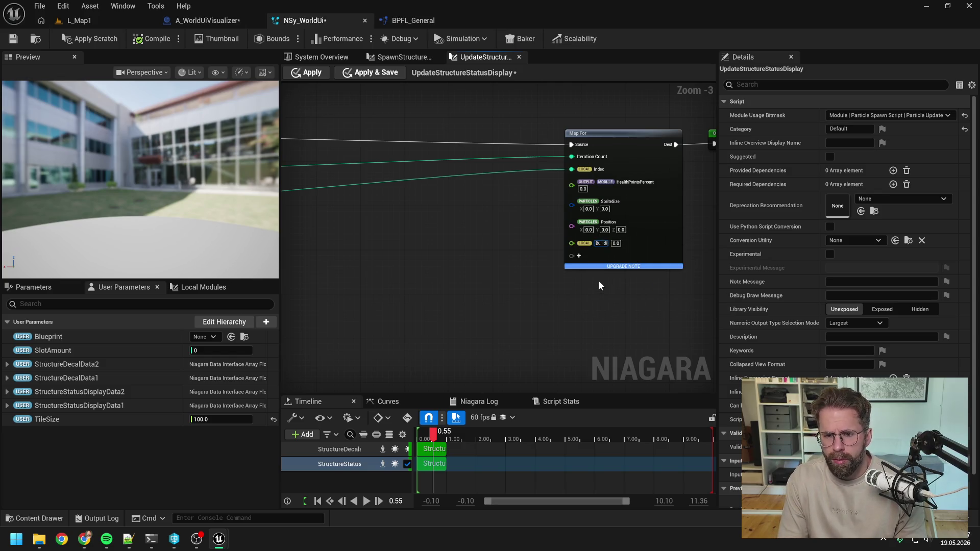
{"action": "type", "text": "ling"}
{"action": "key", "text": "BackSpace"}
{"action": "key", "text": "BackSpace"}
{"action": "key", "text": "BackSpace"}
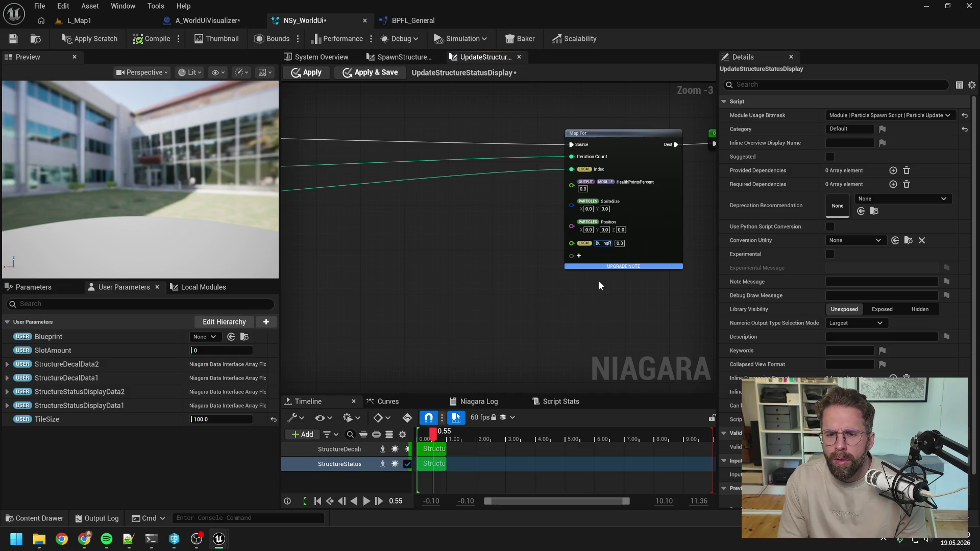
{"action": "type", "text": "Bu"}
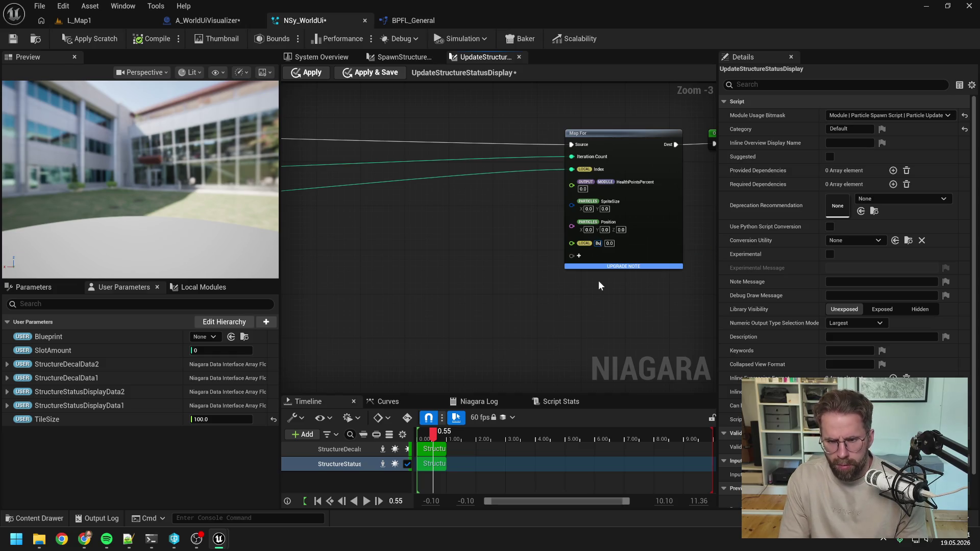
{"action": "type", "text": "ildingPercent"}
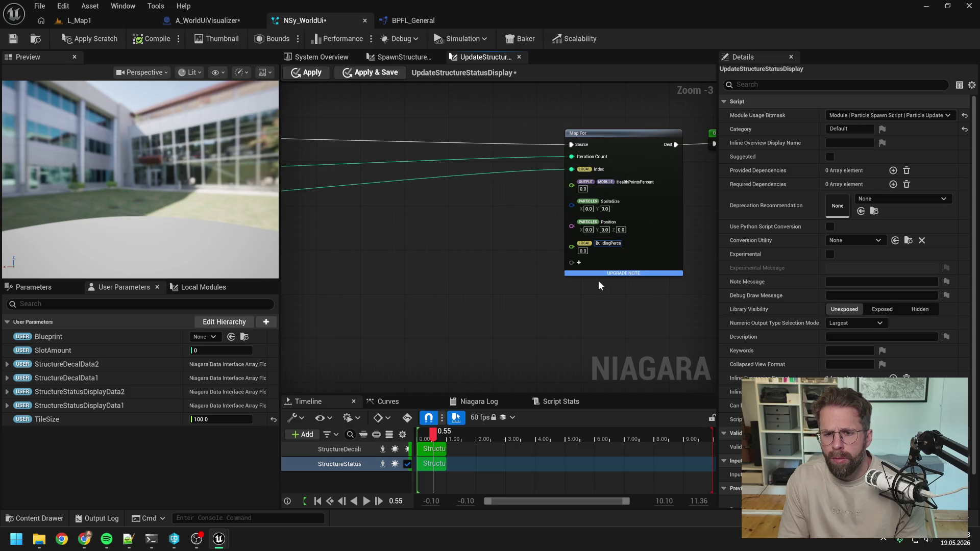
{"action": "key", "text": "Return"}
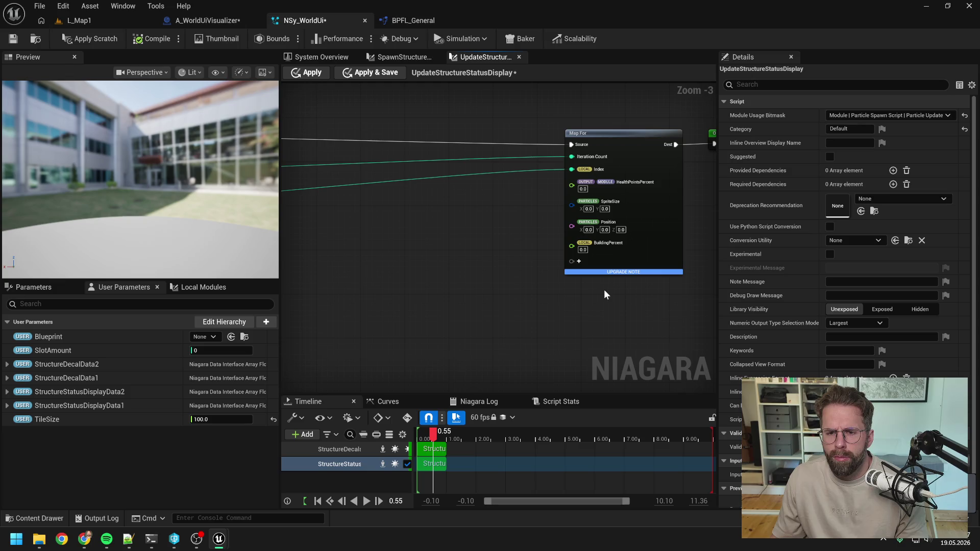
Step: Make BuildingPercent an output module parameter and move it above Particles.Position
{"action": "right_click", "coordinate": [595, 243]}
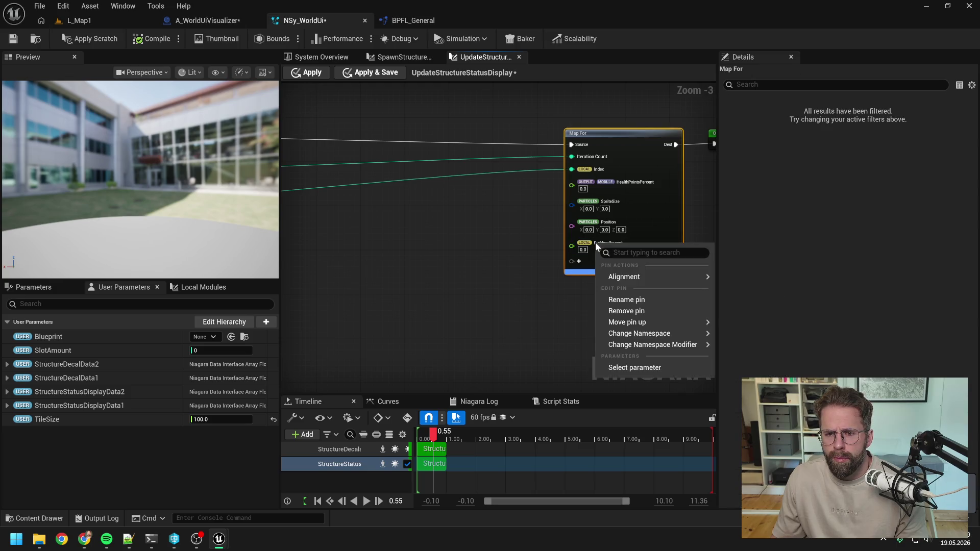
{"action": "mouse_move", "coordinate": [632, 323]}
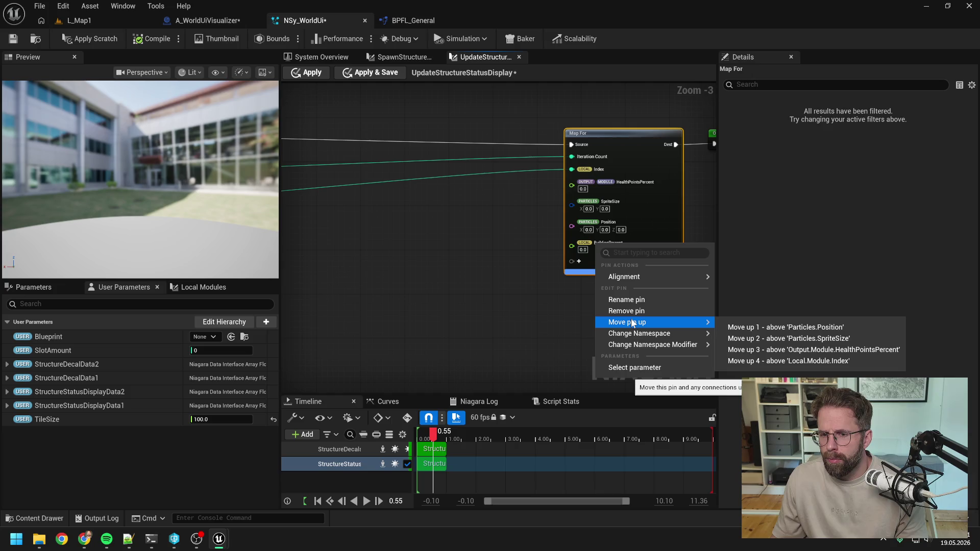
{"action": "mouse_move", "coordinate": [647, 337]}
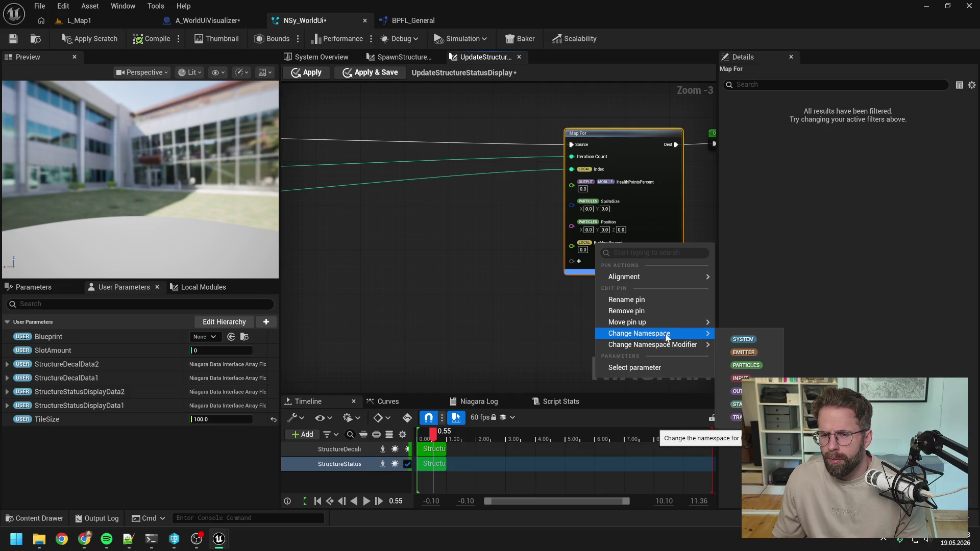
{"action": "left_click", "coordinate": [738, 392]}
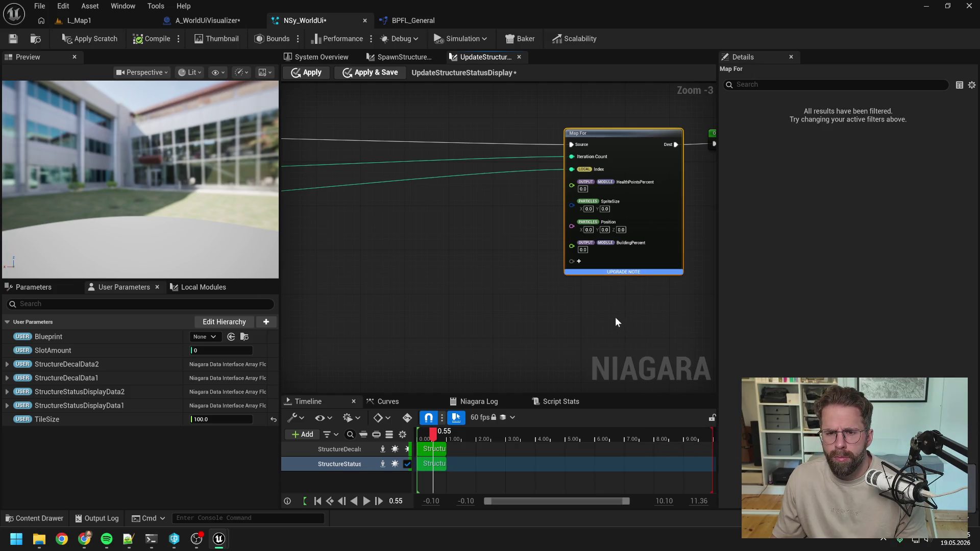
{"action": "right_click", "coordinate": [604, 245]}
{"action": "mouse_move", "coordinate": [638, 325]}
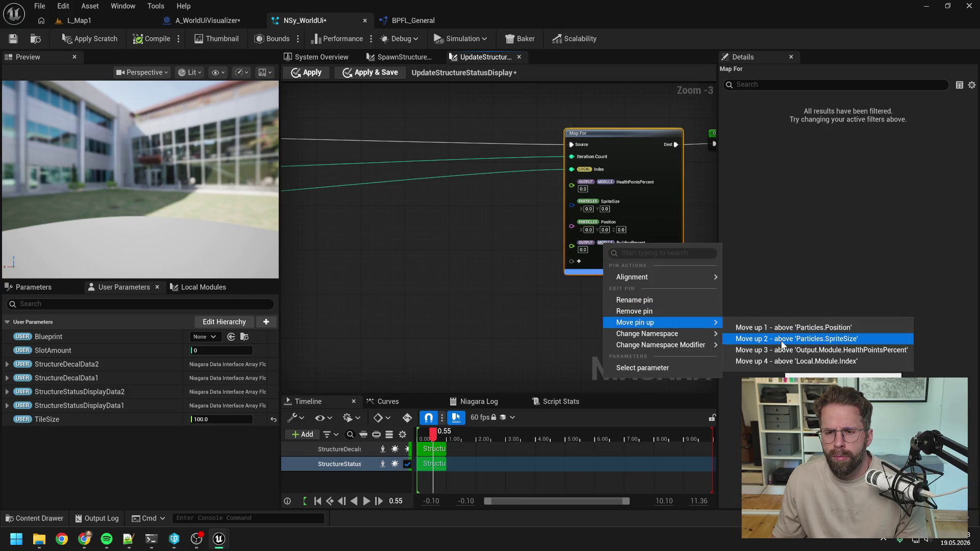
{"action": "left_click", "coordinate": [782, 329]}
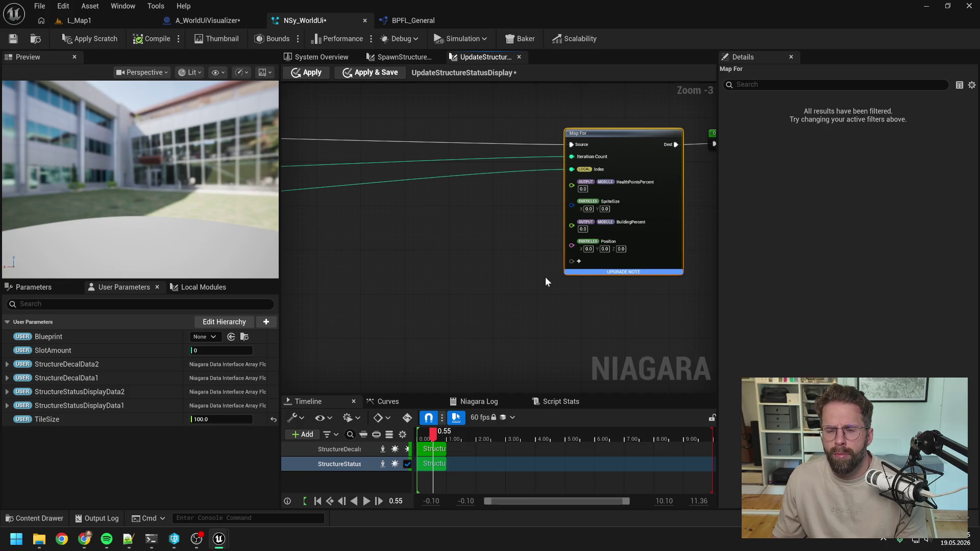
{"action": "left_click", "coordinate": [503, 277]}
{"action": "scroll", "coordinate": [496, 272], "scroll_direction": "down", "scroll_amount": 1}
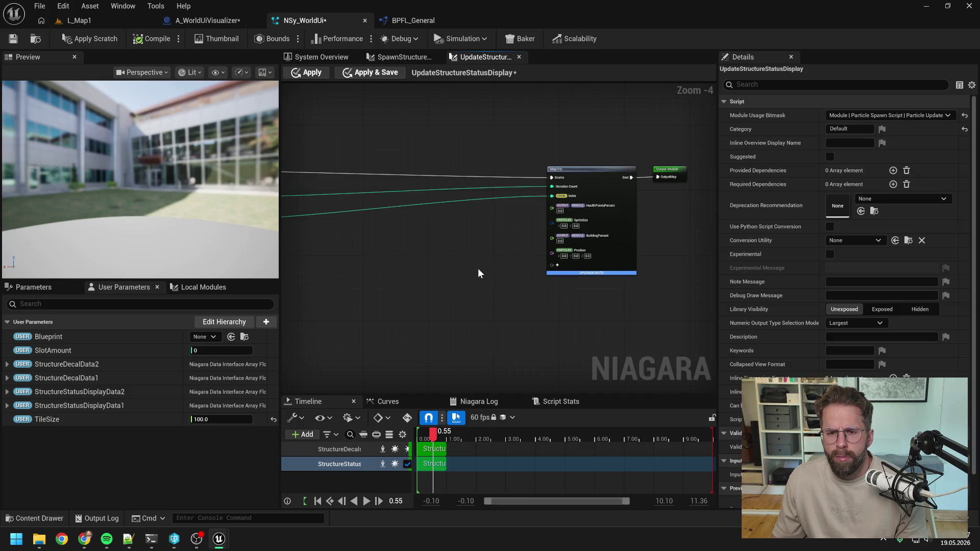
{"action": "left_click", "coordinate": [208, 20]}
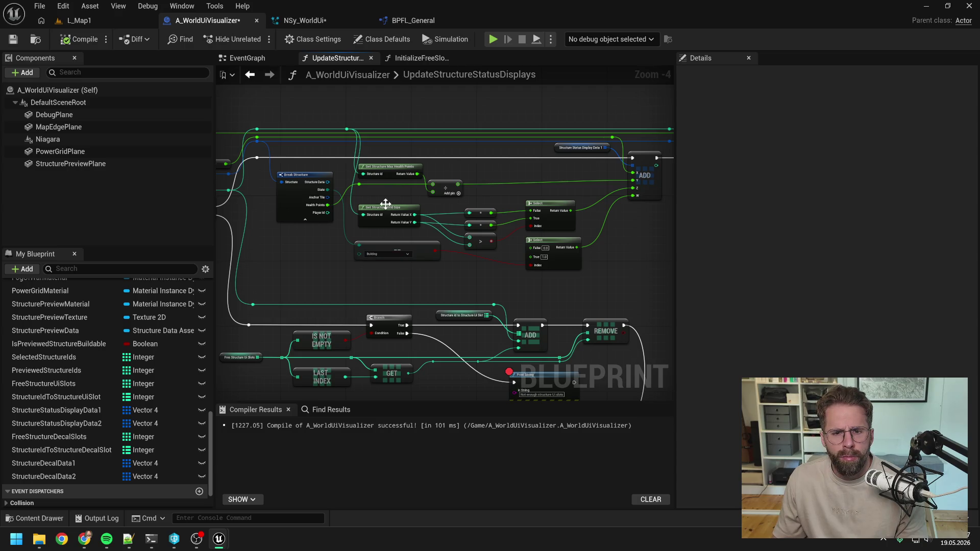
Step: Inspect the StructureStatusDisplayData1 variable settings and locate the first multiply output
{"action": "left_click", "coordinate": [69, 412]}
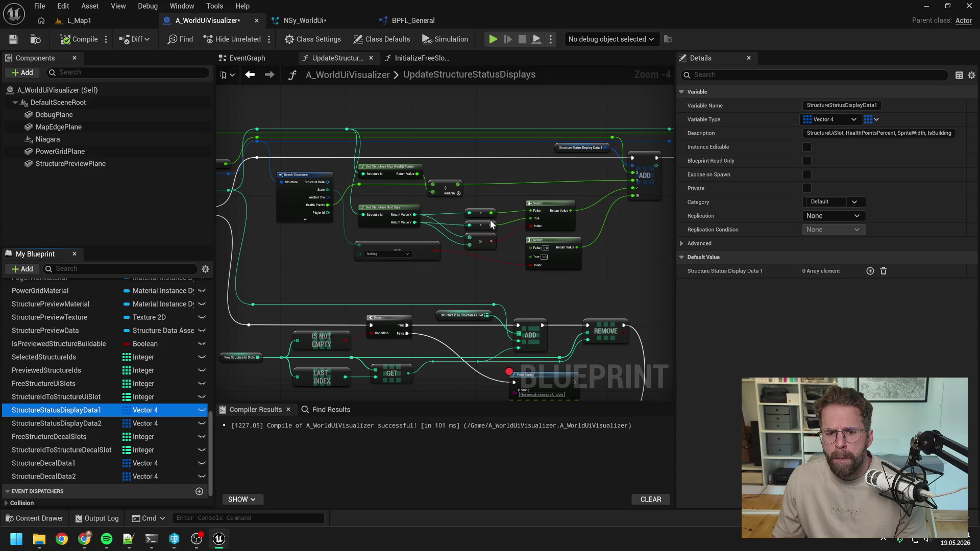
{"action": "left_click_drag", "start_coordinate": [509, 206], "coordinate": [487, 208]}
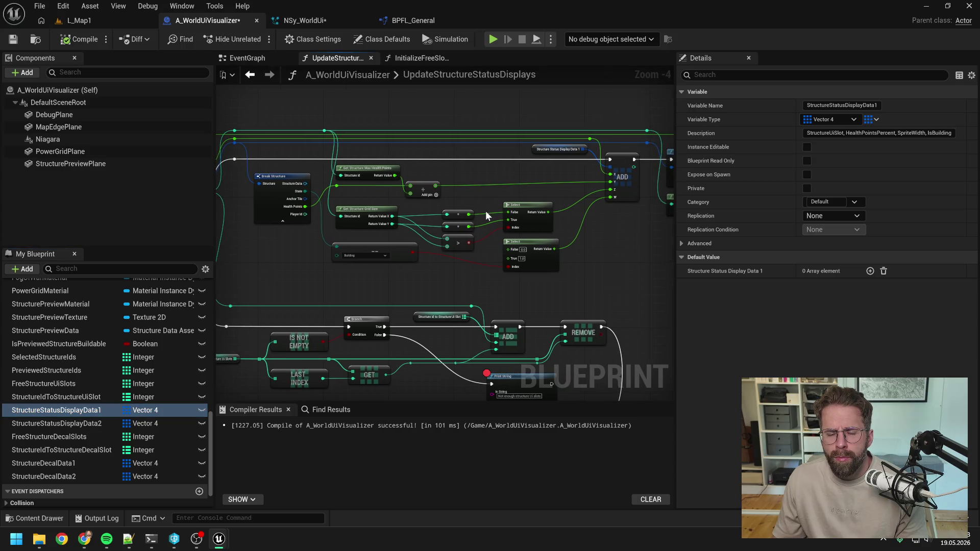
{"action": "scroll", "coordinate": [485, 211], "scroll_direction": "up", "scroll_amount": 1}
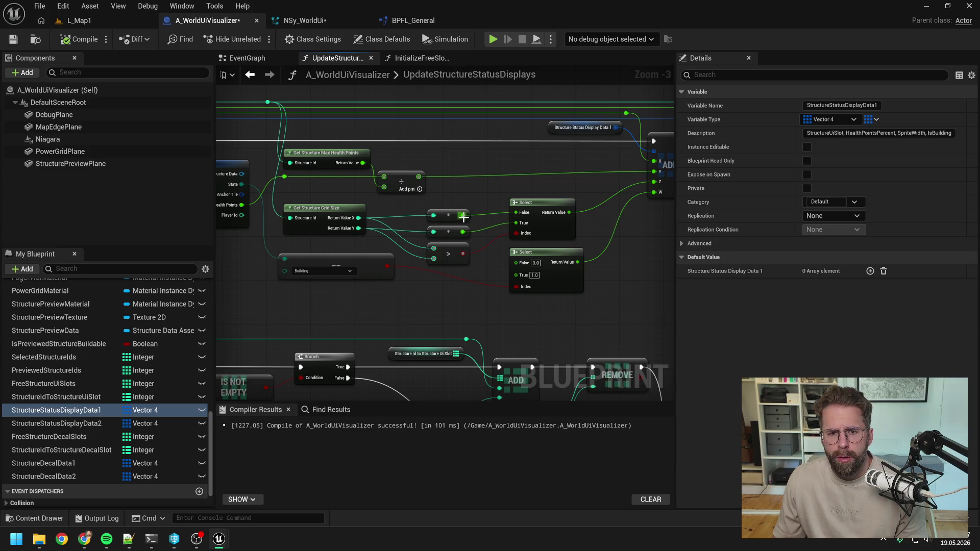
{"action": "left_click_drag", "start_coordinate": [462, 215], "coordinate": [494, 210]}
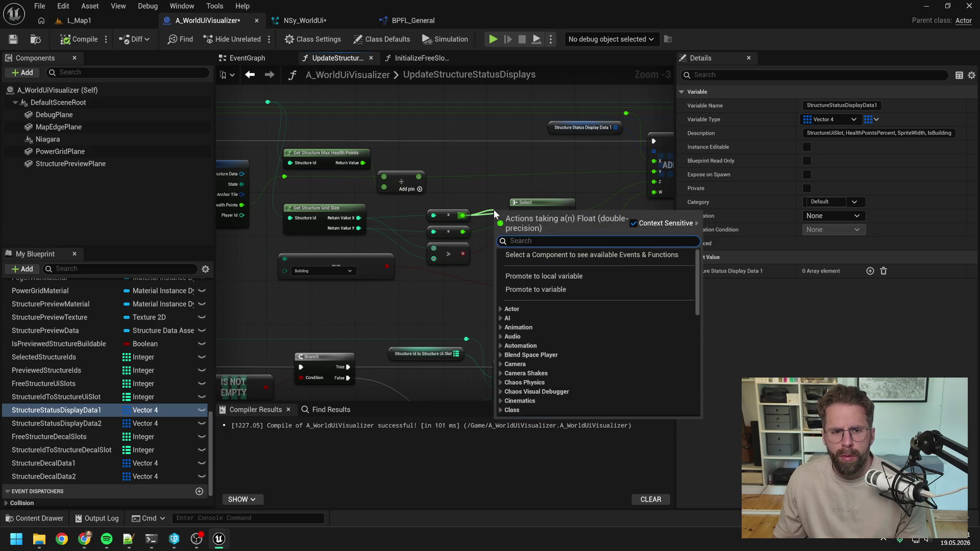
{"action": "left_click", "coordinate": [489, 200]}
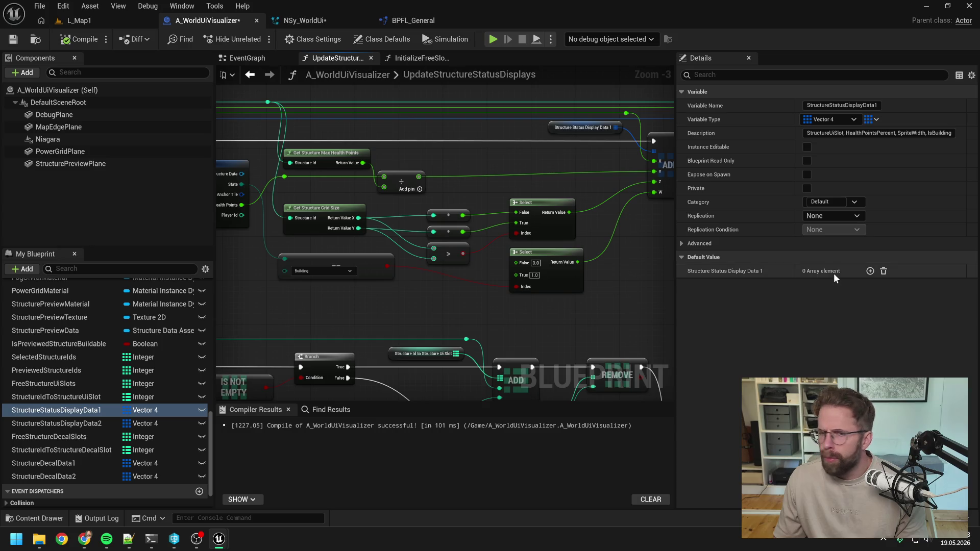
Step: Combine both multiply outputs in a MAX node, delete the Select and > nodes, and compile
{"action": "left_click_drag", "start_coordinate": [462, 215], "coordinate": [486, 200]}
{"action": "type", "text": "max"}
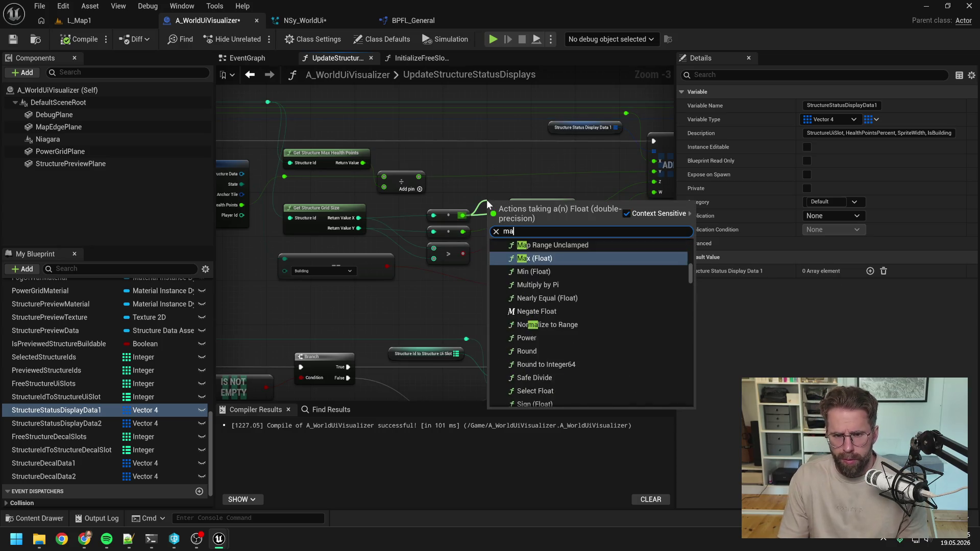
{"action": "key", "text": "Return"}
{"action": "mouse_move", "coordinate": [464, 232]}
{"action": "left_mouse_down"}
{"action": "mouse_move", "coordinate": [526, 191]}
{"action": "mouse_move", "coordinate": [630, 193]}
{"action": "left_mouse_up"}
{"action": "left_click", "coordinate": [543, 215]}
{"action": "left_click", "coordinate": [431, 266], "text": "ctrl"}
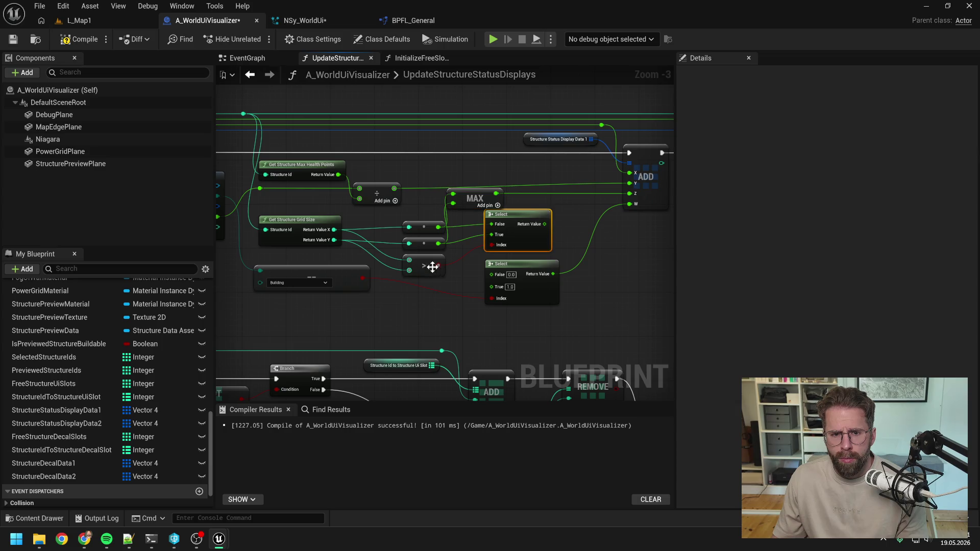
{"action": "key", "text": "Delete"}
{"action": "left_click_drag", "start_coordinate": [472, 196], "coordinate": [503, 232]}
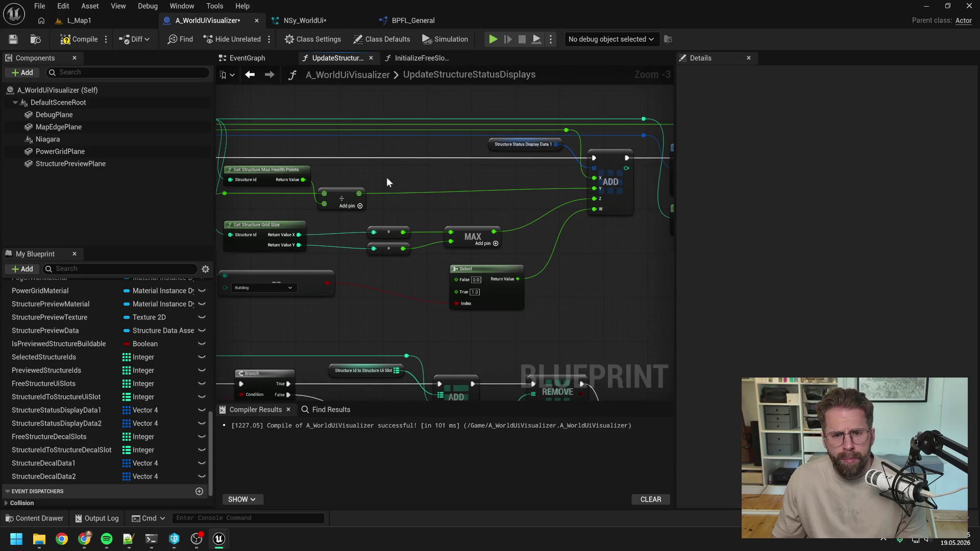
{"action": "left_click", "coordinate": [75, 40]}
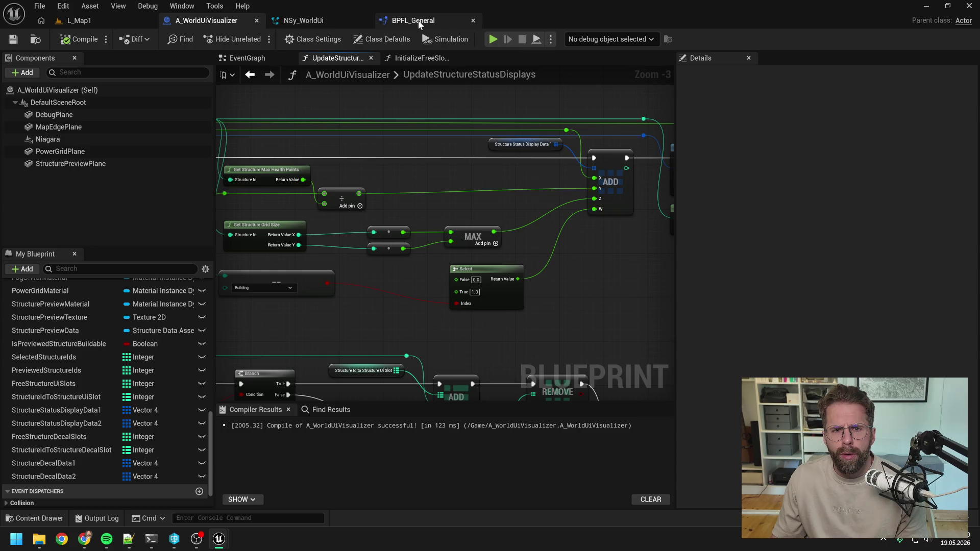
Step: Return to the NSy_WorldUi module graph and bring the Map Get and Length nodes into view
{"action": "left_click", "coordinate": [333, 21]}
{"action": "left_click_drag", "start_coordinate": [449, 231], "coordinate": [619, 239]}
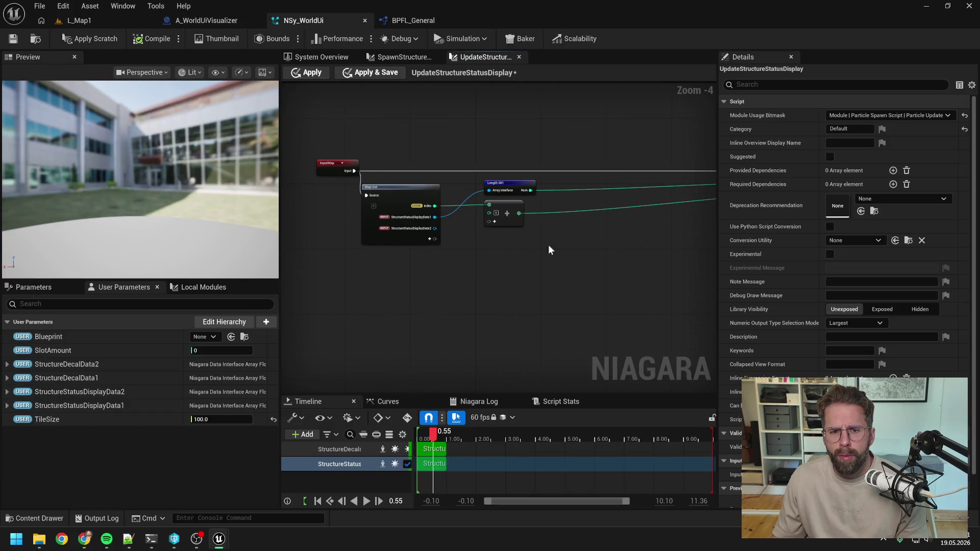
{"action": "scroll", "coordinate": [466, 241], "scroll_direction": "up", "scroll_amount": 1}
{"action": "mouse_move", "coordinate": [441, 211]}
{"action": "left_mouse_down"}
{"action": "mouse_move", "coordinate": [388, 216]}
{"action": "mouse_move", "coordinate": [441, 253]}
{"action": "left_mouse_up"}
{"action": "type", "text": "nbr"}
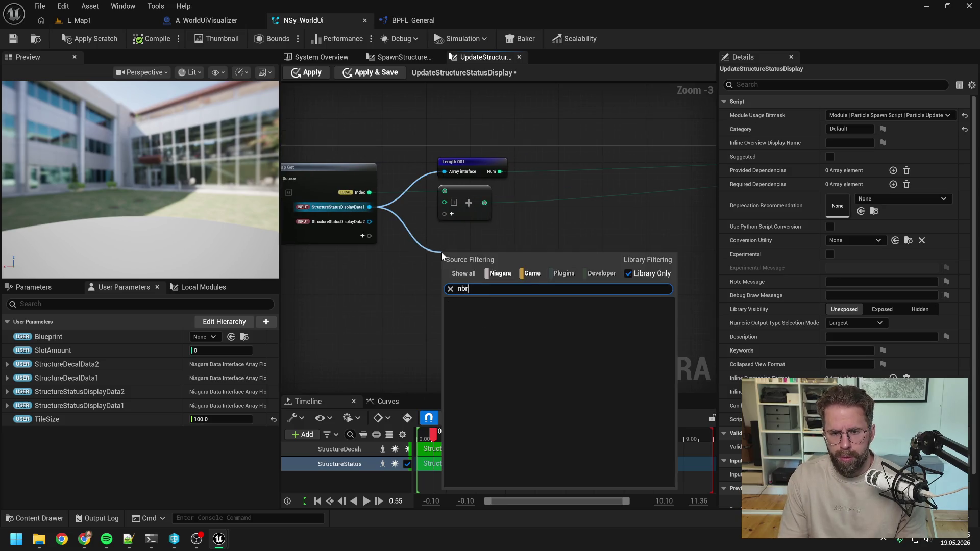
{"action": "key", "text": "BackSpace"}
{"action": "key", "text": "BackSpace"}
{"action": "key", "text": "BackSpace"}
{"action": "type", "text": "break"}
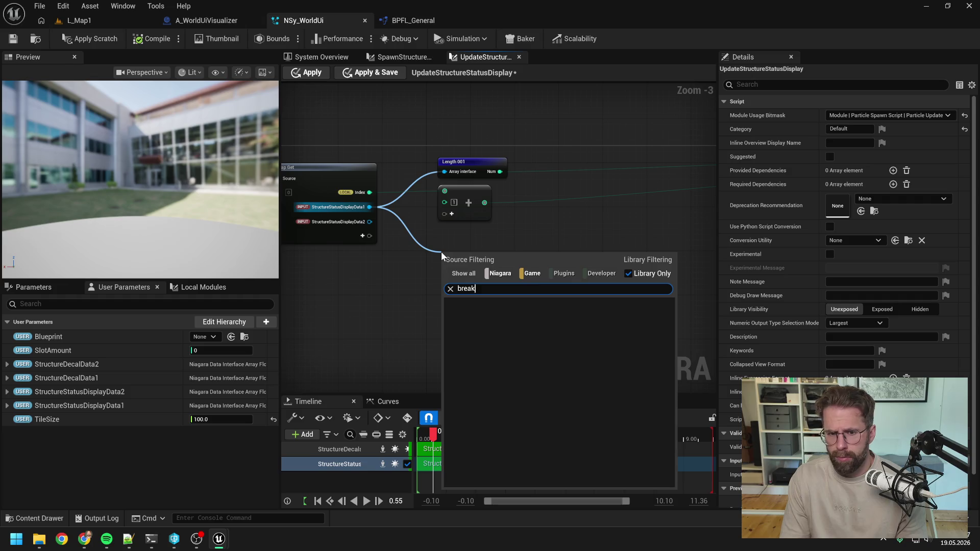
{"action": "key", "text": "Escape"}
Step: Get StructureStatusDisplayData1's Vector 4 at the loop Index and split it with Break Vector 4
{"action": "left_click_drag", "start_coordinate": [370, 207], "coordinate": [464, 253]}
{"action": "type", "text": "g"}
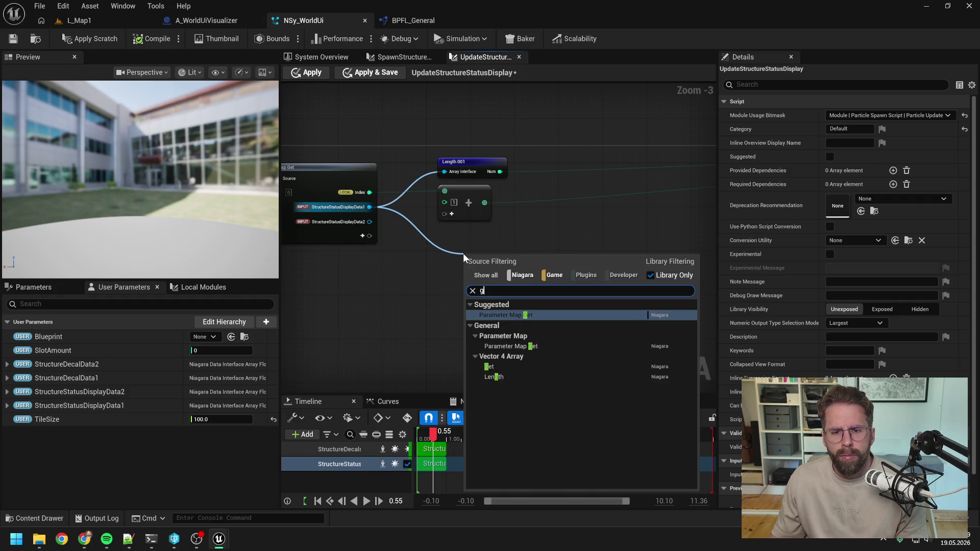
{"action": "type", "text": "e"}
{"action": "left_click", "coordinate": [498, 366]}
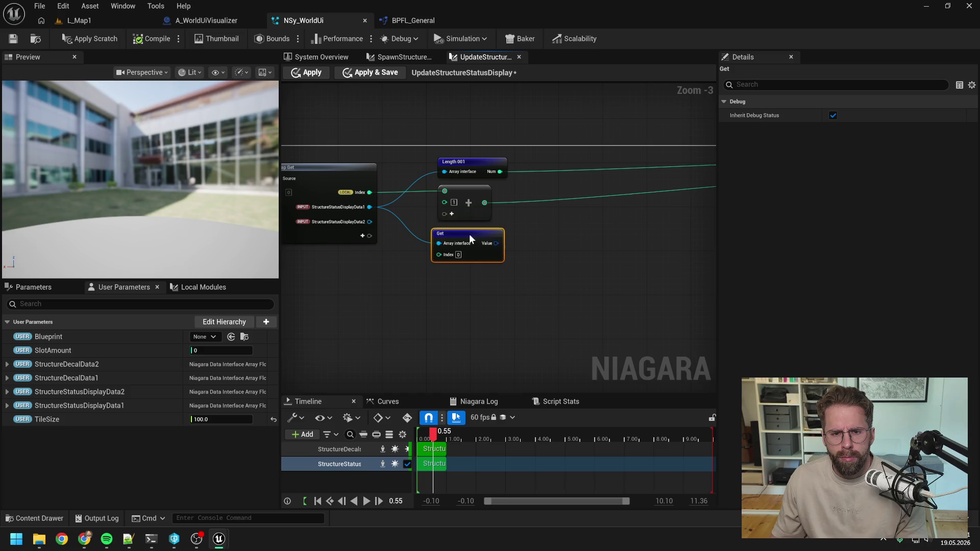
{"action": "left_click_drag", "start_coordinate": [369, 192], "coordinate": [445, 254]}
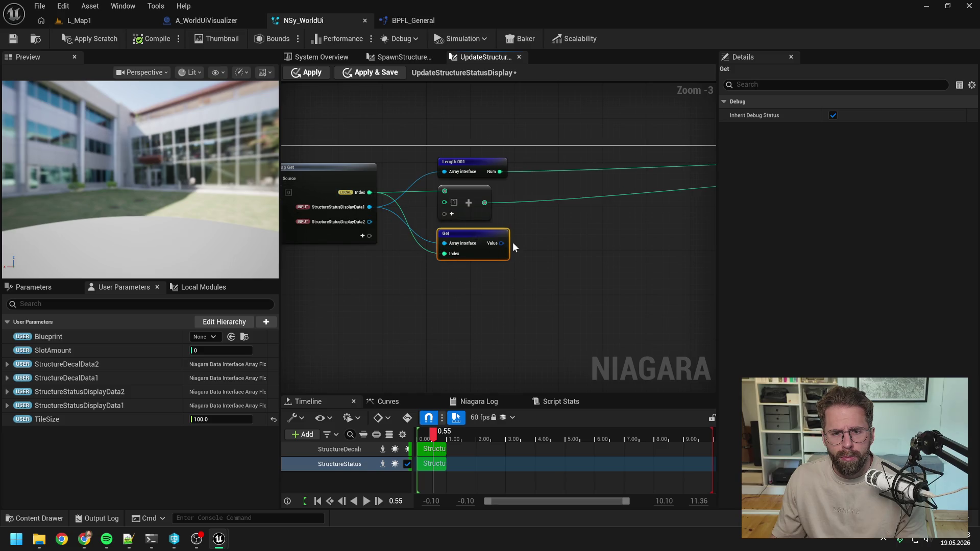
{"action": "left_click_drag", "start_coordinate": [502, 243], "coordinate": [525, 258]}
{"action": "type", "text": "break"}
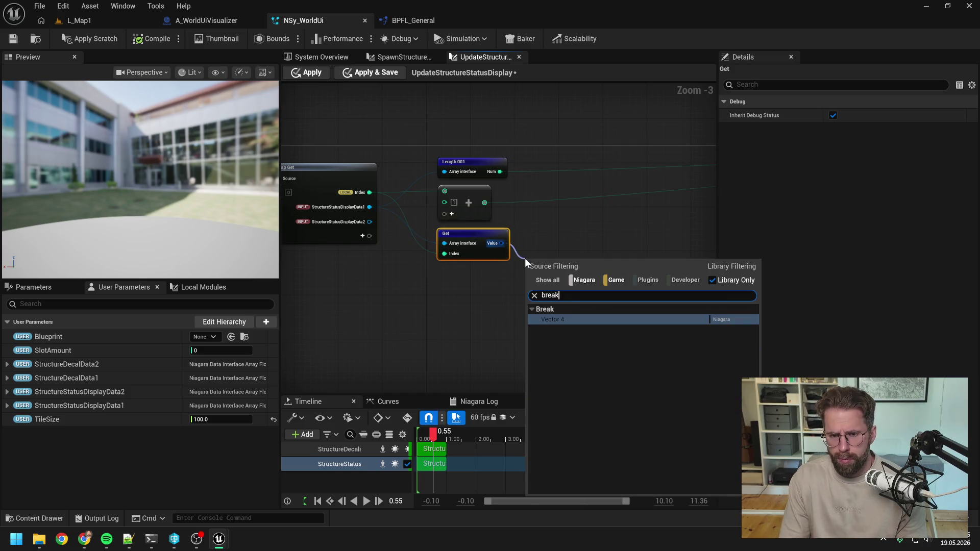
{"action": "key", "text": "Return"}
{"action": "left_click_drag", "start_coordinate": [368, 259], "coordinate": [393, 230]}
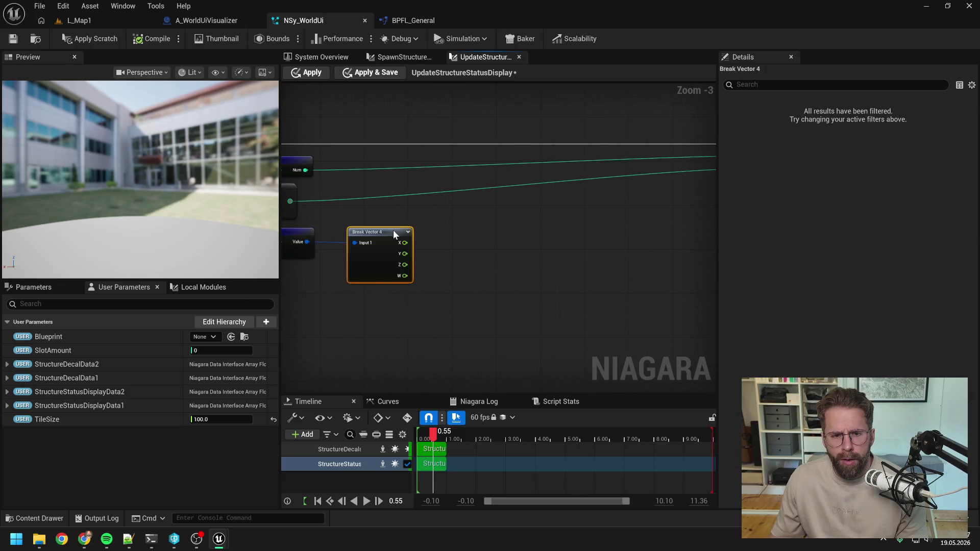
{"action": "scroll", "coordinate": [394, 230], "scroll_direction": "down", "scroll_amount": 2}
{"action": "left_click", "coordinate": [472, 233]}
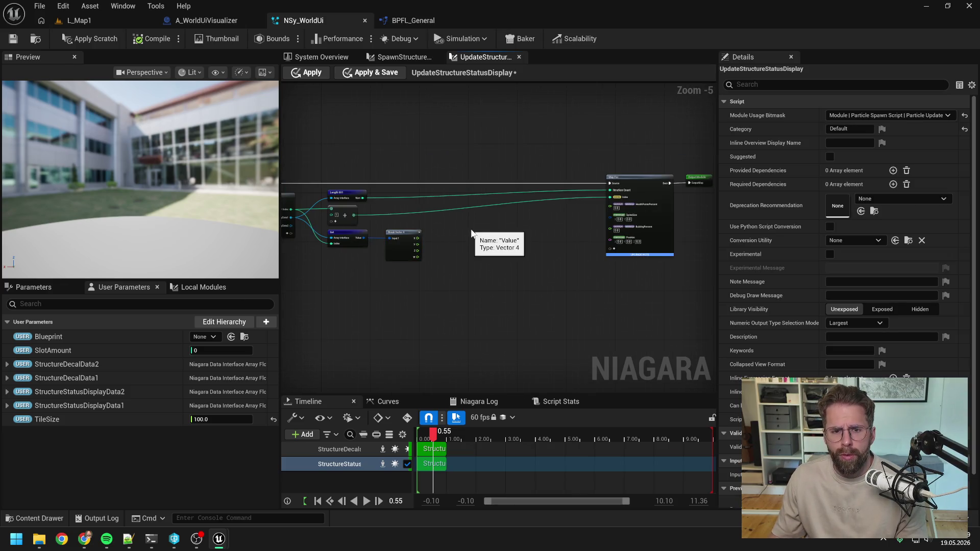
Step: Feed HealthPointsPercent from a new Select node and apply the module changes
{"action": "scroll", "coordinate": [472, 233], "scroll_direction": "up", "scroll_amount": 1}
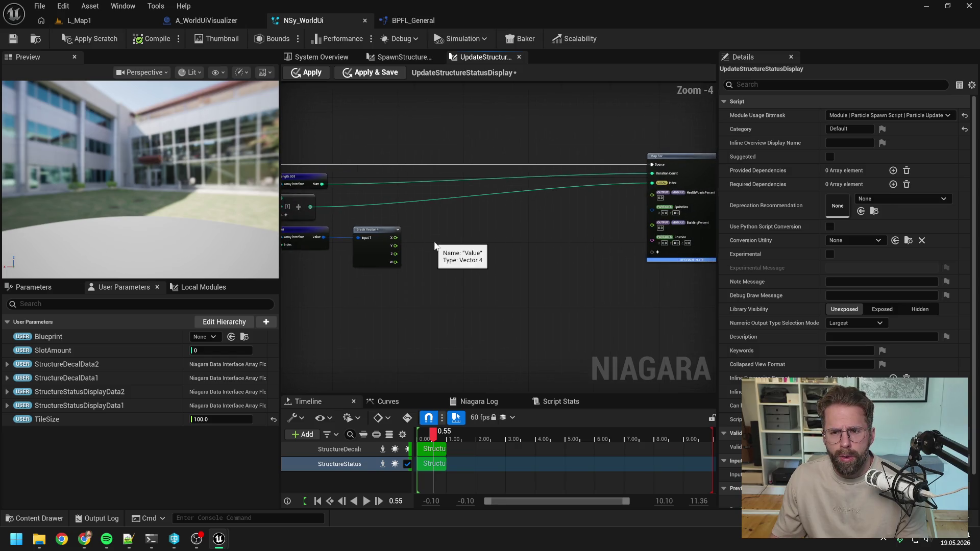
{"action": "mouse_move", "coordinate": [435, 246]}
{"action": "left_mouse_down"}
{"action": "mouse_move", "coordinate": [401, 246]}
{"action": "mouse_move", "coordinate": [565, 229]}
{"action": "mouse_move", "coordinate": [611, 209]}
{"action": "mouse_move", "coordinate": [553, 222]}
{"action": "mouse_move", "coordinate": [488, 213]}
{"action": "left_mouse_up"}
{"action": "left_click_drag", "start_coordinate": [617, 194], "coordinate": [522, 247]}
{"action": "type", "text": "selec"}
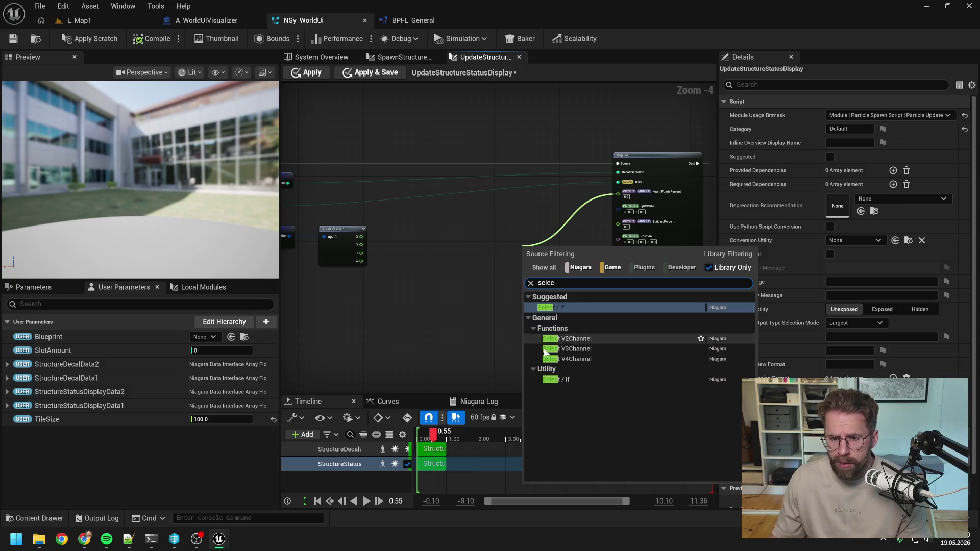
{"action": "left_click", "coordinate": [556, 380]}
{"action": "key", "text": "ctrl+s"}
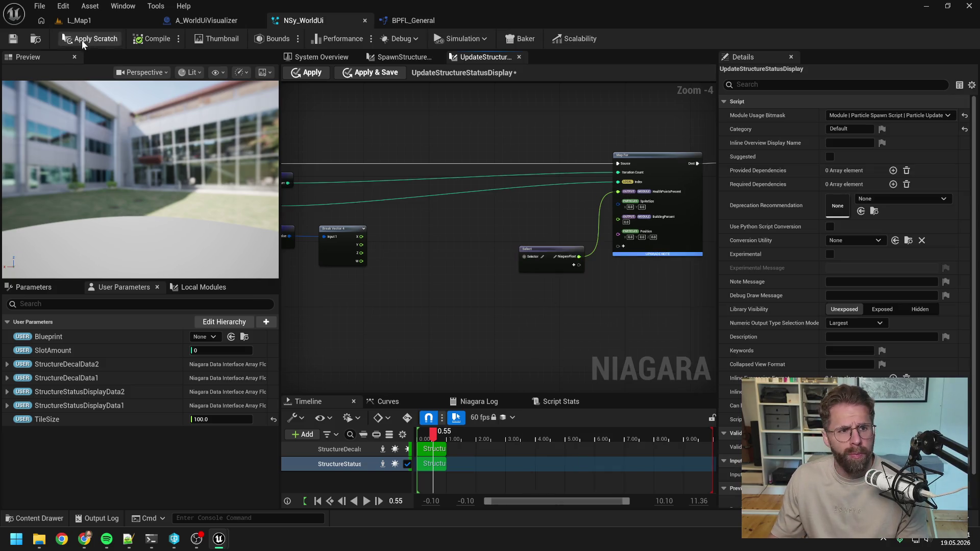
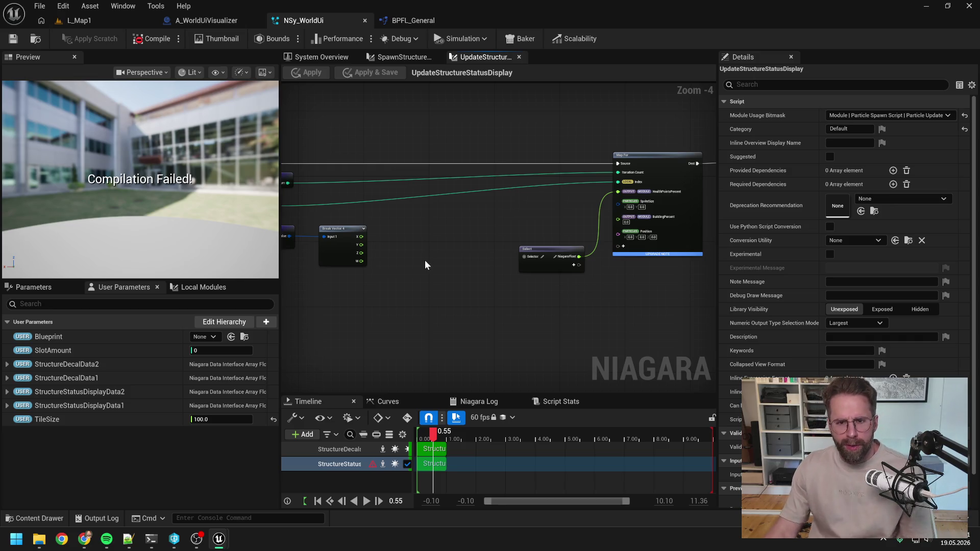
Step: Bring the Map Get and Break Vector nodes into view and search Map Get's new-pin list for 'execution'
{"action": "mouse_move", "coordinate": [425, 260]}
{"action": "left_mouse_down"}
{"action": "mouse_move", "coordinate": [513, 265]}
{"action": "mouse_move", "coordinate": [452, 233]}
{"action": "left_mouse_up"}
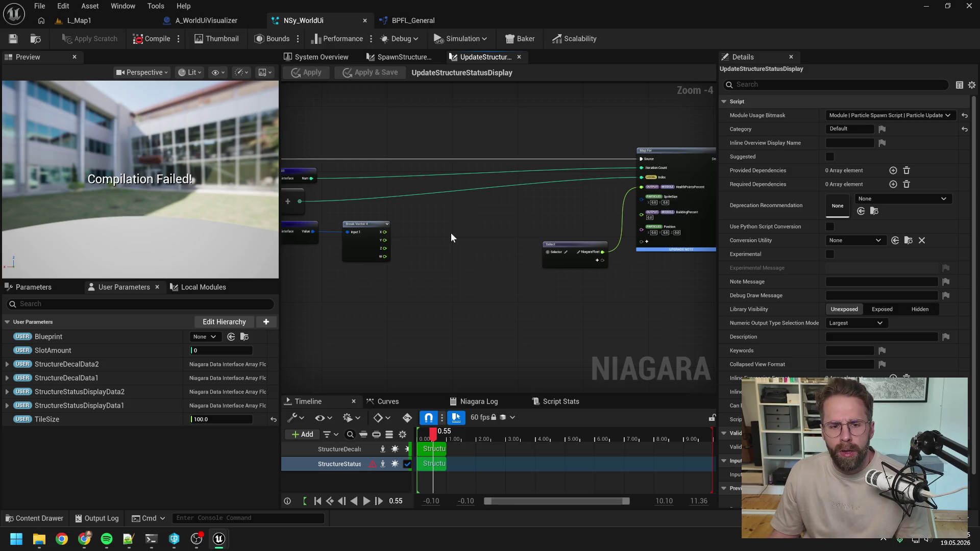
{"action": "left_click_drag", "start_coordinate": [452, 232], "coordinate": [576, 221]}
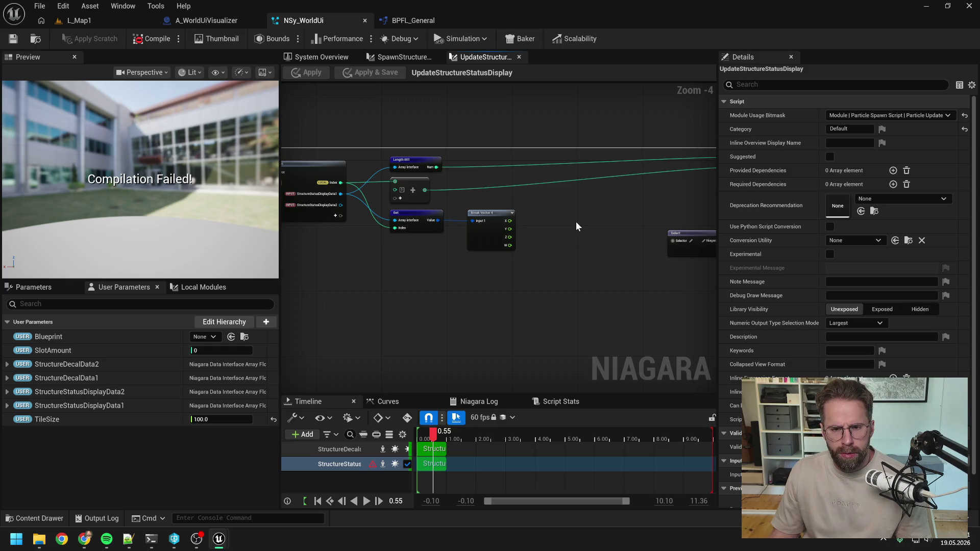
{"action": "scroll", "coordinate": [391, 250], "scroll_direction": "up", "scroll_amount": 2}
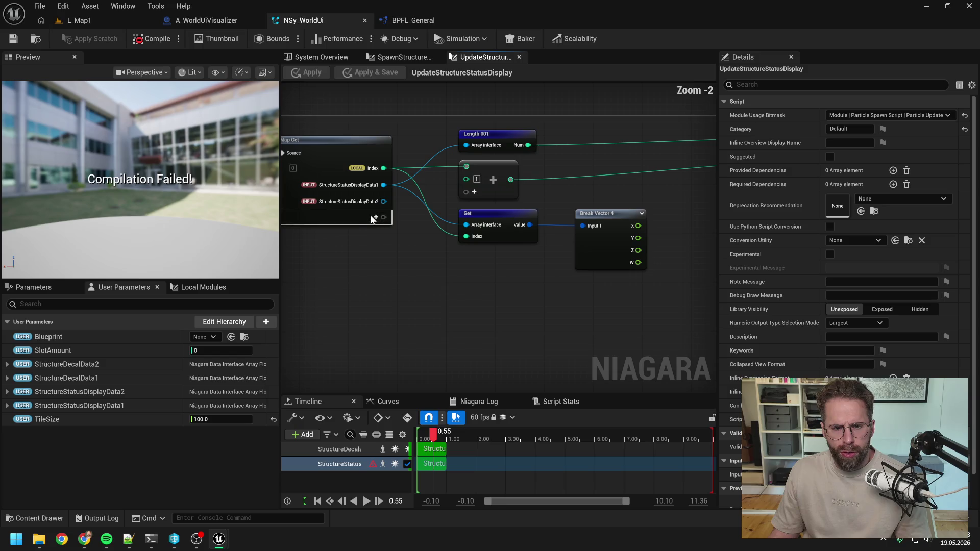
{"action": "left_click", "coordinate": [375, 218]}
{"action": "type", "text": "exec"}
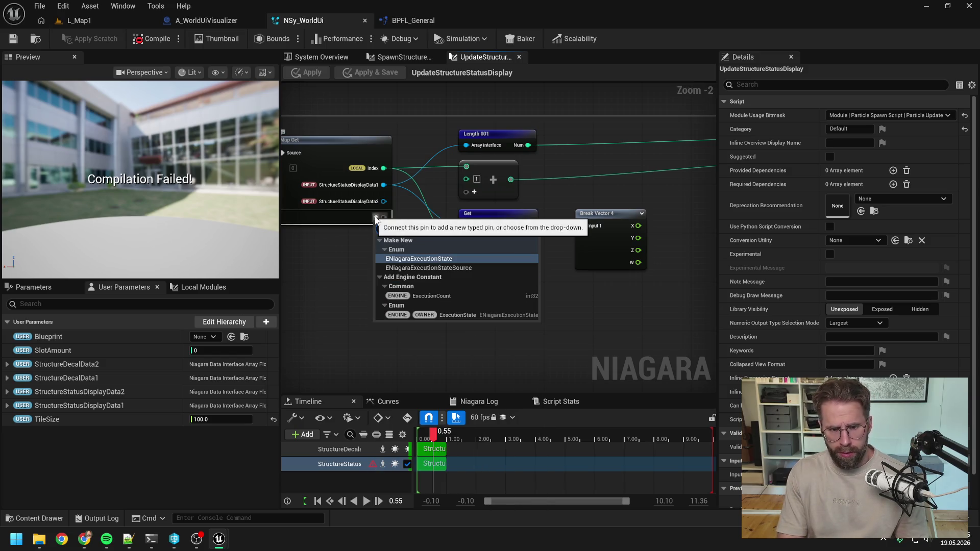
{"action": "type", "text": "ution"}
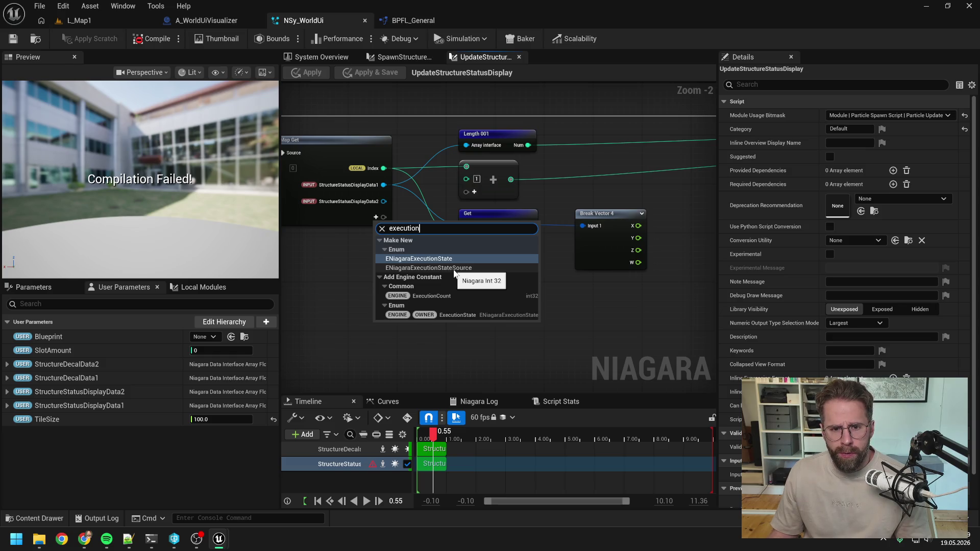
Step: Add a Get Execution Index node and place it below Break Vector 4
{"action": "right_click", "coordinate": [355, 276]}
{"action": "type", "text": "get exe"}
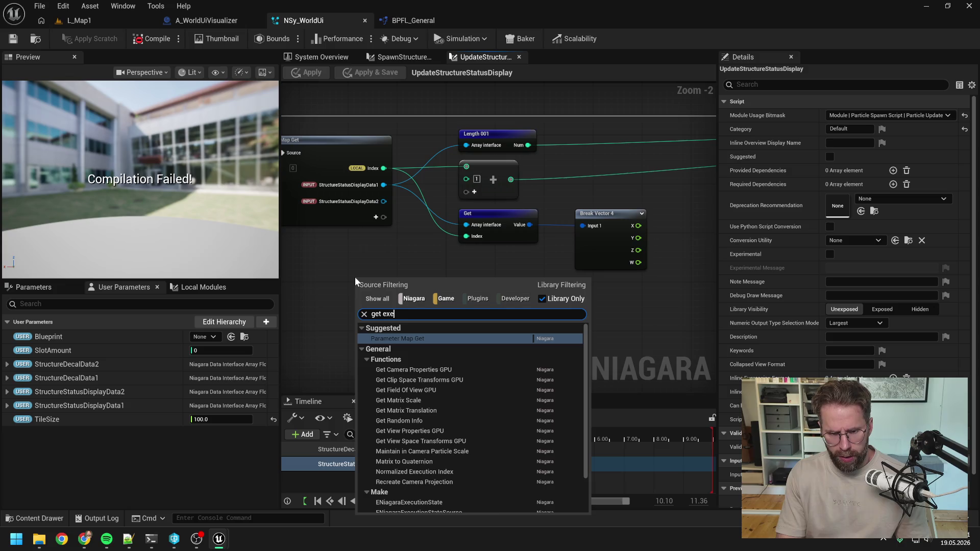
{"action": "type", "text": "cution ind"}
{"action": "key", "text": "Return"}
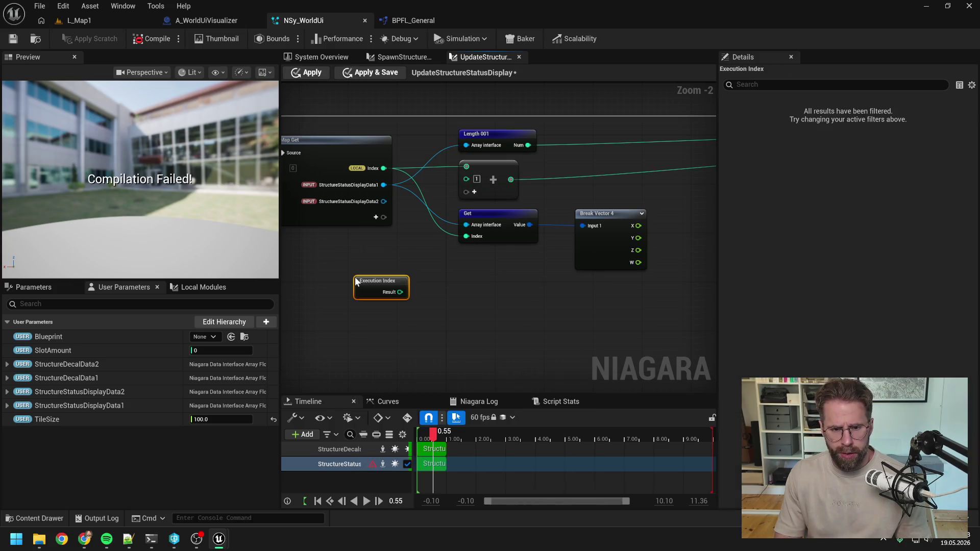
{"action": "left_click_drag", "start_coordinate": [343, 261], "coordinate": [584, 287]}
{"action": "left_click", "coordinate": [637, 290]}
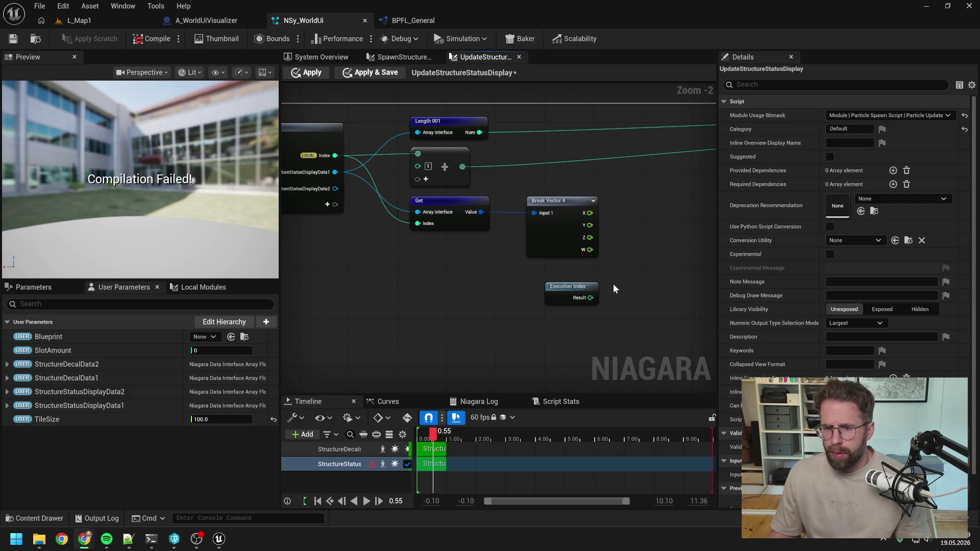
Step: Start an equality (=) node from Break Vector 4's X value
{"action": "left_click_drag", "start_coordinate": [628, 277], "coordinate": [553, 280]}
{"action": "left_click_drag", "start_coordinate": [515, 216], "coordinate": [592, 237]}
{"action": "type", "text": "="}
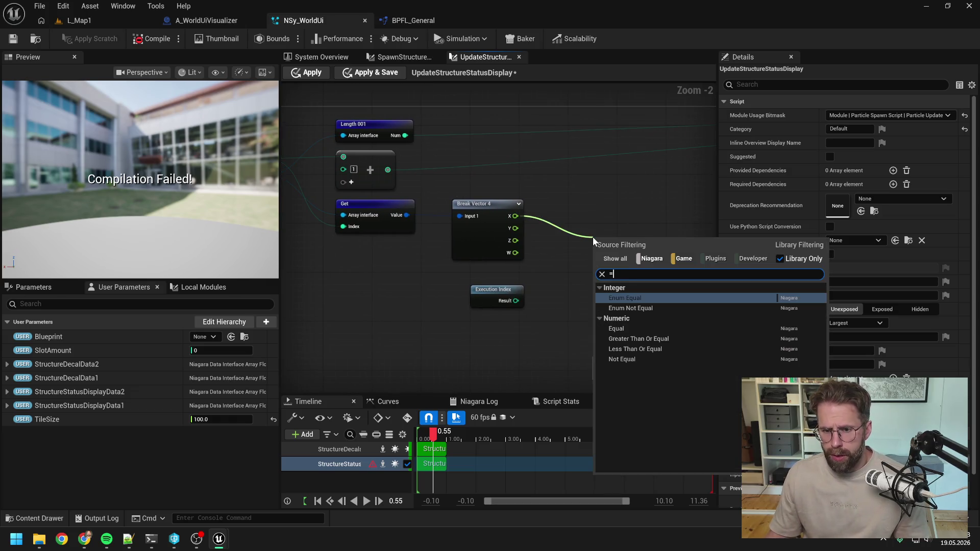
Step: Add an == node comparing Break Vector 4's X with the Execution Index result
{"action": "left_click", "coordinate": [642, 298]}
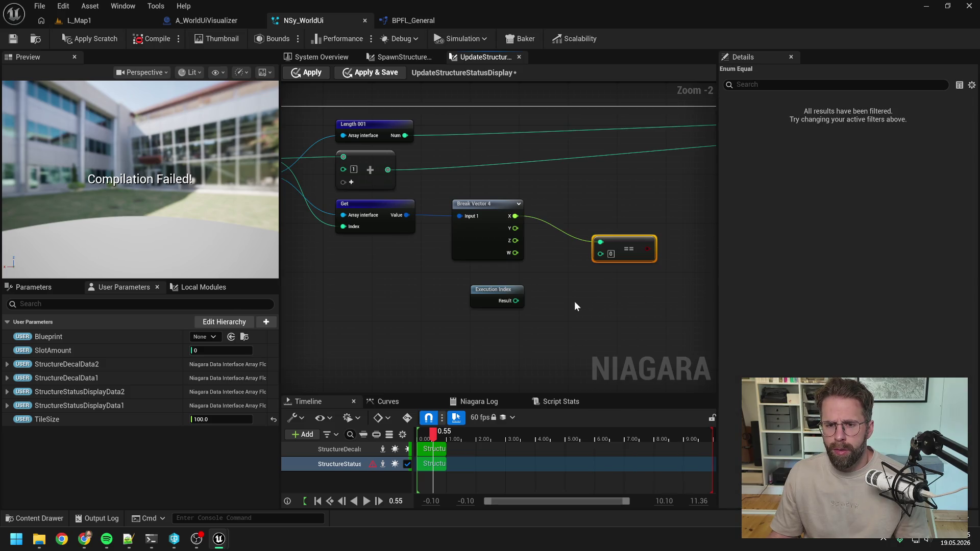
{"action": "mouse_move", "coordinate": [517, 300]}
{"action": "left_mouse_down"}
{"action": "mouse_move", "coordinate": [603, 254]}
{"action": "mouse_move", "coordinate": [557, 284]}
{"action": "mouse_move", "coordinate": [520, 289]}
{"action": "mouse_move", "coordinate": [515, 265]}
{"action": "mouse_move", "coordinate": [459, 258]}
{"action": "mouse_move", "coordinate": [541, 252]}
{"action": "mouse_move", "coordinate": [565, 199]}
{"action": "left_mouse_up"}
{"action": "scroll", "coordinate": [519, 274], "scroll_direction": "down", "scroll_amount": 1}
Step: Move the Select node up and wire X into its If True input
{"action": "left_click", "coordinate": [460, 208]}
{"action": "left_click_drag", "start_coordinate": [320, 225], "coordinate": [536, 215]}
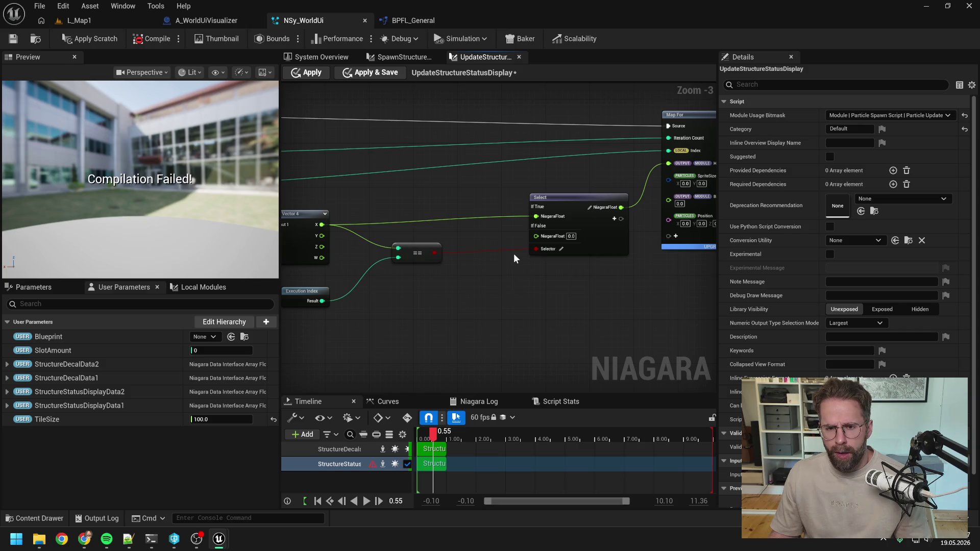
{"action": "scroll", "coordinate": [514, 254], "scroll_direction": "down", "scroll_amount": 1}
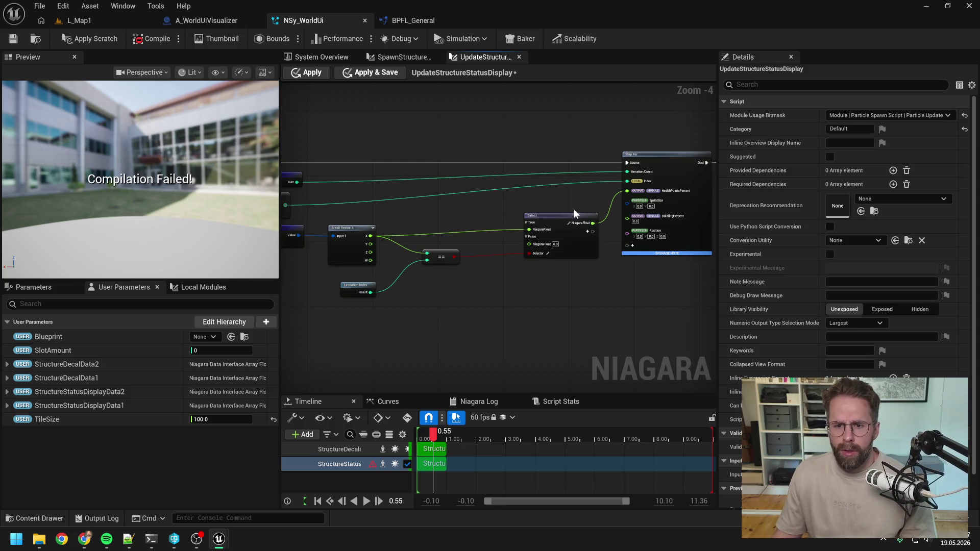
Step: Add a second Select node wired to a Map For input and position it
{"action": "left_click_drag", "start_coordinate": [566, 219], "coordinate": [562, 212]}
{"action": "left_click", "coordinate": [556, 278]}
{"action": "left_click_drag", "start_coordinate": [626, 206], "coordinate": [596, 295]}
{"action": "type", "text": "select"}
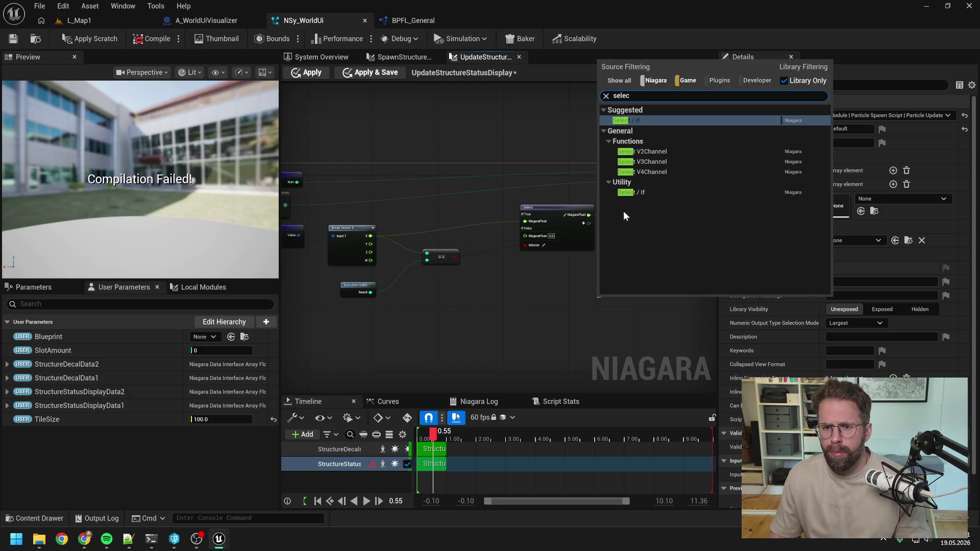
{"action": "left_click", "coordinate": [641, 191]}
{"action": "left_click_drag", "start_coordinate": [625, 296], "coordinate": [555, 265]}
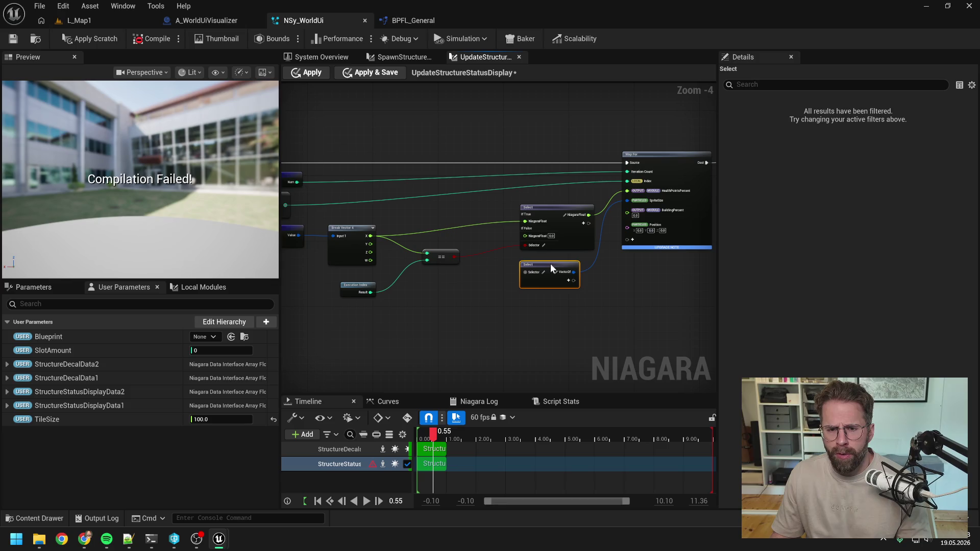
Step: Use the == result as the second Select's selector and tidy Execution Index, comparison and Break Vector 4
{"action": "left_click_drag", "start_coordinate": [455, 258], "coordinate": [526, 270]}
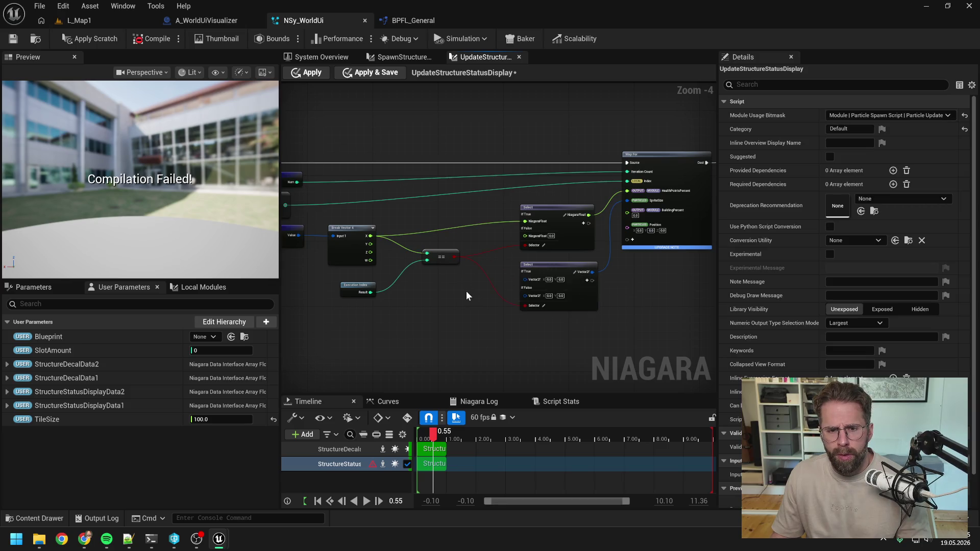
{"action": "left_click_drag", "start_coordinate": [467, 291], "coordinate": [532, 287]}
{"action": "left_click_drag", "start_coordinate": [421, 281], "coordinate": [421, 207]}
{"action": "left_click_drag", "start_coordinate": [509, 254], "coordinate": [506, 215]}
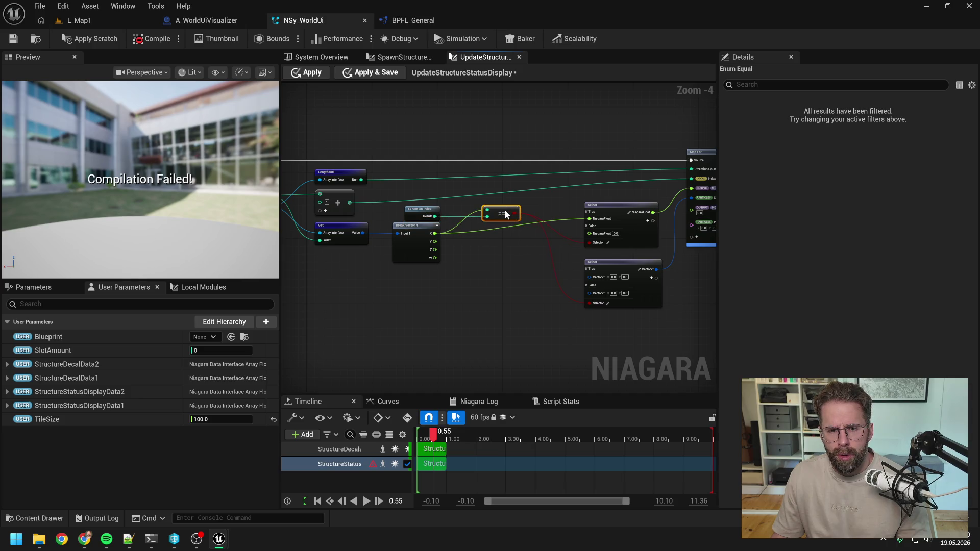
{"action": "left_click", "coordinate": [512, 256]}
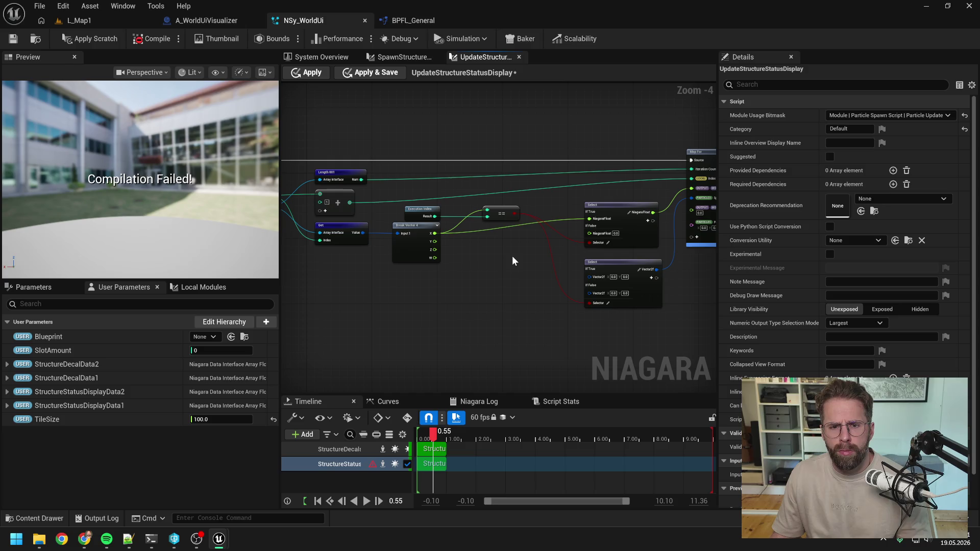
{"action": "left_click_drag", "start_coordinate": [422, 231], "coordinate": [422, 239]}
{"action": "left_click", "coordinate": [496, 269]}
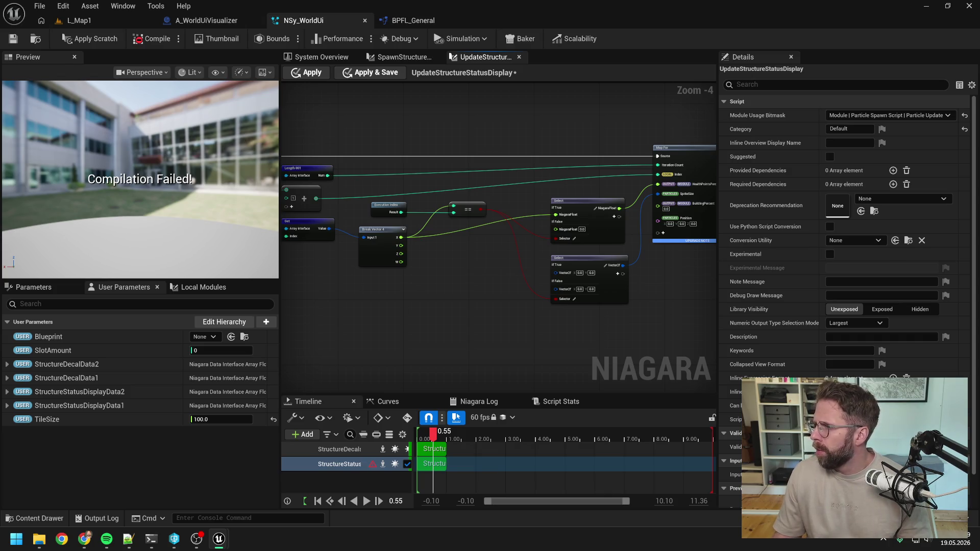
Step: Paste a Make Vector 2D node and wire it into the second Select's If True input
{"action": "key", "text": "ctrl+v"}
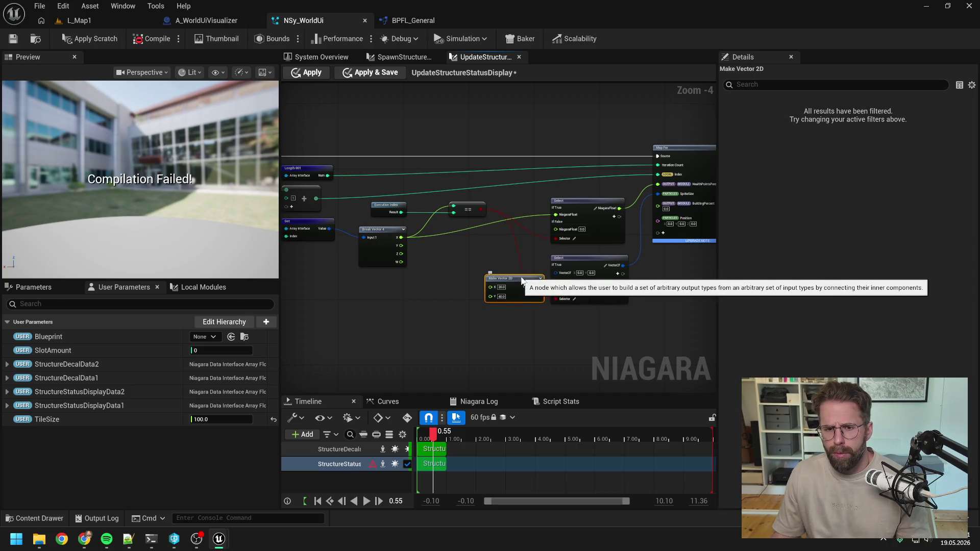
{"action": "left_click", "coordinate": [491, 329]}
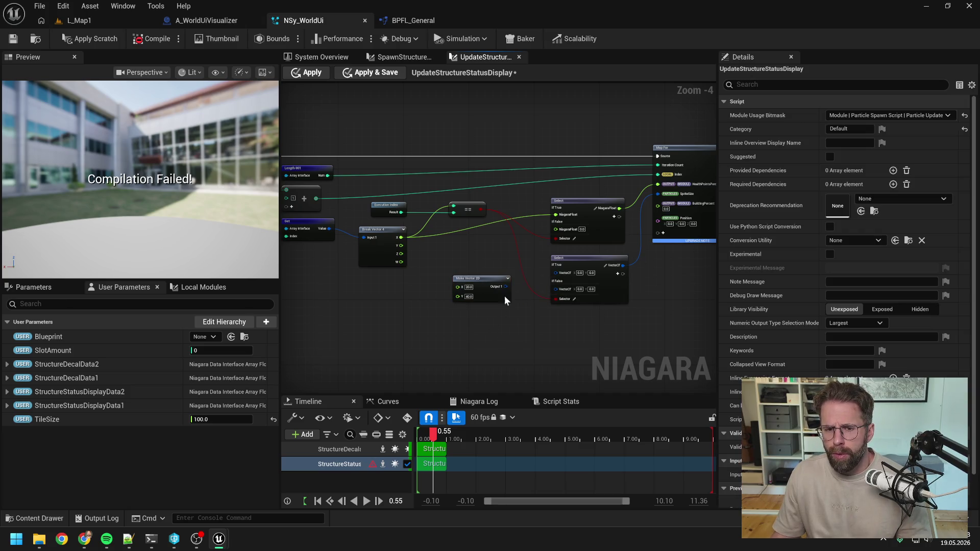
{"action": "left_click_drag", "start_coordinate": [506, 286], "coordinate": [556, 273]}
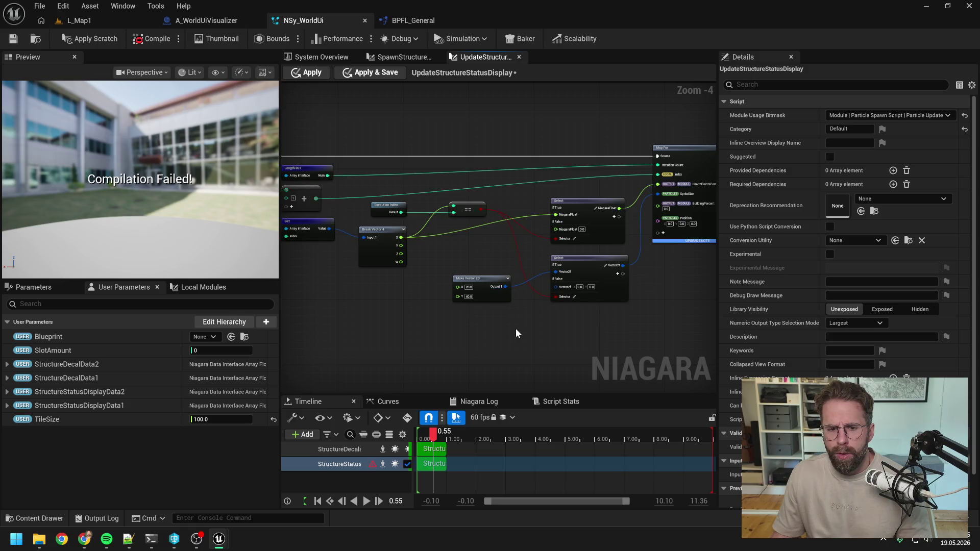
{"action": "left_click_drag", "start_coordinate": [480, 279], "coordinate": [499, 257]}
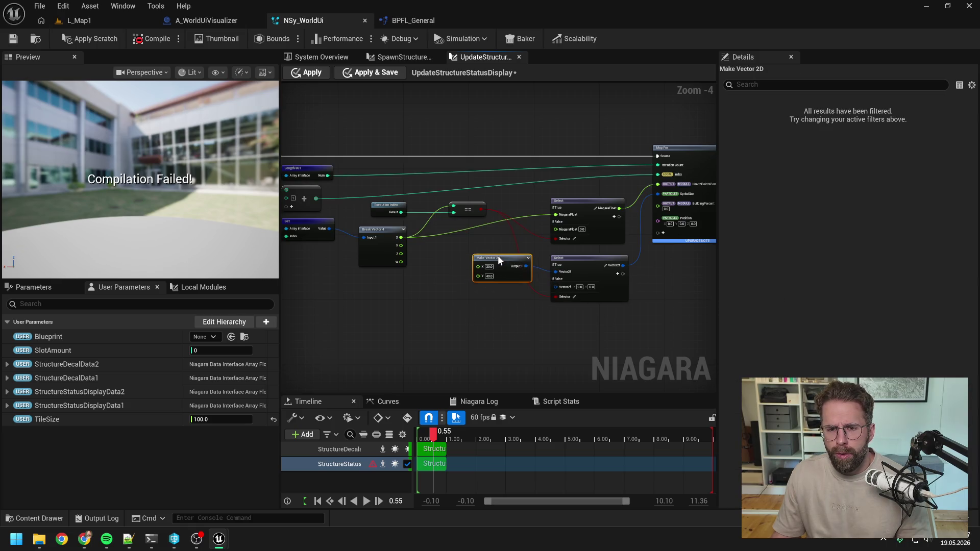
{"action": "left_click", "coordinate": [467, 313]}
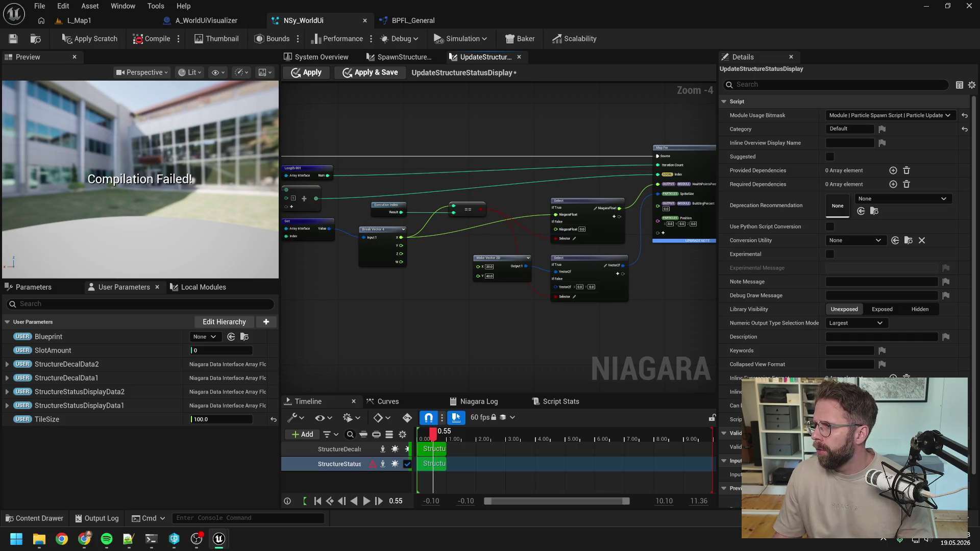
{"action": "mouse_move", "coordinate": [464, 287]}
{"action": "left_mouse_down"}
{"action": "mouse_move", "coordinate": [616, 270]}
{"action": "mouse_move", "coordinate": [531, 280]}
{"action": "mouse_move", "coordinate": [457, 265]}
{"action": "left_mouse_up"}
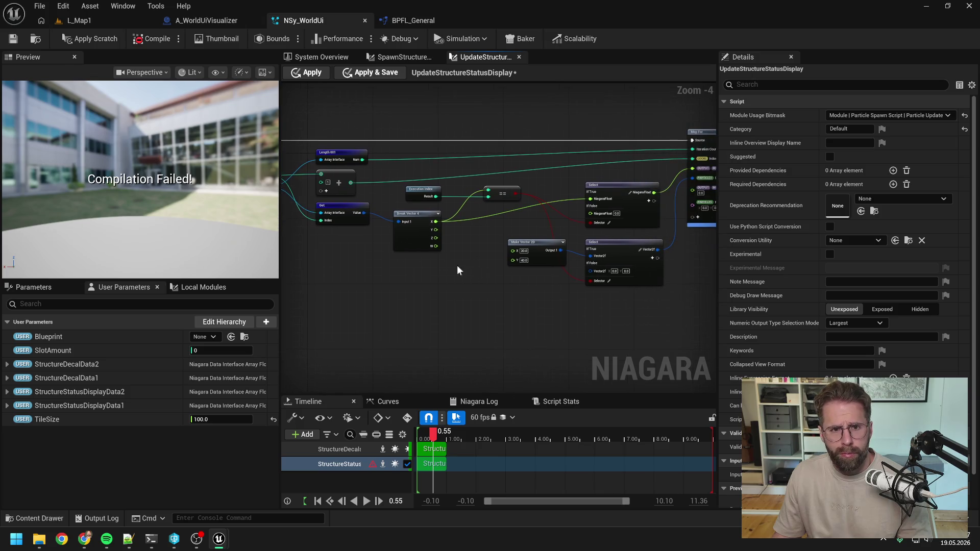
{"action": "left_click", "coordinate": [221, 20]}
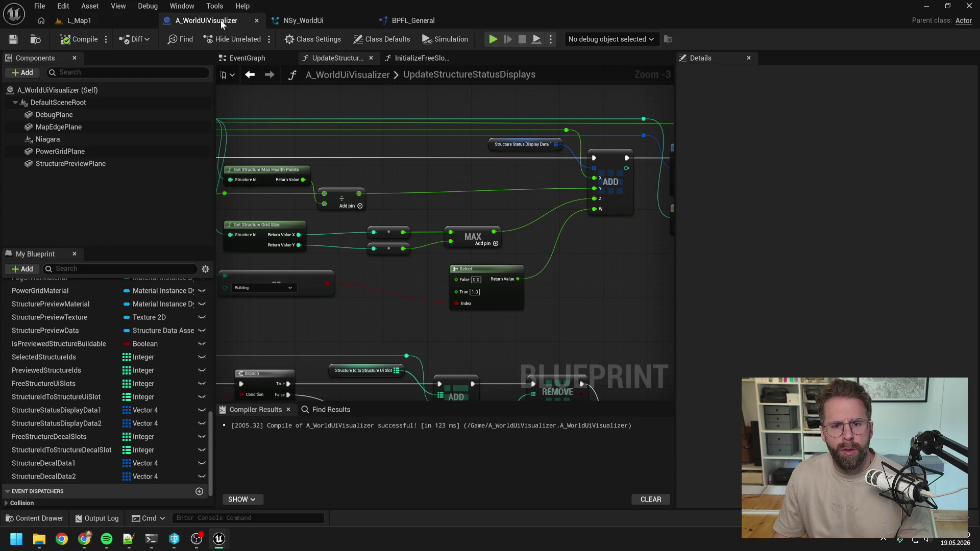
Step: Change StructureStatusDisplayData1's description from SpriteWidth to GridSize and recompile the Blueprint
{"action": "left_click_drag", "start_coordinate": [437, 210], "coordinate": [467, 214]}
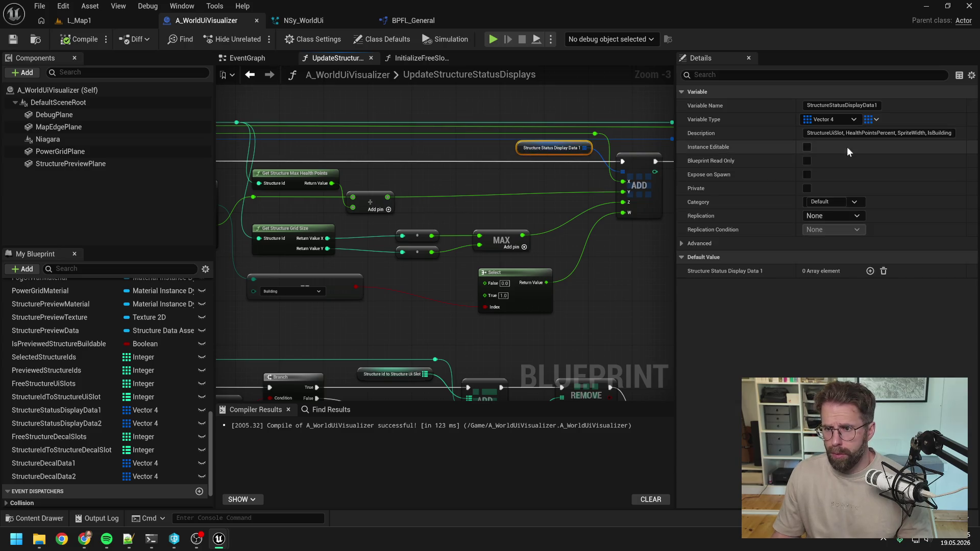
{"action": "left_click_drag", "start_coordinate": [908, 133], "coordinate": [926, 133]}
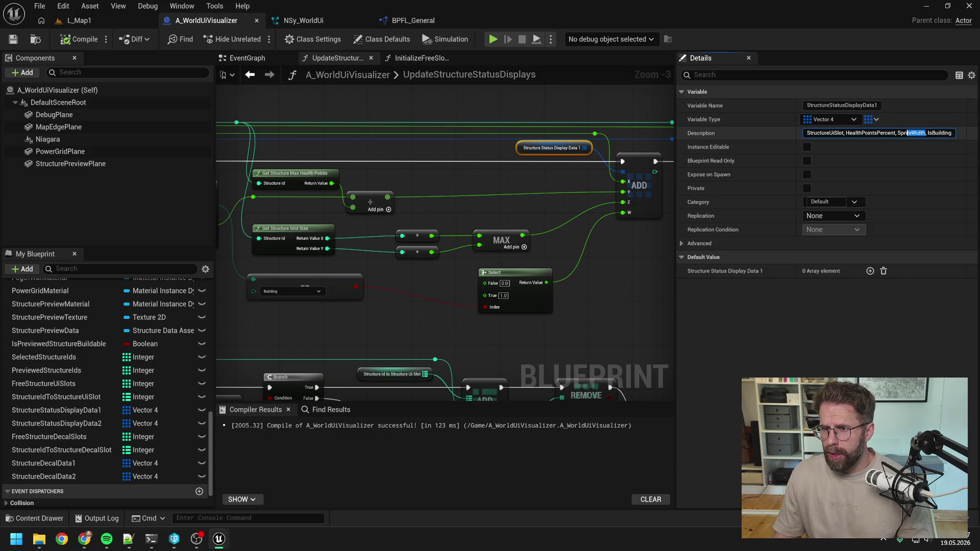
{"action": "type", "text": "GridSi"}
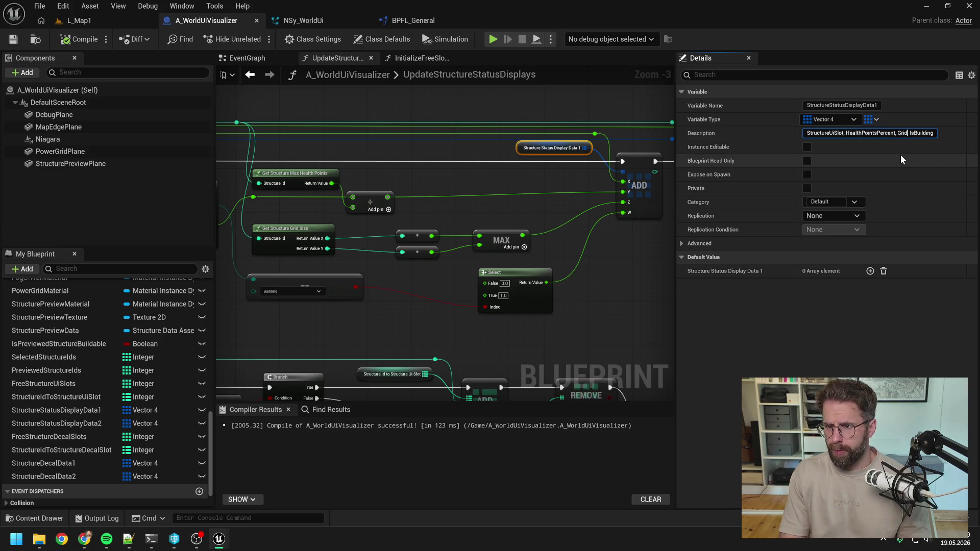
{"action": "type", "text": "ze,"}
{"action": "key", "text": "Return"}
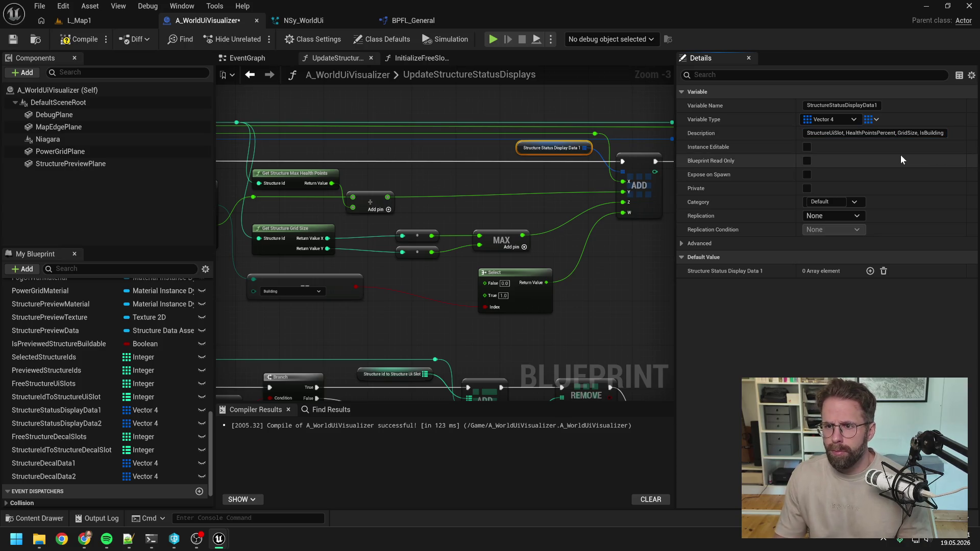
{"action": "left_click", "coordinate": [79, 39]}
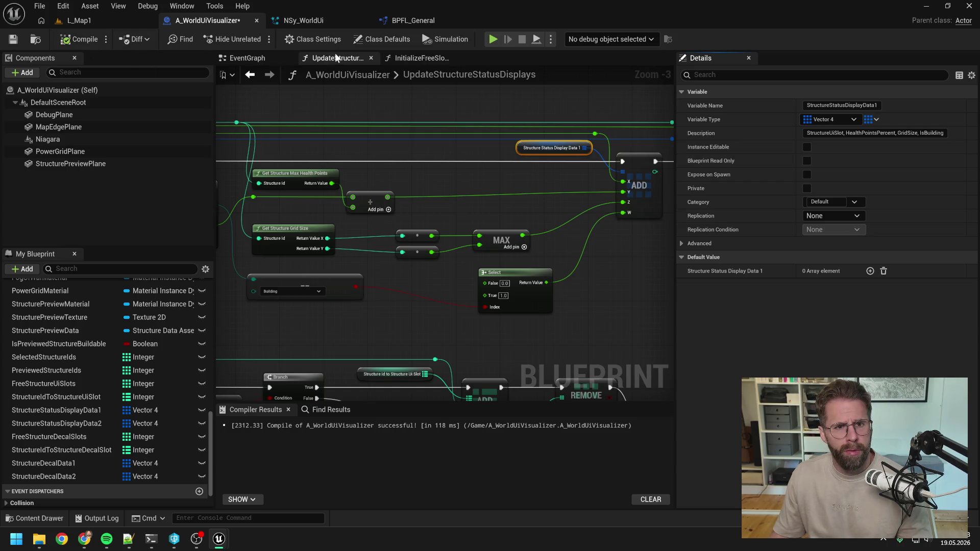
{"action": "left_click", "coordinate": [369, 21]}
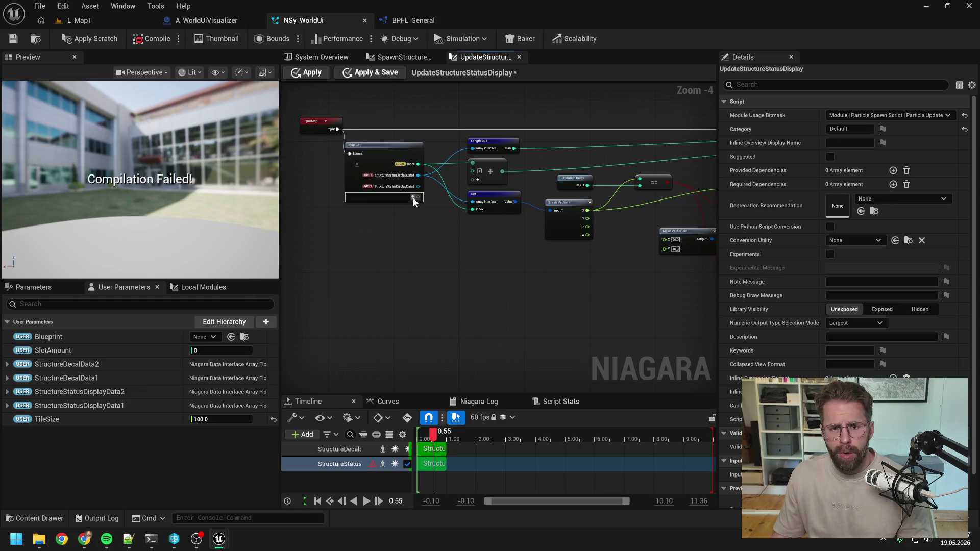
Step: Add a float pin named TileSize to the Map Get node
{"action": "left_click", "coordinate": [414, 197]}
{"action": "type", "text": "float"}
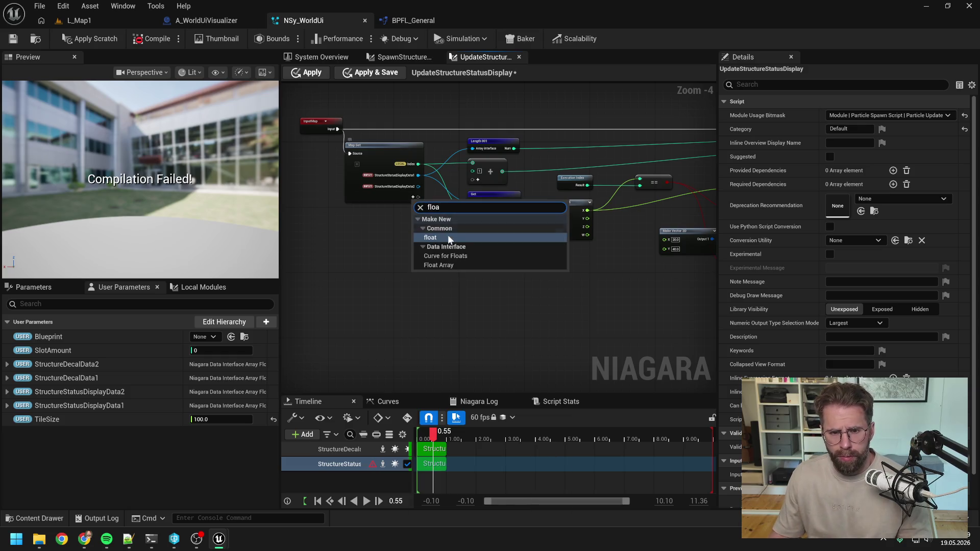
{"action": "left_click", "coordinate": [448, 235]}
{"action": "type", "text": "TileSize"}
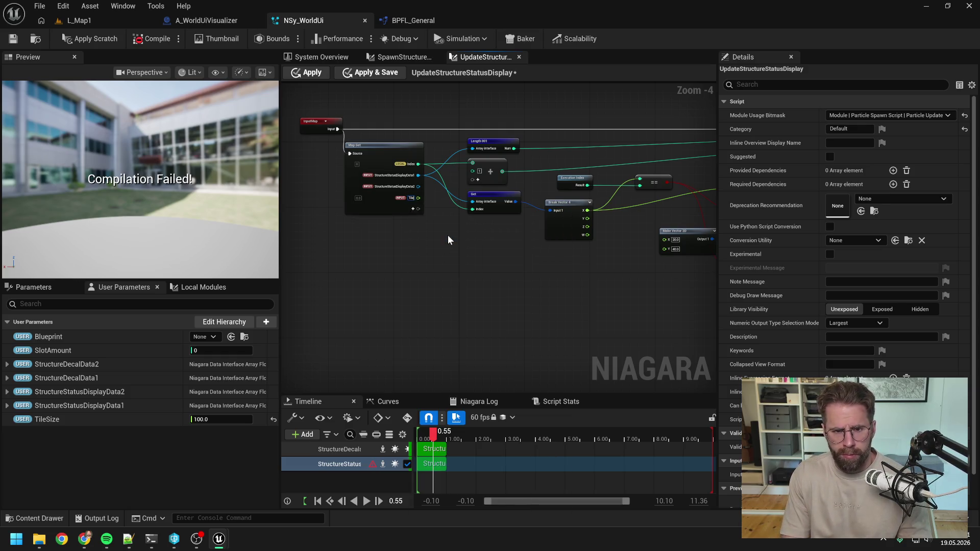
{"action": "key", "text": "Return"}
{"action": "left_click_drag", "start_coordinate": [506, 247], "coordinate": [421, 238]}
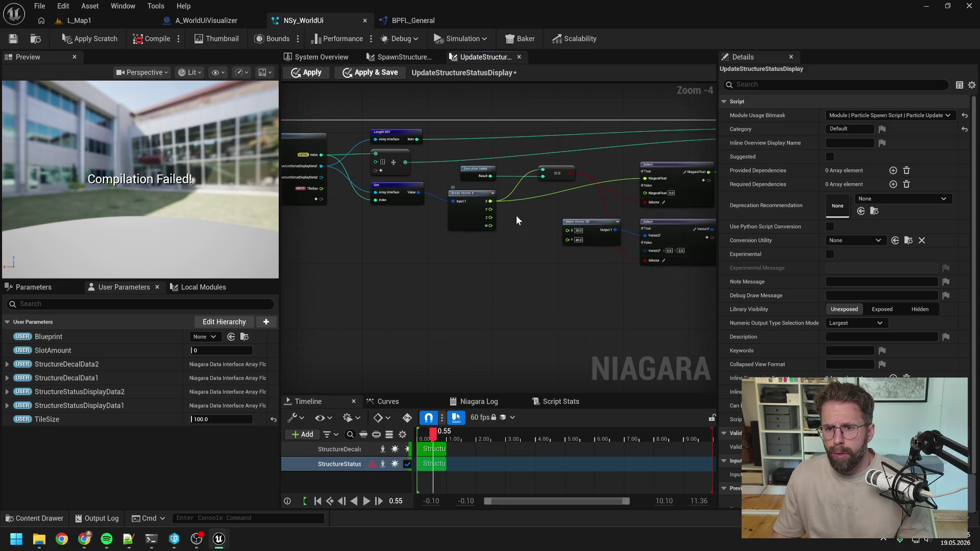
Step: Review the status data nodes in the A_WorldUiVisualizer Blueprint graph
{"action": "left_click", "coordinate": [198, 20]}
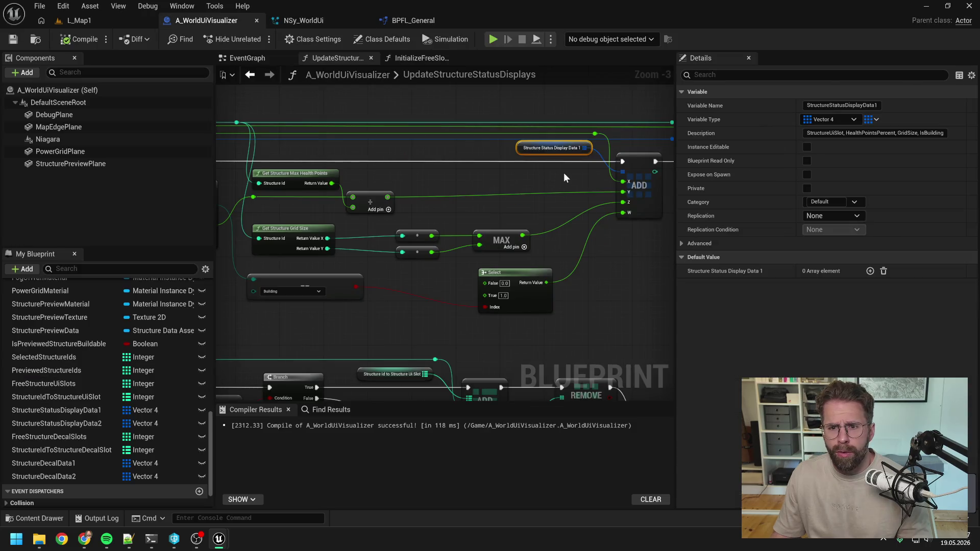
{"action": "mouse_move", "coordinate": [510, 204]}
{"action": "left_mouse_down"}
{"action": "mouse_move", "coordinate": [577, 198]}
{"action": "mouse_move", "coordinate": [537, 199]}
{"action": "left_mouse_up"}
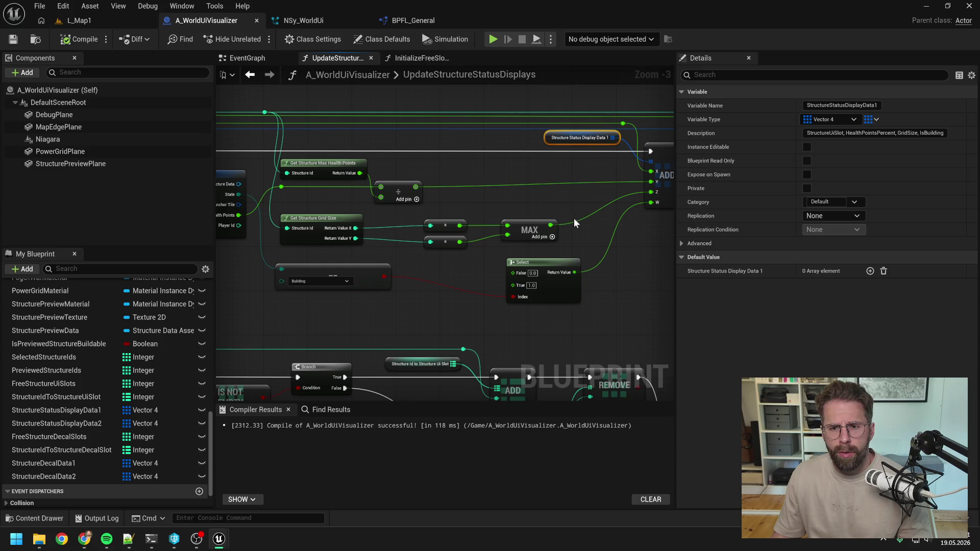
{"action": "left_click", "coordinate": [299, 20]}
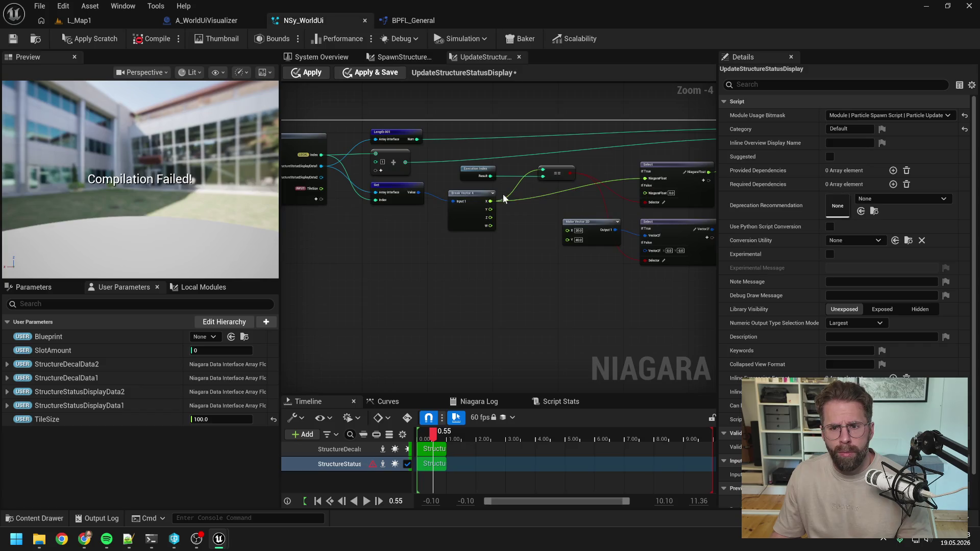
Step: Multiply Break Vector 4's Z by TileSize and feed the result into Make Vector 2D's X
{"action": "mouse_move", "coordinate": [562, 210]}
{"action": "left_mouse_down"}
{"action": "mouse_move", "coordinate": [481, 211]}
{"action": "mouse_move", "coordinate": [608, 180]}
{"action": "left_mouse_up"}
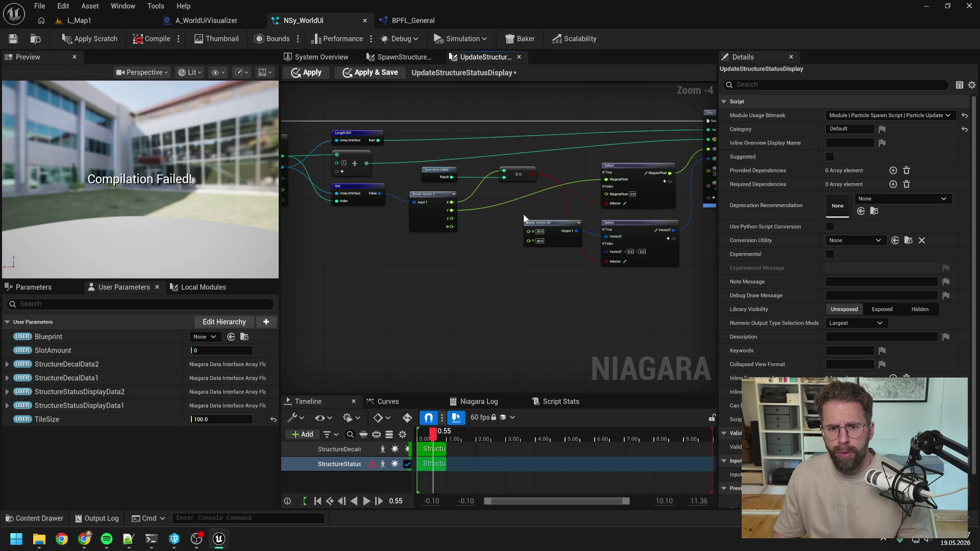
{"action": "mouse_move", "coordinate": [424, 212]}
{"action": "left_mouse_down"}
{"action": "mouse_move", "coordinate": [502, 225]}
{"action": "mouse_move", "coordinate": [456, 232]}
{"action": "left_mouse_up"}
{"action": "type", "text": "multiply"}
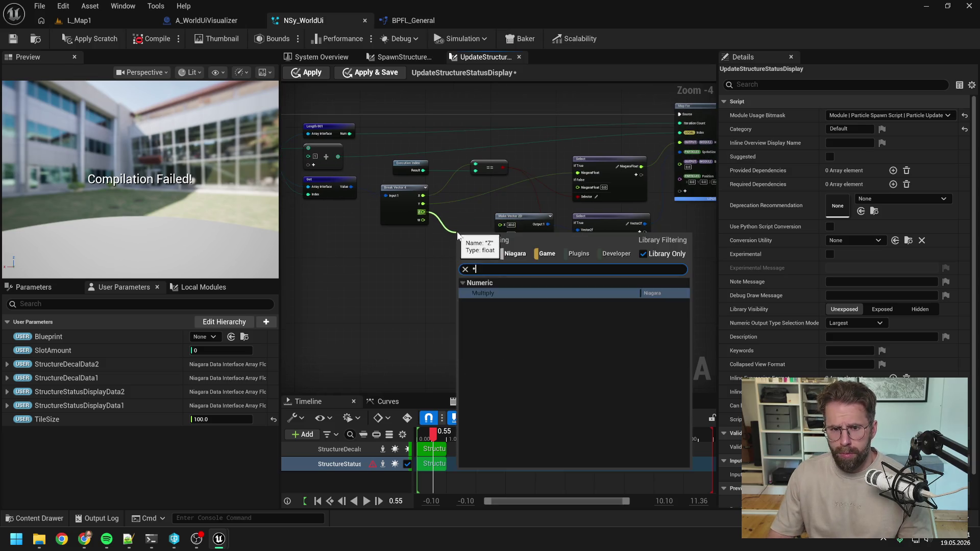
{"action": "key", "text": "Return"}
{"action": "mouse_move", "coordinate": [346, 189]}
{"action": "left_mouse_down"}
{"action": "mouse_move", "coordinate": [434, 228]}
{"action": "mouse_move", "coordinate": [553, 247]}
{"action": "mouse_move", "coordinate": [398, 249]}
{"action": "left_mouse_up"}
{"action": "double_click", "coordinate": [509, 244]}
{"action": "left_click", "coordinate": [622, 271]}
{"action": "left_click_drag", "start_coordinate": [622, 271], "coordinate": [540, 269]}
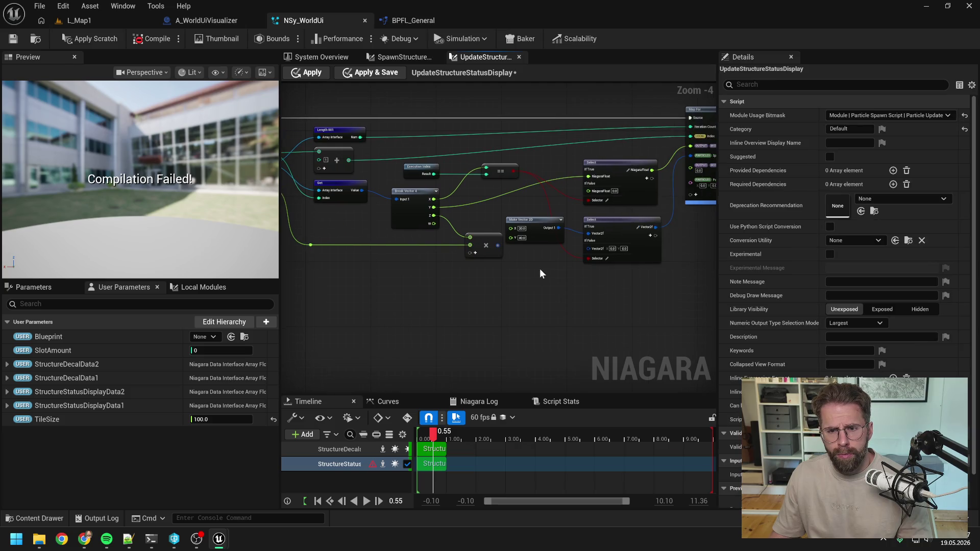
{"action": "mouse_move", "coordinate": [496, 246]}
{"action": "left_mouse_down"}
{"action": "mouse_move", "coordinate": [512, 228]}
{"action": "mouse_move", "coordinate": [470, 207]}
{"action": "left_mouse_up"}
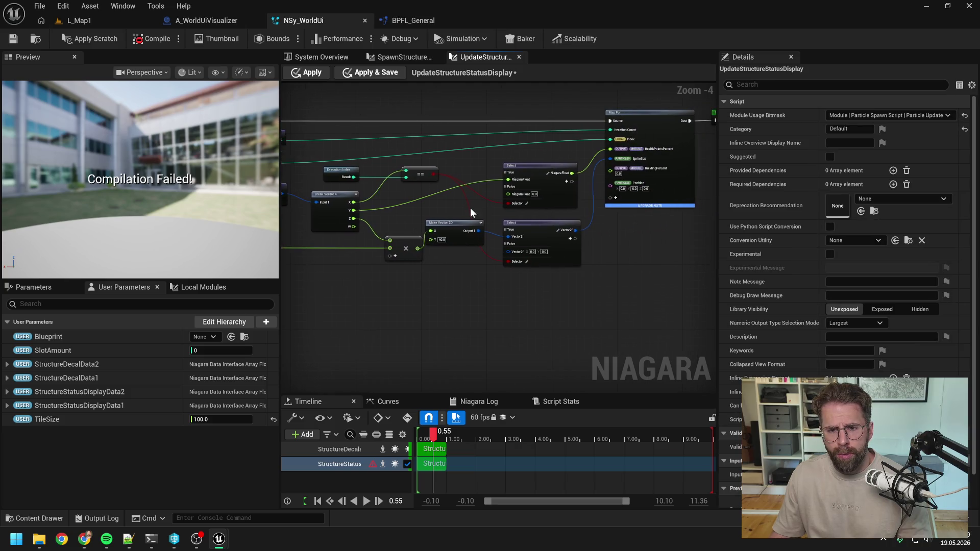
Step: Route the comparison result through two reroute points into the lower Select's selector
{"action": "scroll", "coordinate": [452, 219], "scroll_direction": "down", "scroll_amount": 1}
{"action": "mouse_move", "coordinate": [437, 122]}
{"action": "left_mouse_down"}
{"action": "mouse_move", "coordinate": [569, 232]}
{"action": "mouse_move", "coordinate": [639, 268]}
{"action": "left_mouse_up"}
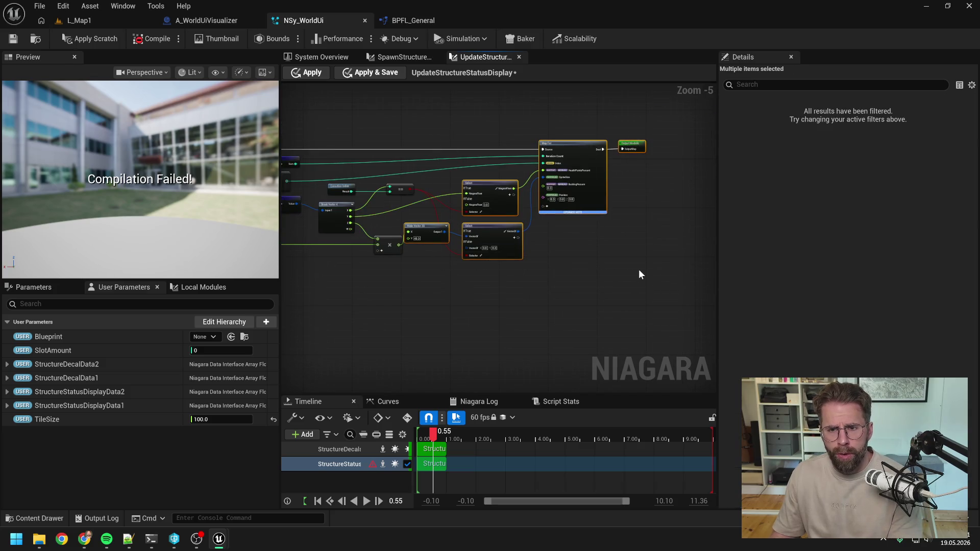
{"action": "left_click", "coordinate": [639, 270]}
{"action": "scroll", "coordinate": [538, 244], "scroll_direction": "up", "scroll_amount": 1}
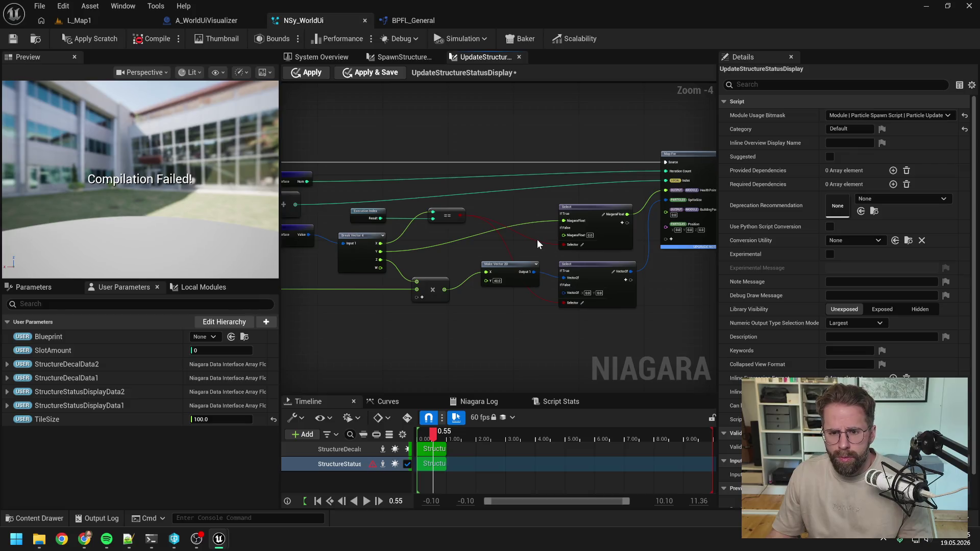
{"action": "double_click", "coordinate": [536, 237]}
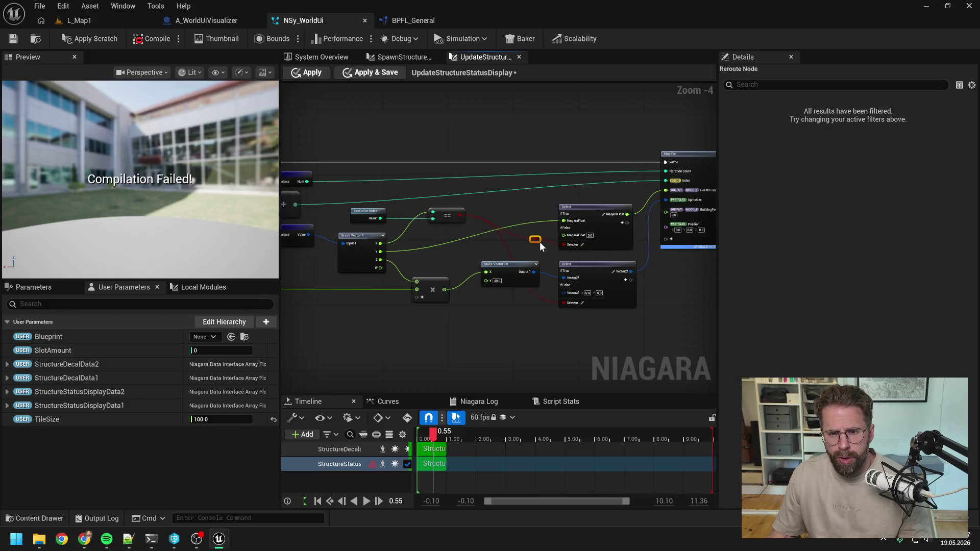
{"action": "left_click_drag", "start_coordinate": [539, 233], "coordinate": [544, 202]}
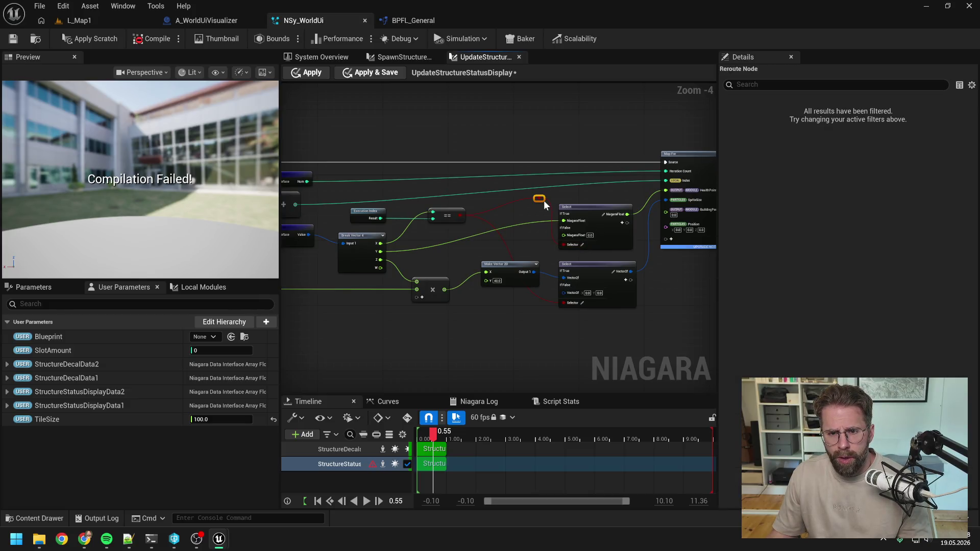
{"action": "double_click", "coordinate": [503, 205]}
{"action": "left_click_drag", "start_coordinate": [543, 198], "coordinate": [567, 303]}
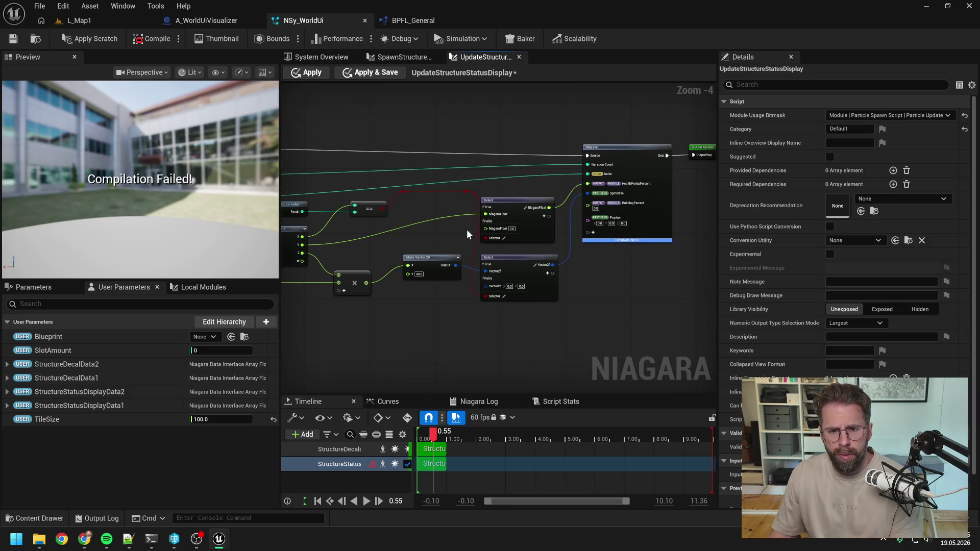
{"action": "mouse_move", "coordinate": [468, 231]}
{"action": "left_mouse_down"}
{"action": "mouse_move", "coordinate": [511, 199]}
{"action": "mouse_move", "coordinate": [444, 217]}
{"action": "left_mouse_up"}
{"action": "left_click", "coordinate": [496, 214]}
{"action": "scroll", "coordinate": [443, 213], "scroll_direction": "down", "scroll_amount": 1}
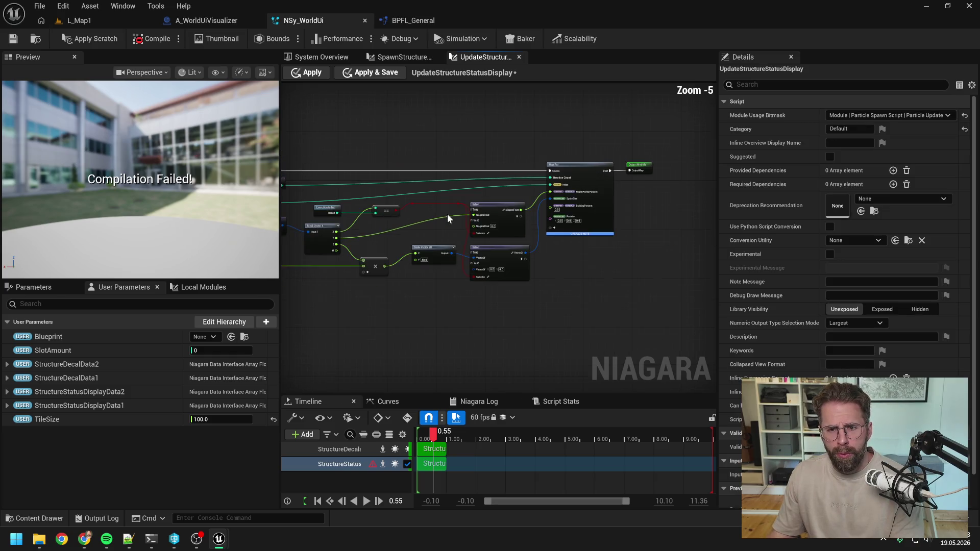
{"action": "mouse_move", "coordinate": [589, 148]}
{"action": "left_mouse_down"}
{"action": "mouse_move", "coordinate": [580, 170]}
{"action": "mouse_move", "coordinate": [606, 170]}
{"action": "left_mouse_up"}
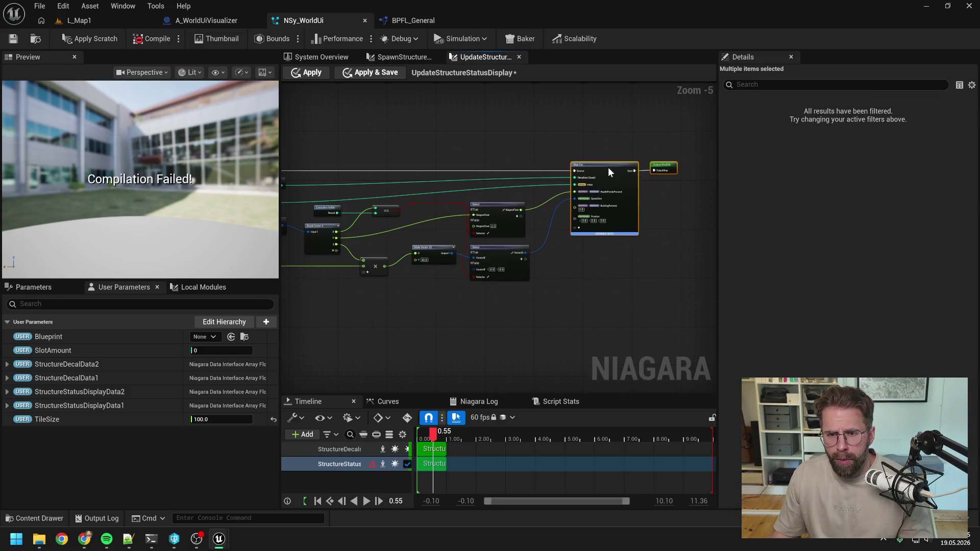
Step: Move Map For's Position pin up one slot, above BuildingPercent
{"action": "left_click_drag", "start_coordinate": [554, 265], "coordinate": [642, 252]}
{"action": "left_click", "coordinate": [639, 249]}
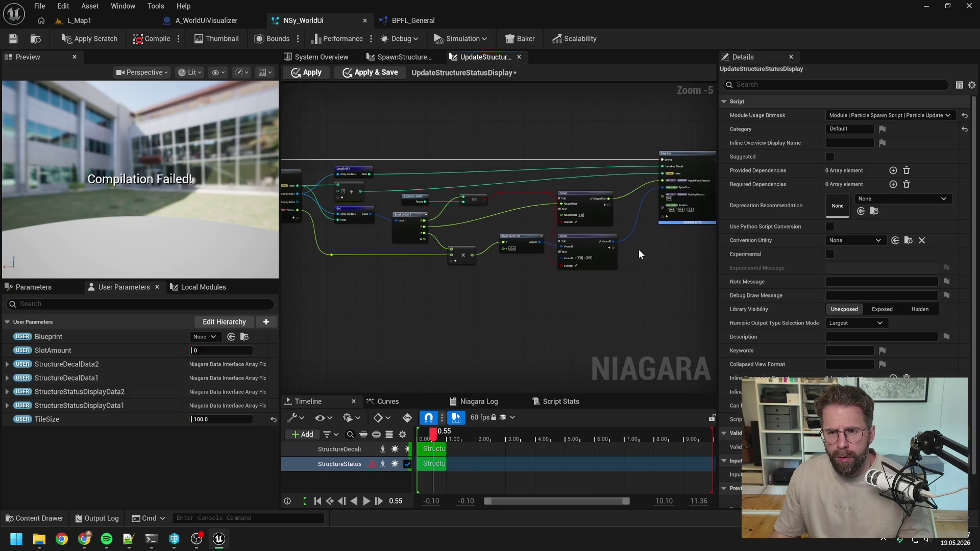
{"action": "scroll", "coordinate": [639, 249], "scroll_direction": "up", "scroll_amount": 1}
{"action": "right_click", "coordinate": [624, 194]}
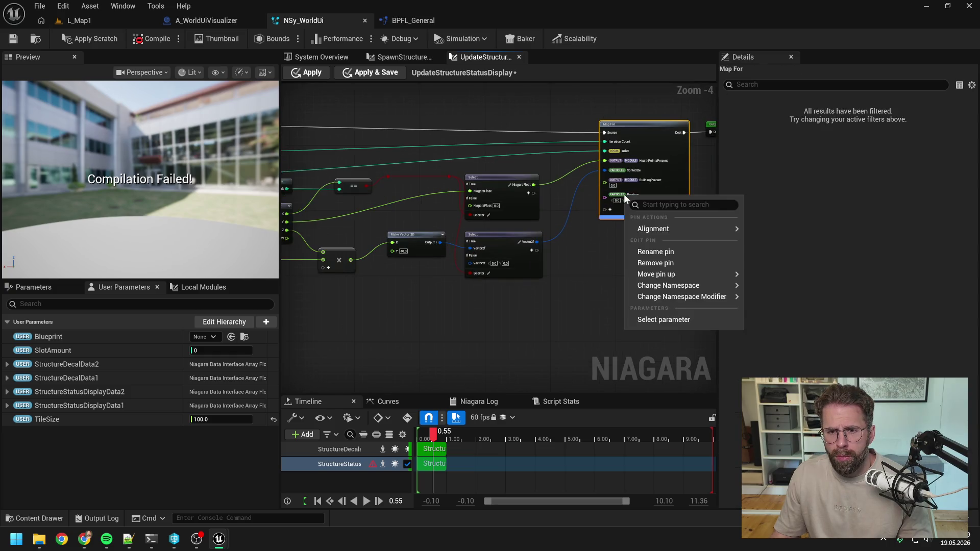
{"action": "mouse_move", "coordinate": [662, 278]}
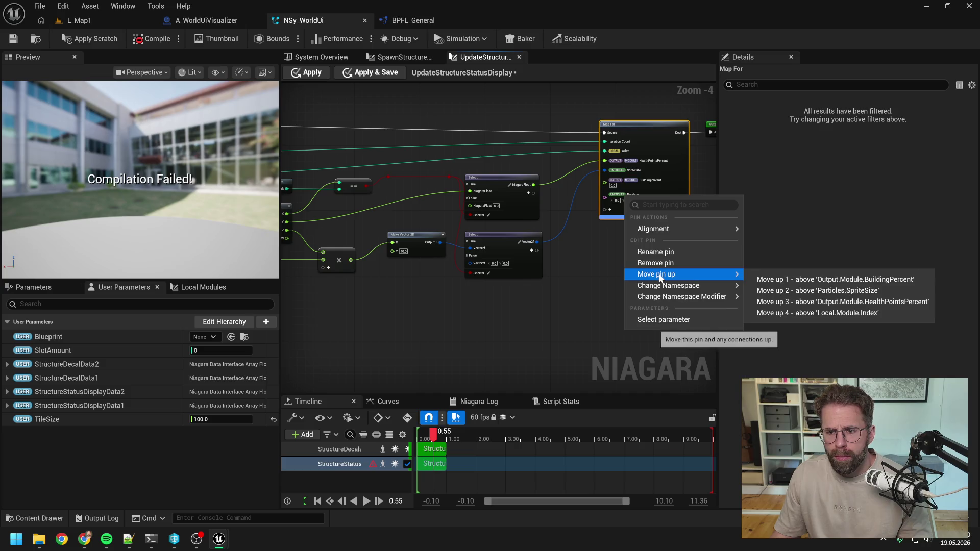
{"action": "left_click", "coordinate": [778, 282]}
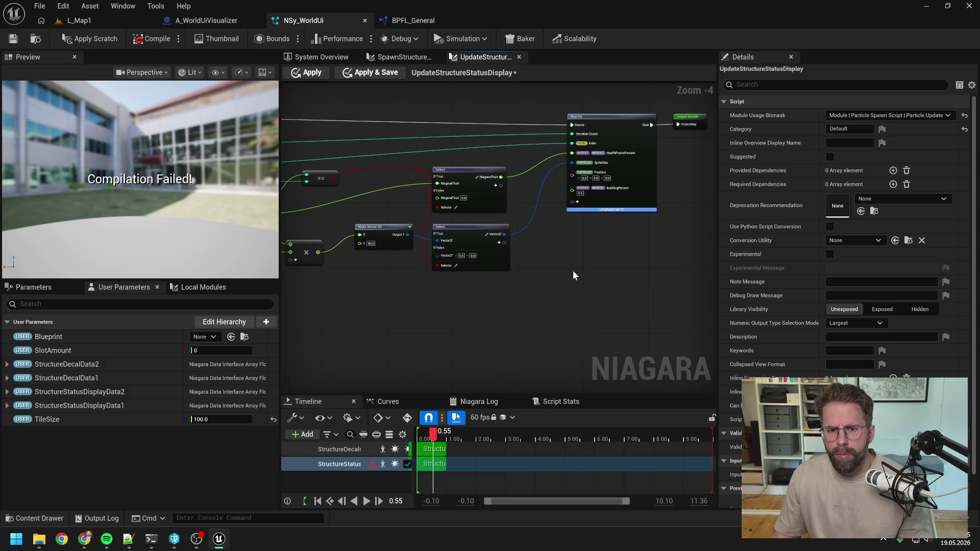
Step: Add an array Get node from the StructureStatusDisplayData2 pin
{"action": "left_click_drag", "start_coordinate": [573, 270], "coordinate": [626, 262]}
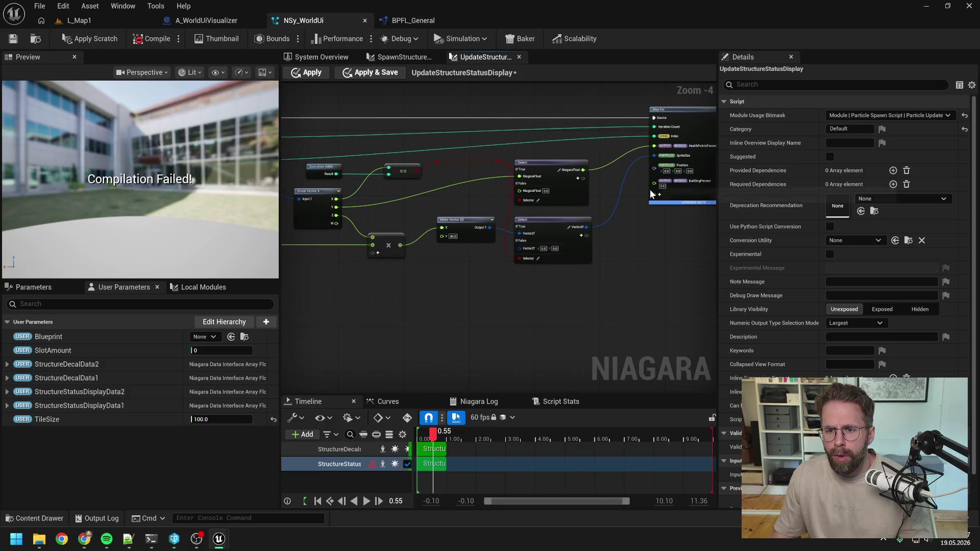
{"action": "left_click_drag", "start_coordinate": [463, 260], "coordinate": [630, 251]}
{"action": "mouse_move", "coordinate": [333, 166]}
{"action": "left_mouse_down"}
{"action": "mouse_move", "coordinate": [398, 233]}
{"action": "mouse_move", "coordinate": [396, 256]}
{"action": "mouse_move", "coordinate": [406, 254]}
{"action": "left_mouse_up"}
{"action": "left_click", "coordinate": [433, 360]}
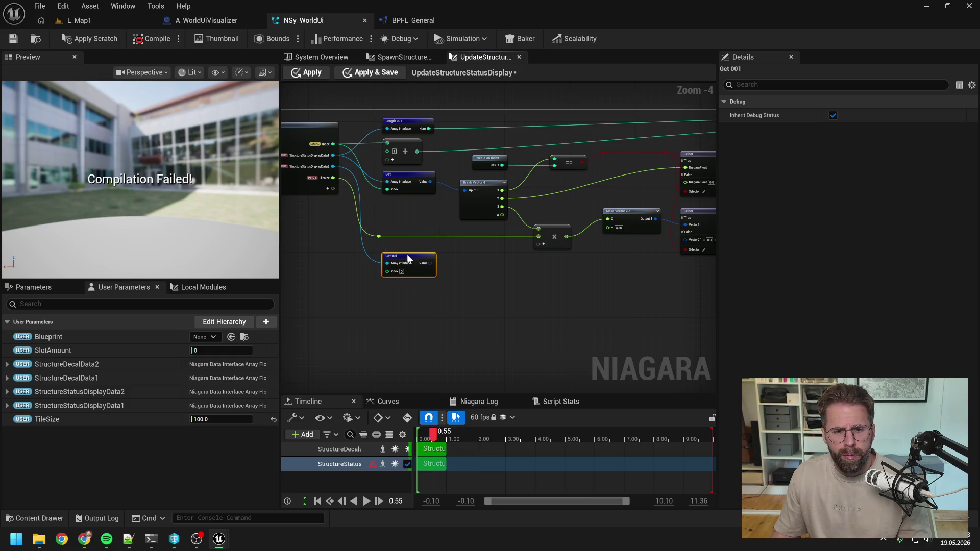
Step: Wire Index into Get 001 and split its value with a second Break Vector 4, aligned
{"action": "left_click", "coordinate": [480, 267]}
{"action": "left_click_drag", "start_coordinate": [333, 144], "coordinate": [388, 272]}
{"action": "mouse_move", "coordinate": [458, 275]}
{"action": "left_mouse_down"}
{"action": "mouse_move", "coordinate": [376, 259]}
{"action": "mouse_move", "coordinate": [400, 267]}
{"action": "mouse_move", "coordinate": [406, 249]}
{"action": "left_mouse_up"}
{"action": "type", "text": "break"}
{"action": "key", "text": "Return"}
{"action": "left_click_drag", "start_coordinate": [306, 240], "coordinate": [397, 264]}
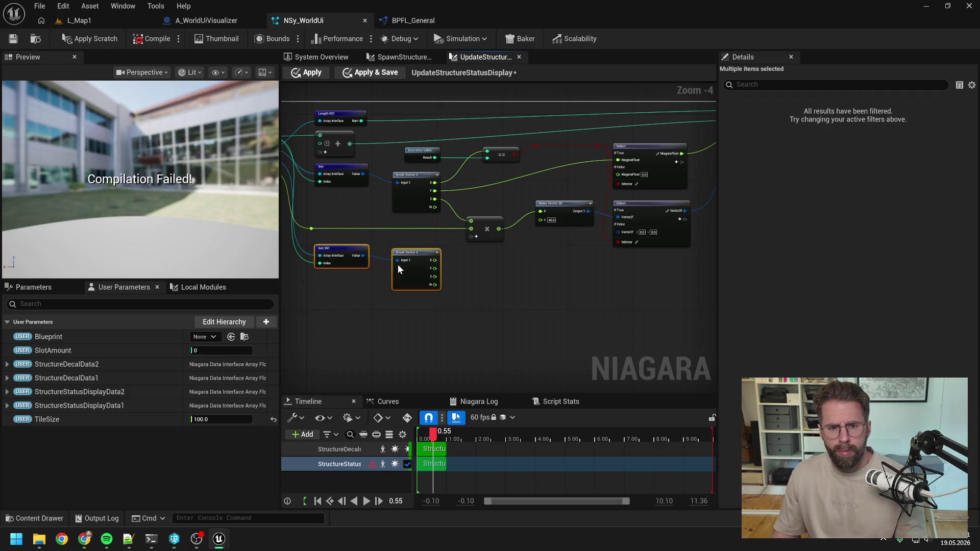
{"action": "key", "text": "q"}
{"action": "left_click", "coordinate": [503, 283]}
Step: Start a new node from Map For's Position pin
{"action": "left_click_drag", "start_coordinate": [503, 283], "coordinate": [442, 280]}
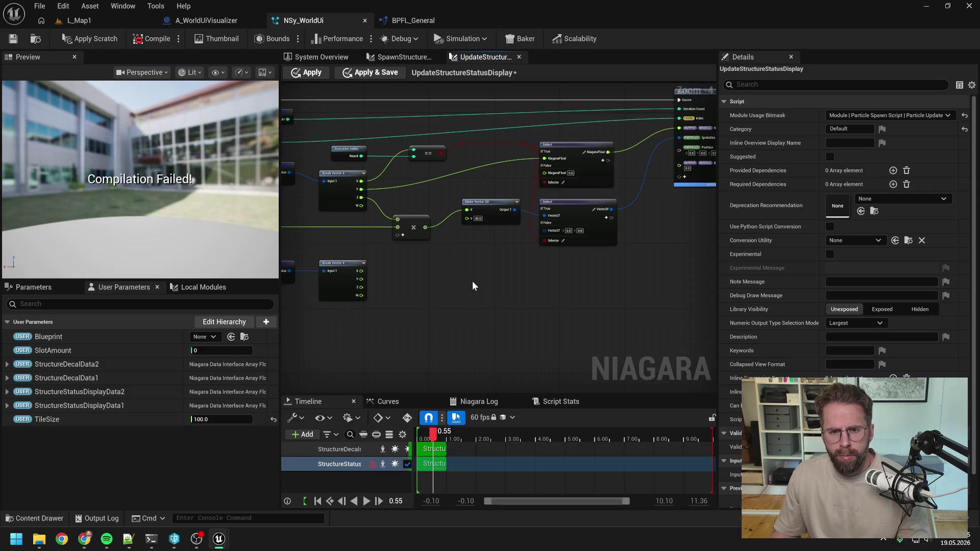
{"action": "scroll", "coordinate": [473, 282], "scroll_direction": "down", "scroll_amount": 1}
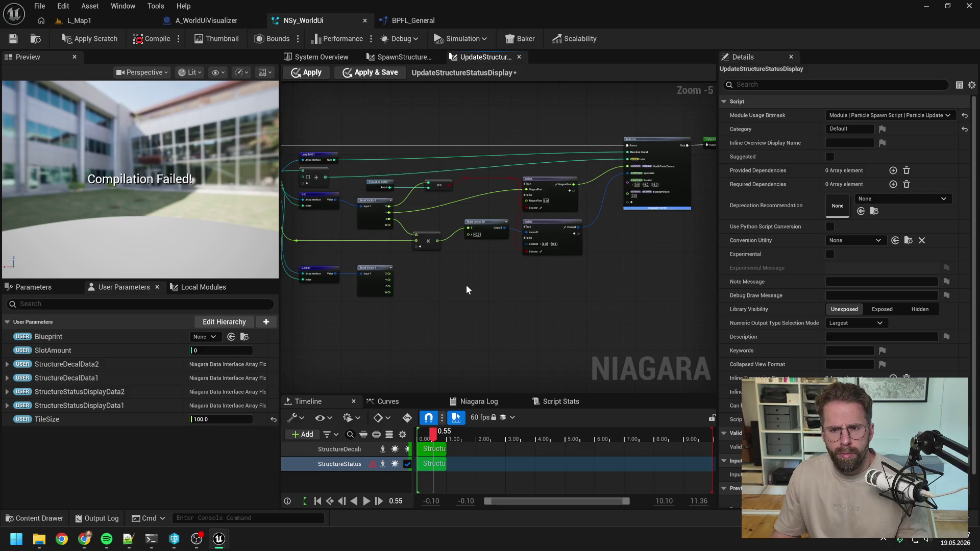
{"action": "left_click_drag", "start_coordinate": [467, 286], "coordinate": [484, 291]}
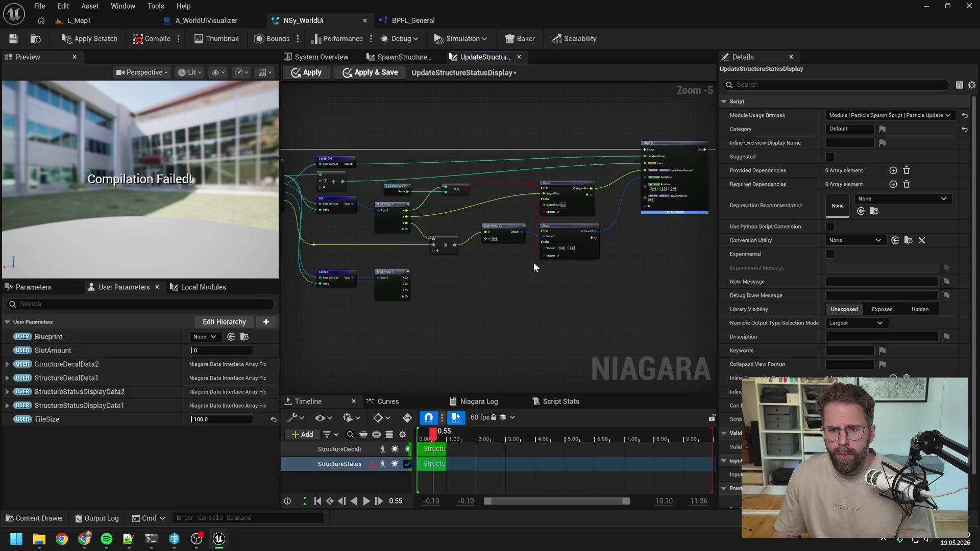
{"action": "left_click_drag", "start_coordinate": [615, 257], "coordinate": [590, 249]}
{"action": "scroll", "coordinate": [593, 244], "scroll_direction": "up", "scroll_amount": 1}
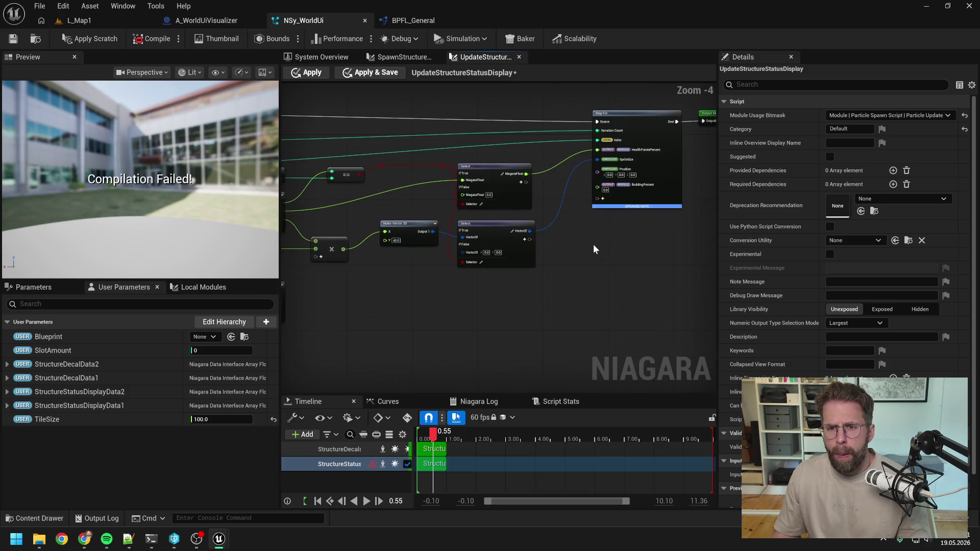
{"action": "left_click_drag", "start_coordinate": [598, 173], "coordinate": [567, 283]}
Step: Insert a NiagaraPosition Select node feeding Map For's Position and tidy the layout
{"action": "type", "text": "selec"}
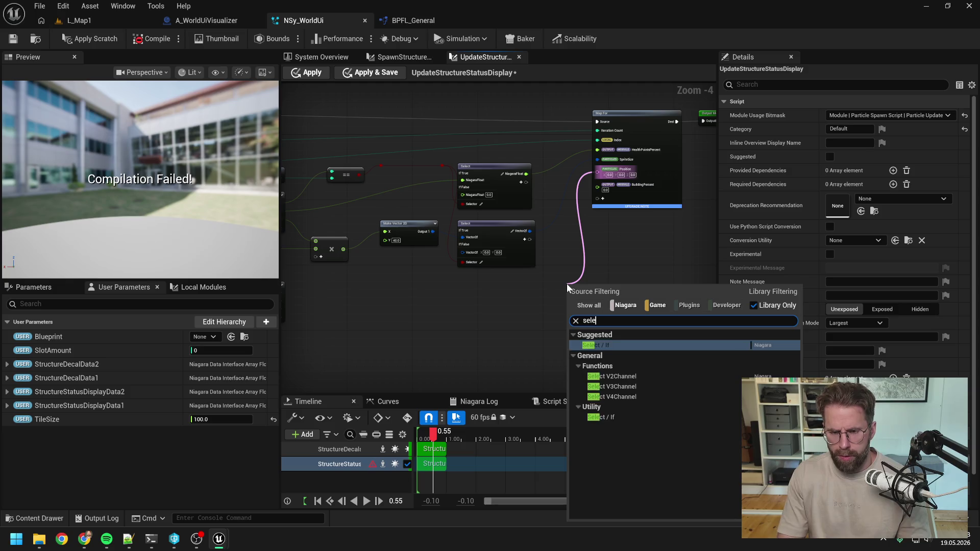
{"action": "left_click", "coordinate": [609, 417]}
{"action": "left_click_drag", "start_coordinate": [599, 287], "coordinate": [492, 288]}
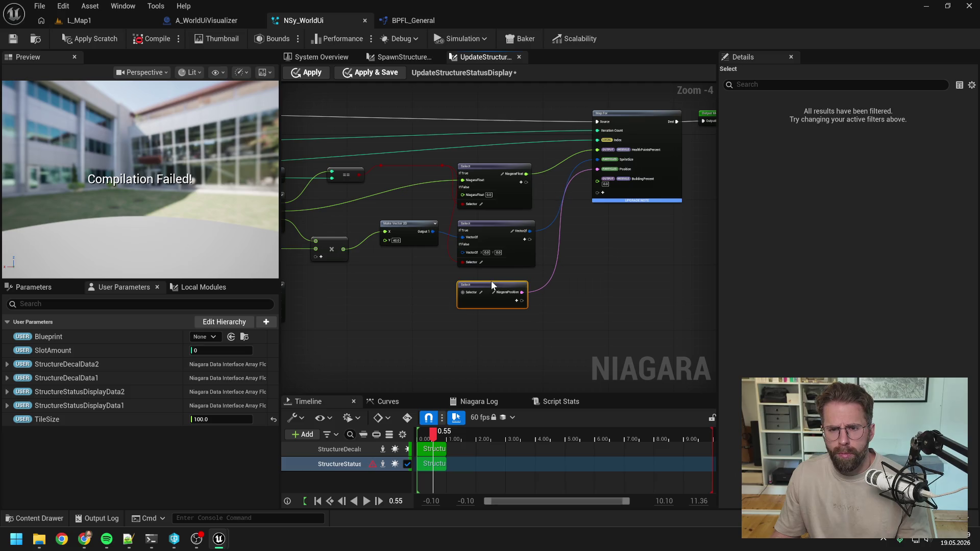
{"action": "left_click_drag", "start_coordinate": [492, 280], "coordinate": [491, 278]}
{"action": "left_click", "coordinate": [485, 330]}
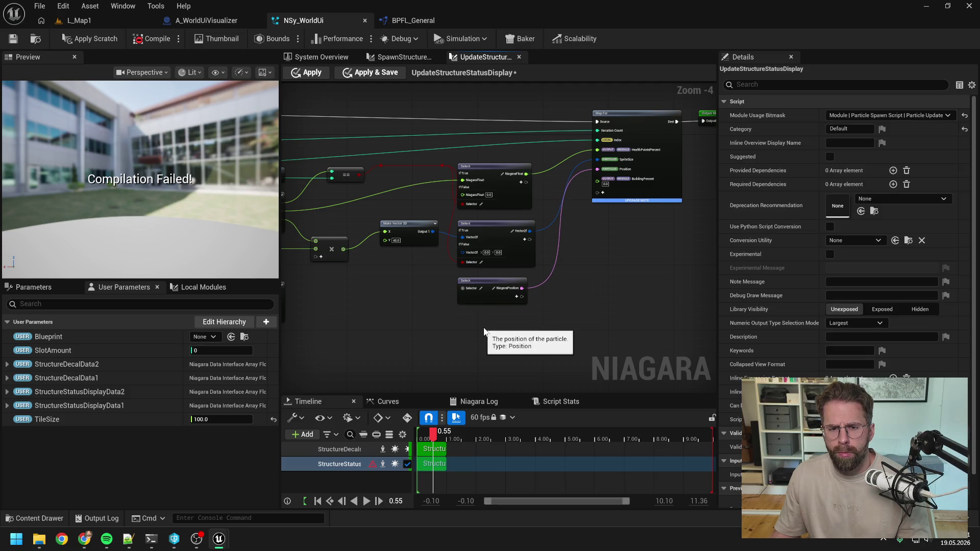
{"action": "scroll", "coordinate": [485, 329], "scroll_direction": "down", "scroll_amount": 1}
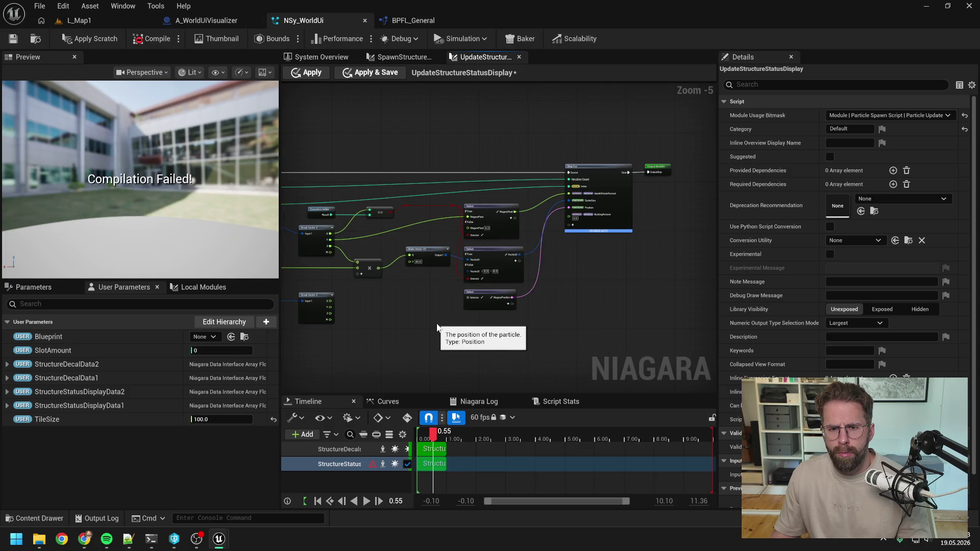
{"action": "left_click_drag", "start_coordinate": [546, 218], "coordinate": [700, 142]}
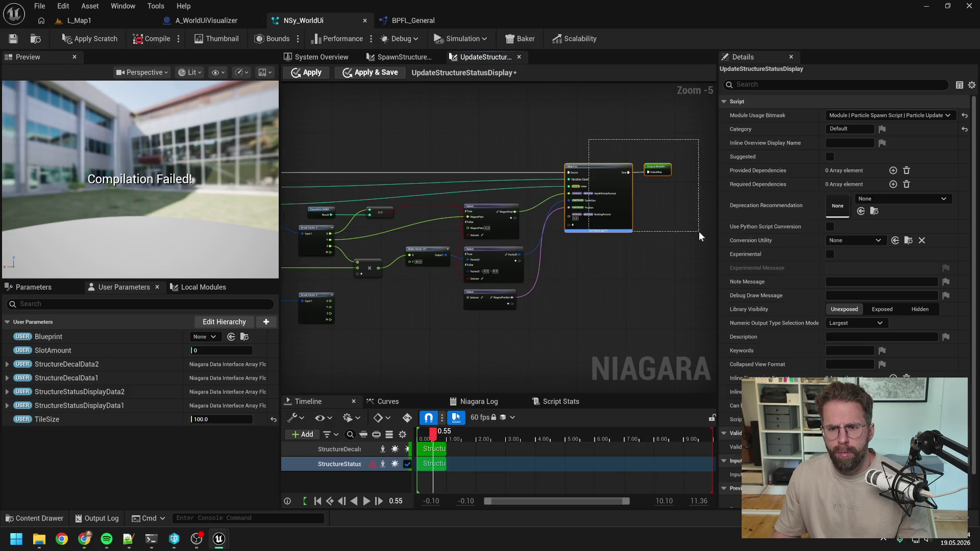
{"action": "left_click", "coordinate": [620, 260]}
{"action": "scroll", "coordinate": [595, 274], "scroll_direction": "up", "scroll_amount": 1}
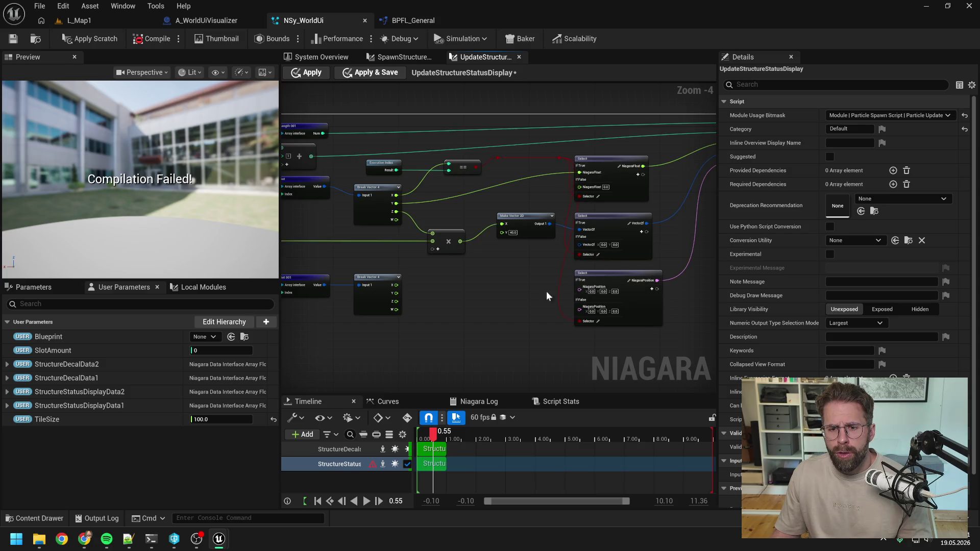
{"action": "left_click_drag", "start_coordinate": [504, 299], "coordinate": [553, 294]}
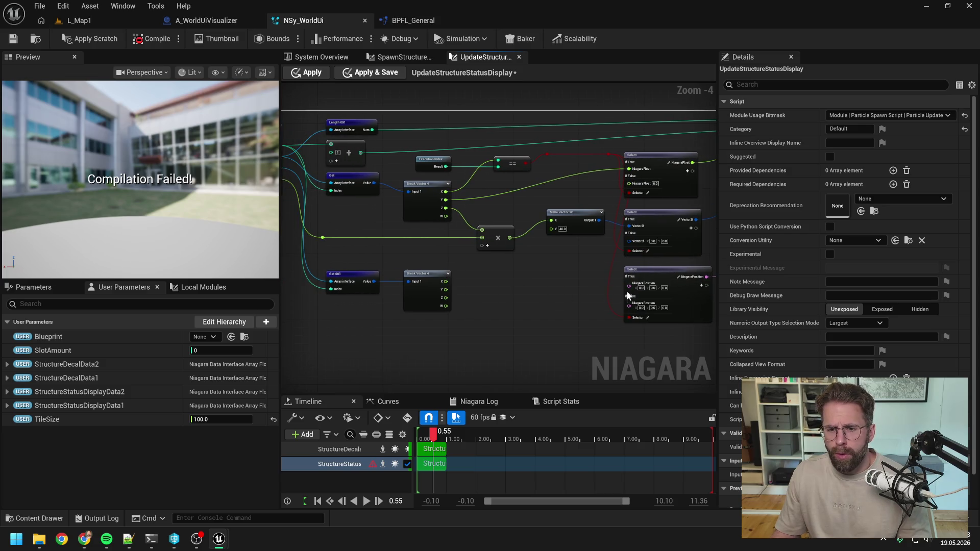
Step: Add a Make Position node into the Position Select's If True, fed by Break Vector 4 X, Y, Z
{"action": "left_click_drag", "start_coordinate": [629, 289], "coordinate": [557, 286]}
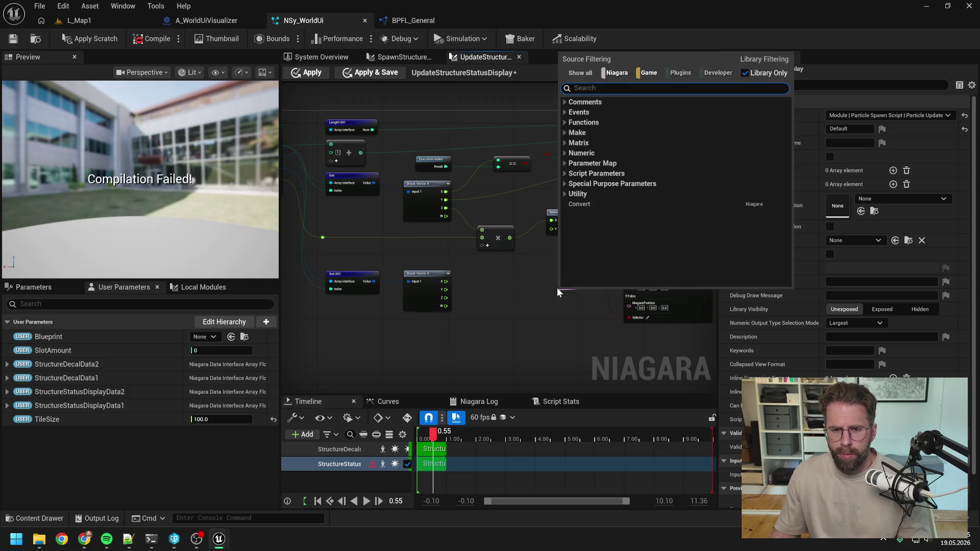
{"action": "type", "text": "make"}
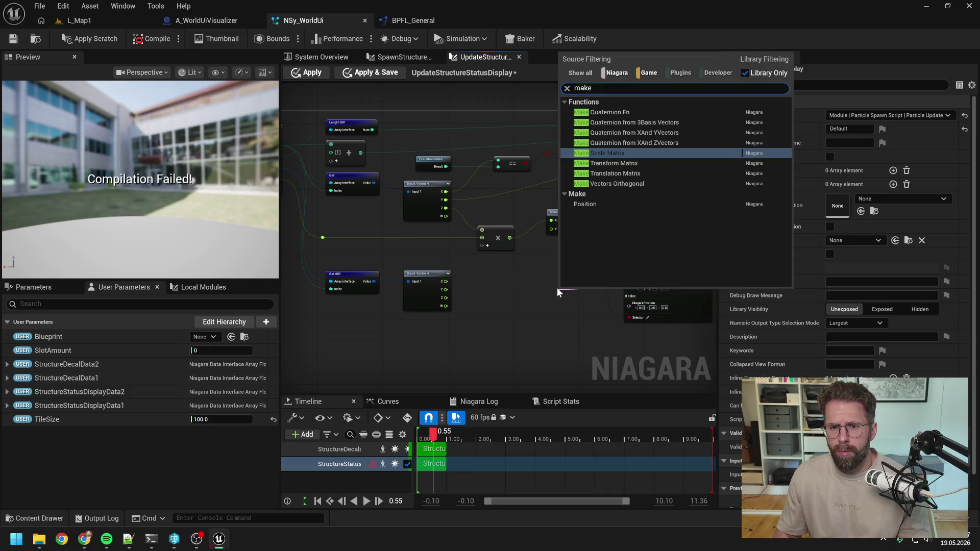
{"action": "left_click", "coordinate": [585, 203]}
{"action": "mouse_move", "coordinate": [585, 299]}
{"action": "left_mouse_down"}
{"action": "mouse_move", "coordinate": [498, 268]}
{"action": "mouse_move", "coordinate": [482, 281]}
{"action": "mouse_move", "coordinate": [482, 297]}
{"action": "left_mouse_up"}
{"action": "right_click", "coordinate": [472, 324]}
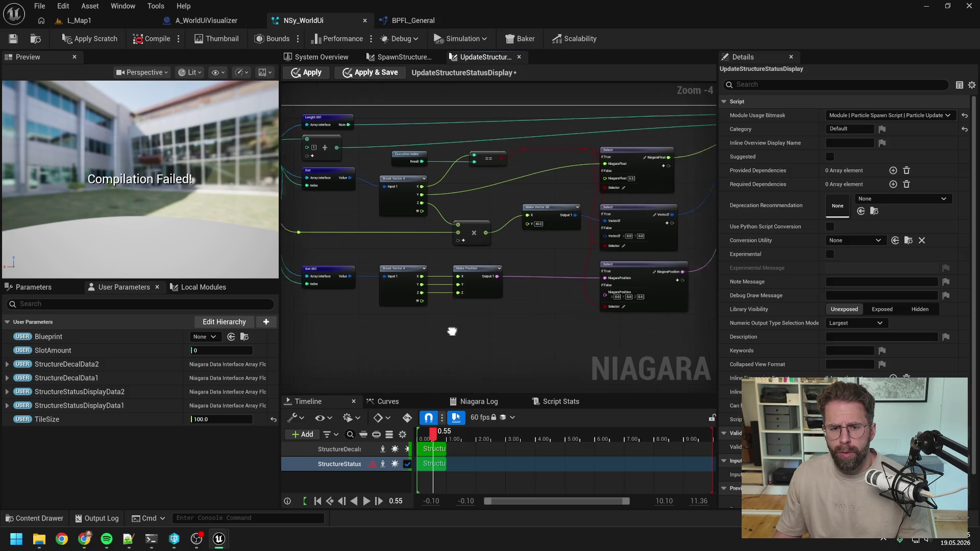
{"action": "mouse_move", "coordinate": [452, 332]}
{"action": "left_mouse_down"}
{"action": "mouse_move", "coordinate": [436, 307]}
{"action": "mouse_move", "coordinate": [587, 260]}
{"action": "left_mouse_up"}
Step: Add a float Select node feeding Map For's BuildingPercent input
{"action": "mouse_move", "coordinate": [601, 172]}
{"action": "left_mouse_down"}
{"action": "mouse_move", "coordinate": [560, 328]}
{"action": "mouse_move", "coordinate": [456, 333]}
{"action": "left_mouse_up"}
{"action": "type", "text": "selec"}
{"action": "left_click", "coordinate": [593, 227]}
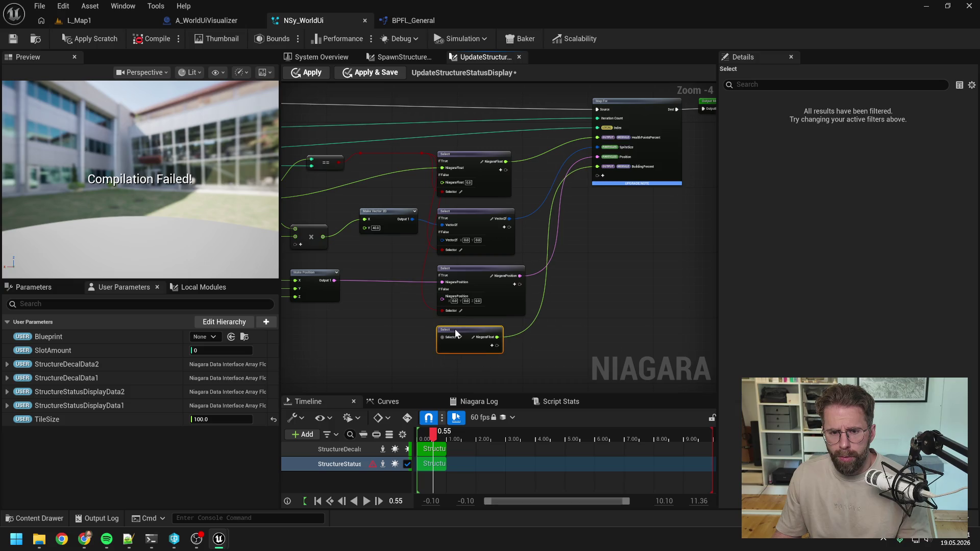
Step: Wire a boolean into the BuildingPercent Select's Selector and add a second Select feeding its If True
{"action": "left_click", "coordinate": [400, 304]}
{"action": "left_click_drag", "start_coordinate": [421, 152], "coordinate": [442, 337]}
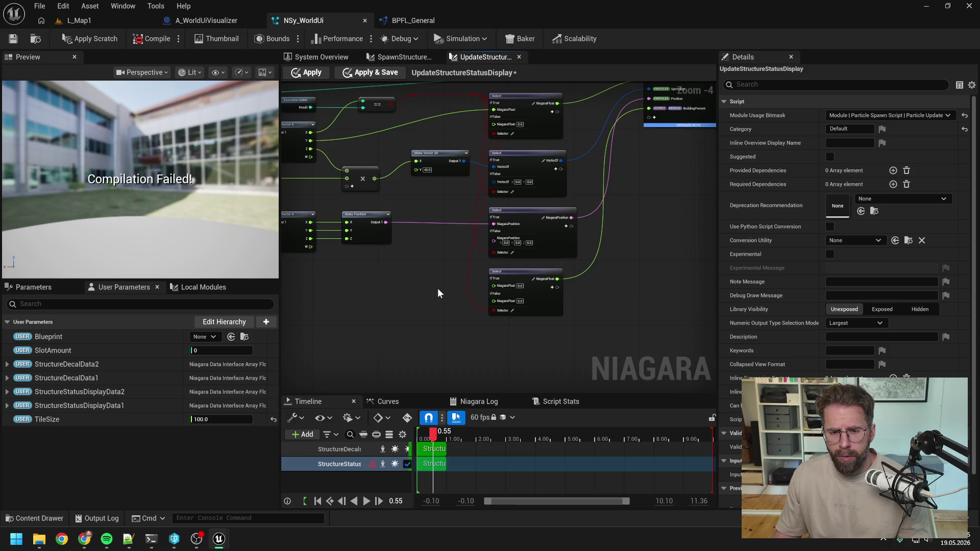
{"action": "mouse_move", "coordinate": [437, 291]}
{"action": "left_mouse_down"}
{"action": "mouse_move", "coordinate": [497, 294]}
{"action": "mouse_move", "coordinate": [487, 288]}
{"action": "left_mouse_up"}
{"action": "type", "text": "selec"}
{"action": "left_click", "coordinate": [519, 421]}
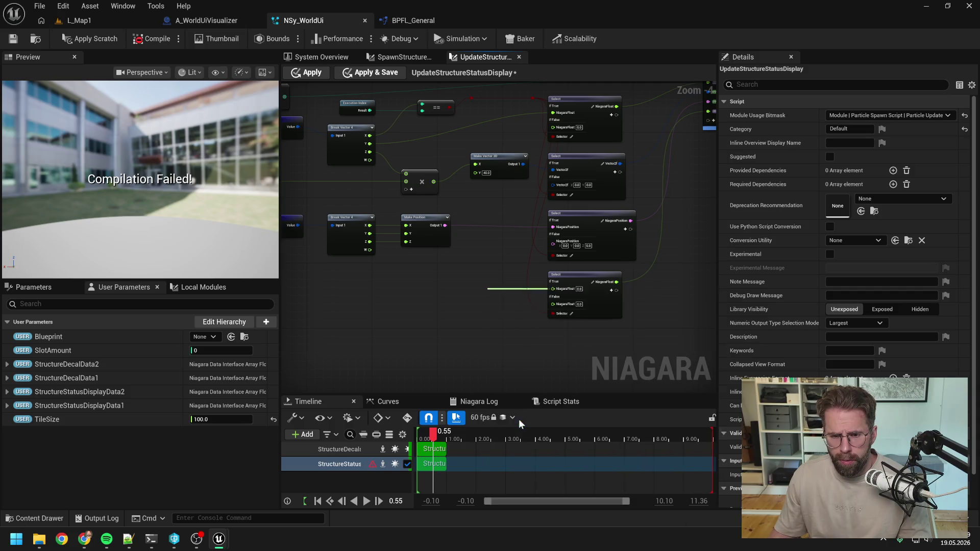
{"action": "mouse_move", "coordinate": [492, 283]}
{"action": "left_mouse_down"}
{"action": "mouse_move", "coordinate": [577, 261]}
{"action": "mouse_move", "coordinate": [632, 283]}
{"action": "mouse_move", "coordinate": [574, 282]}
{"action": "left_mouse_up"}
Step: Add an equals node on Break Vector 4's W value and place it below Make Position
{"action": "left_click_drag", "start_coordinate": [464, 172], "coordinate": [499, 303]}
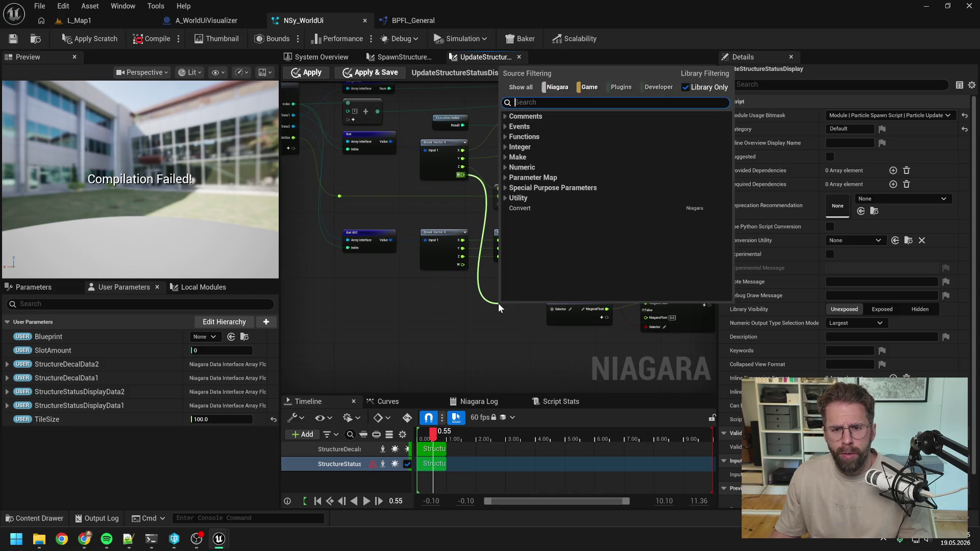
{"action": "type", "text": "=="}
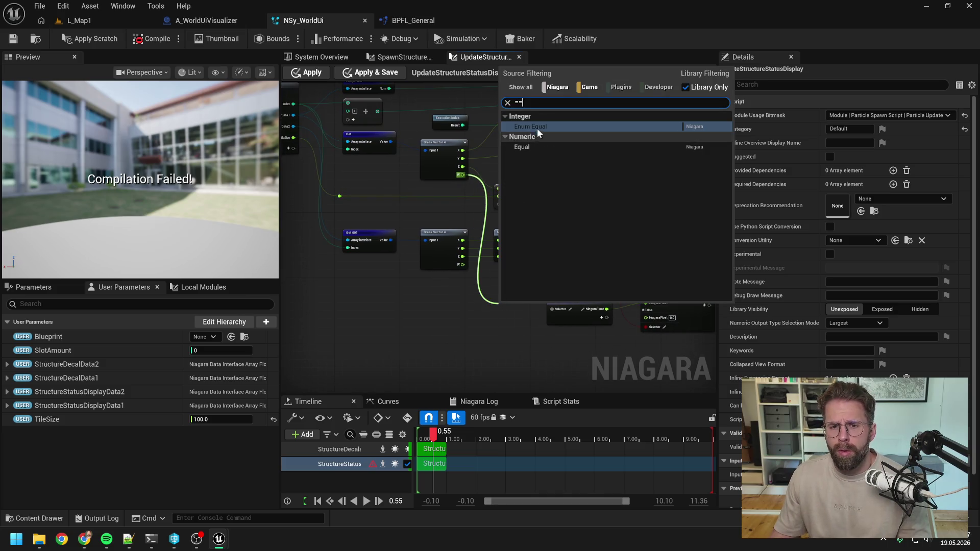
{"action": "left_click", "coordinate": [536, 127]}
{"action": "left_click", "coordinate": [513, 299]}
{"action": "left_click_drag", "start_coordinate": [514, 301], "coordinate": [510, 281]}
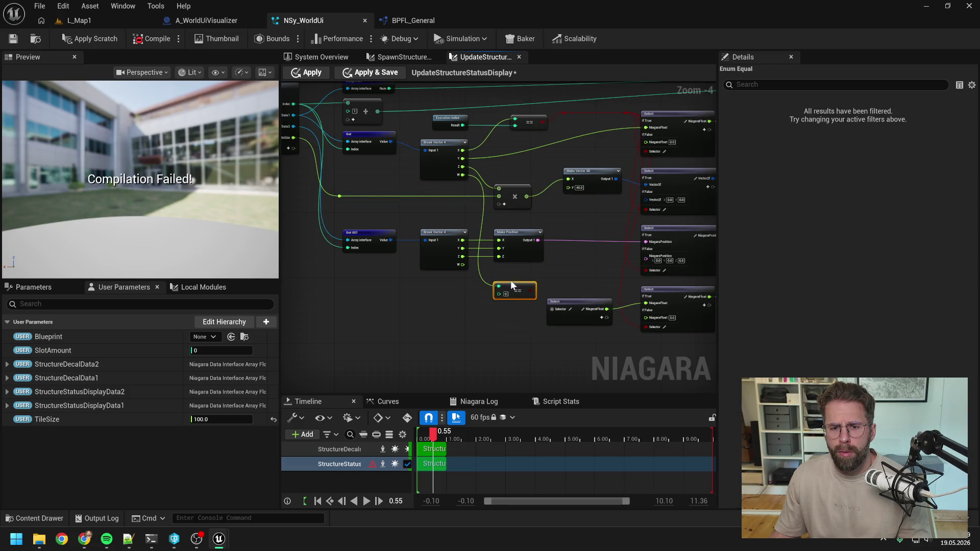
{"action": "left_click_drag", "start_coordinate": [513, 321], "coordinate": [466, 319]}
Step: Check the A_WorldUiVisualizer Blueprint's status display logic, then return to NSy_WorldUi
{"action": "left_click", "coordinate": [202, 23]}
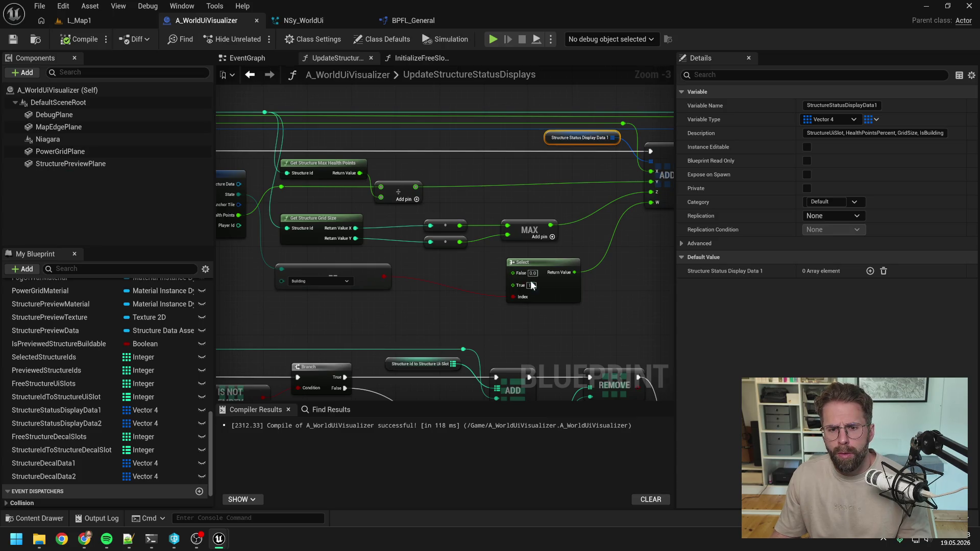
{"action": "type", "text": "1"}
{"action": "left_click", "coordinate": [327, 17]}
{"action": "scroll", "coordinate": [483, 283], "scroll_direction": "up", "scroll_amount": 2}
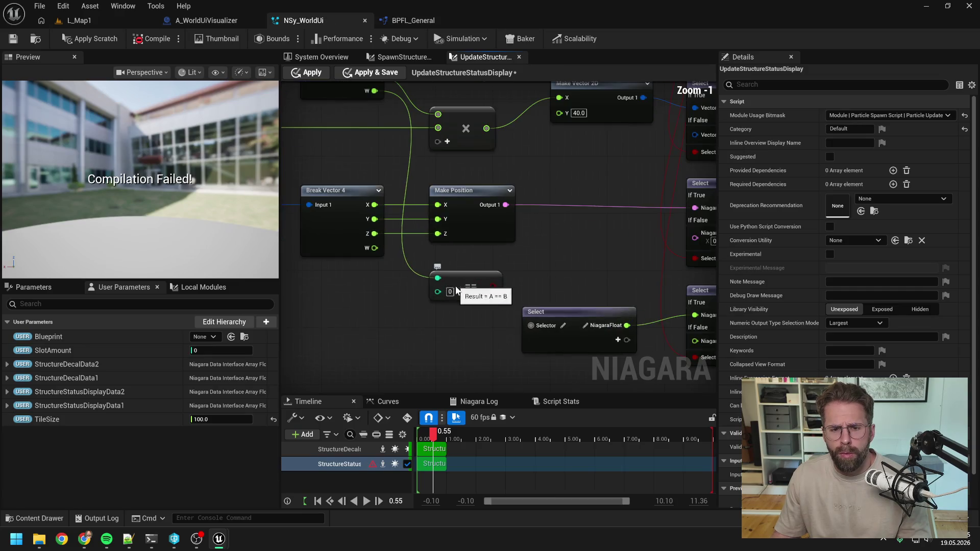
Step: Connect Break Vector W to the inner Select's If False input through a reroute node
{"action": "left_click_drag", "start_coordinate": [584, 286], "coordinate": [513, 266]}
{"action": "scroll", "coordinate": [513, 266], "scroll_direction": "down", "scroll_amount": 2}
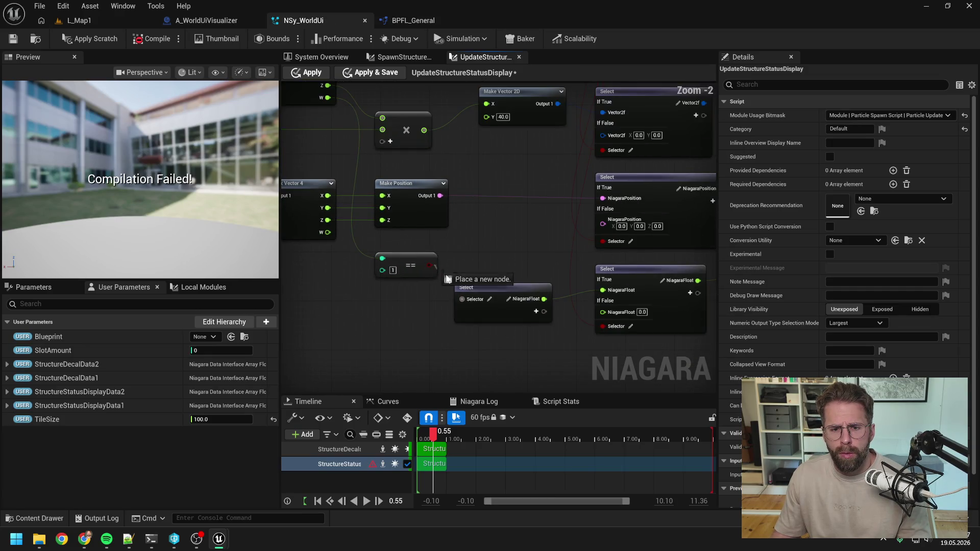
{"action": "scroll", "coordinate": [500, 262], "scroll_direction": "down", "scroll_amount": 1}
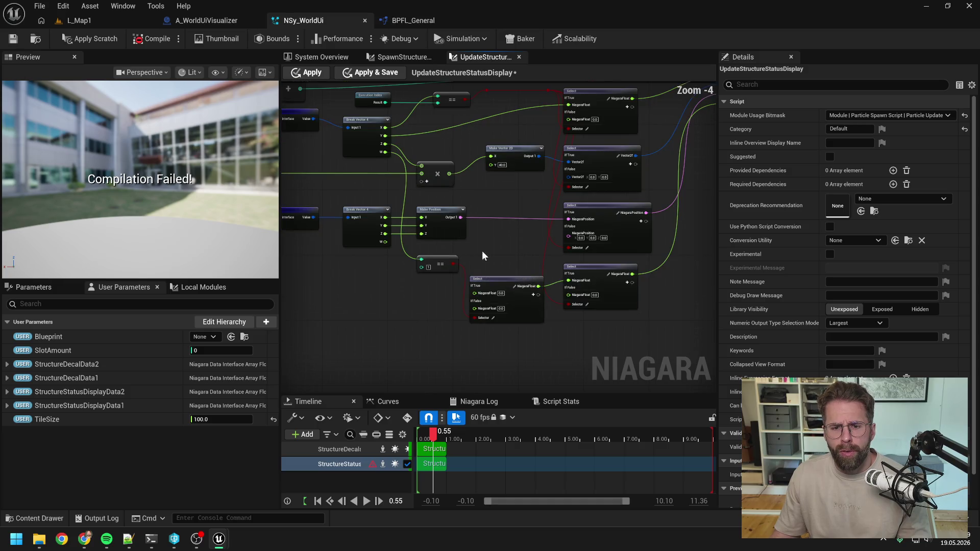
{"action": "left_click_drag", "start_coordinate": [482, 250], "coordinate": [595, 246]}
{"action": "left_click_drag", "start_coordinate": [474, 271], "coordinate": [386, 256]}
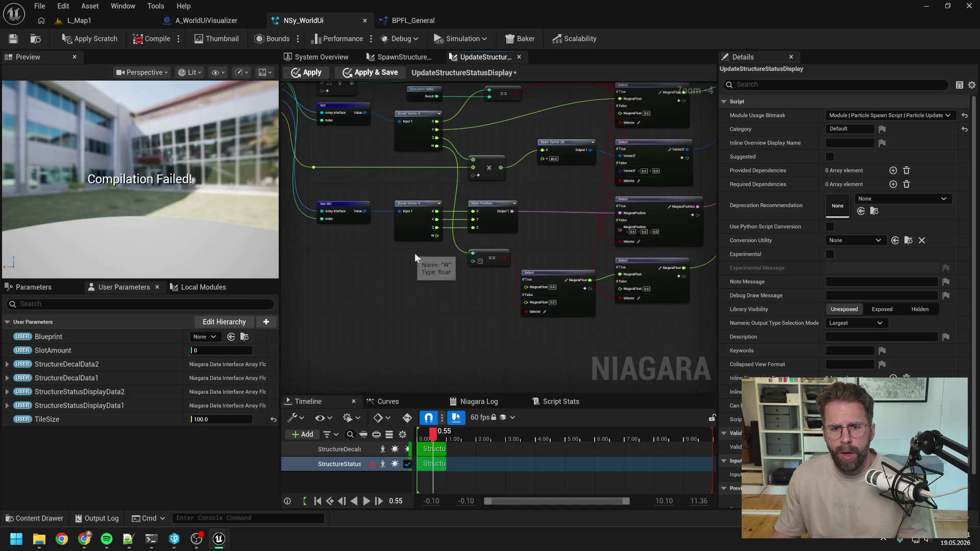
{"action": "mouse_move", "coordinate": [435, 237]}
{"action": "left_mouse_down"}
{"action": "mouse_move", "coordinate": [471, 295]}
{"action": "mouse_move", "coordinate": [529, 301]}
{"action": "left_mouse_up"}
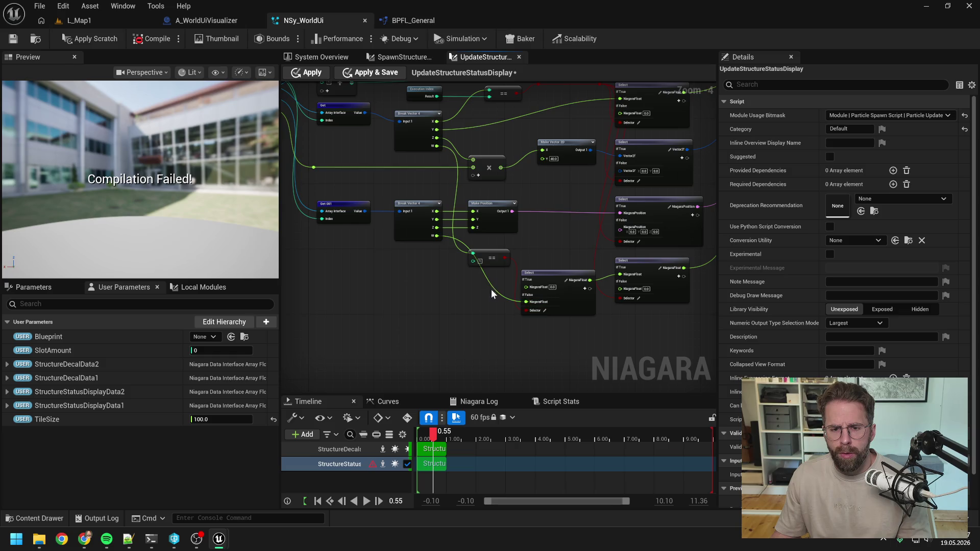
{"action": "double_click", "coordinate": [492, 287]}
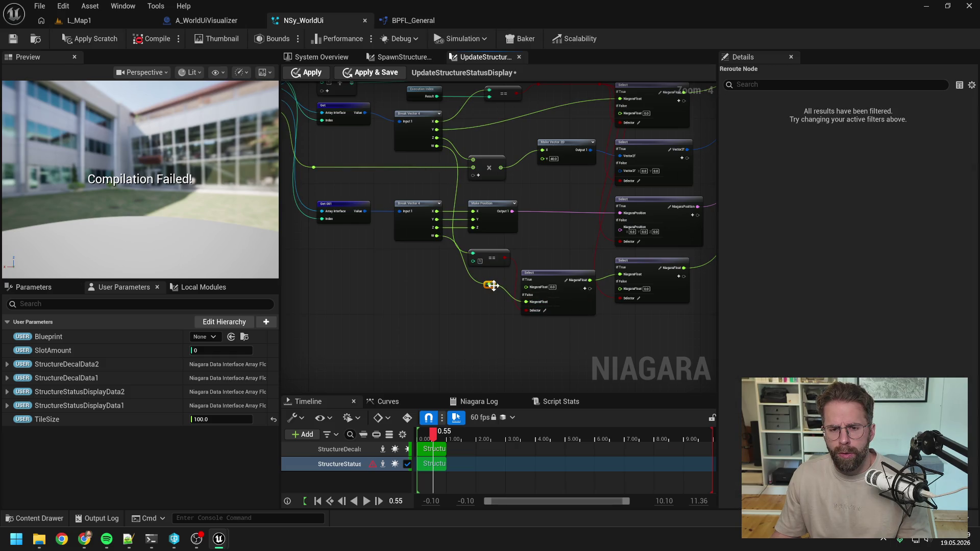
Step: Align the two Select nodes' connection and apply the scratch script to the system
{"action": "left_click", "coordinate": [545, 287], "text": "shift"}
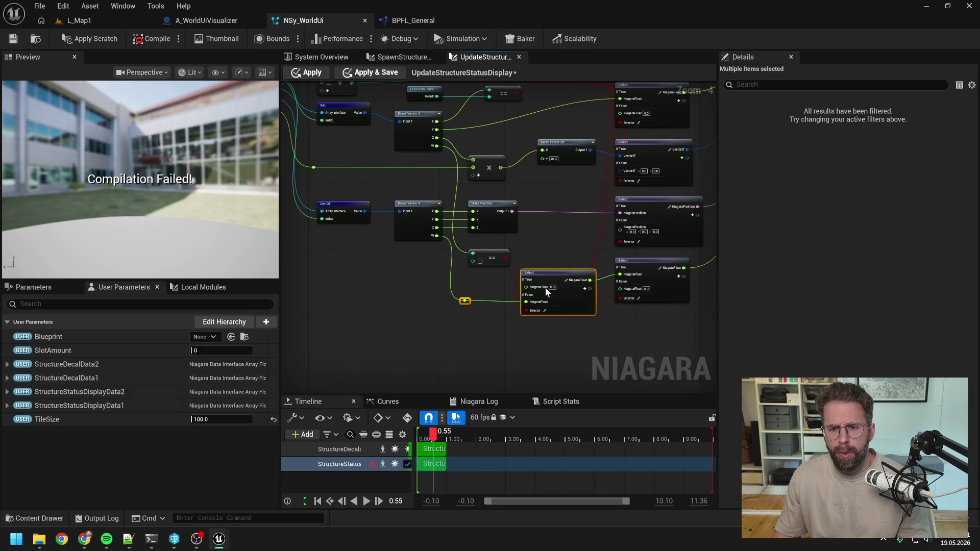
{"action": "left_click", "coordinate": [531, 344]}
{"action": "mouse_move", "coordinate": [531, 344]}
{"action": "left_mouse_down"}
{"action": "mouse_move", "coordinate": [495, 345]}
{"action": "mouse_move", "coordinate": [504, 318]}
{"action": "mouse_move", "coordinate": [595, 291]}
{"action": "left_mouse_up"}
{"action": "key", "text": "q"}
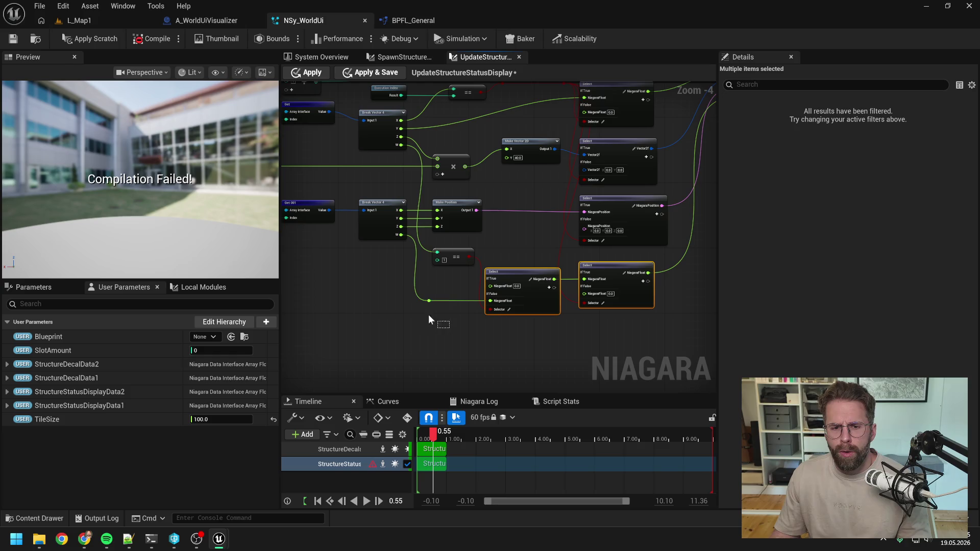
{"action": "left_click", "coordinate": [470, 332]}
{"action": "left_click_drag", "start_coordinate": [471, 332], "coordinate": [437, 328]}
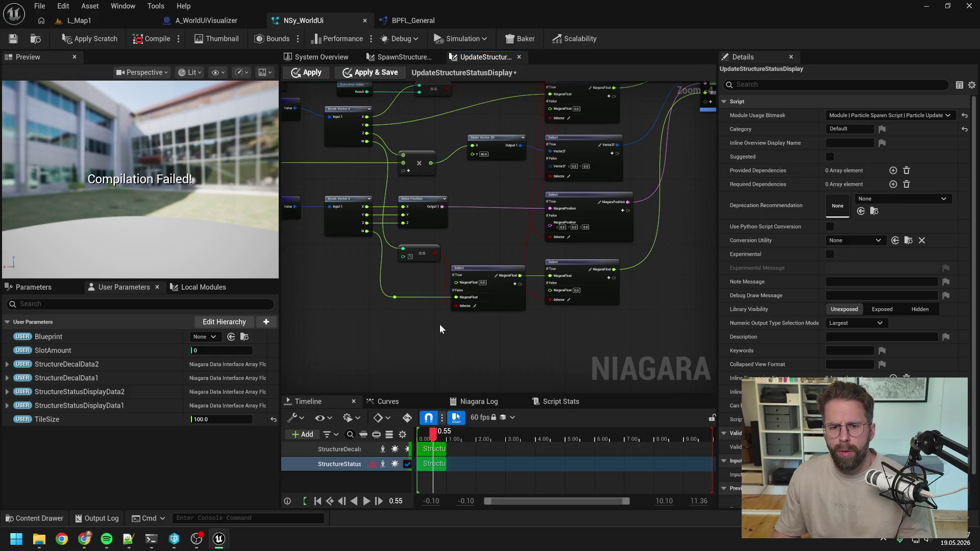
{"action": "left_click", "coordinate": [88, 36]}
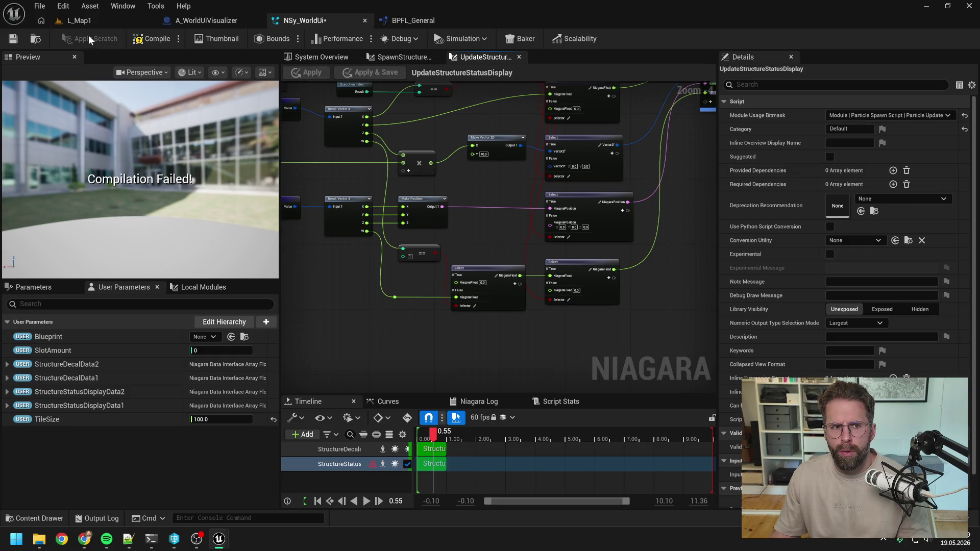
Step: Save NSy_WorldUi and look over the script graph
{"action": "key", "text": "ctrl+s"}
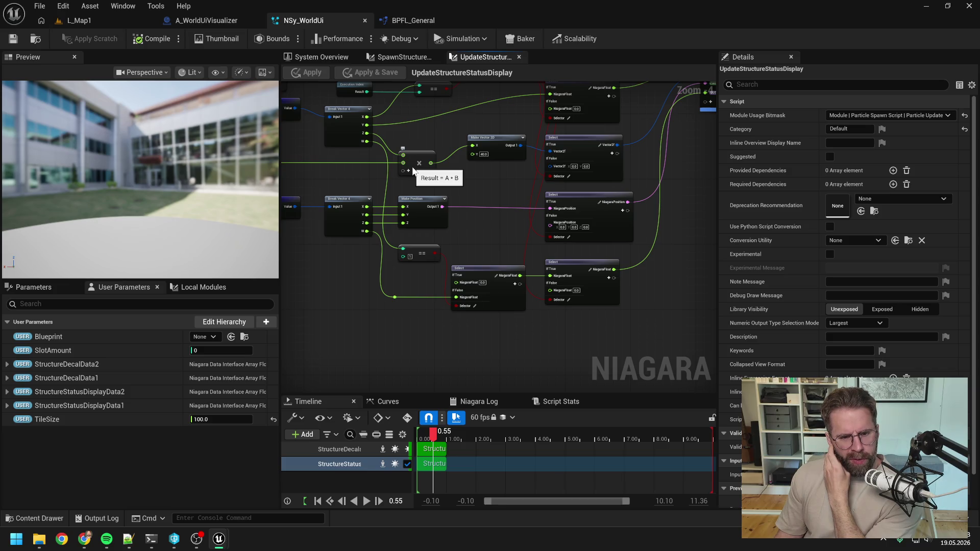
{"action": "scroll", "coordinate": [495, 216], "scroll_direction": "down", "scroll_amount": 1}
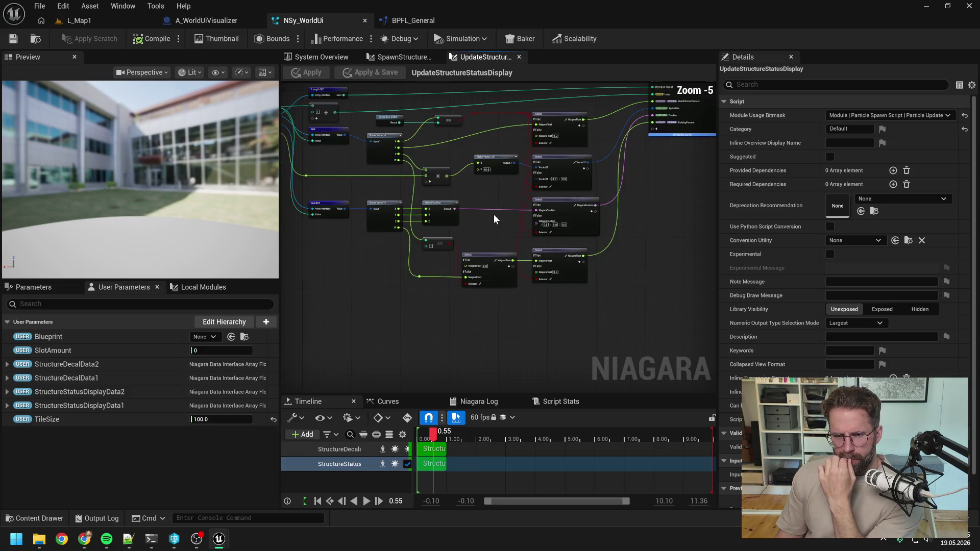
{"action": "scroll", "coordinate": [584, 247], "scroll_direction": "up", "scroll_amount": 4}
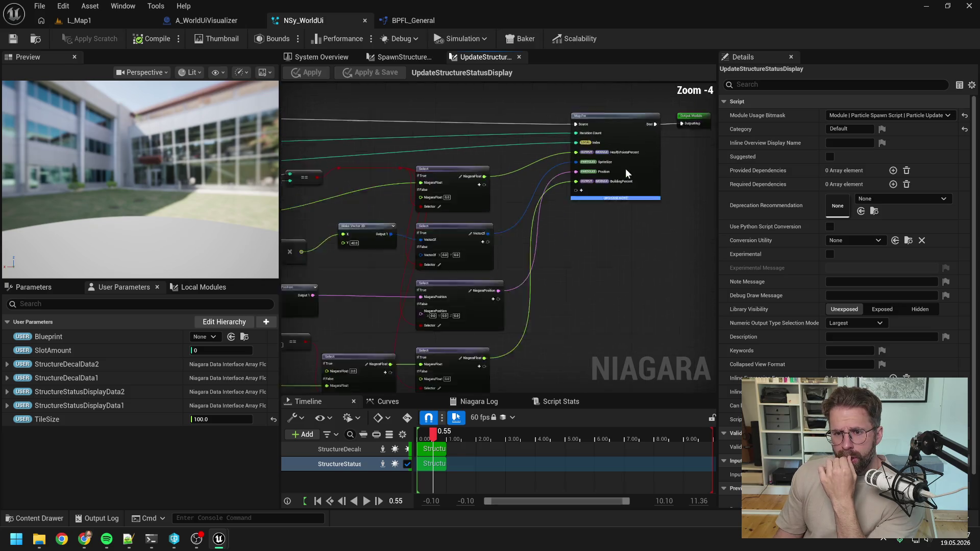
{"action": "scroll", "coordinate": [626, 183], "scroll_direction": "down", "scroll_amount": 6}
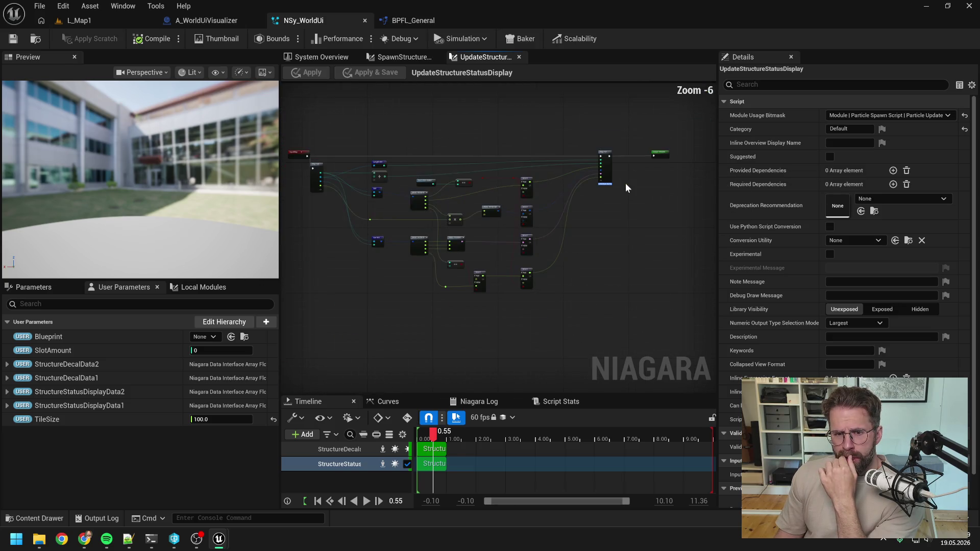
{"action": "scroll", "coordinate": [478, 195], "scroll_direction": "up", "scroll_amount": 3}
{"action": "left_click_drag", "start_coordinate": [483, 210], "coordinate": [576, 191]}
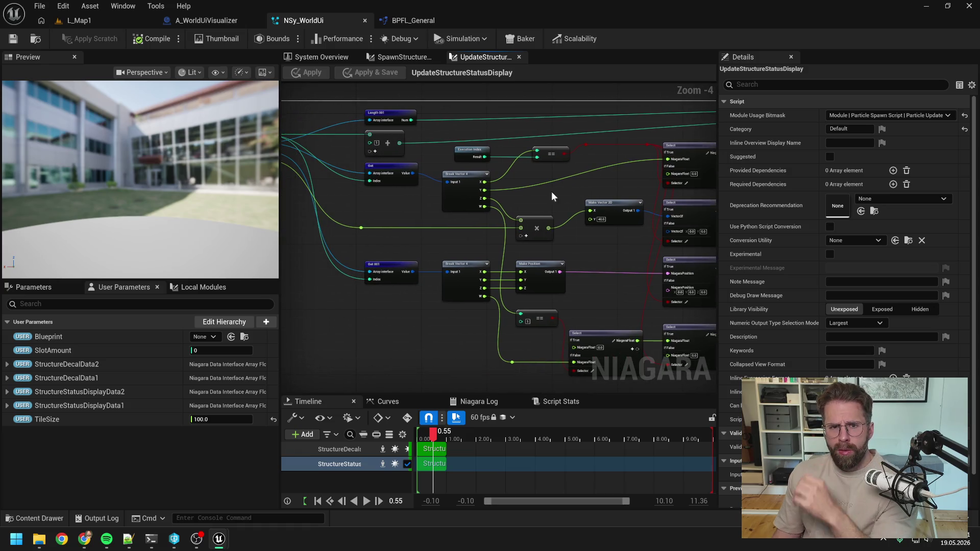
Step: From System Overview, open the Update Structure Status Display script and pan to Map For
{"action": "left_click", "coordinate": [323, 57]}
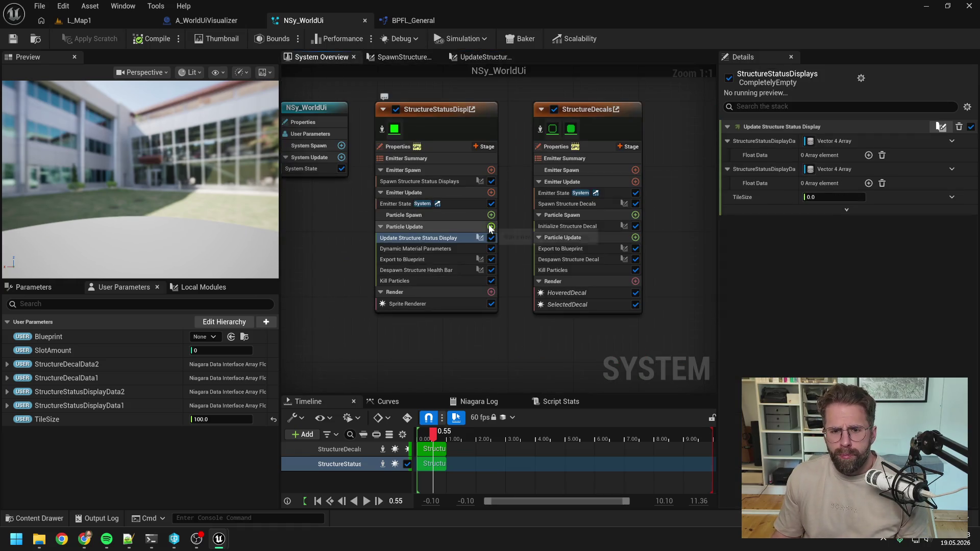
{"action": "double_click", "coordinate": [422, 237]}
{"action": "left_click_drag", "start_coordinate": [623, 248], "coordinate": [441, 249]}
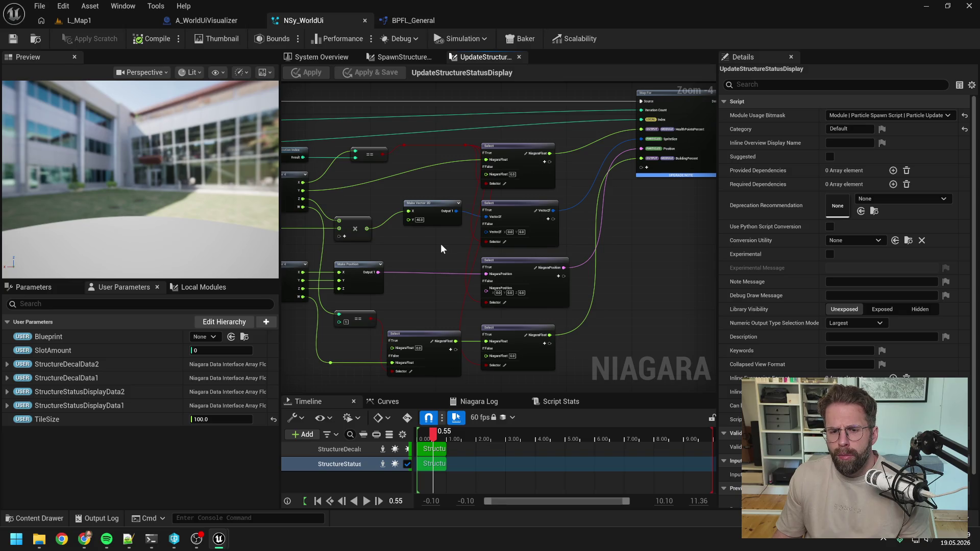
Step: Add a VisibilityTag output pin to the Map For node
{"action": "left_click_drag", "start_coordinate": [635, 229], "coordinate": [577, 253]}
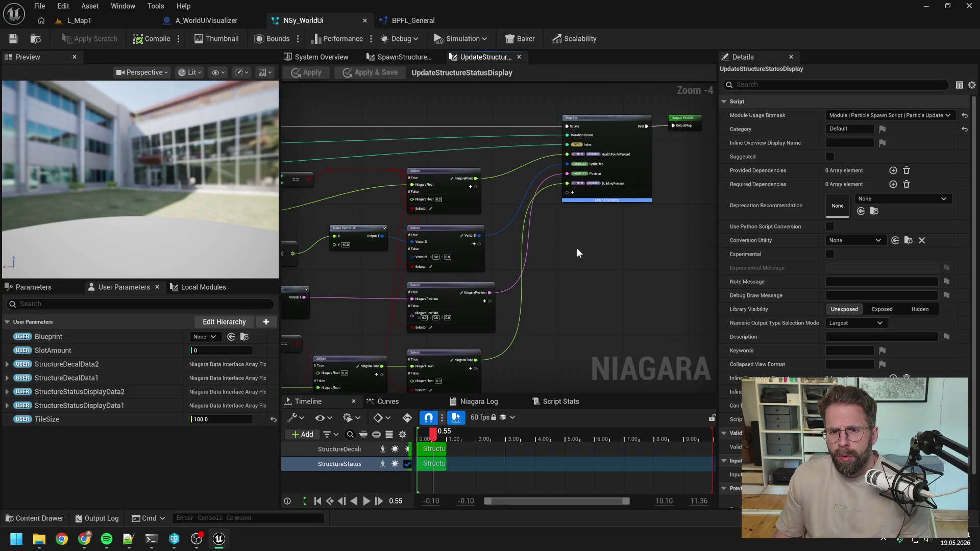
{"action": "left_click", "coordinate": [573, 193]}
{"action": "type", "text": "visi"}
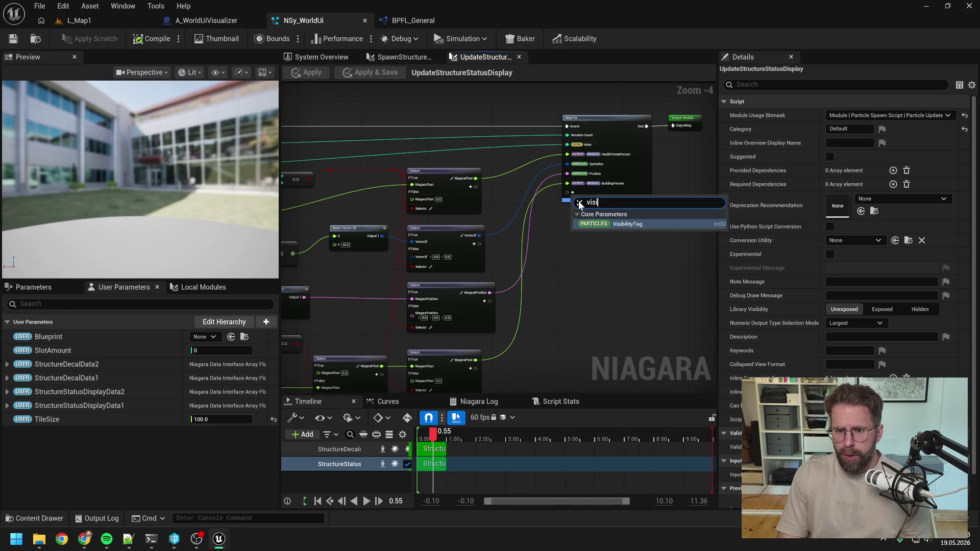
{"action": "left_click", "coordinate": [627, 224]}
{"action": "left_click_drag", "start_coordinate": [569, 271], "coordinate": [632, 207]}
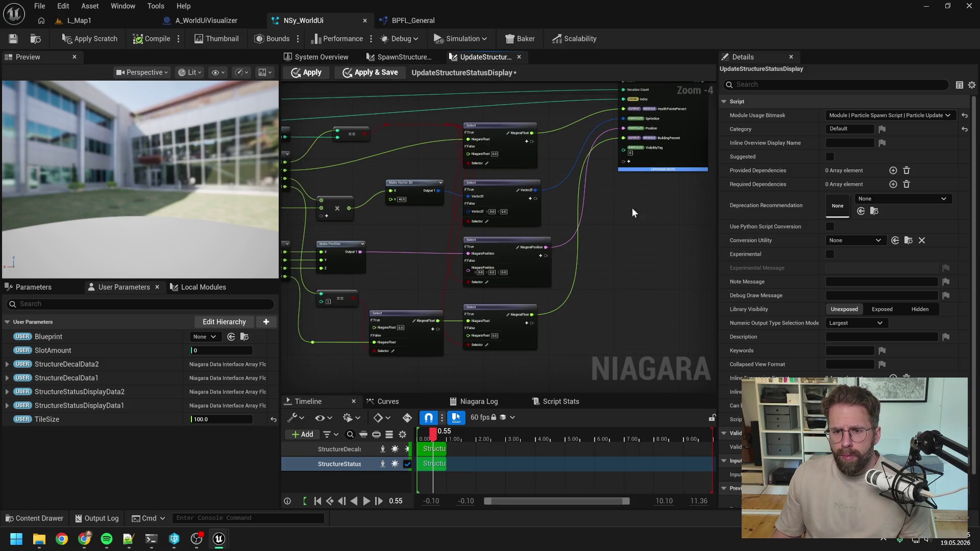
Step: Feed VisibilityTag from an int Select (True 1, False 0) and apply the scratch script
{"action": "mouse_move", "coordinate": [628, 151]}
{"action": "left_mouse_down"}
{"action": "mouse_move", "coordinate": [561, 363]}
{"action": "mouse_move", "coordinate": [546, 360]}
{"action": "mouse_move", "coordinate": [587, 308]}
{"action": "mouse_move", "coordinate": [509, 317]}
{"action": "mouse_move", "coordinate": [480, 272]}
{"action": "mouse_move", "coordinate": [510, 148]}
{"action": "mouse_move", "coordinate": [542, 359]}
{"action": "mouse_move", "coordinate": [518, 136]}
{"action": "mouse_move", "coordinate": [532, 112]}
{"action": "left_mouse_up"}
{"action": "type", "text": "selec"}
{"action": "key", "text": "Return"}
{"action": "scroll", "coordinate": [538, 226], "scroll_direction": "up", "scroll_amount": 3}
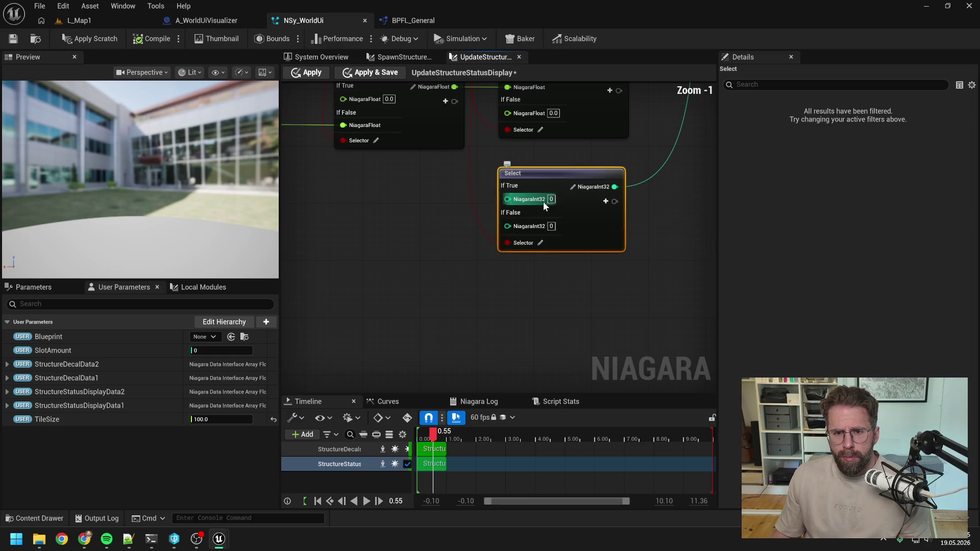
{"action": "scroll", "coordinate": [534, 341], "scroll_direction": "down", "scroll_amount": 1}
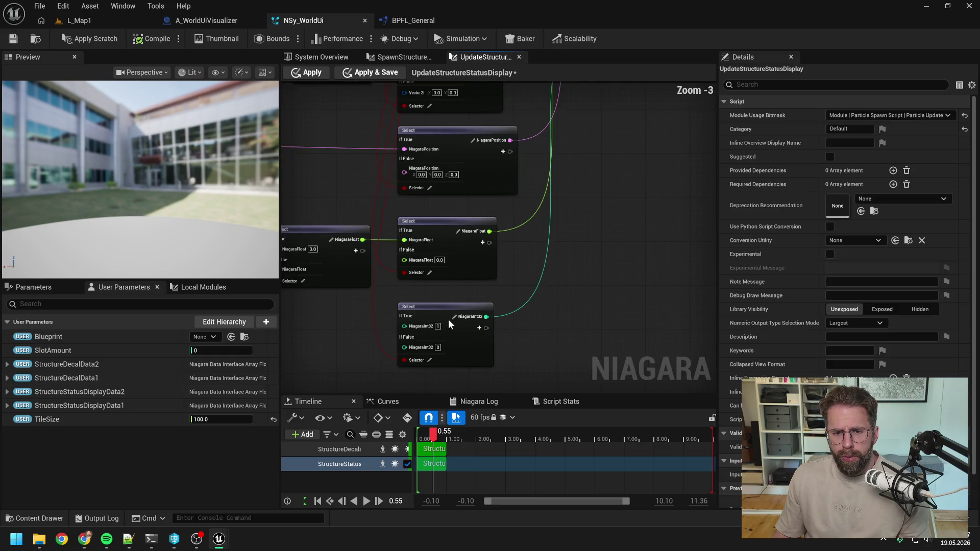
{"action": "scroll", "coordinate": [506, 366], "scroll_direction": "down", "scroll_amount": 1}
{"action": "scroll", "coordinate": [506, 366], "scroll_direction": "down", "scroll_amount": 2}
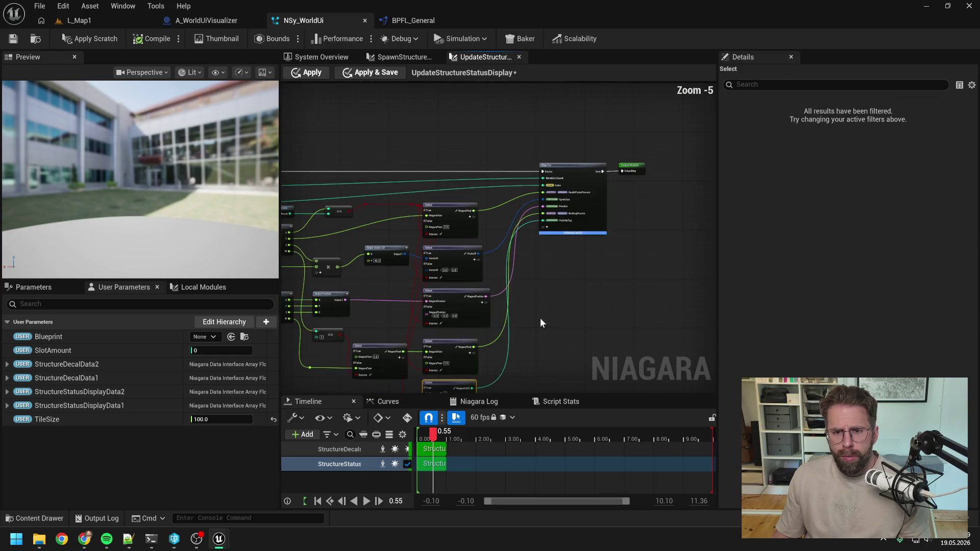
{"action": "left_click", "coordinate": [89, 38]}
{"action": "left_click", "coordinate": [319, 57]}
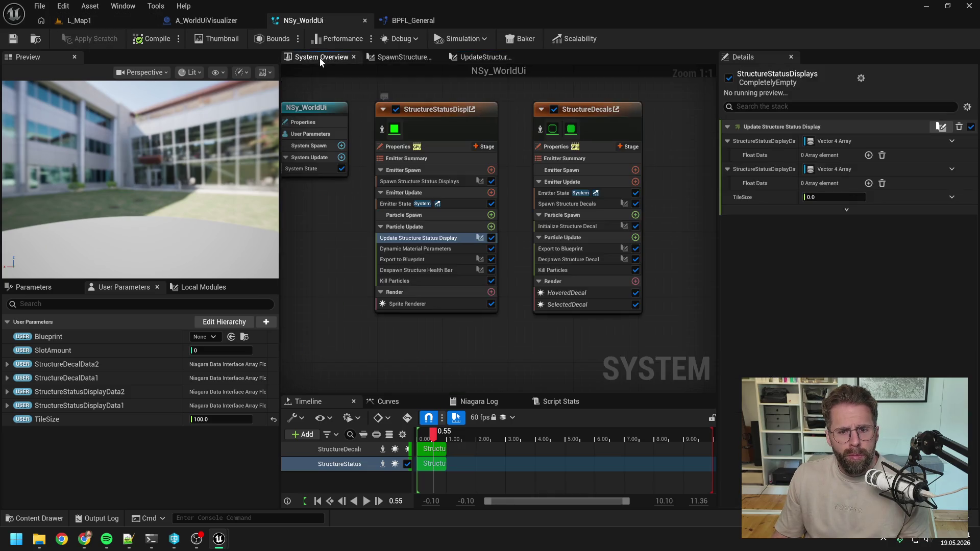
Step: Inspect Export to Blueprint, Dynamic Material Parameters and Kill Particles, then list the local scratch modules
{"action": "left_click", "coordinate": [415, 259]}
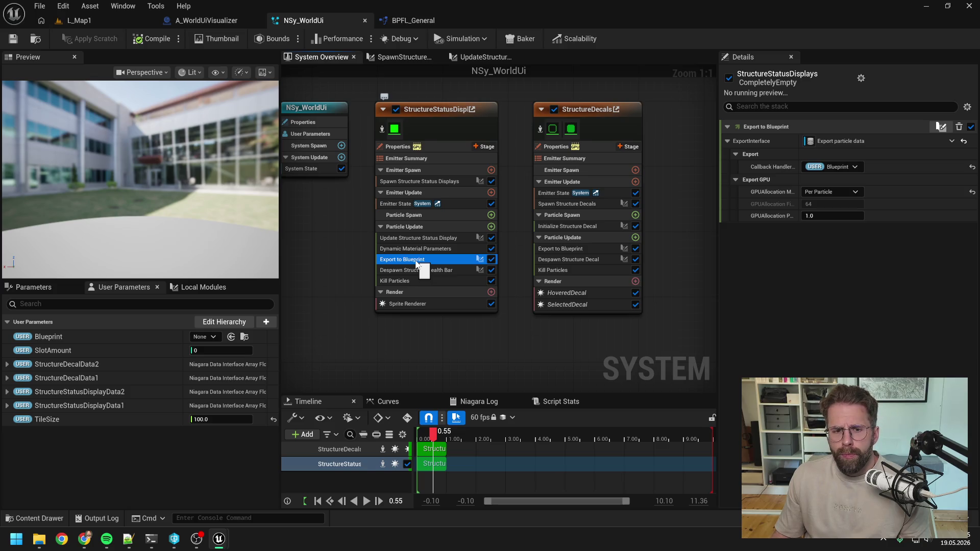
{"action": "double_click", "coordinate": [415, 260]}
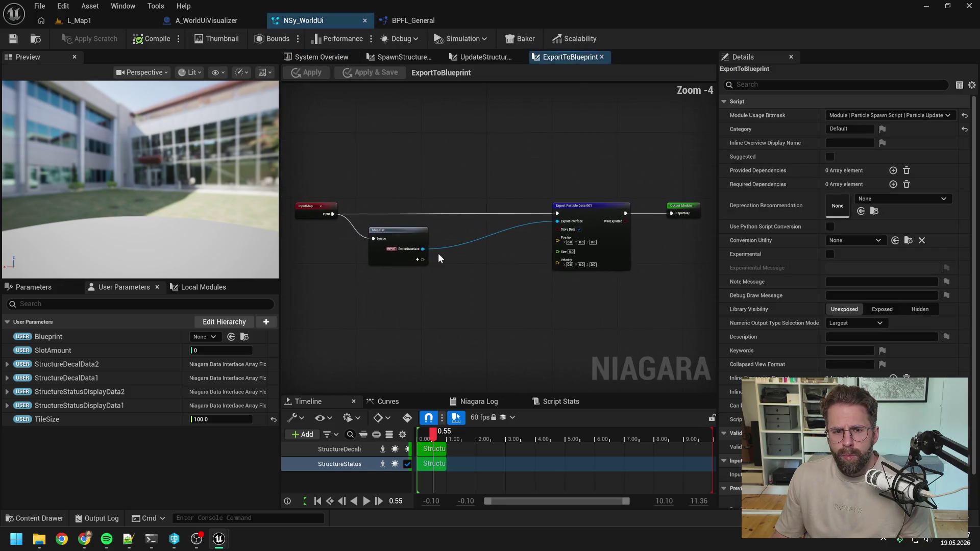
{"action": "left_click", "coordinate": [330, 59]}
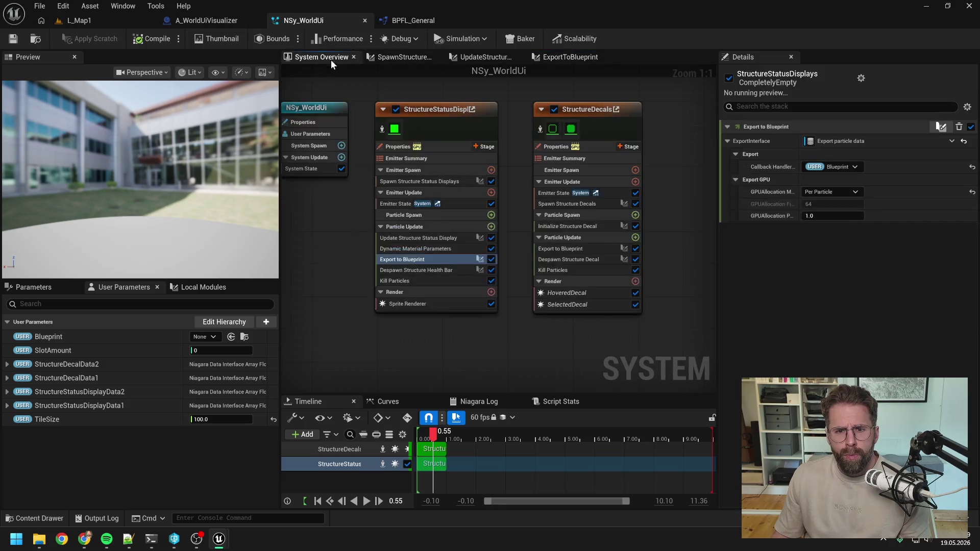
{"action": "left_click", "coordinate": [420, 248]}
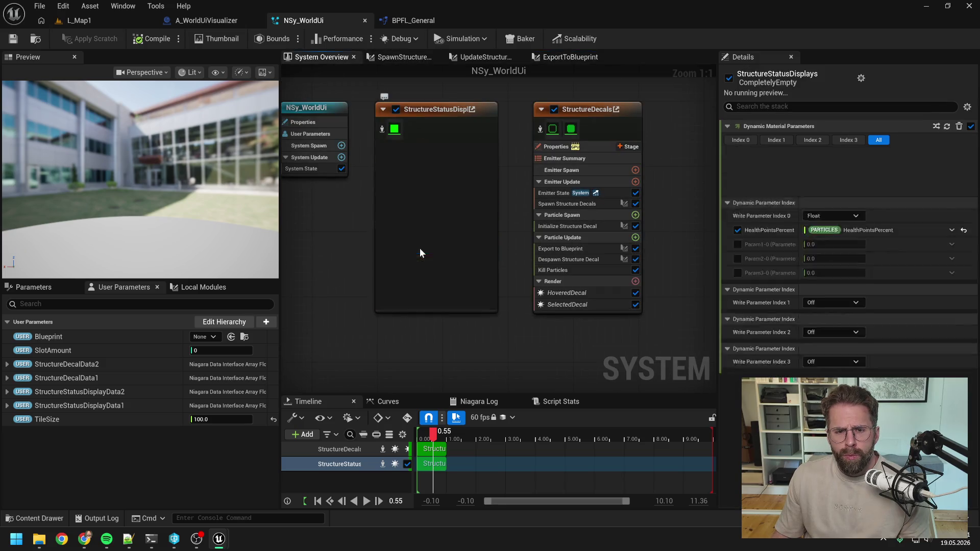
{"action": "left_click", "coordinate": [424, 280]}
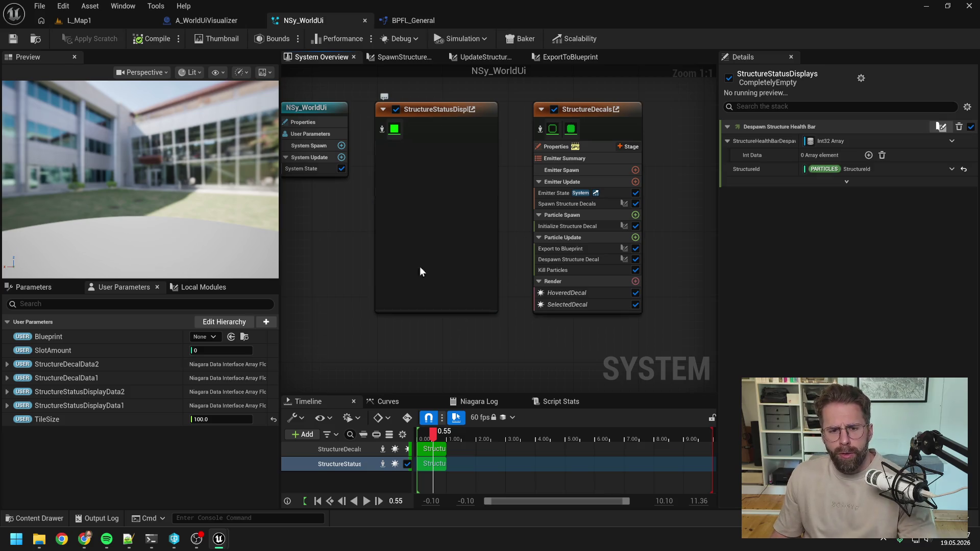
{"action": "left_click", "coordinate": [207, 287]}
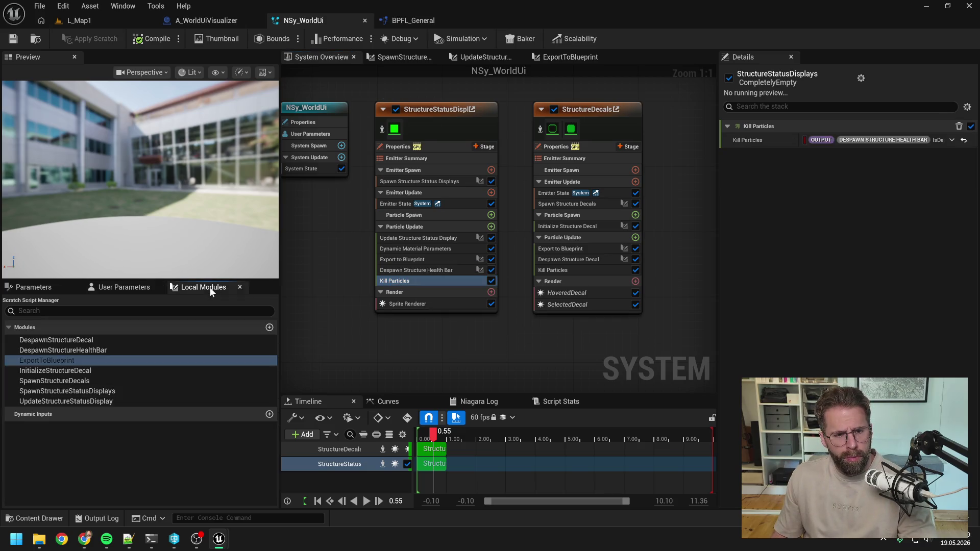
Step: Remove Kill Particles and Despawn Structure Health Bar from the status display emitter
{"action": "left_click", "coordinate": [414, 280]}
{"action": "key", "text": "Delete"}
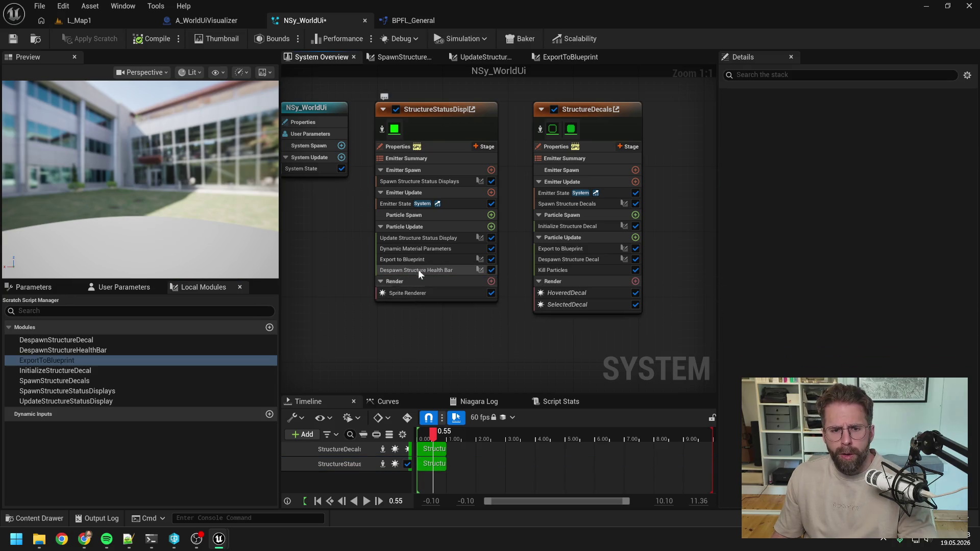
{"action": "left_click", "coordinate": [420, 271]}
{"action": "key", "text": "Delete"}
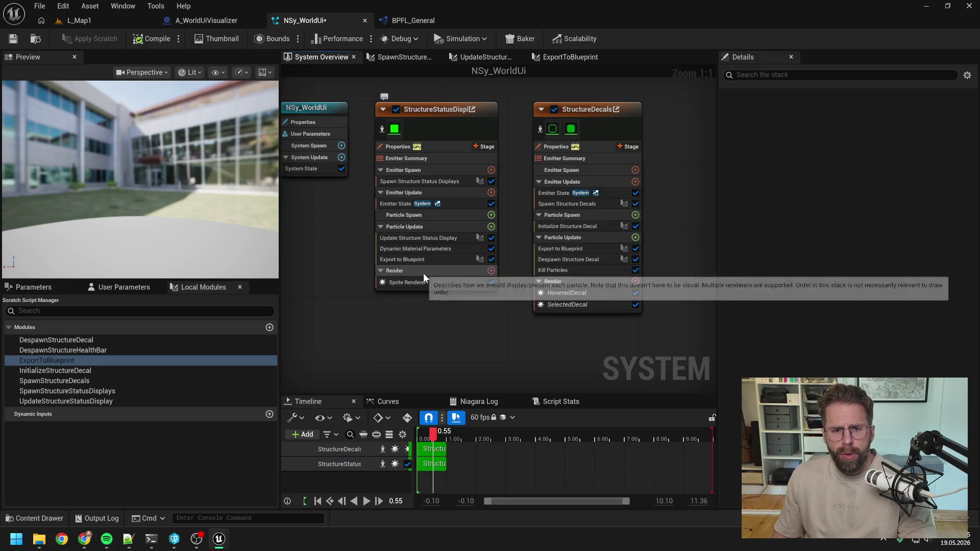
Step: Delete the DespawnStructureHealthBar and DespawnStructureDecal scratch modules and review the remaining ones
{"action": "left_click", "coordinate": [90, 351]}
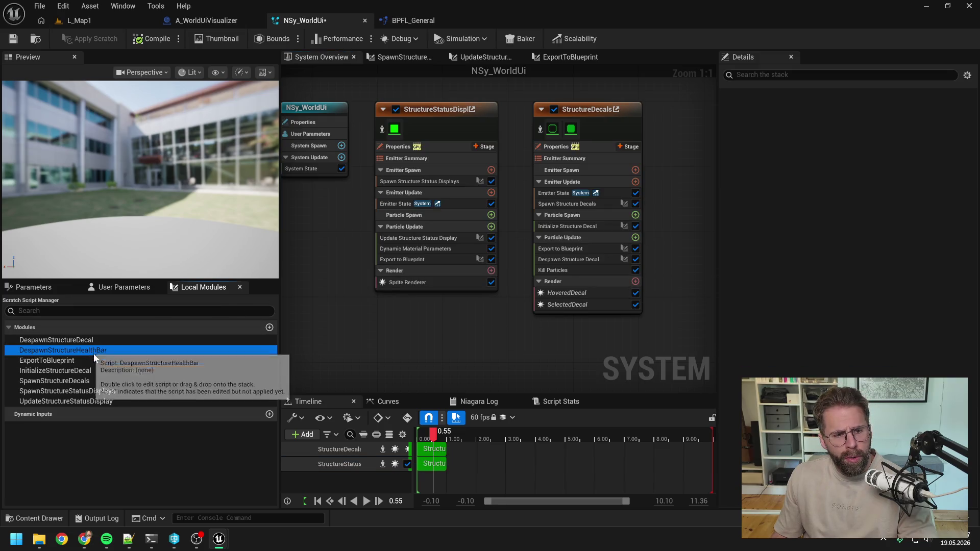
{"action": "key", "text": "Delete"}
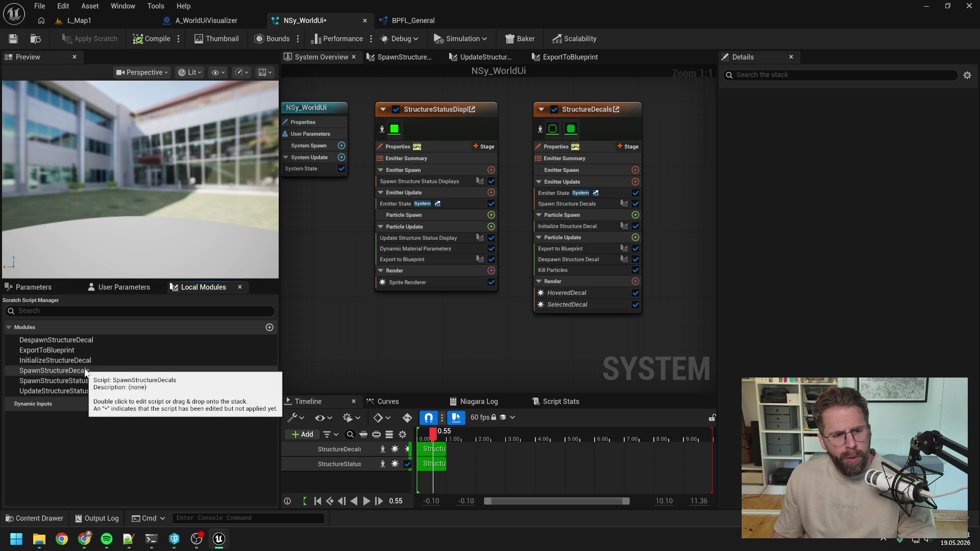
{"action": "left_click", "coordinate": [69, 341]}
{"action": "key", "text": "Delete"}
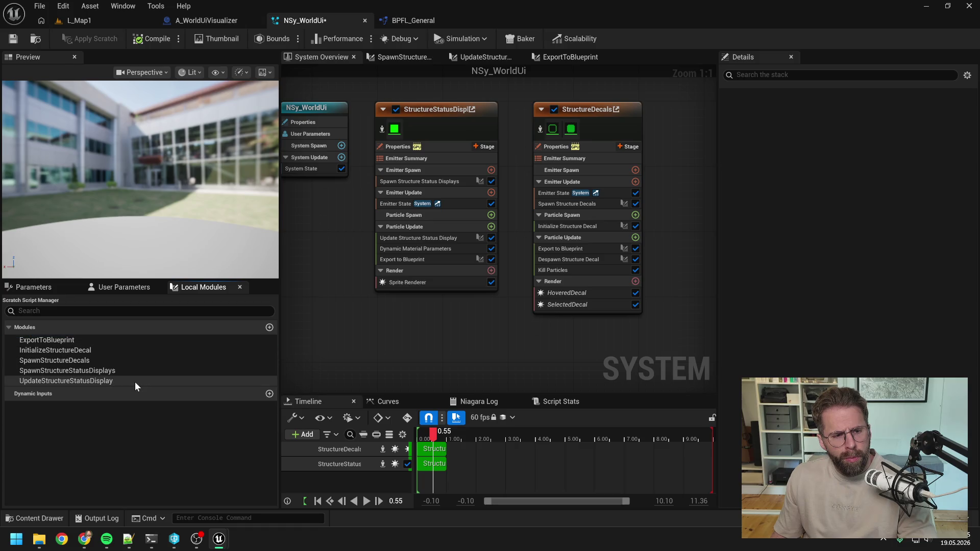
{"action": "left_click", "coordinate": [91, 371]}
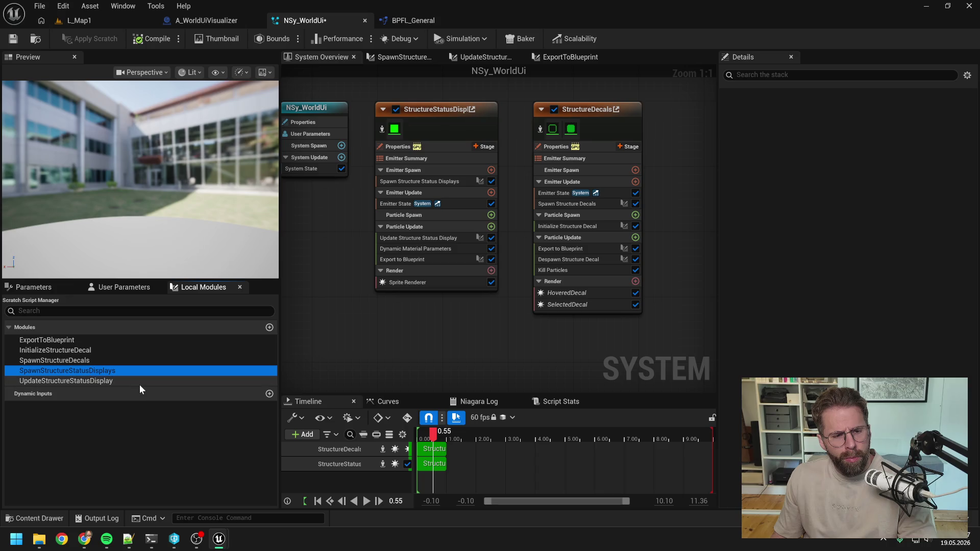
{"action": "left_click", "coordinate": [75, 382]}
{"action": "left_click", "coordinate": [73, 353]}
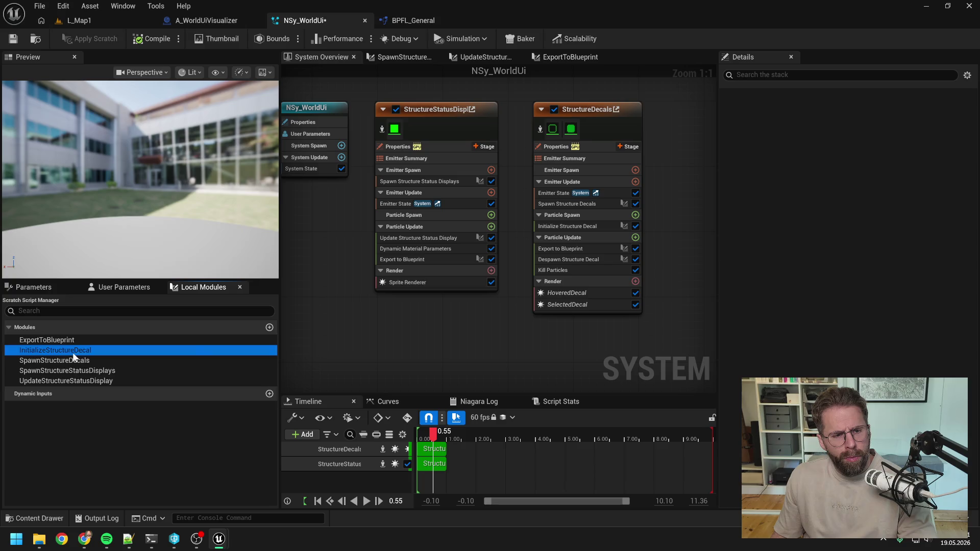
{"action": "left_click", "coordinate": [333, 335]}
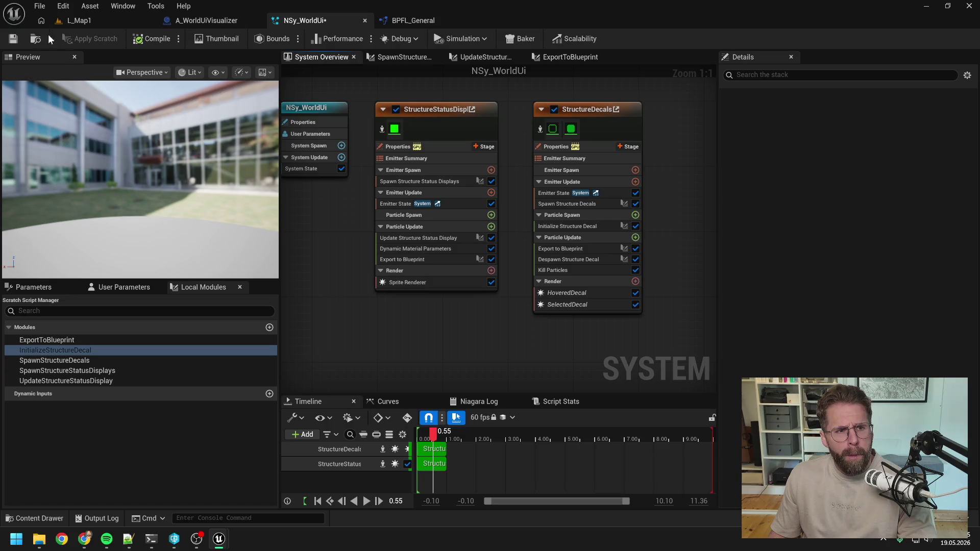
Step: Disable the StructureDecals emitter and save NSy_WorldUi
{"action": "left_click", "coordinate": [14, 39]}
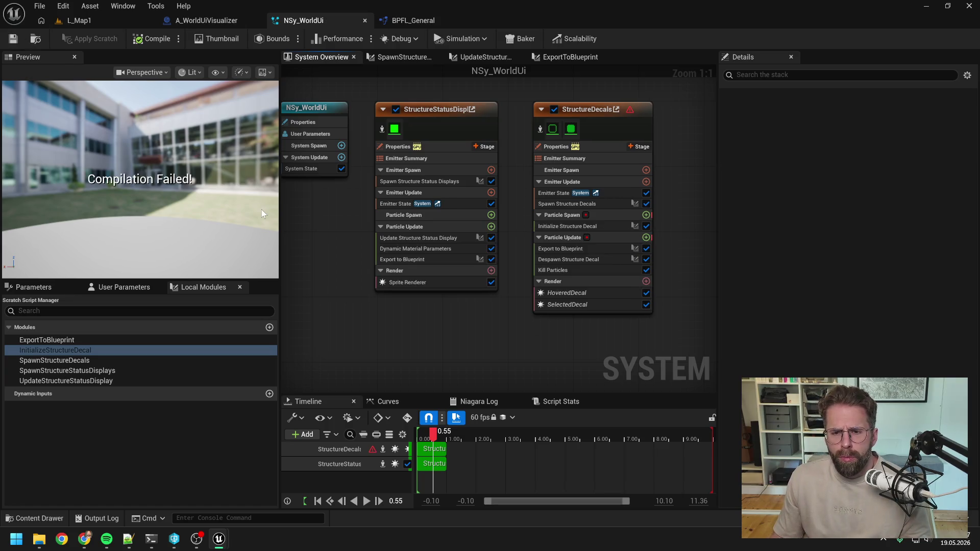
{"action": "left_click", "coordinate": [555, 109]}
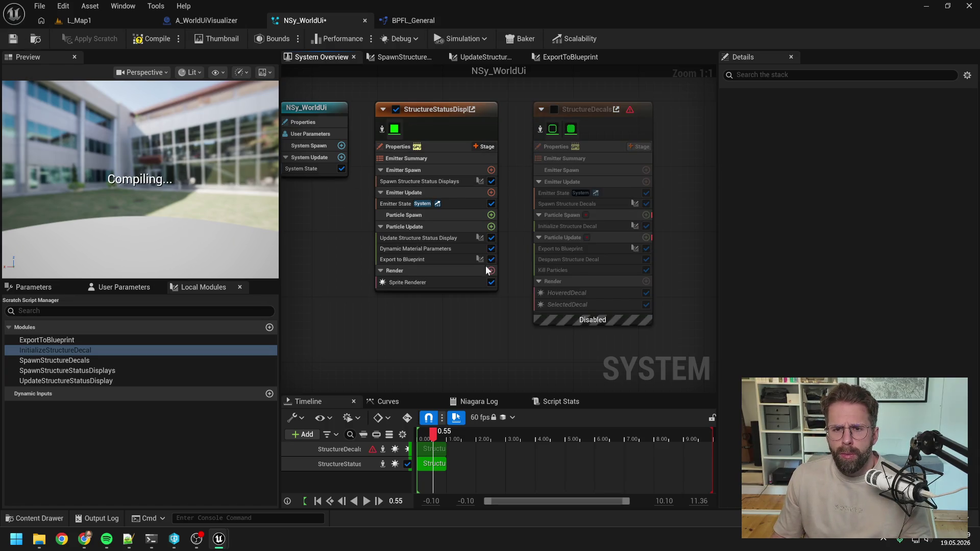
{"action": "left_click", "coordinate": [12, 39]}
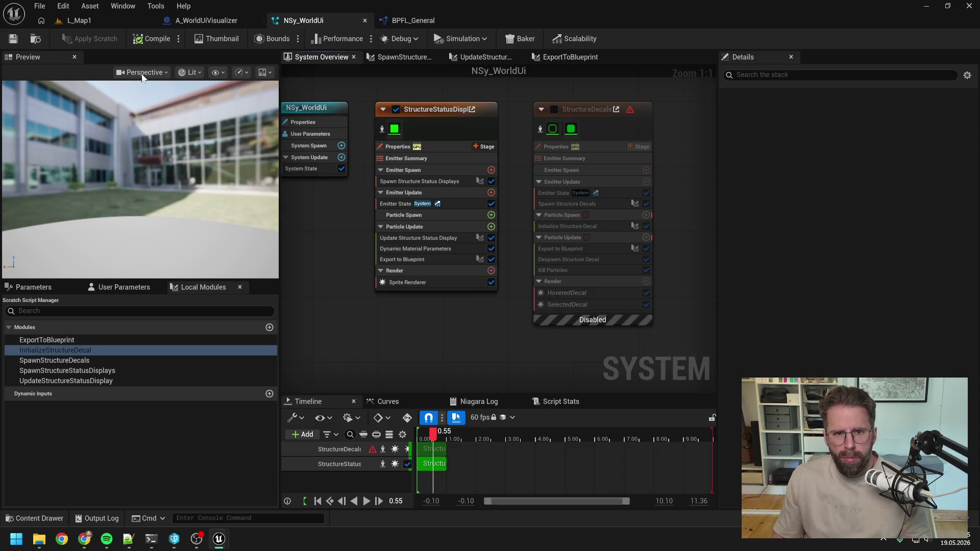
Step: Test the play session in L_Map1, stop it, then return to A_WorldUiVisualizer
{"action": "left_click", "coordinate": [86, 22]}
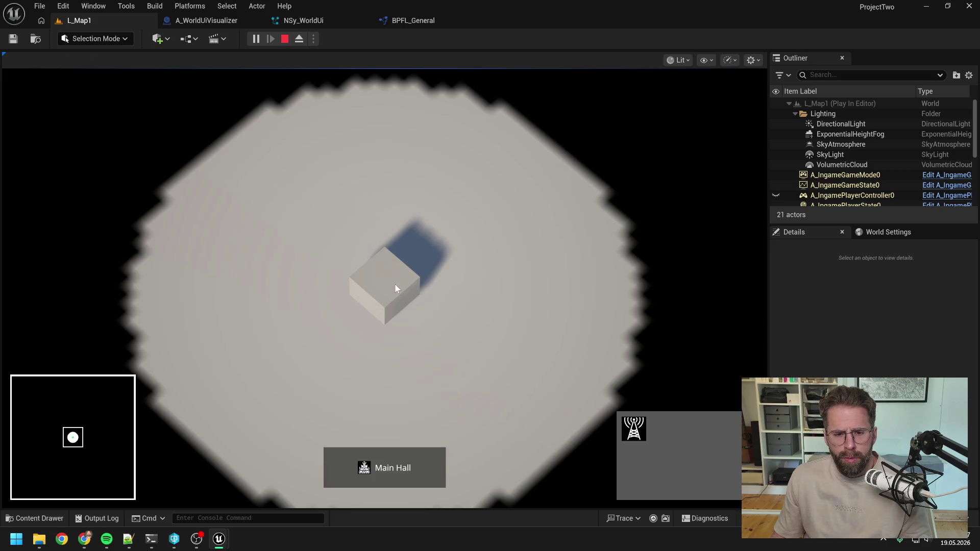
{"action": "key", "text": "Escape"}
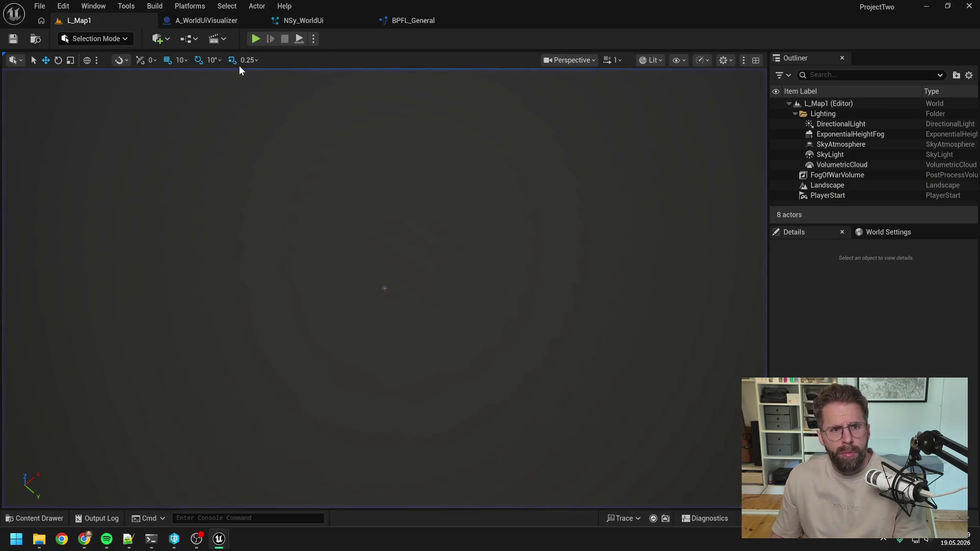
{"action": "left_click", "coordinate": [225, 20]}
{"action": "scroll", "coordinate": [368, 133], "scroll_direction": "down", "scroll_amount": 3}
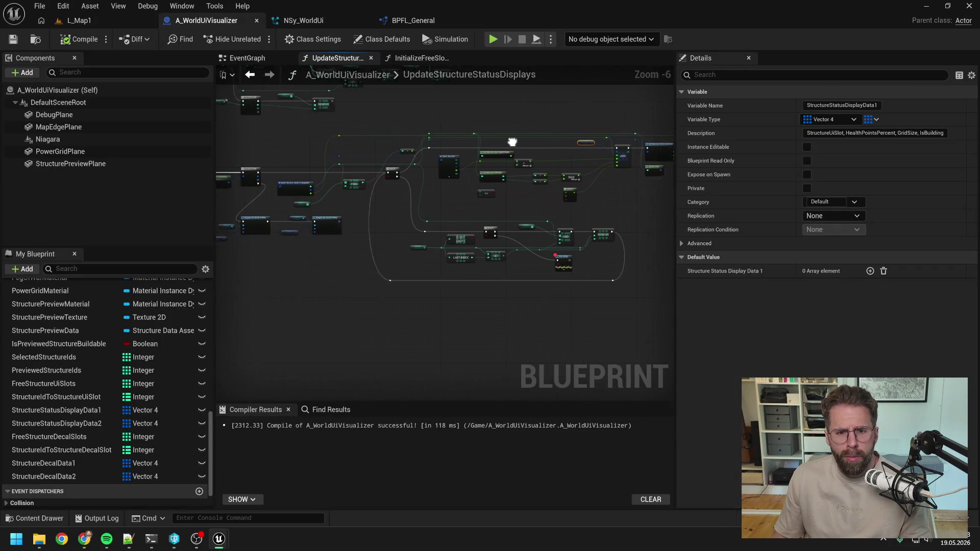
Step: In the event graph, connect For Each Loop's Loop Body to Print String's exec input
{"action": "left_click", "coordinate": [247, 58]}
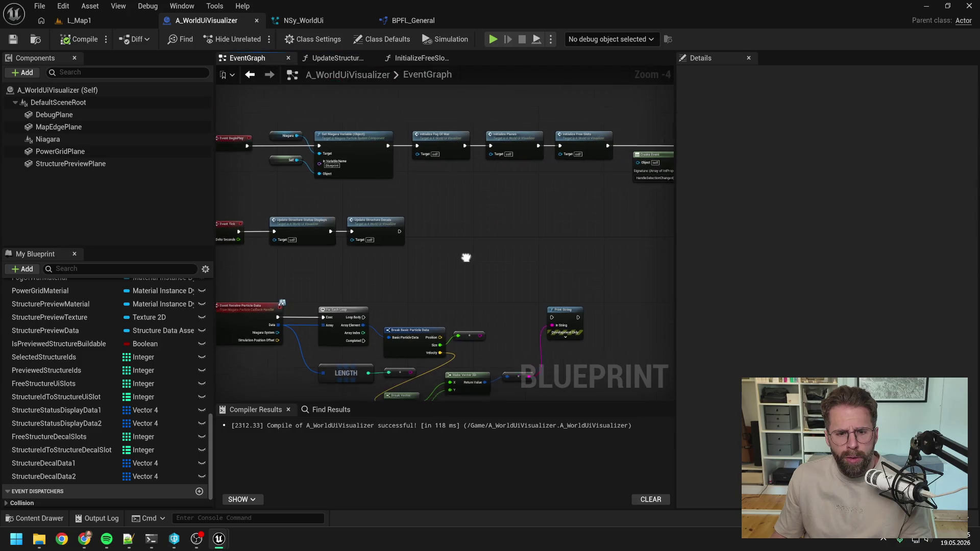
{"action": "mouse_move", "coordinate": [459, 251]}
{"action": "left_mouse_down"}
{"action": "mouse_move", "coordinate": [386, 242]}
{"action": "mouse_move", "coordinate": [372, 256]}
{"action": "mouse_move", "coordinate": [595, 260]}
{"action": "mouse_move", "coordinate": [585, 249]}
{"action": "left_mouse_up"}
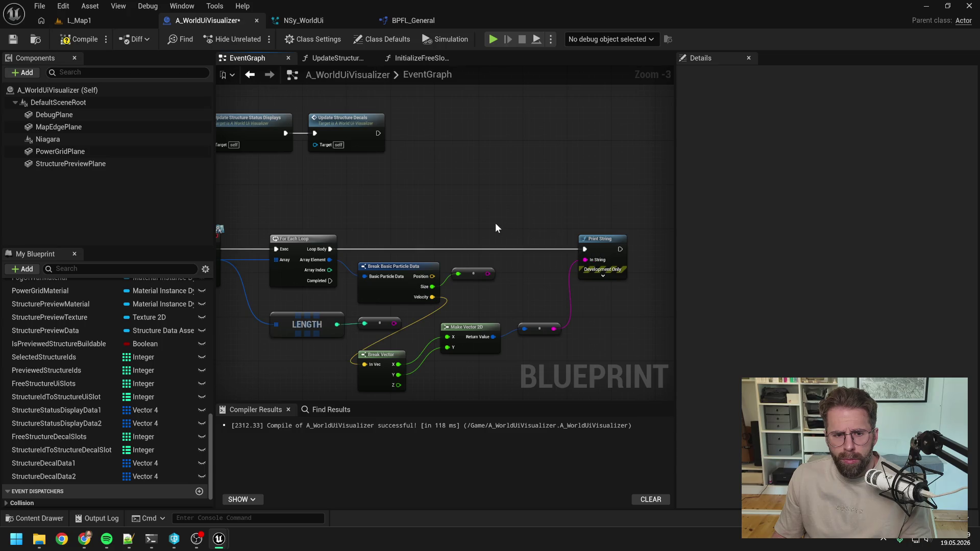
{"action": "left_click_drag", "start_coordinate": [490, 227], "coordinate": [539, 214]}
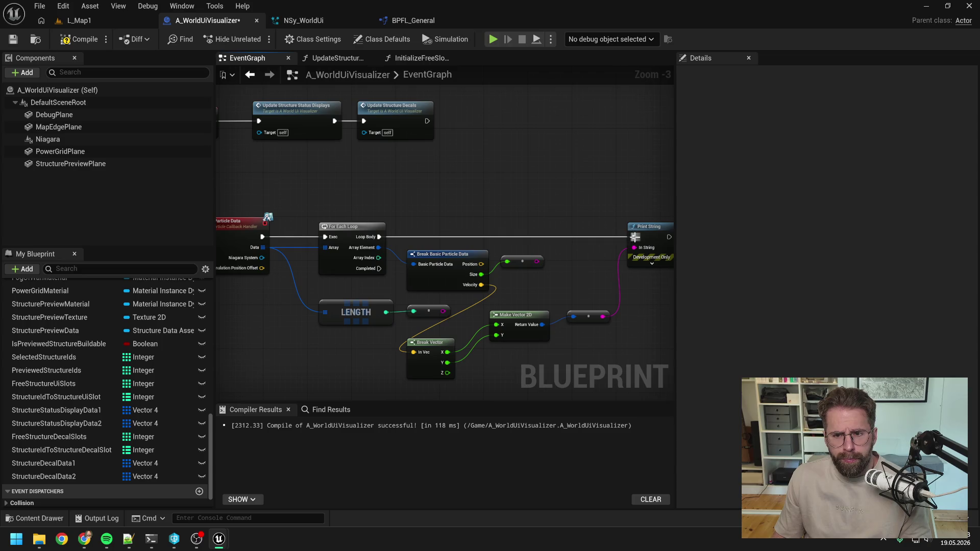
{"action": "scroll", "coordinate": [536, 211], "scroll_direction": "down", "scroll_amount": 1}
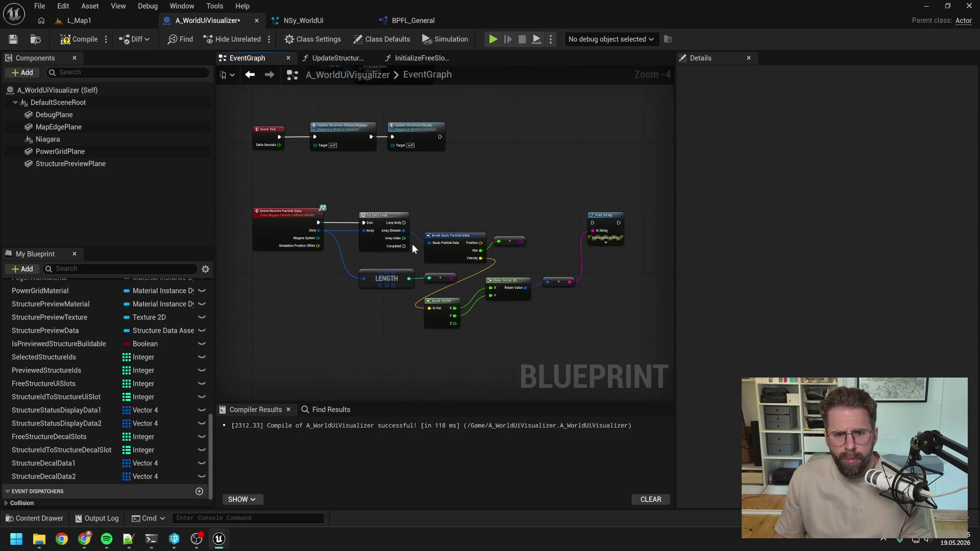
{"action": "left_click_drag", "start_coordinate": [404, 222], "coordinate": [592, 222]}
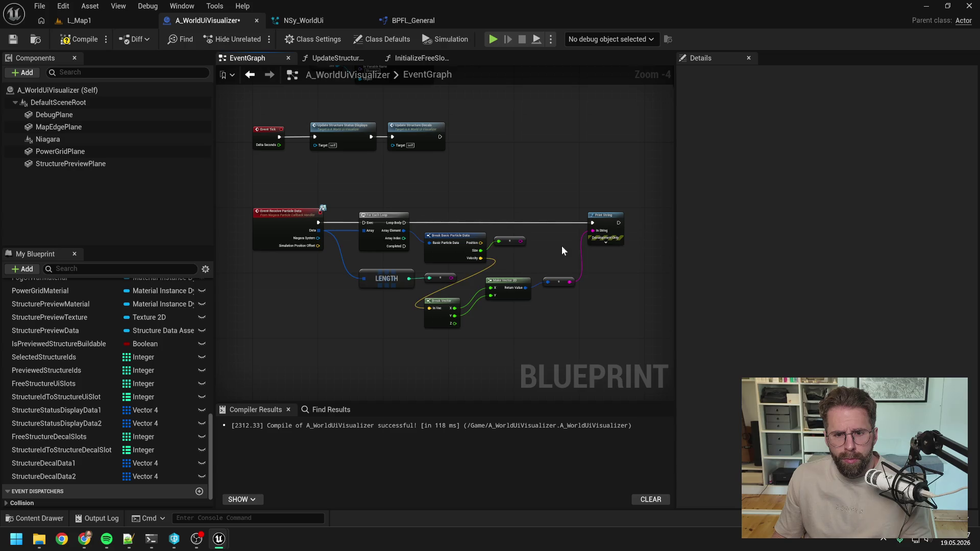
{"action": "left_click_drag", "start_coordinate": [450, 275], "coordinate": [593, 231]}
Step: Compile A_WorldUiVisualizer and open NSy_WorldUi's ExportToBlueprint scratch module graph
{"action": "left_click", "coordinate": [77, 40]}
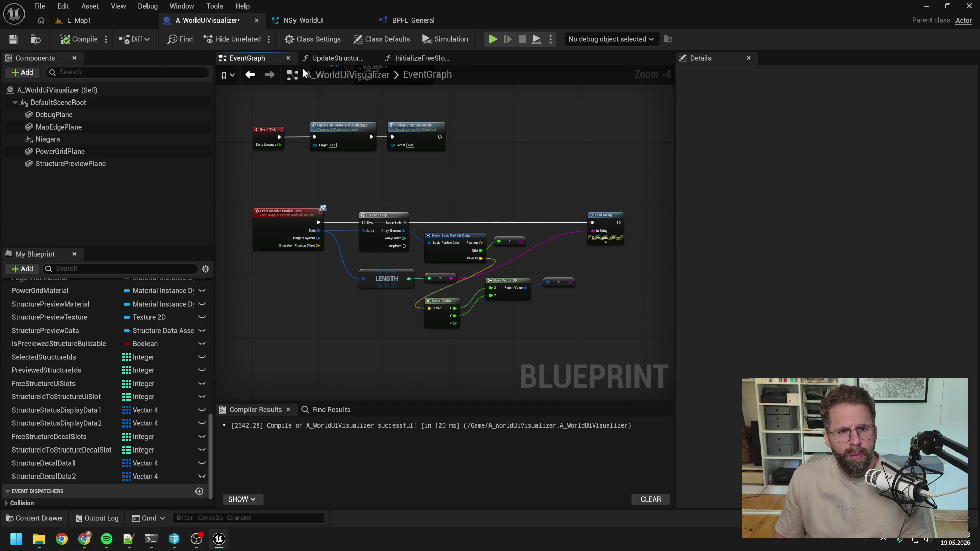
{"action": "left_click", "coordinate": [304, 21]}
{"action": "double_click", "coordinate": [432, 259]}
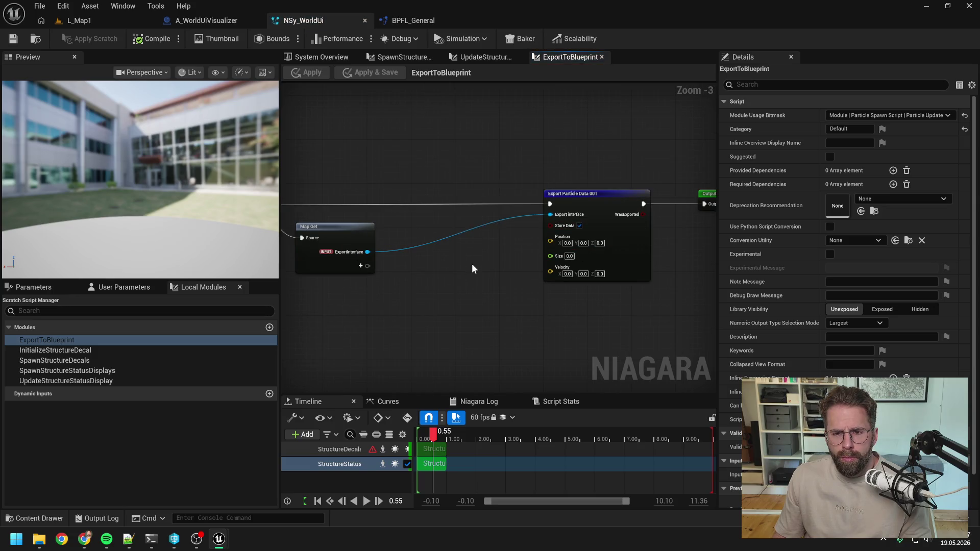
{"action": "scroll", "coordinate": [473, 262], "scroll_direction": "down", "scroll_amount": 1}
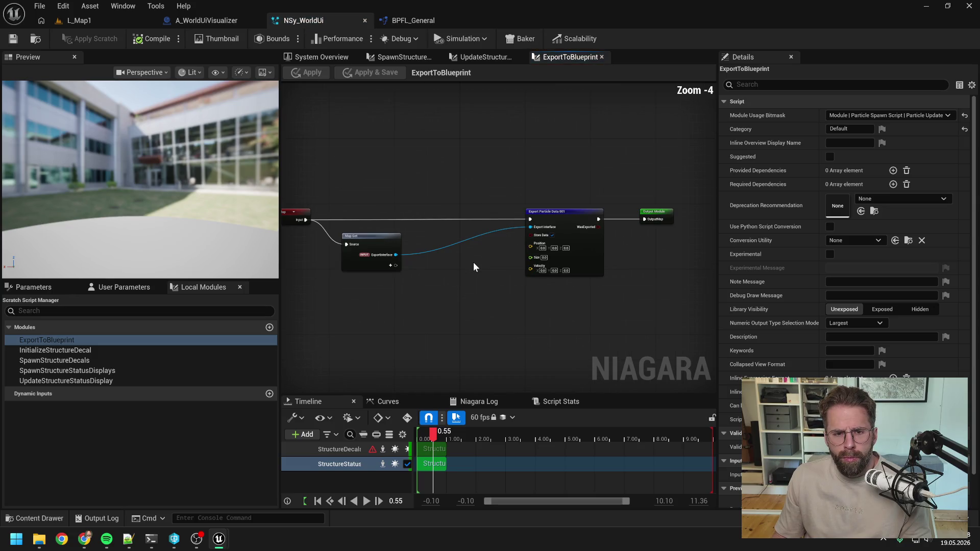
{"action": "left_click", "coordinate": [36, 39]}
{"action": "left_click", "coordinate": [98, 23]}
{"action": "left_click", "coordinate": [255, 39]}
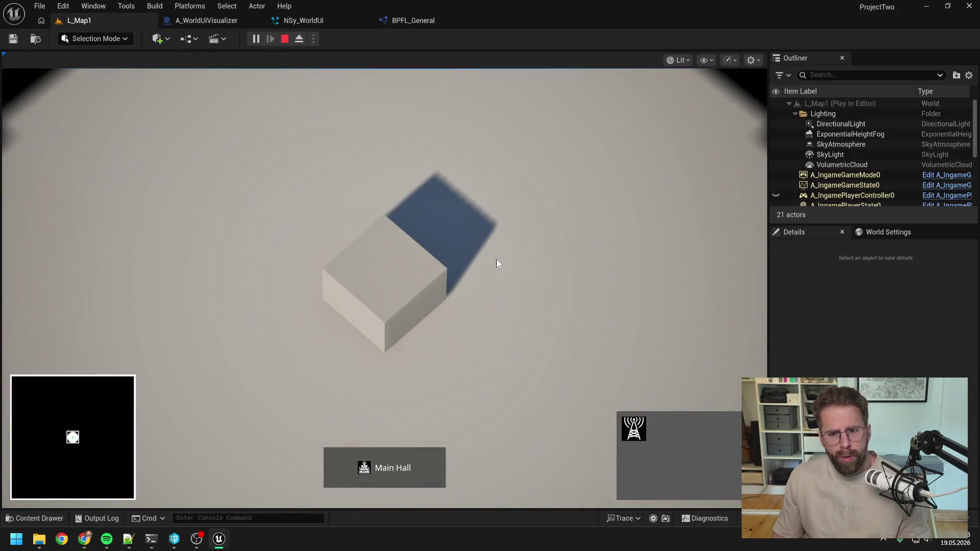
{"action": "key", "text": "Escape"}
{"action": "left_click", "coordinate": [207, 20]}
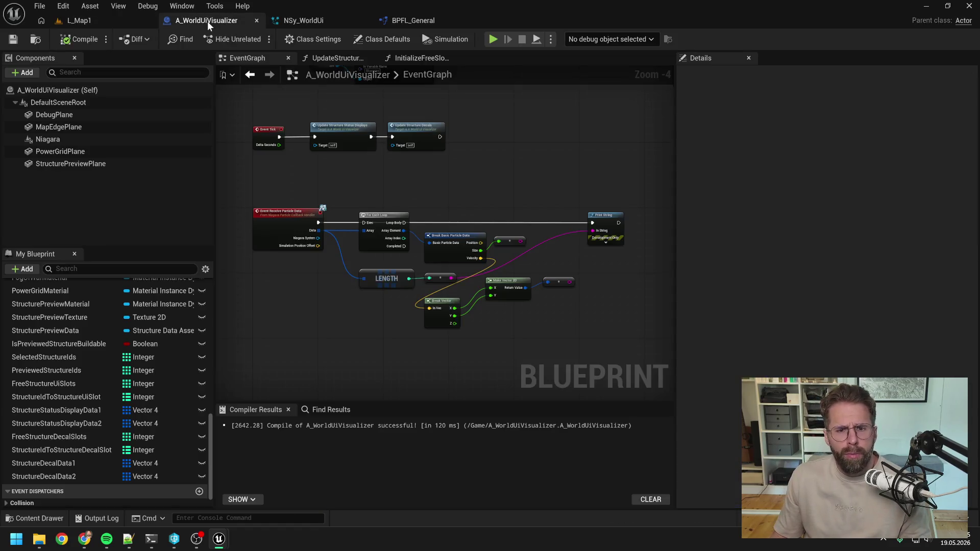
{"action": "left_click", "coordinate": [603, 220]}
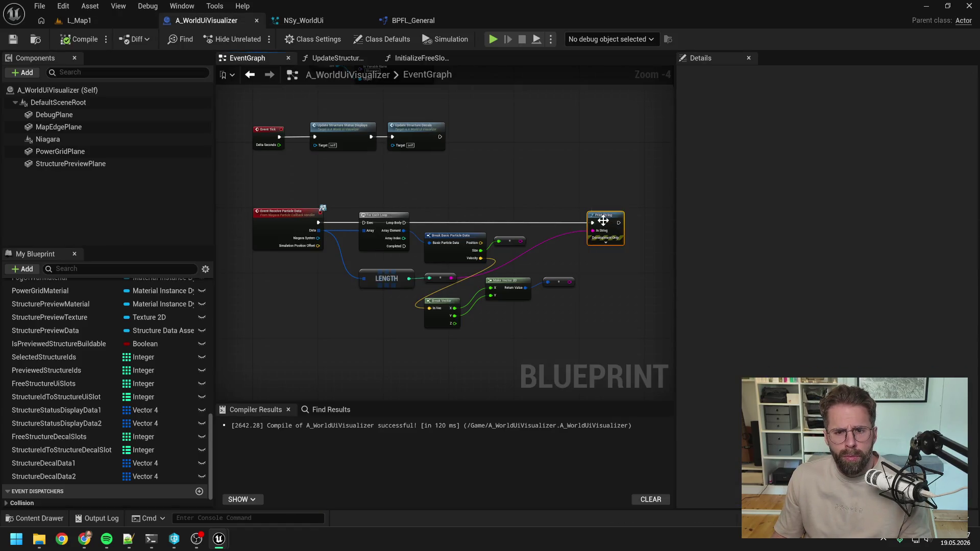
{"action": "left_click", "coordinate": [318, 215]}
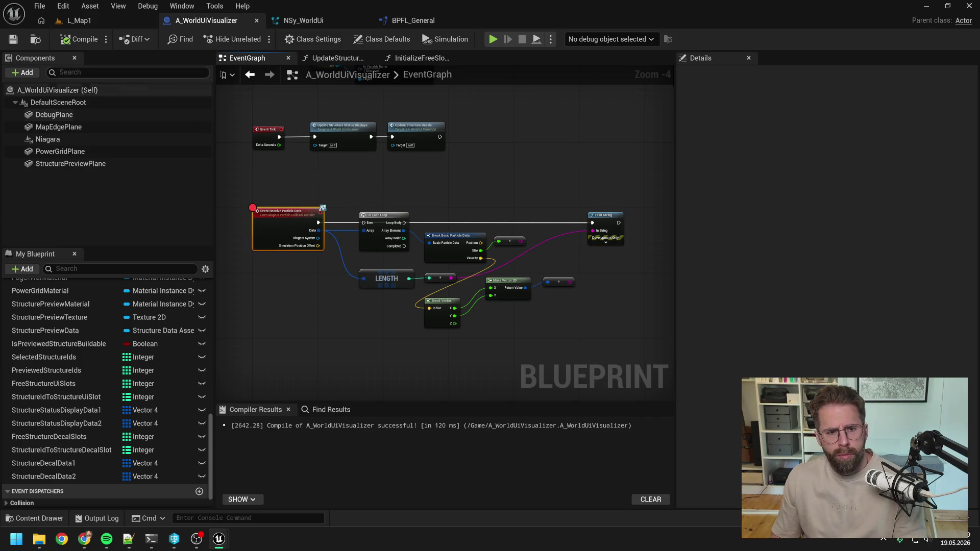
{"action": "left_click", "coordinate": [79, 21]}
{"action": "left_click", "coordinate": [255, 38]}
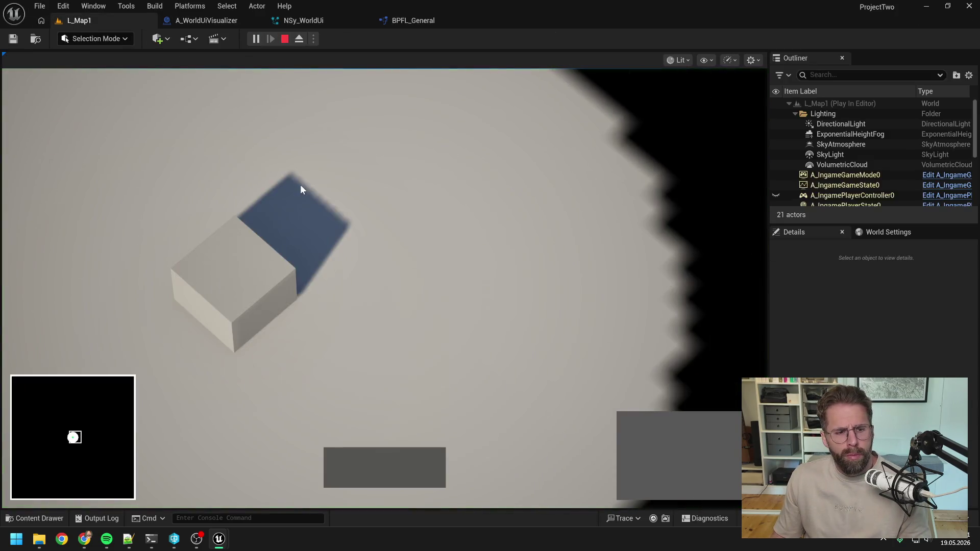
{"action": "key", "text": "Escape"}
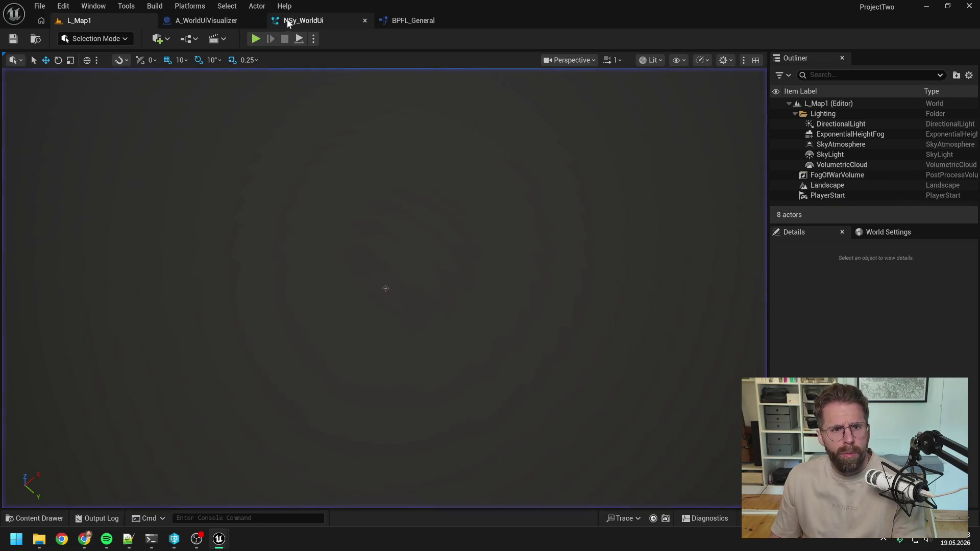
{"action": "left_click", "coordinate": [290, 22]}
{"action": "left_click", "coordinate": [216, 24]}
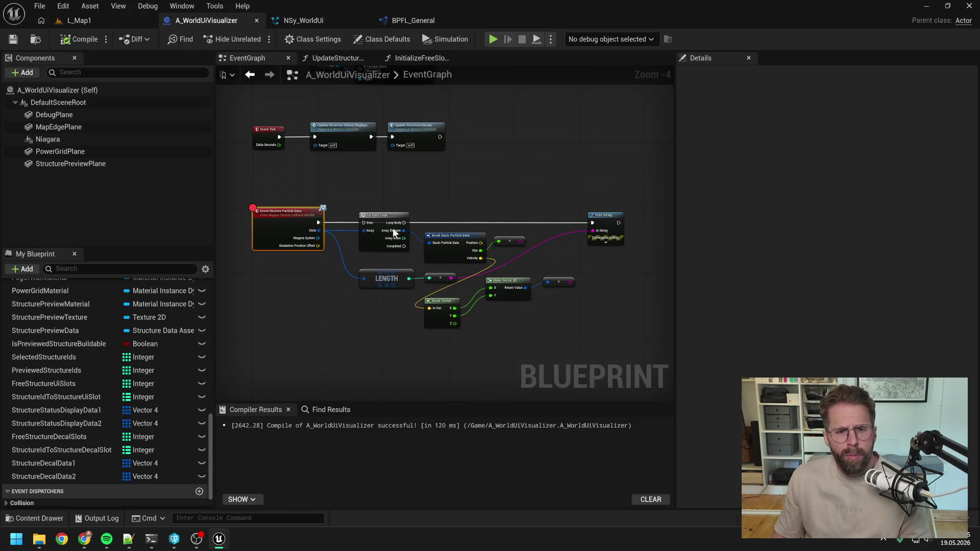
{"action": "left_click", "coordinate": [408, 168]}
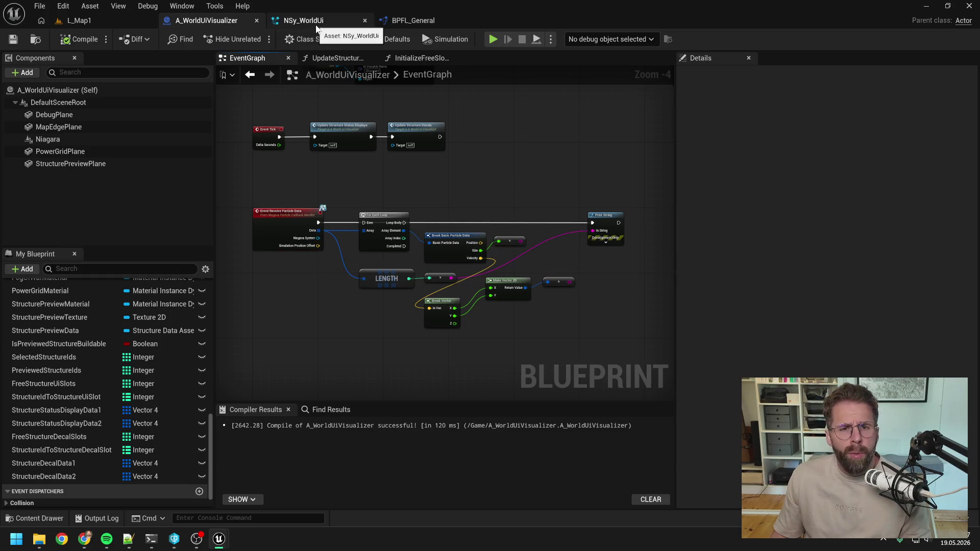
{"action": "left_click", "coordinate": [317, 25]}
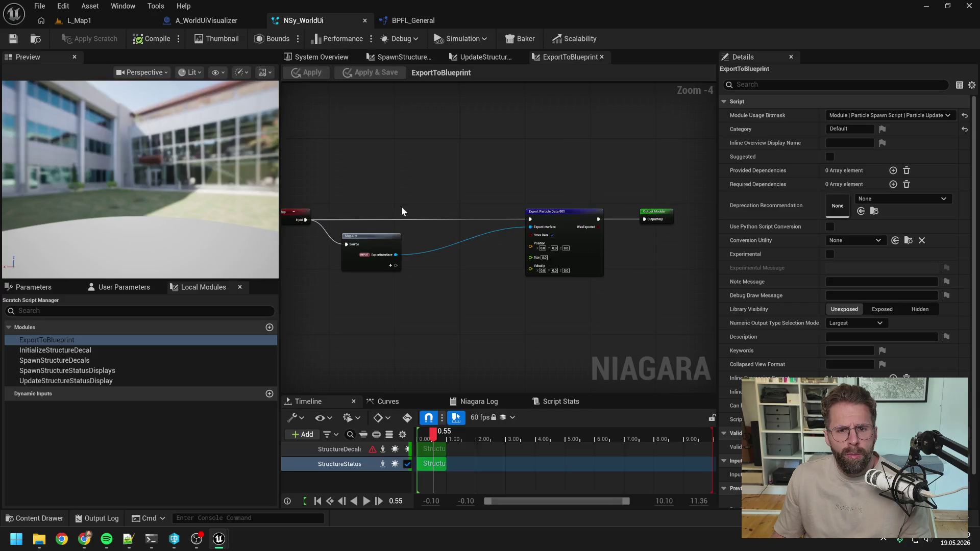
Step: Bind Spawn Structure Status Displays' SlotAmount to the SlotAmount user parameter
{"action": "left_click", "coordinate": [321, 57]}
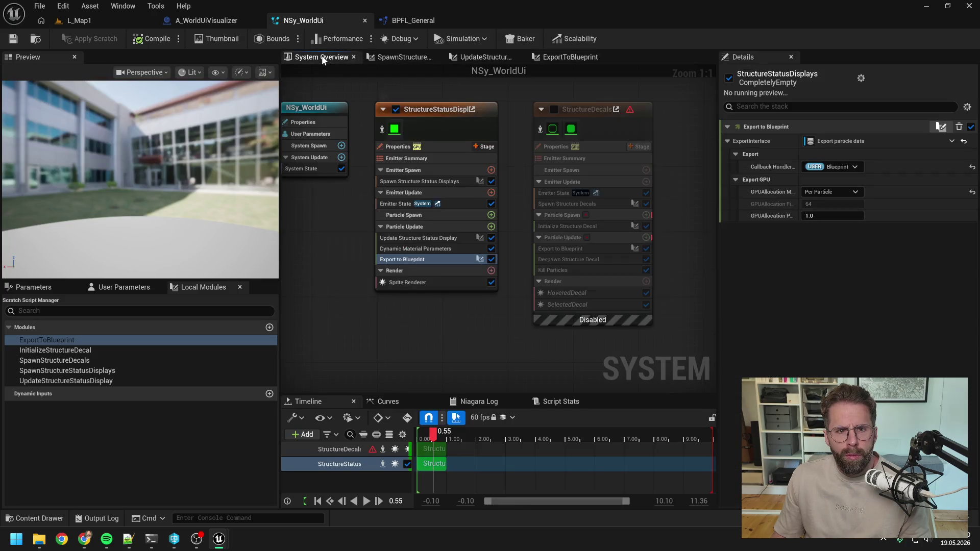
{"action": "left_click", "coordinate": [423, 181]}
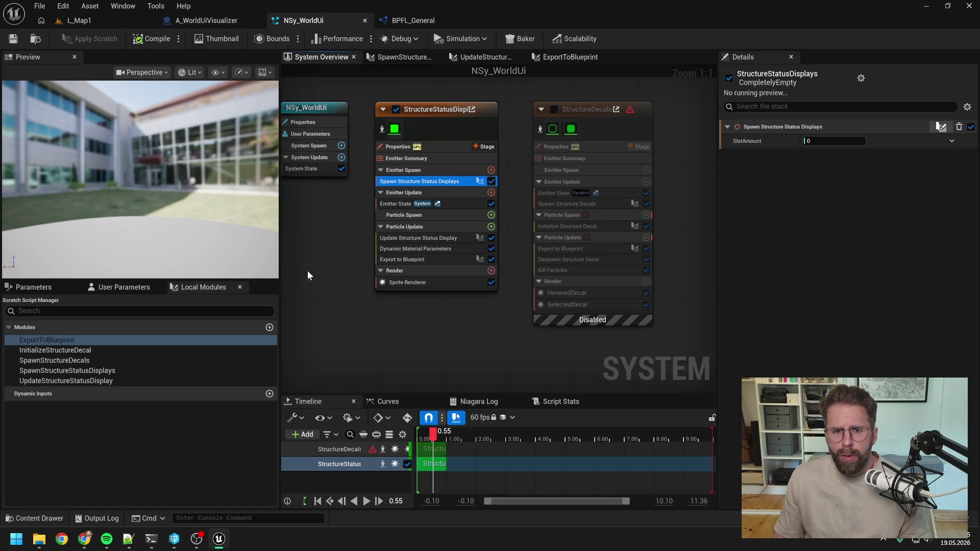
{"action": "left_click", "coordinate": [143, 288]}
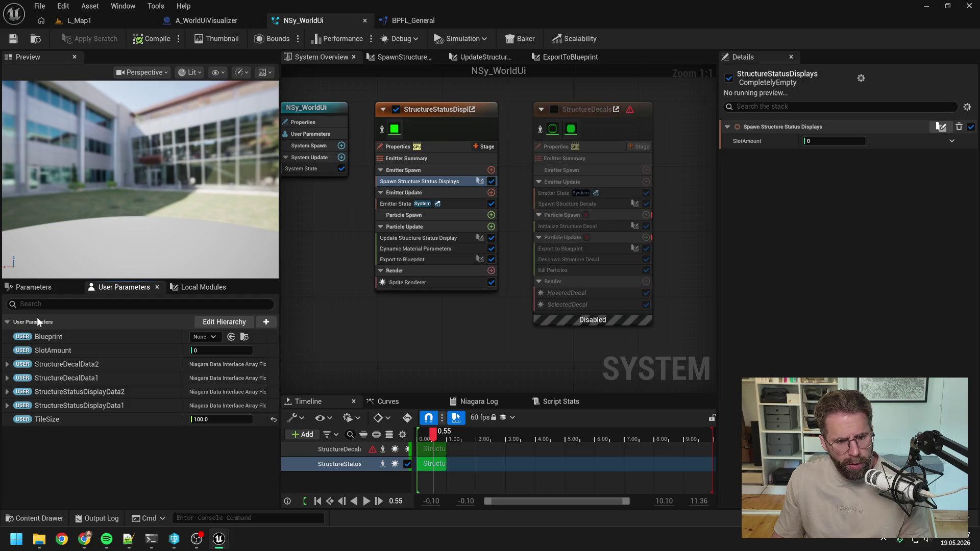
{"action": "mouse_move", "coordinate": [56, 354]}
{"action": "left_mouse_down"}
{"action": "mouse_move", "coordinate": [688, 165]}
{"action": "mouse_move", "coordinate": [823, 141]}
{"action": "left_mouse_up"}
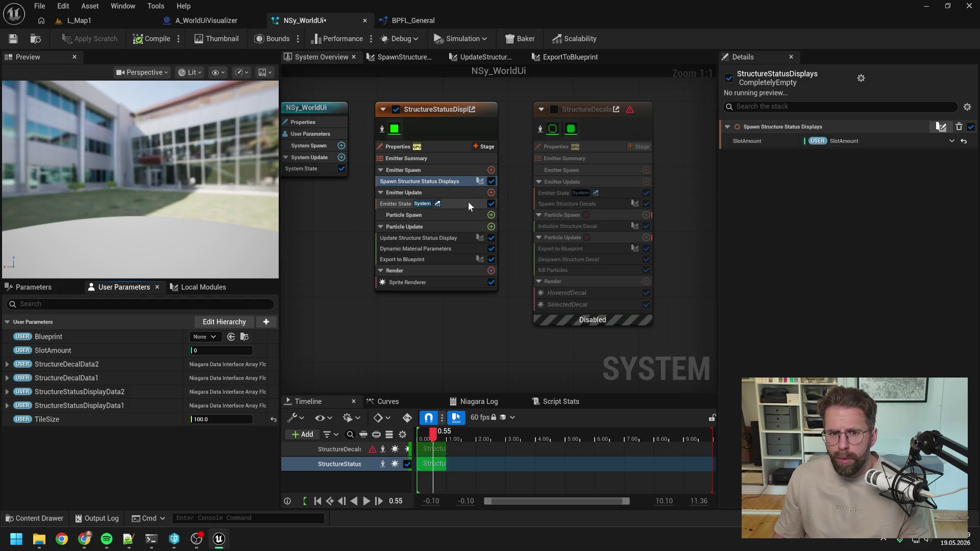
Step: Bind Update Structure Status Display's inputs to StructureStatusDisplayData1, StructureStatusDisplayData2 and TileSize
{"action": "left_click", "coordinate": [403, 236]}
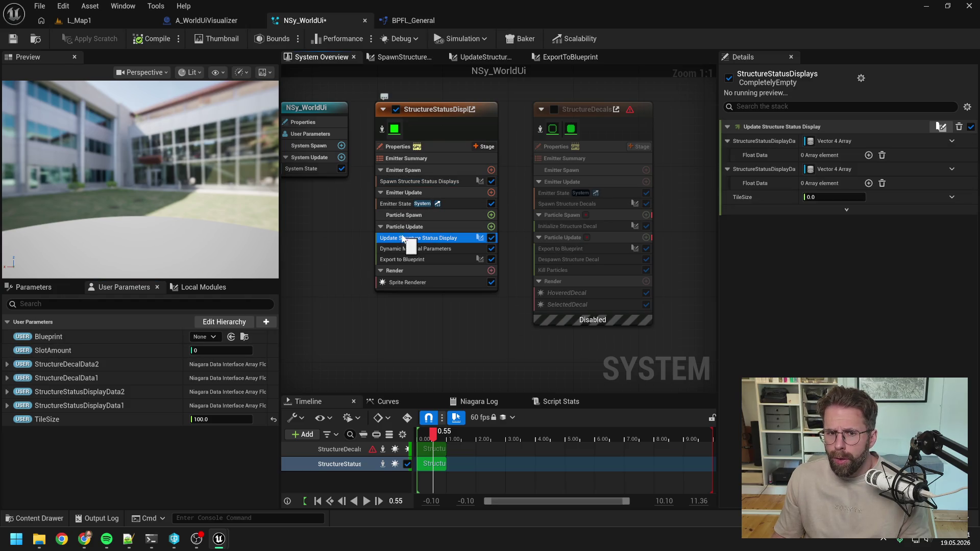
{"action": "mouse_move", "coordinate": [403, 239]}
{"action": "left_mouse_down"}
{"action": "mouse_move", "coordinate": [395, 204]}
{"action": "mouse_move", "coordinate": [406, 241]}
{"action": "left_mouse_up"}
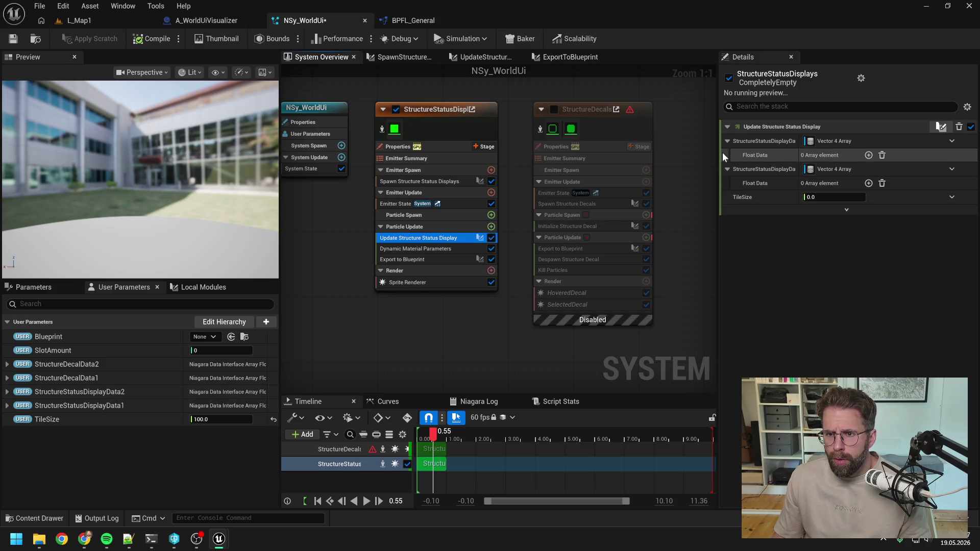
{"action": "left_click_drag", "start_coordinate": [799, 153], "coordinate": [823, 153]}
{"action": "left_click_drag", "start_coordinate": [134, 403], "coordinate": [846, 140]}
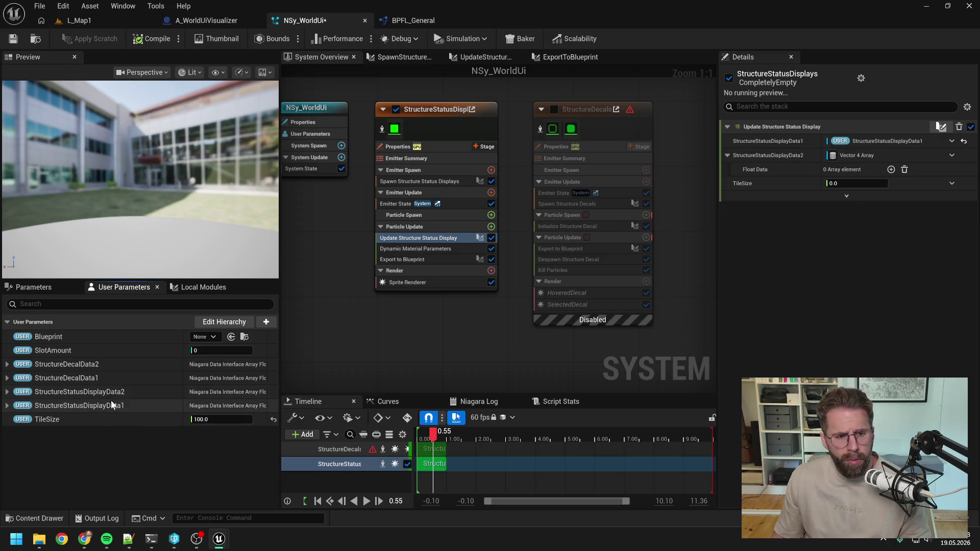
{"action": "mouse_move", "coordinate": [105, 393]}
{"action": "left_mouse_down"}
{"action": "mouse_move", "coordinate": [838, 166]}
{"action": "mouse_move", "coordinate": [844, 156]}
{"action": "left_mouse_up"}
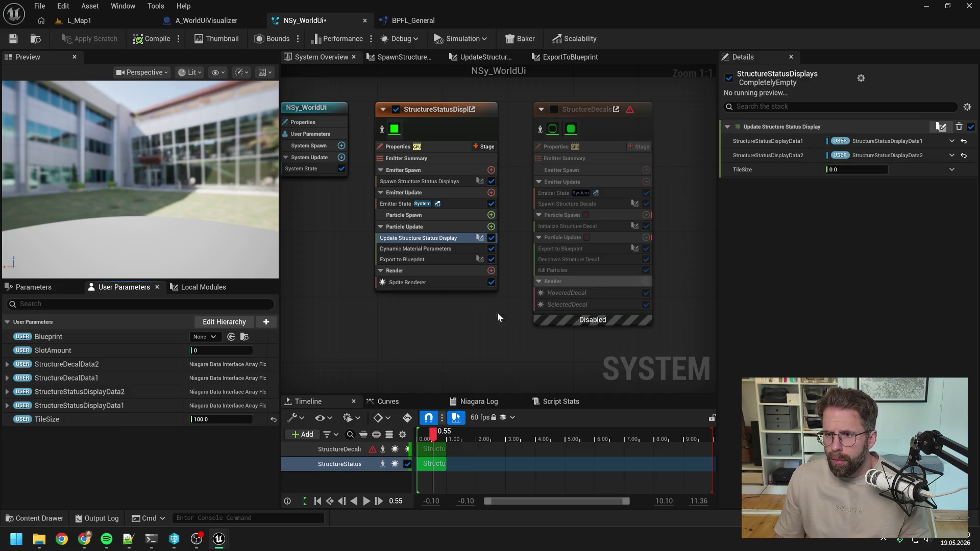
{"action": "mouse_move", "coordinate": [53, 419]}
{"action": "left_mouse_down"}
{"action": "mouse_move", "coordinate": [851, 241]}
{"action": "mouse_move", "coordinate": [906, 168]}
{"action": "left_mouse_up"}
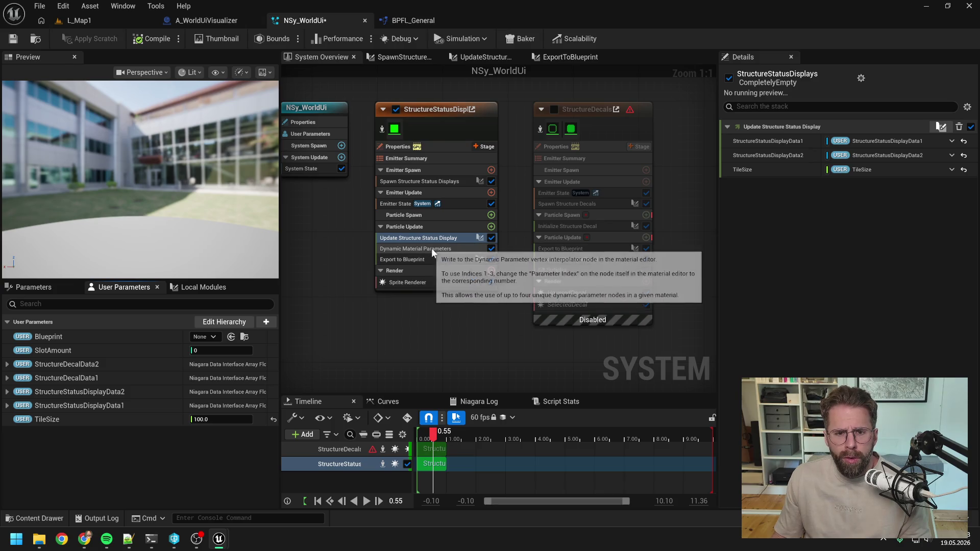
Step: Review the remaining modules, save NSy_WorldUi, and play-test L_Map1
{"action": "left_click", "coordinate": [431, 250]}
{"action": "left_click", "coordinate": [429, 259]}
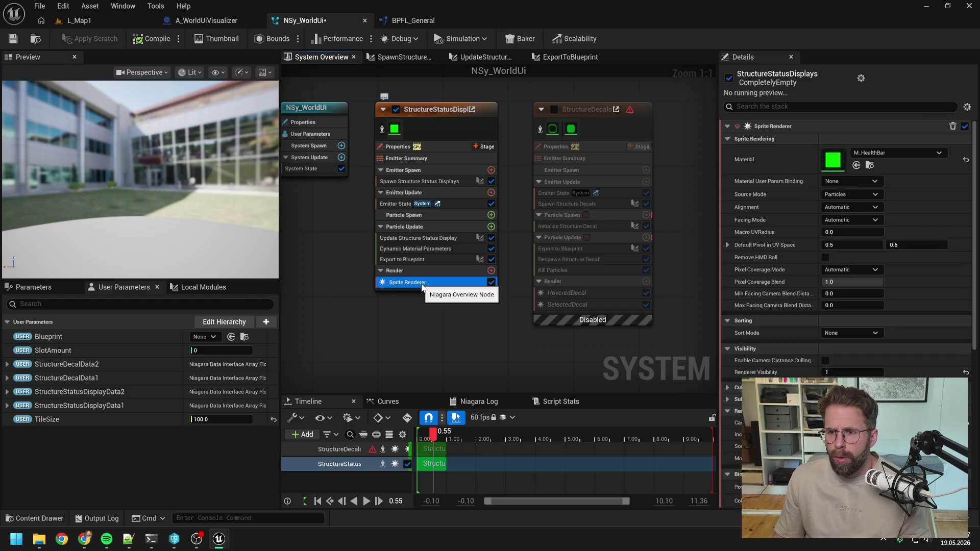
{"action": "left_click", "coordinate": [18, 38]}
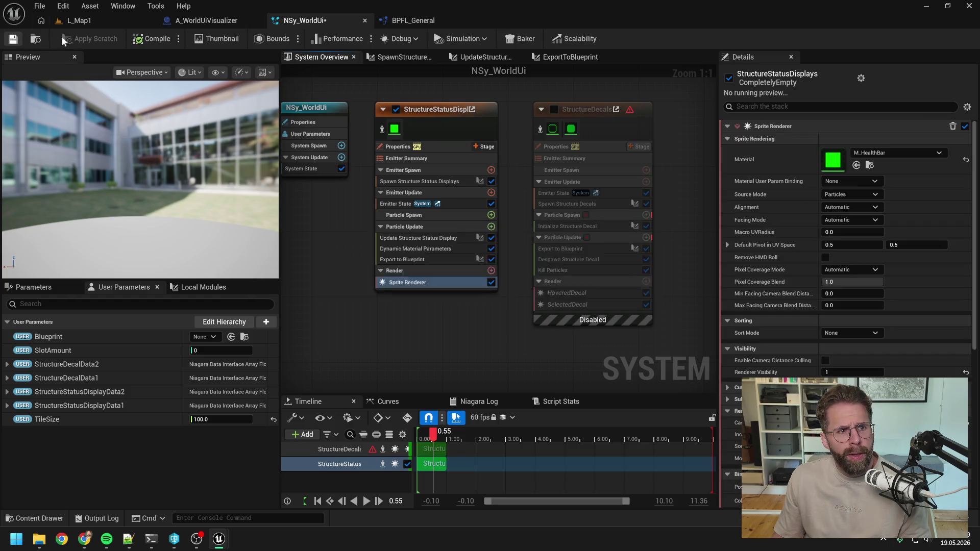
{"action": "left_click", "coordinate": [98, 20]}
{"action": "left_click", "coordinate": [255, 38]}
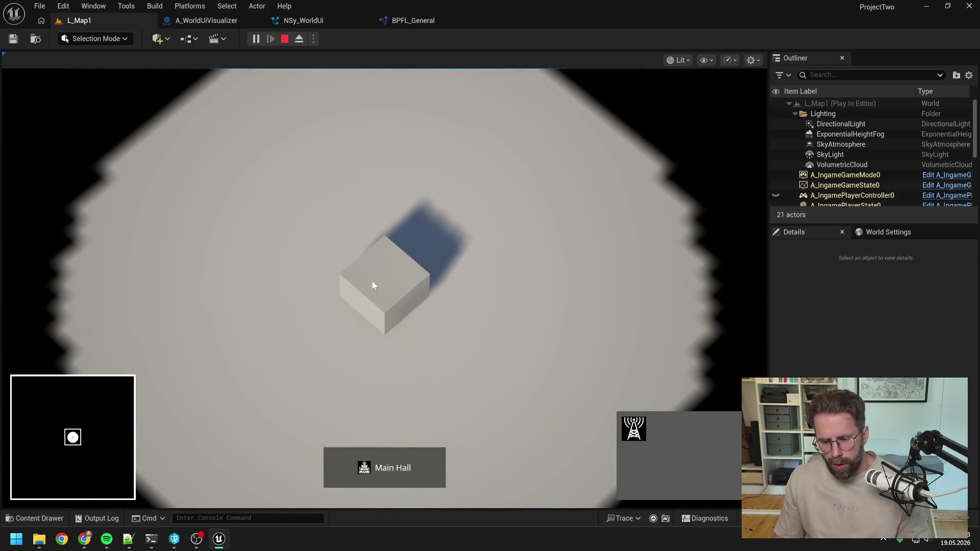
Step: Stop the play session and open the Spawn Structure Status Displays script graph in NSy_WorldUi
{"action": "key", "text": "Escape"}
{"action": "left_click", "coordinate": [240, 20]}
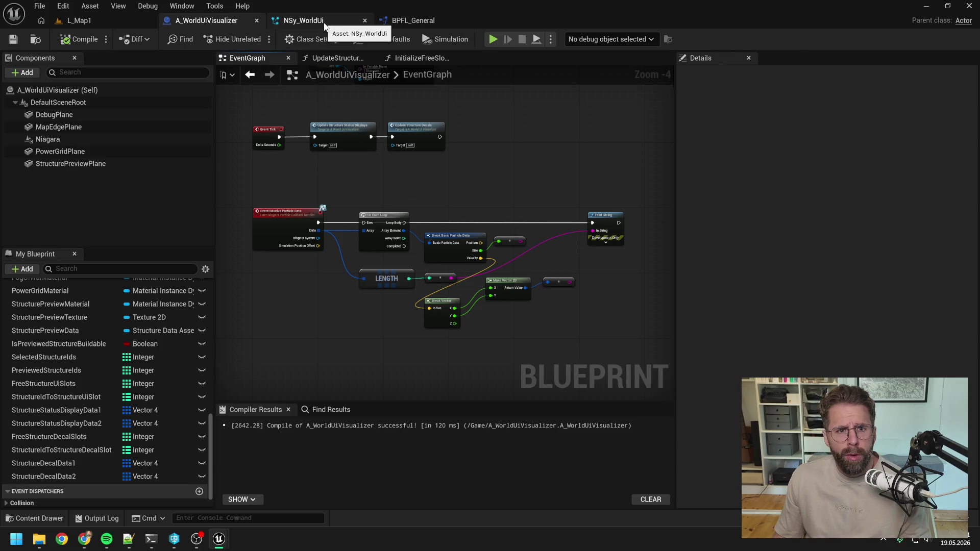
{"action": "left_click", "coordinate": [307, 20]}
{"action": "double_click", "coordinate": [423, 258]}
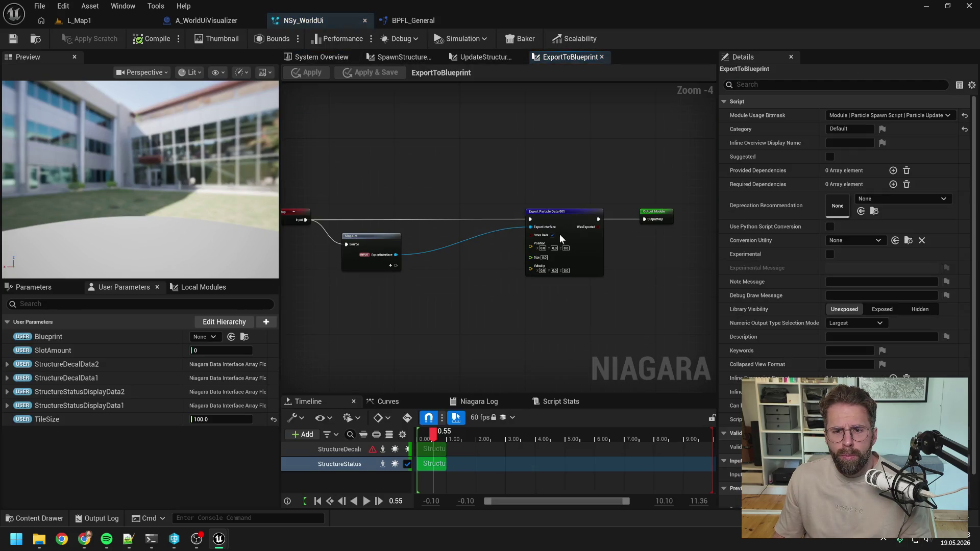
{"action": "left_click", "coordinate": [325, 57]}
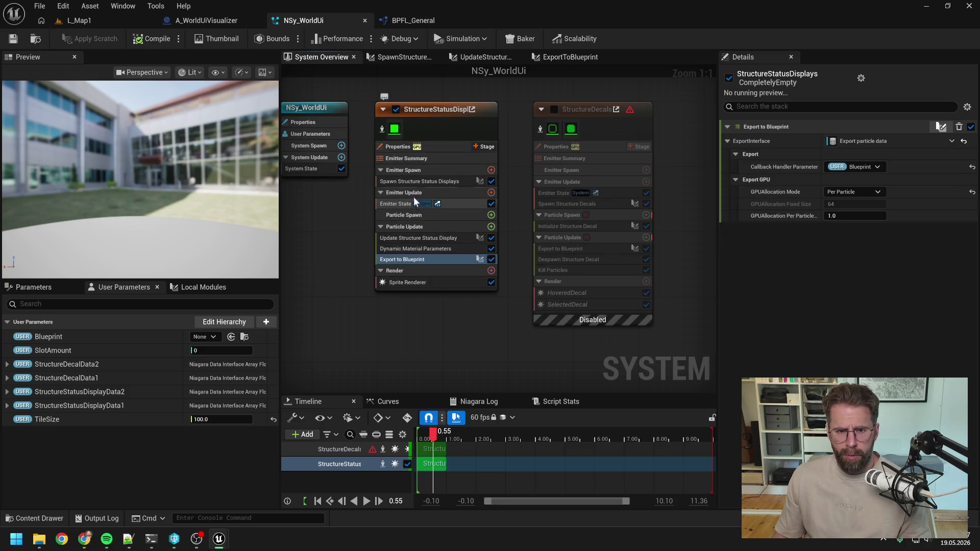
{"action": "left_click", "coordinate": [418, 182]}
{"action": "double_click", "coordinate": [418, 181]}
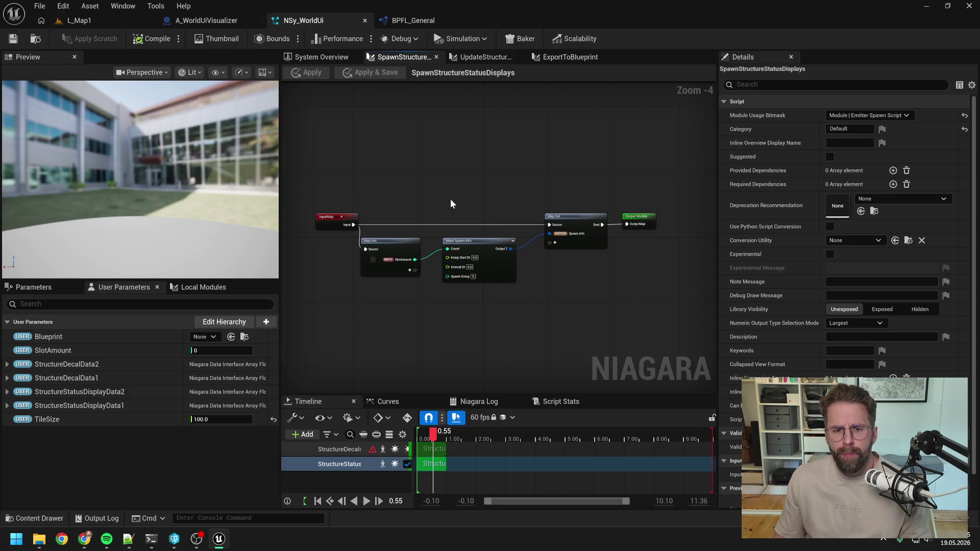
Step: Disconnect SlotAmount from the spawn Count, apply the script, and play-test the level
{"action": "scroll", "coordinate": [450, 204], "scroll_direction": "up", "scroll_amount": 1}
{"action": "left_click", "coordinate": [447, 266], "text": "alt"}
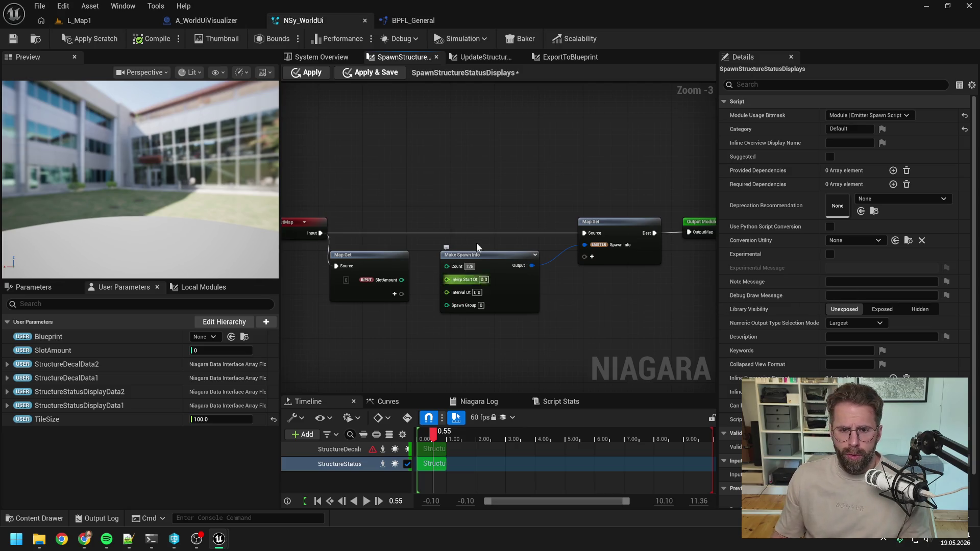
{"action": "left_click", "coordinate": [100, 39]}
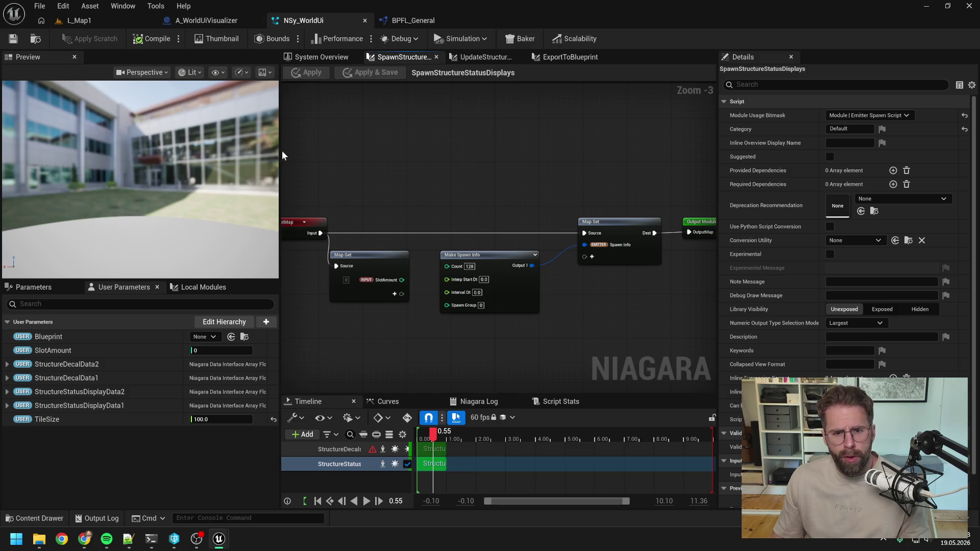
{"action": "left_click", "coordinate": [123, 21]}
{"action": "left_click", "coordinate": [256, 39]}
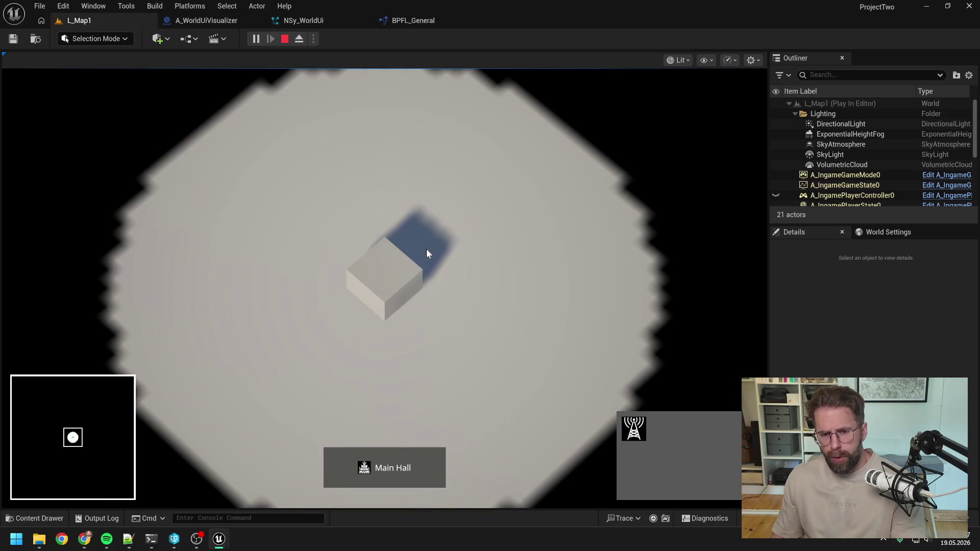
{"action": "key", "text": "Escape"}
Step: Return to A_WorldUiVisualizer's EventGraph showing the Initialize Free Slots call
{"action": "left_click", "coordinate": [306, 21]}
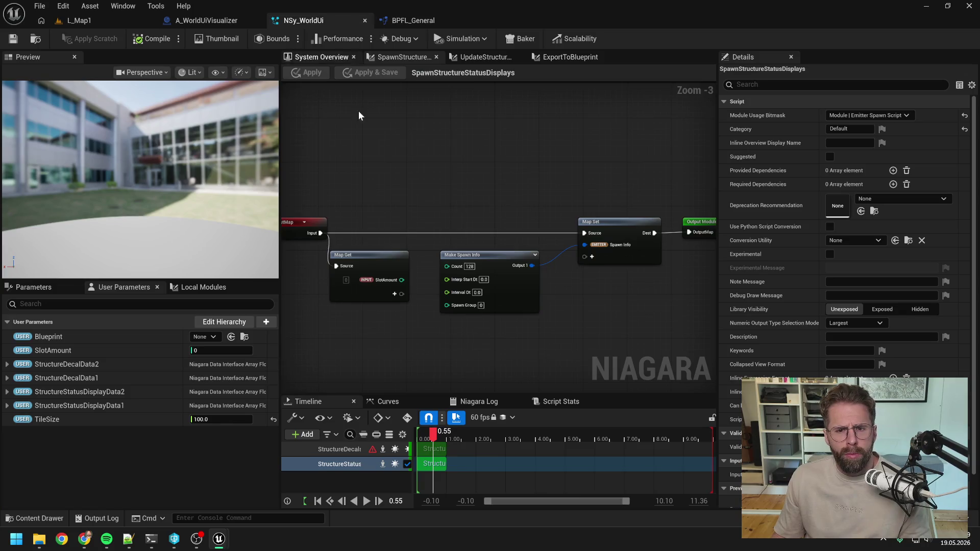
{"action": "left_click", "coordinate": [212, 24]}
{"action": "mouse_move", "coordinate": [332, 105]}
{"action": "left_mouse_down"}
{"action": "mouse_move", "coordinate": [432, 193]}
{"action": "mouse_move", "coordinate": [478, 211]}
{"action": "mouse_move", "coordinate": [364, 237]}
{"action": "left_mouse_up"}
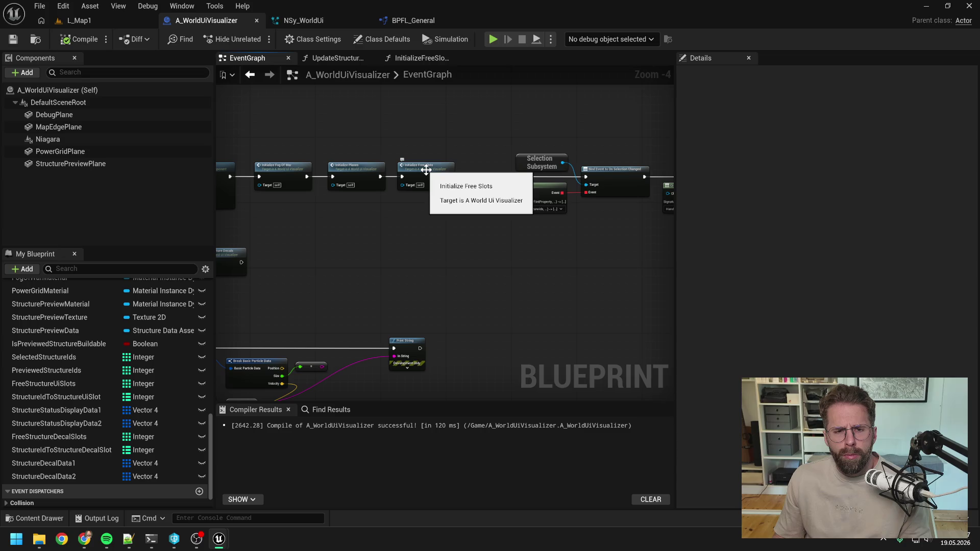
Step: Rename the InitializeFreeSlots function to InitializeNiagara
{"action": "double_click", "coordinate": [426, 170]}
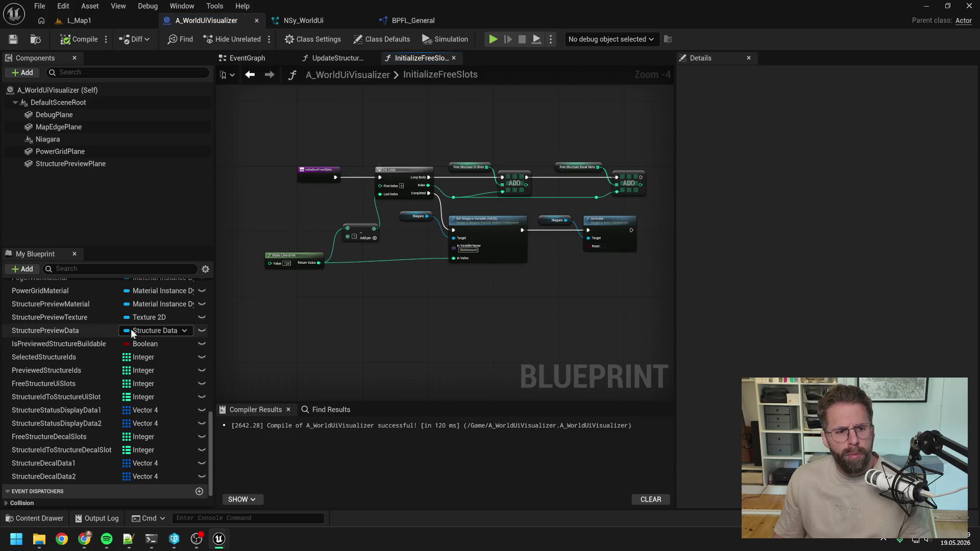
{"action": "scroll", "coordinate": [130, 329], "scroll_direction": "up", "scroll_amount": 15}
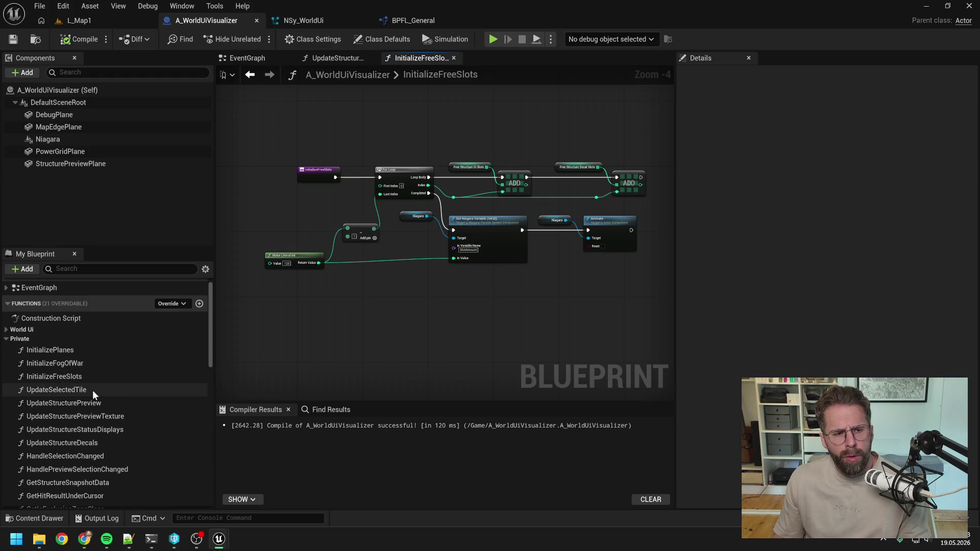
{"action": "left_click", "coordinate": [81, 378]}
{"action": "key", "text": "F2"}
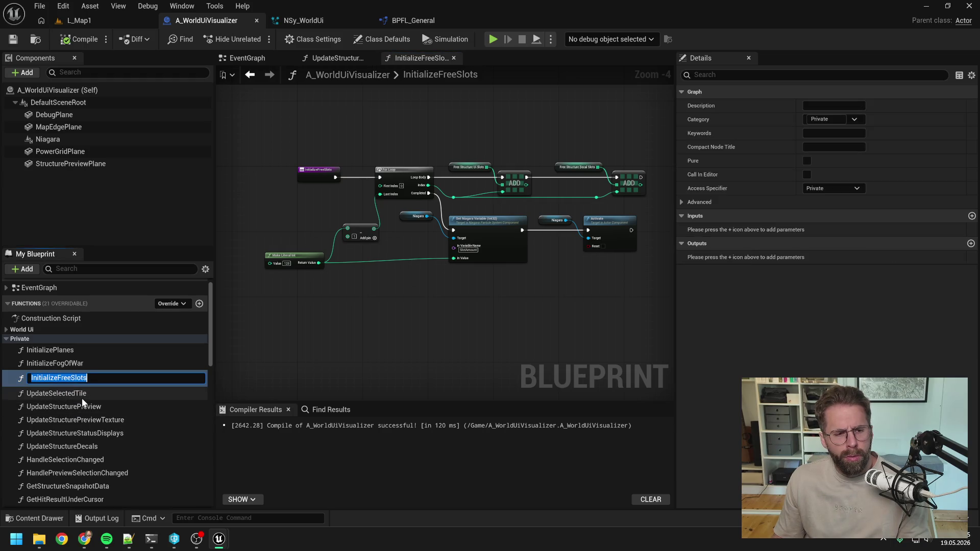
{"action": "left_click_drag", "start_coordinate": [59, 378], "coordinate": [175, 381]}
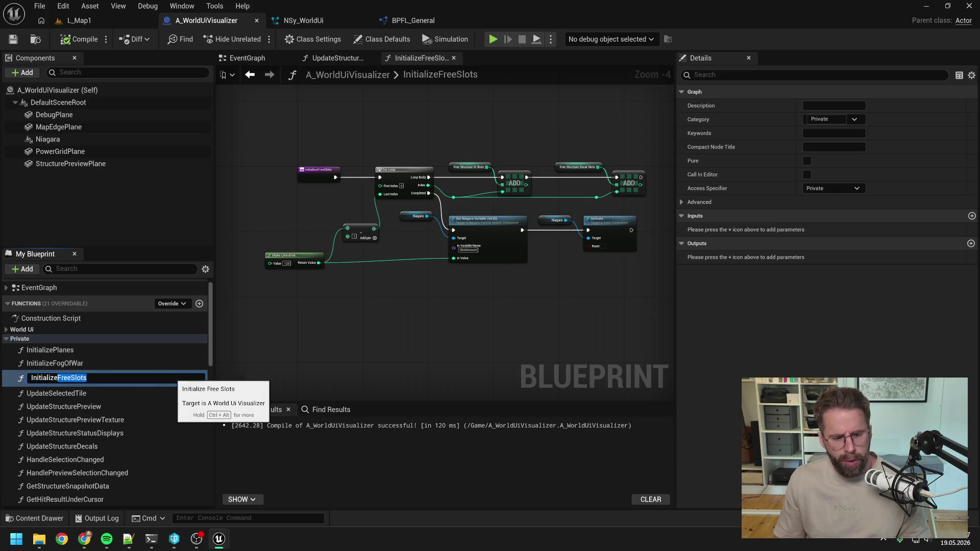
{"action": "type", "text": "Niagara"}
{"action": "key", "text": "Return"}
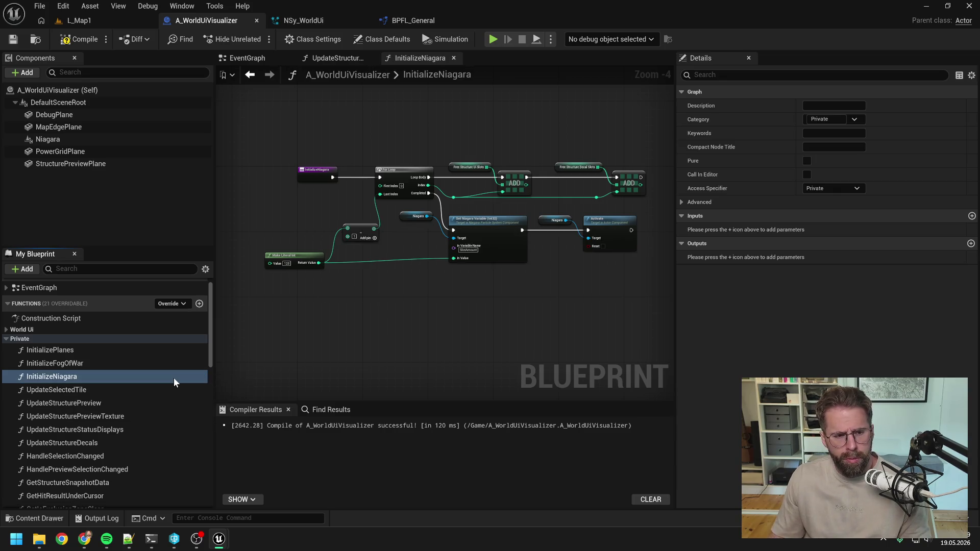
{"action": "left_click", "coordinate": [413, 305]}
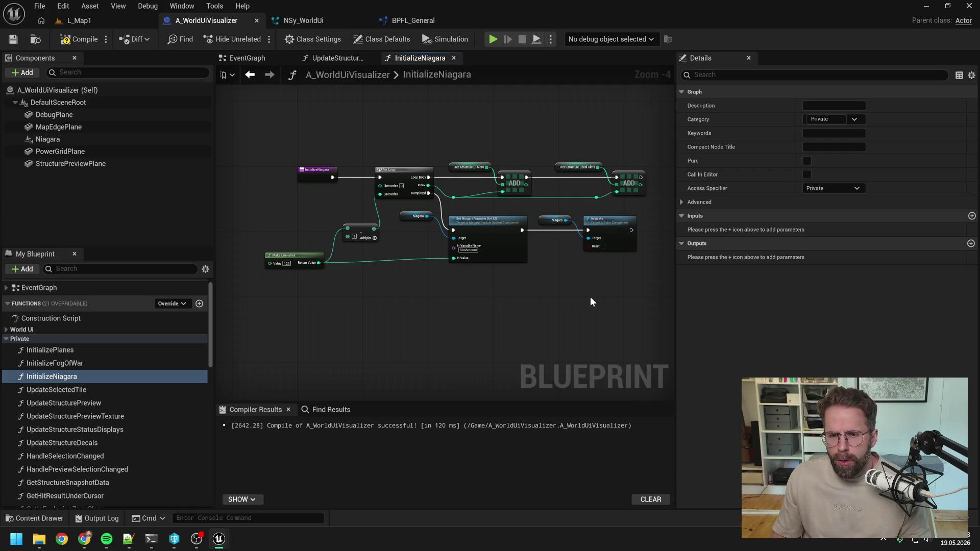
Step: Put a breakpoint on the Activate node, compile, and simulate the level to hit it
{"action": "scroll", "coordinate": [591, 296], "scroll_direction": "up", "scroll_amount": 2}
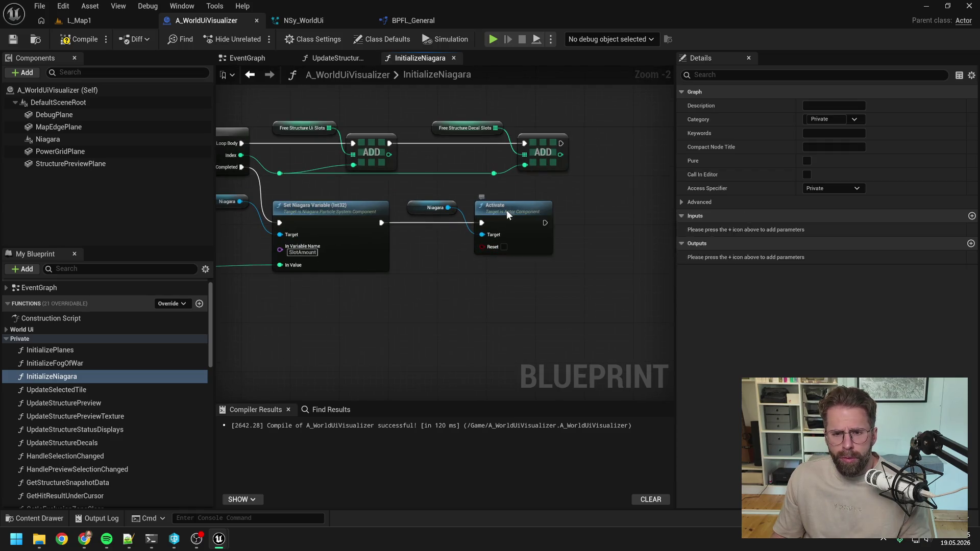
{"action": "left_click", "coordinate": [506, 209]}
{"action": "key", "text": "F9"}
{"action": "left_click", "coordinate": [84, 39]}
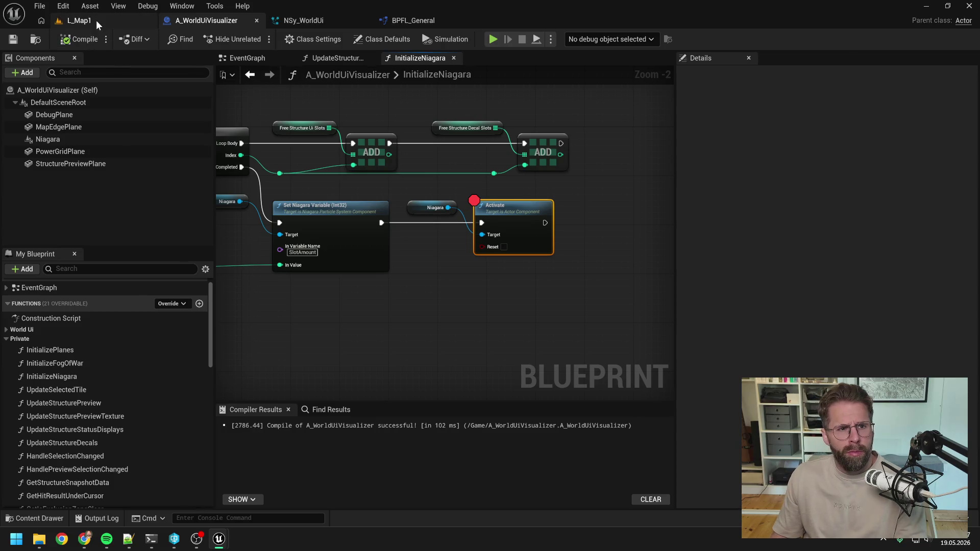
{"action": "left_click", "coordinate": [96, 20]}
{"action": "key", "text": "alt+s"}
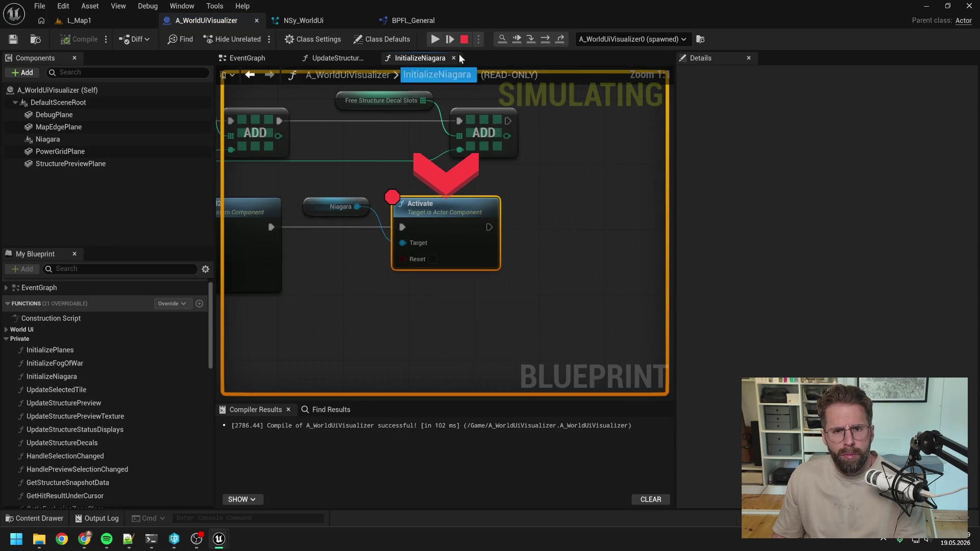
{"action": "key", "text": "Escape"}
Step: Enable Reset on the Activate call, recompile, and play-test the level
{"action": "left_click", "coordinate": [432, 259]}
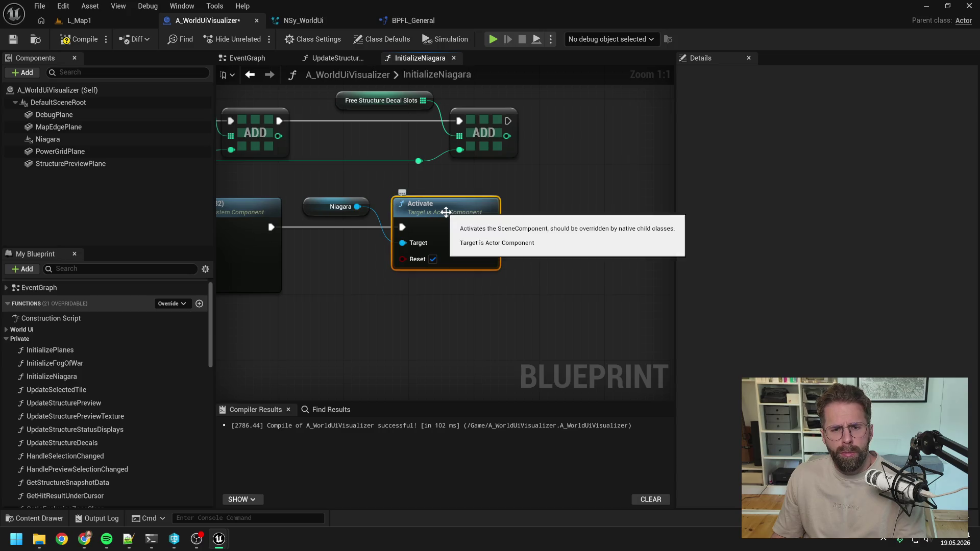
{"action": "left_click", "coordinate": [489, 217]}
{"action": "left_click", "coordinate": [79, 39]}
{"action": "left_click", "coordinate": [82, 21]}
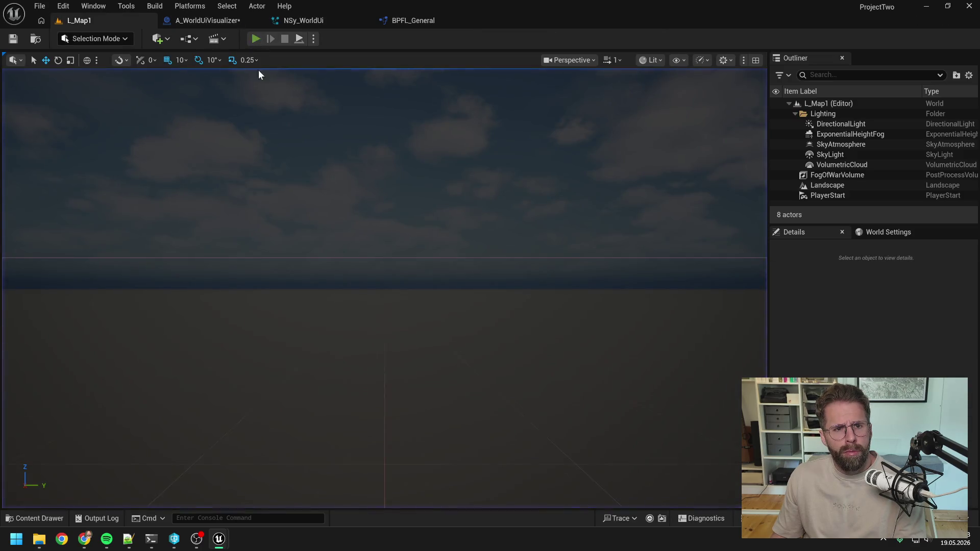
{"action": "key", "text": "alt+p"}
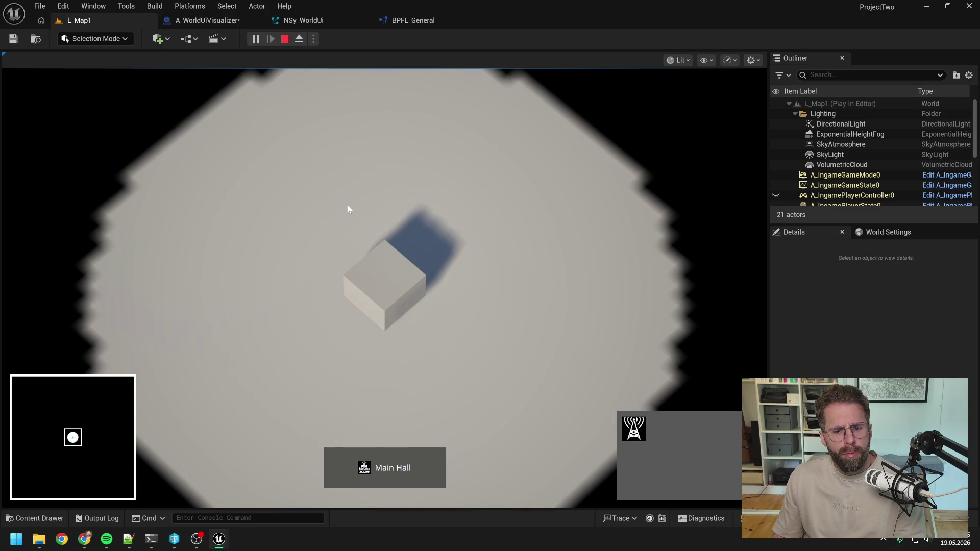
{"action": "key", "text": "Escape"}
{"action": "left_click", "coordinate": [303, 21]}
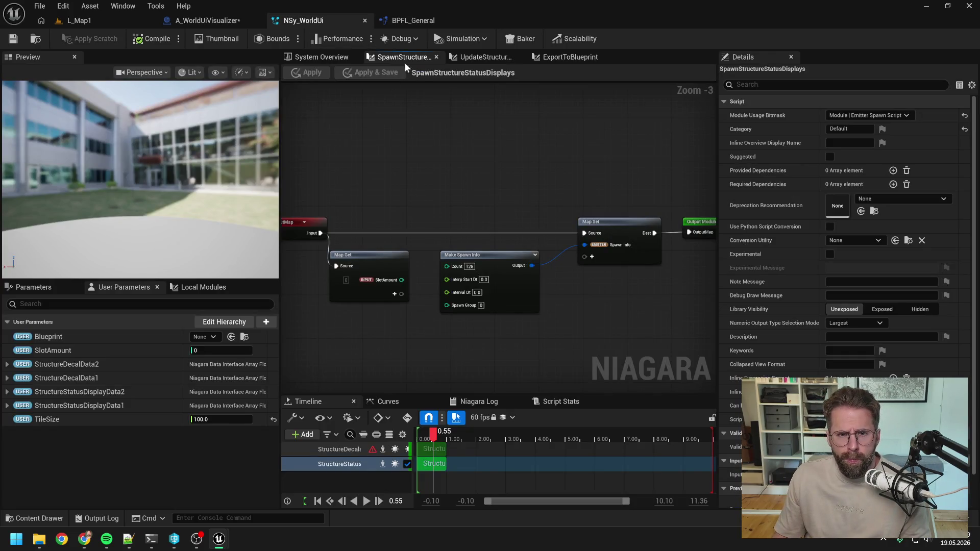
Step: Disable the Update Structure Status Display module in NSy_WorldUi and save the system
{"action": "left_click", "coordinate": [469, 57]}
{"action": "left_click", "coordinate": [324, 57]}
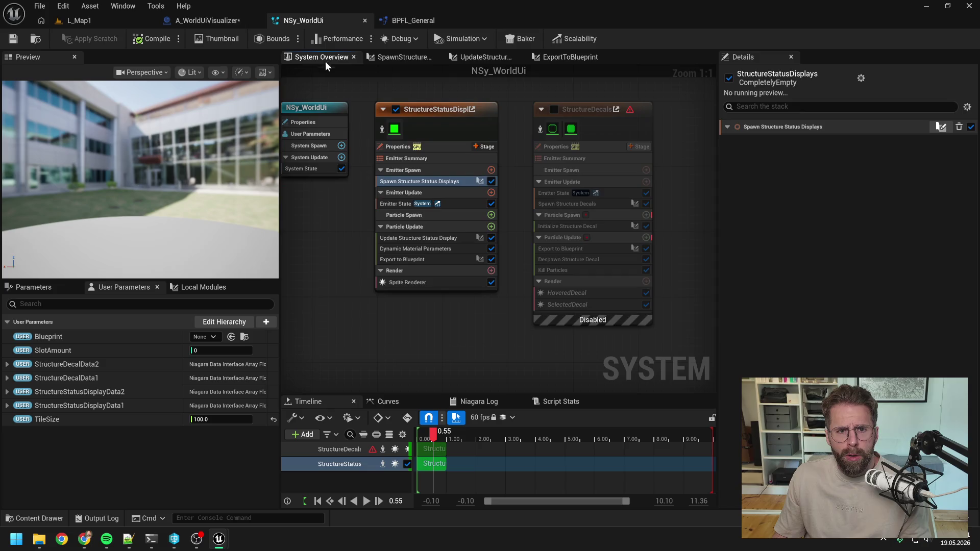
{"action": "left_click", "coordinate": [397, 239]}
{"action": "left_click", "coordinate": [492, 238]}
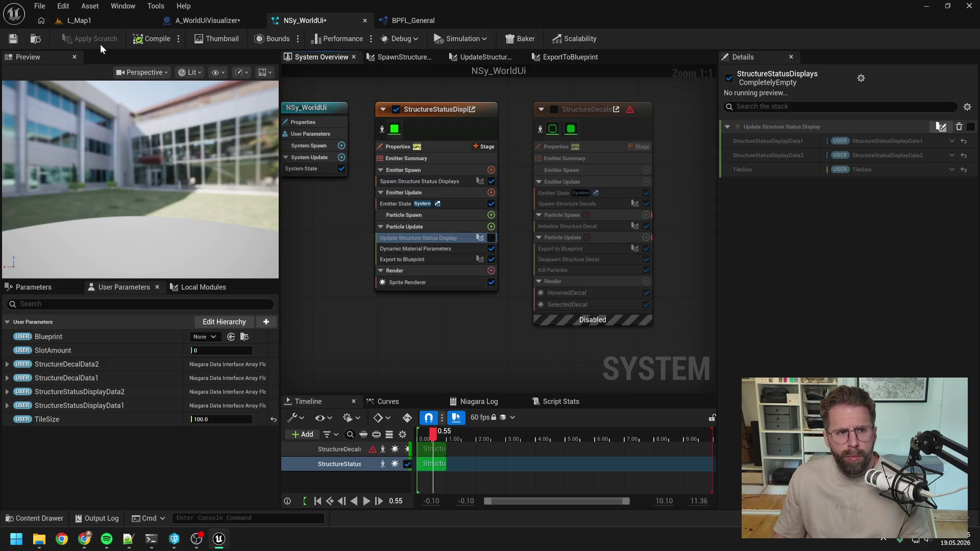
{"action": "key", "text": "ctrl+s"}
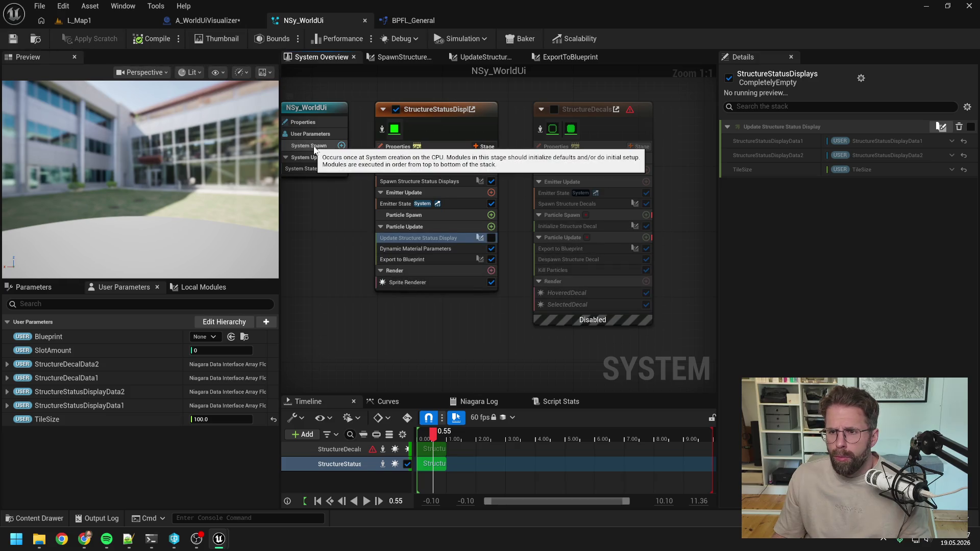
{"action": "left_click", "coordinate": [446, 249]}
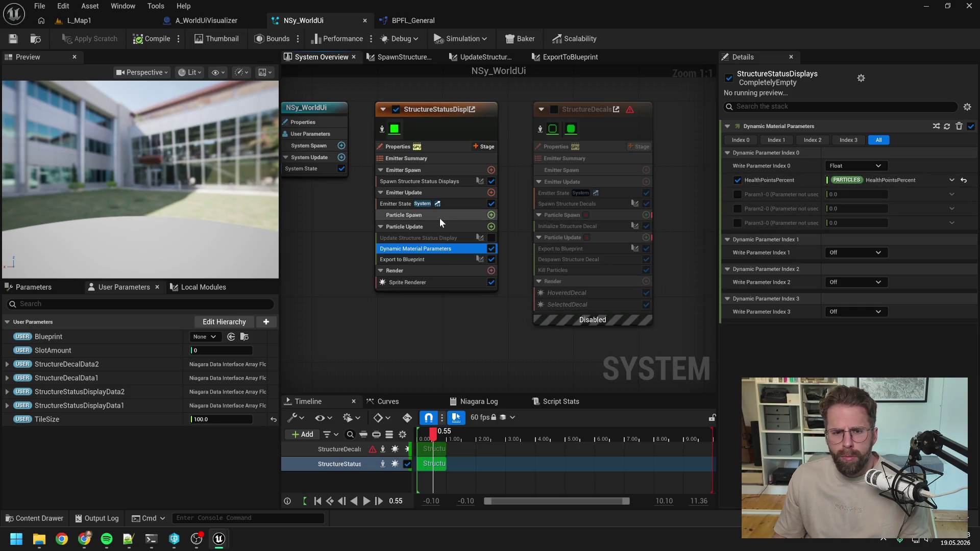
Step: Play-test L_Map1 with the update module disabled
{"action": "left_click", "coordinate": [104, 22]}
{"action": "left_click", "coordinate": [255, 39]}
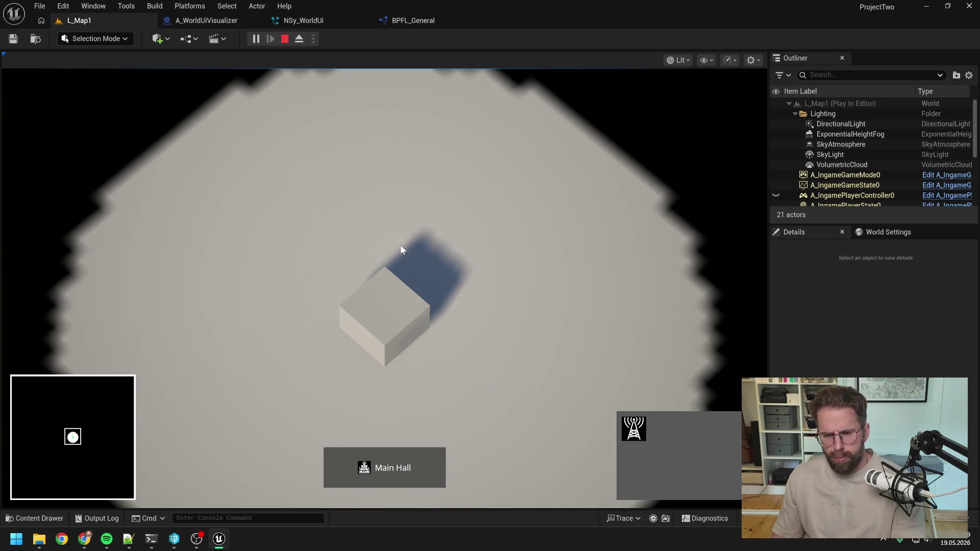
{"action": "key", "text": "Escape"}
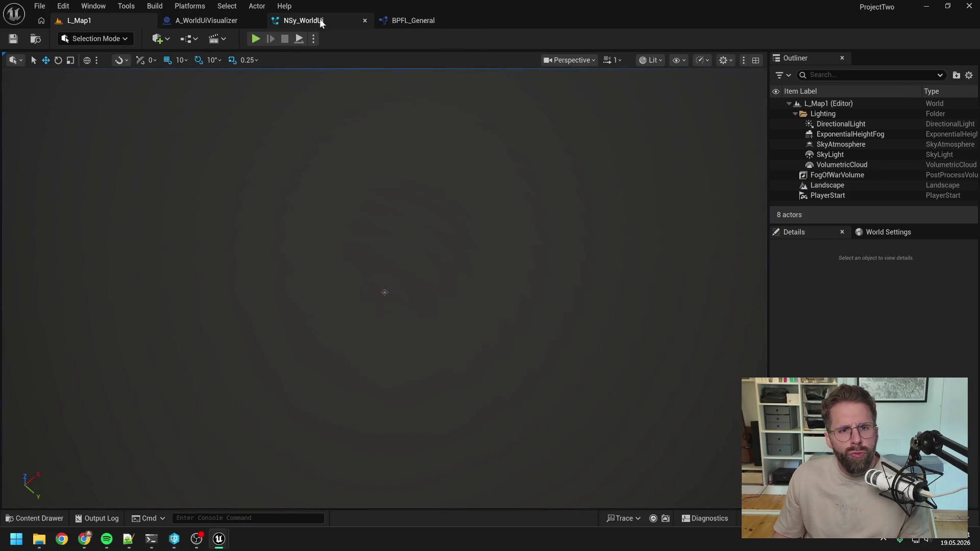
{"action": "left_click", "coordinate": [319, 19]}
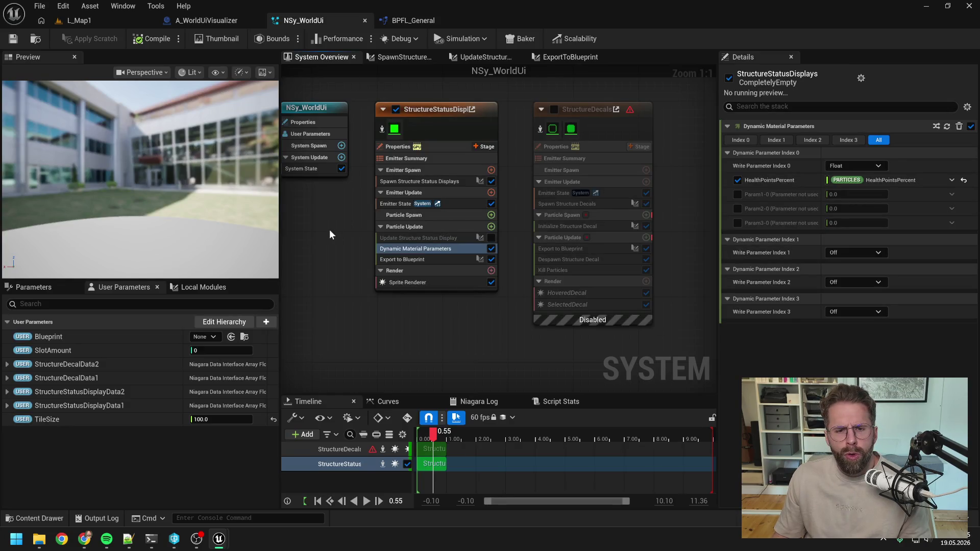
Step: Cut the execution link into Activate in A_WorldUiVisualizer and save the Blueprint
{"action": "left_click", "coordinate": [232, 25]}
{"action": "scroll", "coordinate": [569, 177], "scroll_direction": "down", "scroll_amount": 2}
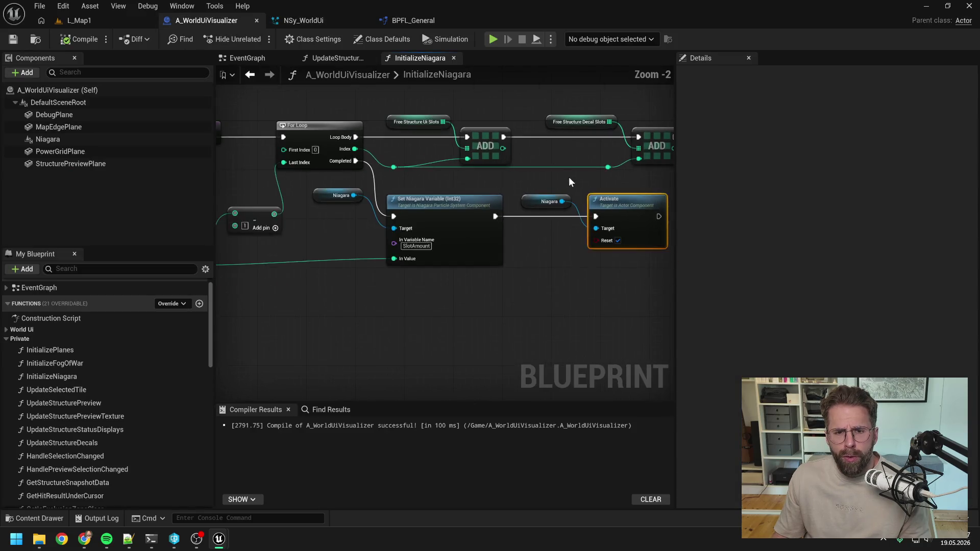
{"action": "left_click", "coordinate": [532, 222], "text": "alt"}
{"action": "left_click", "coordinate": [474, 254]}
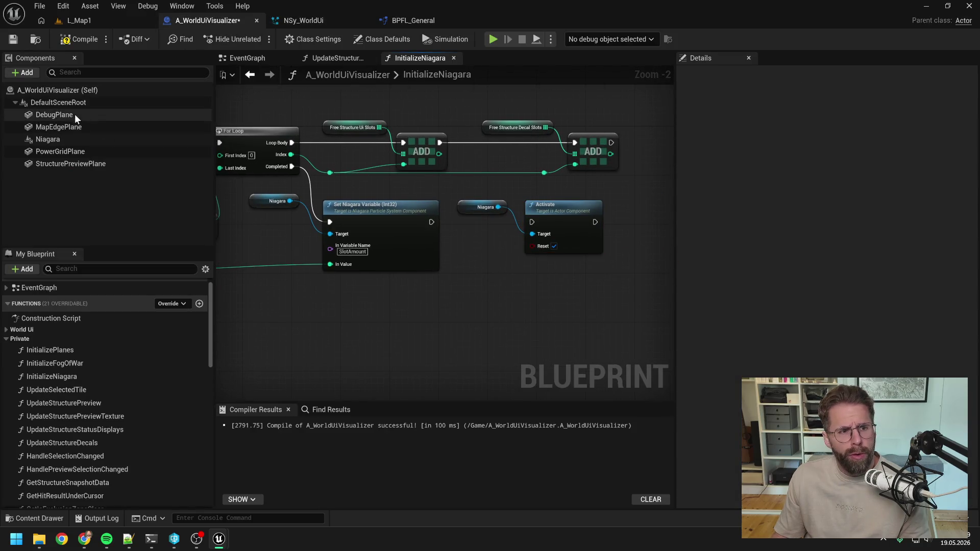
{"action": "left_click", "coordinate": [73, 140]}
{"action": "scroll", "coordinate": [850, 323], "scroll_direction": "down", "scroll_amount": 3}
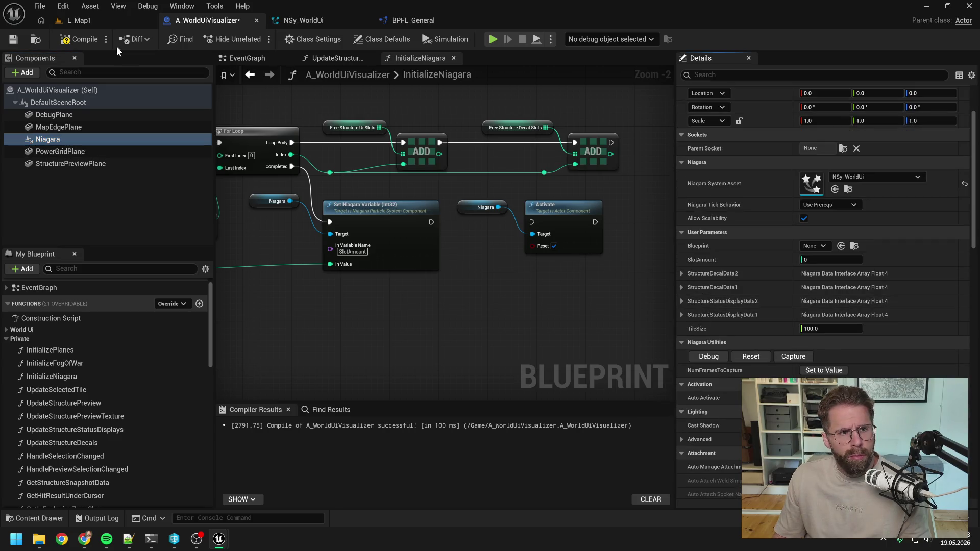
{"action": "key", "text": "ctrl+s"}
Step: Play-test L_Map1 again and inspect the Spawn Structure Status Displays module
{"action": "left_click", "coordinate": [96, 20]}
{"action": "left_click", "coordinate": [248, 36]}
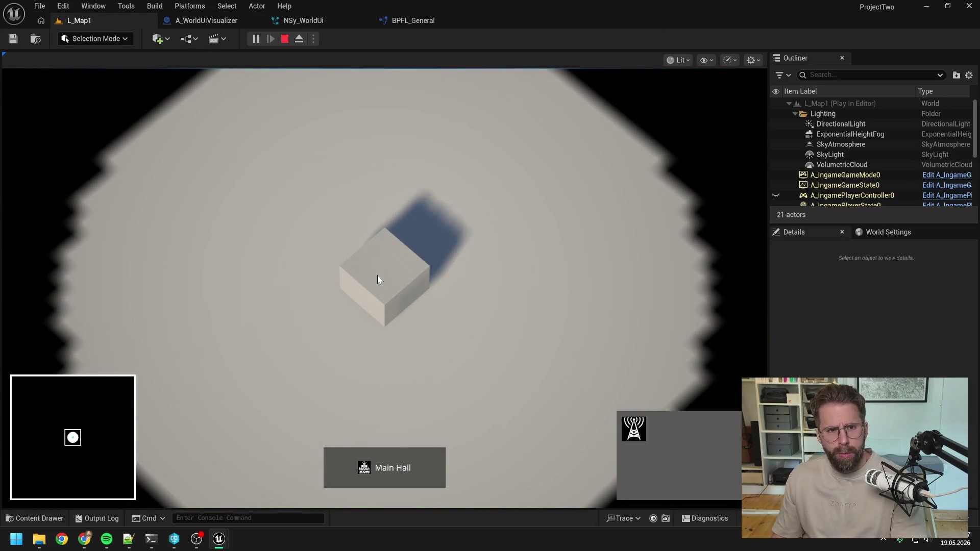
{"action": "key", "text": "Escape"}
{"action": "left_click", "coordinate": [298, 21]}
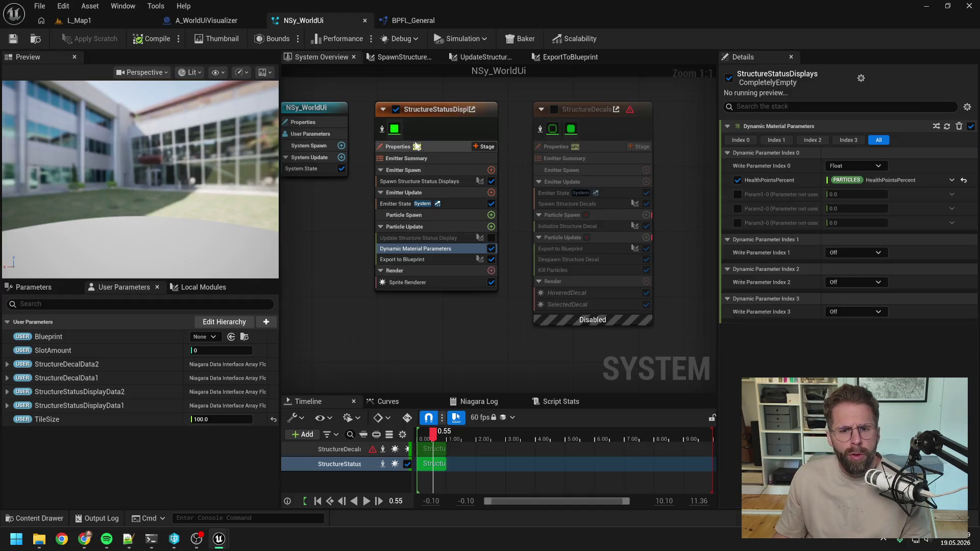
{"action": "left_click", "coordinate": [436, 182]}
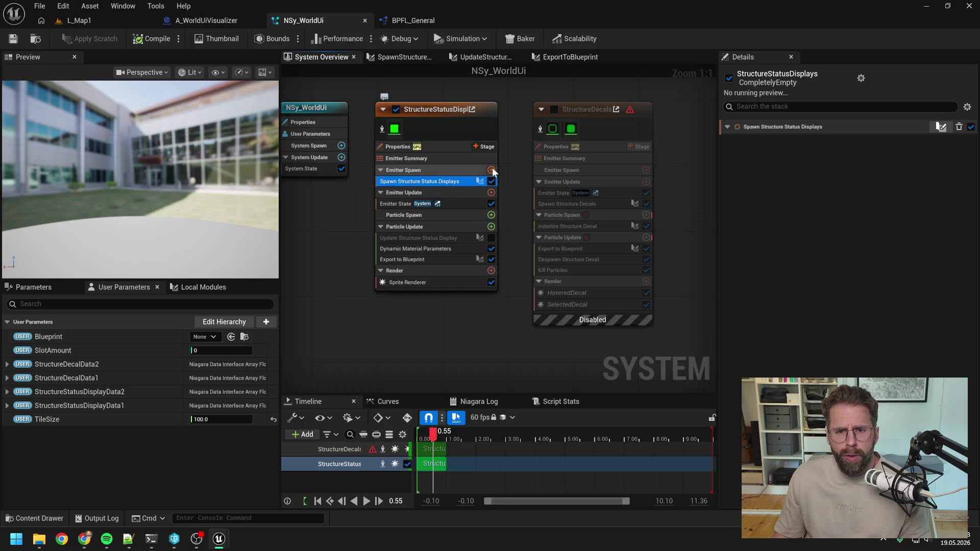
Step: Search the module list for 'sta', 'spawn' and 'burs' without adding a module
{"action": "left_click", "coordinate": [491, 170]}
{"action": "type", "text": "span b"}
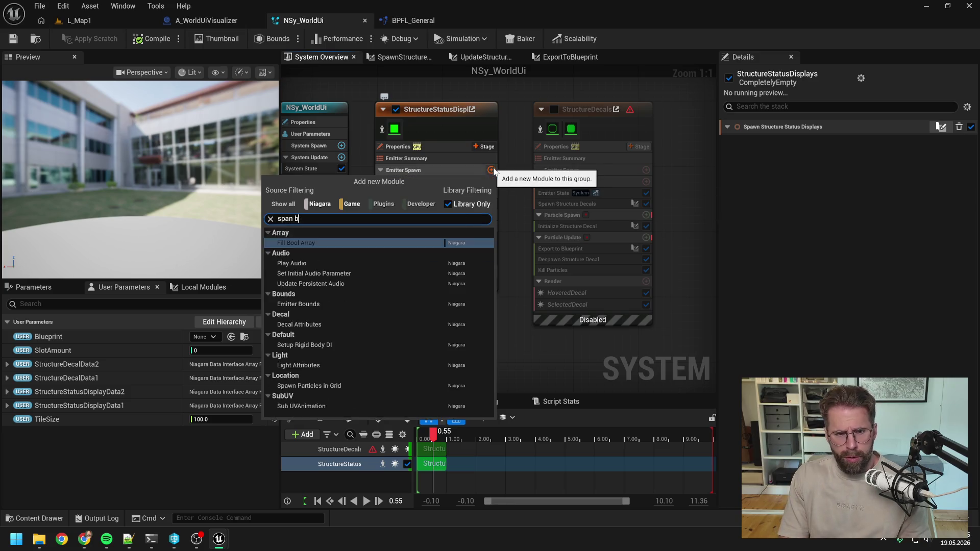
{"action": "type", "text": "ta"}
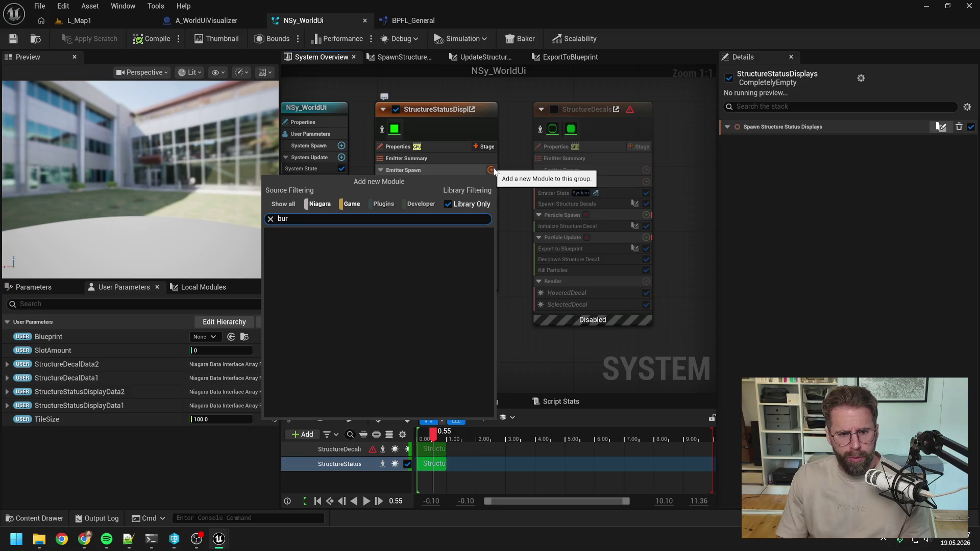
{"action": "key", "text": "Escape"}
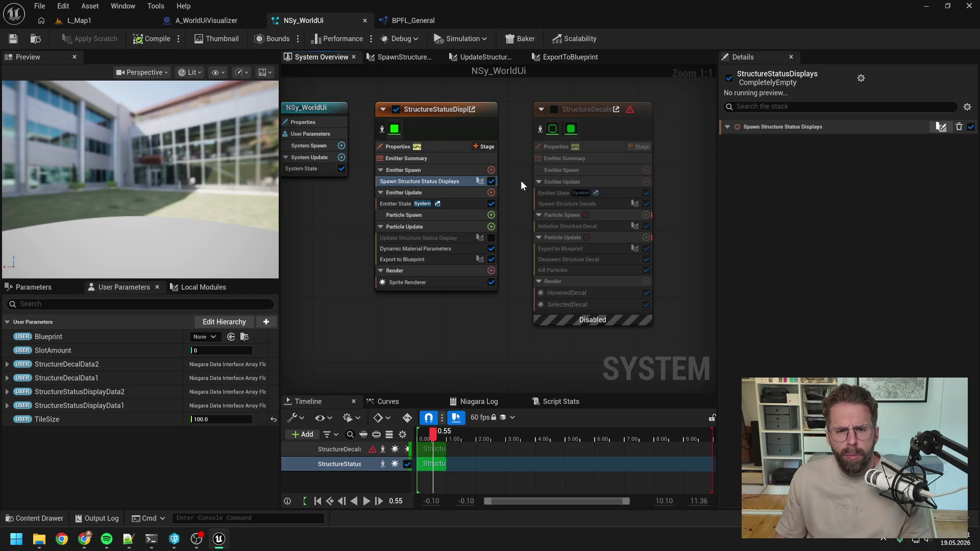
{"action": "left_click", "coordinate": [492, 170]}
{"action": "type", "text": "spawn"}
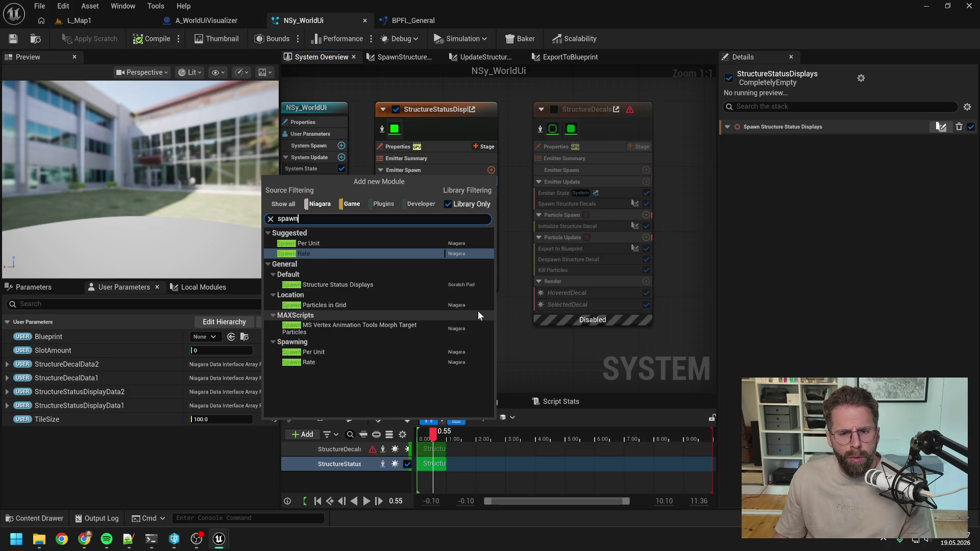
{"action": "left_click", "coordinate": [447, 204]}
{"action": "key", "text": "ctrl+a"}
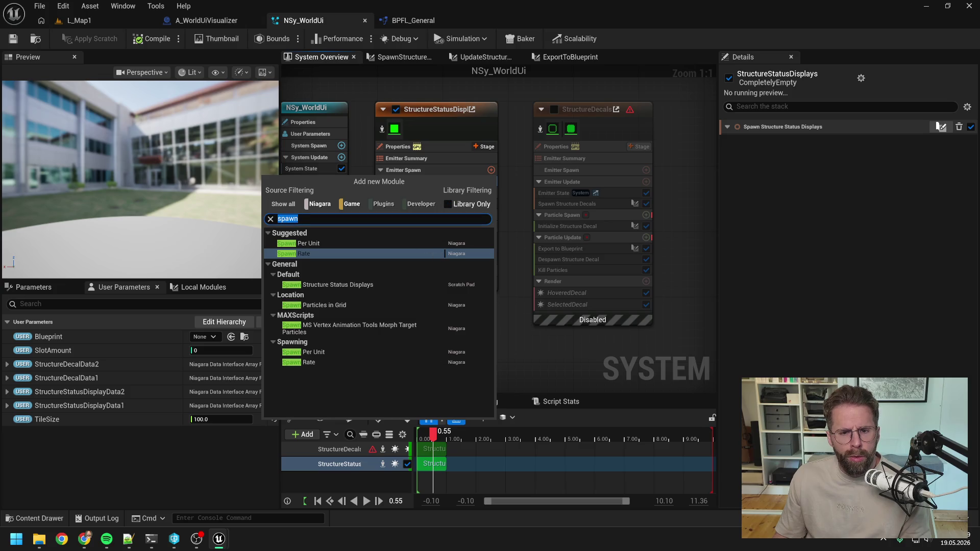
{"action": "type", "text": "bur"}
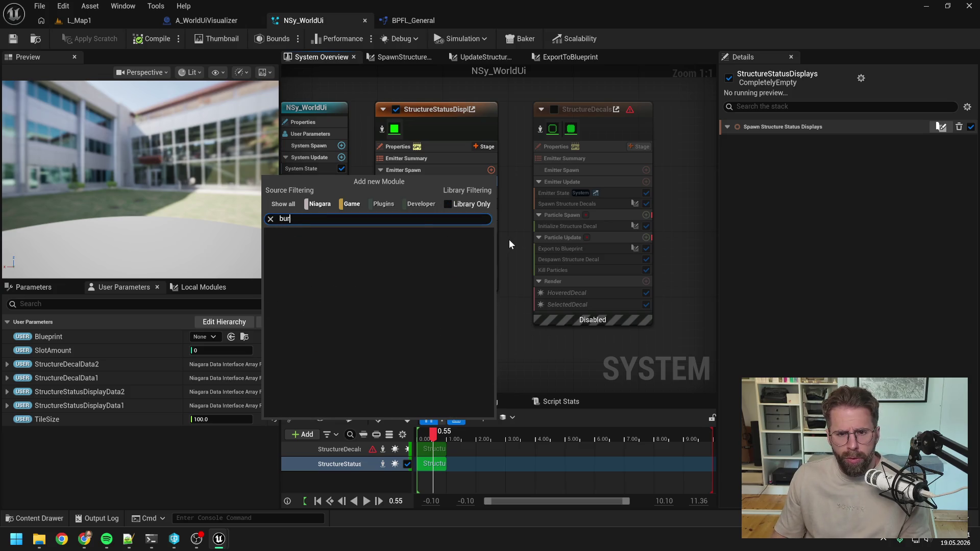
{"action": "left_click", "coordinate": [510, 239]}
{"action": "left_click", "coordinate": [491, 193]}
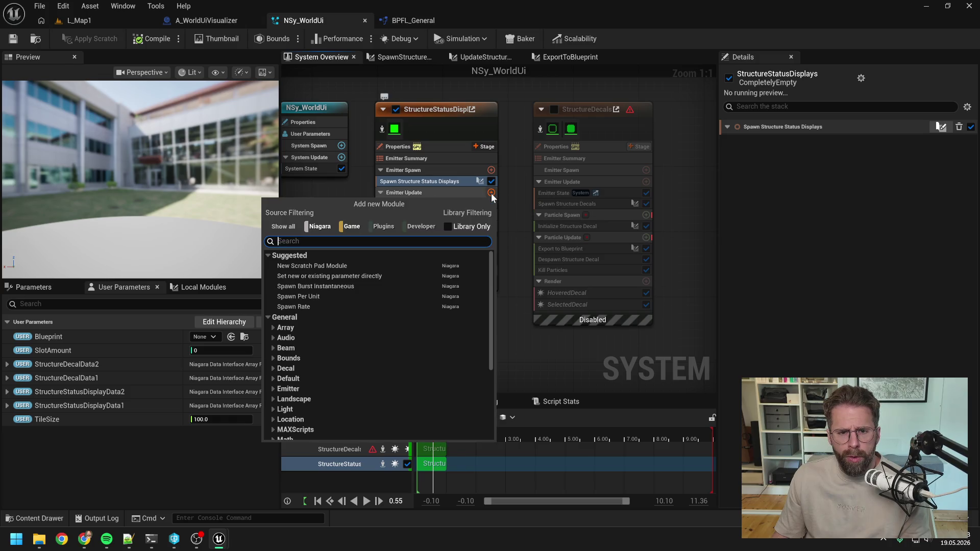
{"action": "type", "text": "burs"}
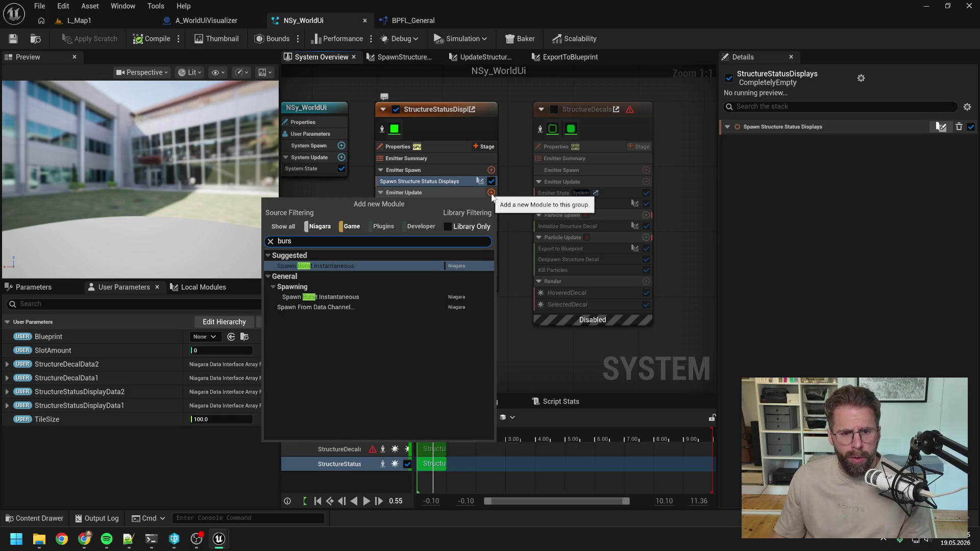
{"action": "left_click", "coordinate": [513, 240]}
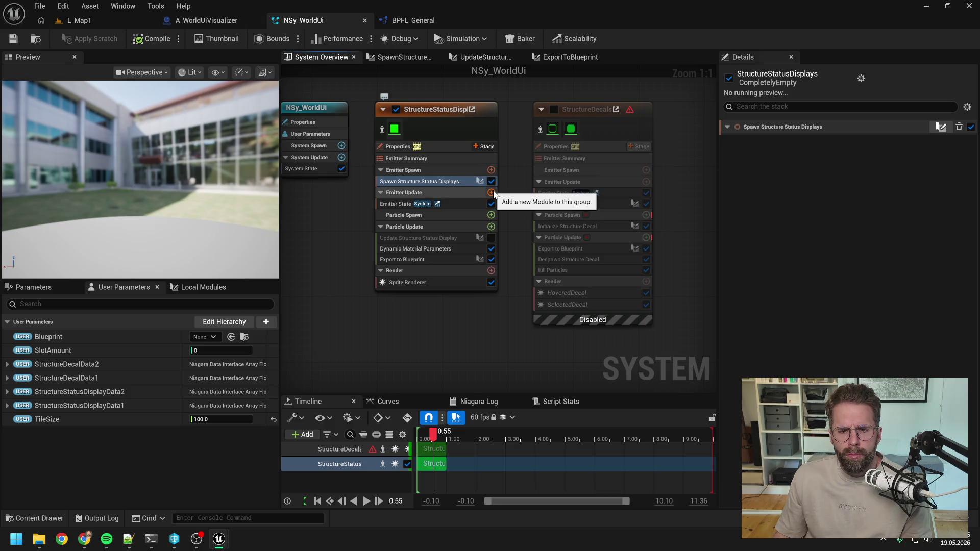
Step: Add Spawn Burst Instantaneous to Emitter Update with Loop Count Limit and Spawn Count 128, disabling Spawn Structure Status Displays
{"action": "left_click", "coordinate": [491, 192]}
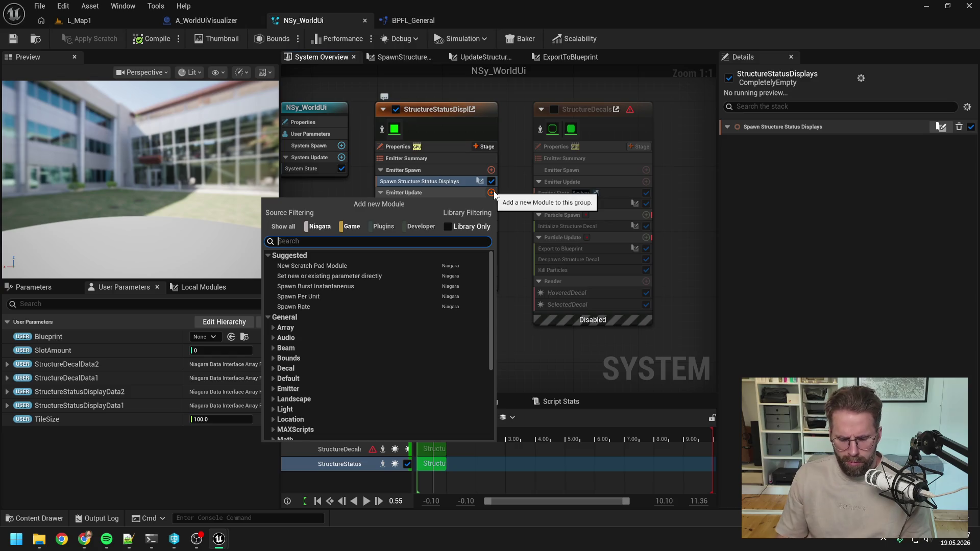
{"action": "type", "text": "spawn bur"}
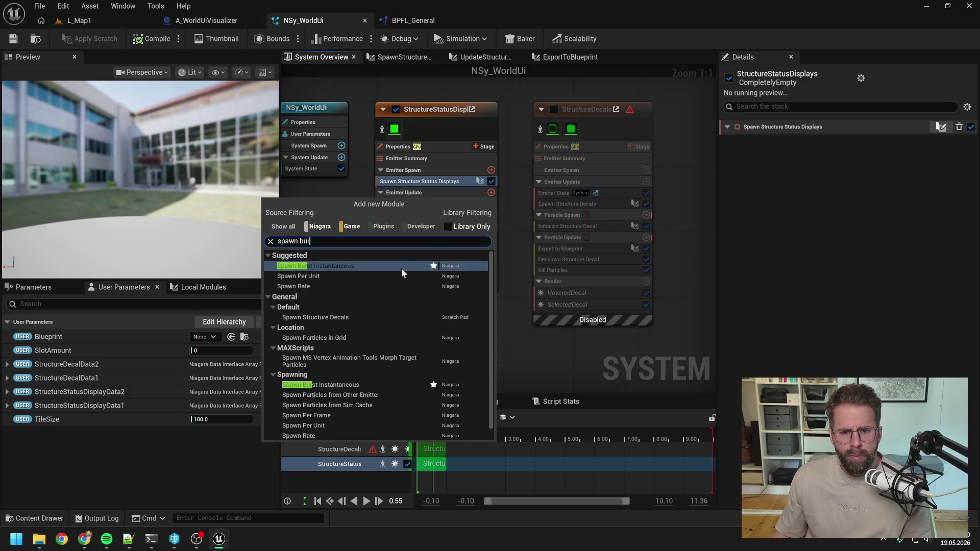
{"action": "left_click", "coordinate": [401, 267]}
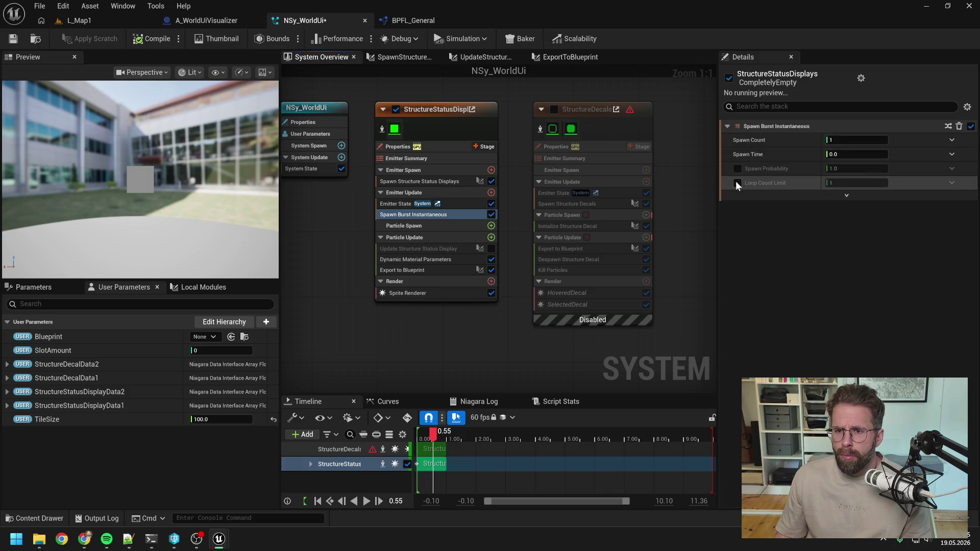
{"action": "mouse_move", "coordinate": [763, 185]}
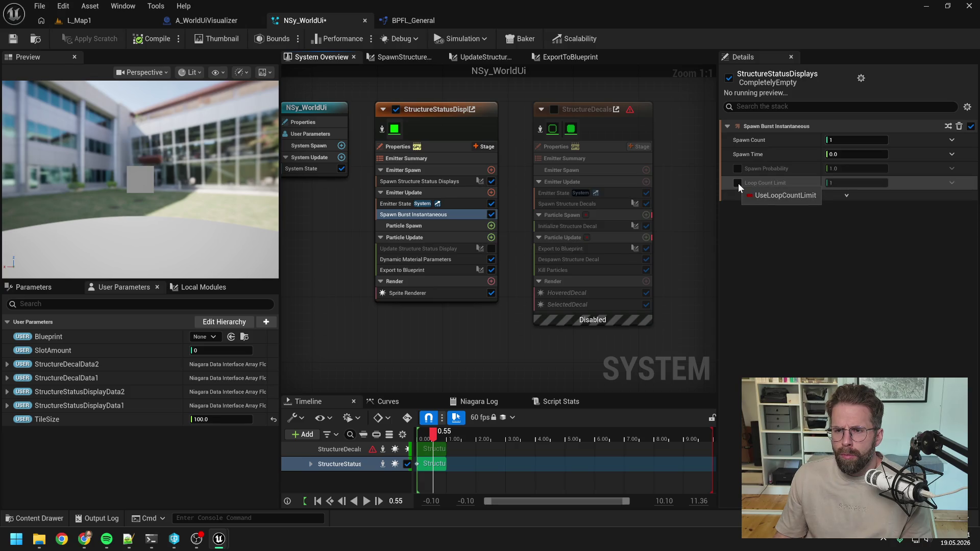
{"action": "left_click", "coordinate": [738, 183]}
{"action": "left_click", "coordinate": [854, 141]}
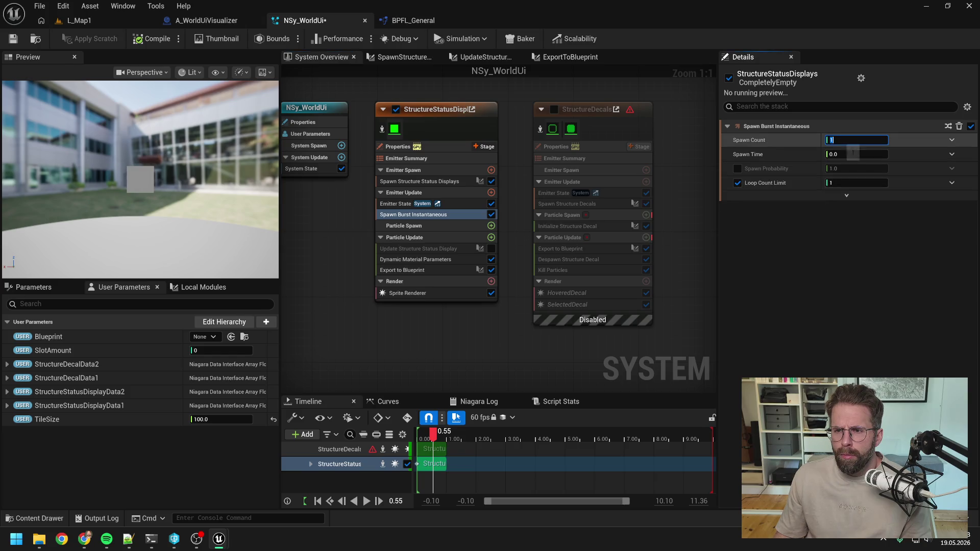
{"action": "type", "text": "128"}
{"action": "key", "text": "Return"}
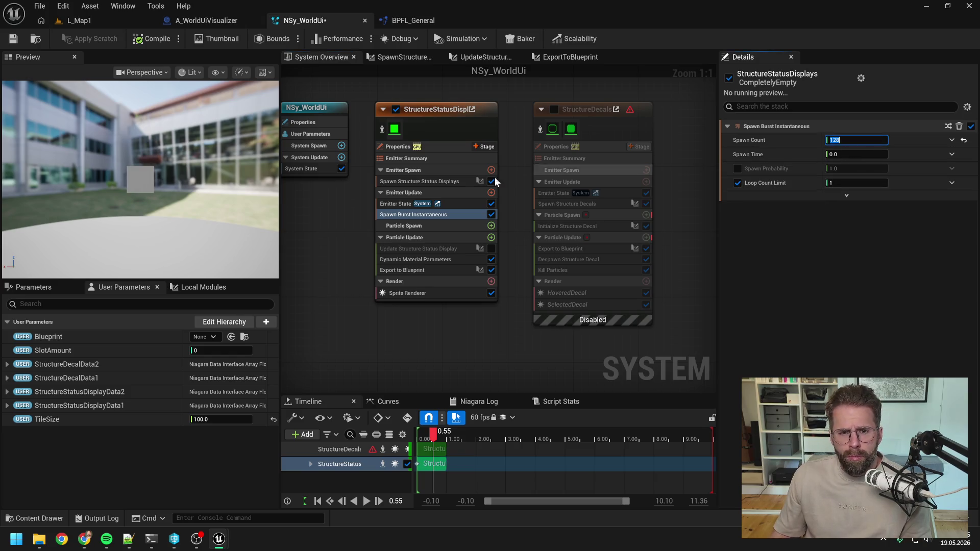
{"action": "left_click", "coordinate": [492, 181]}
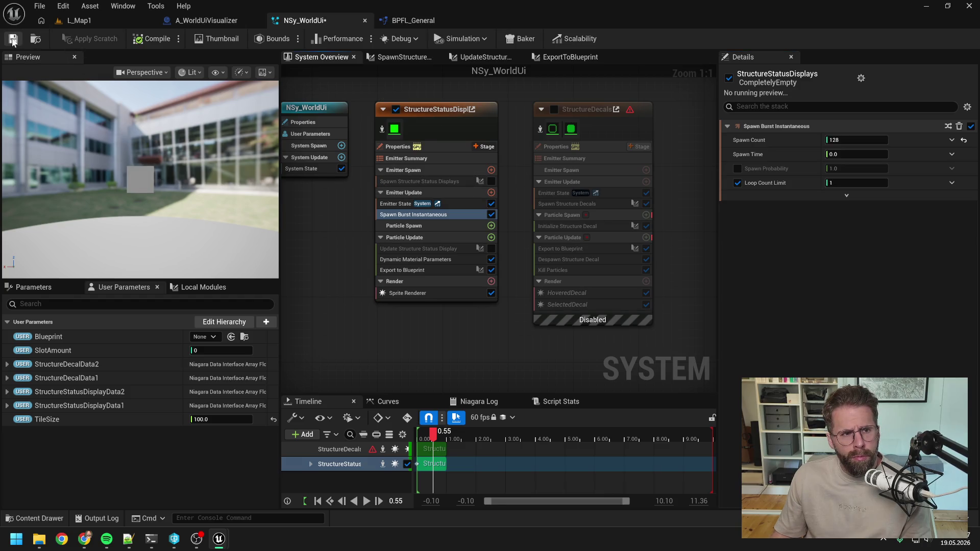
Step: Save NSy_WorldUi and play-test it in L_Map1
{"action": "left_click", "coordinate": [13, 40]}
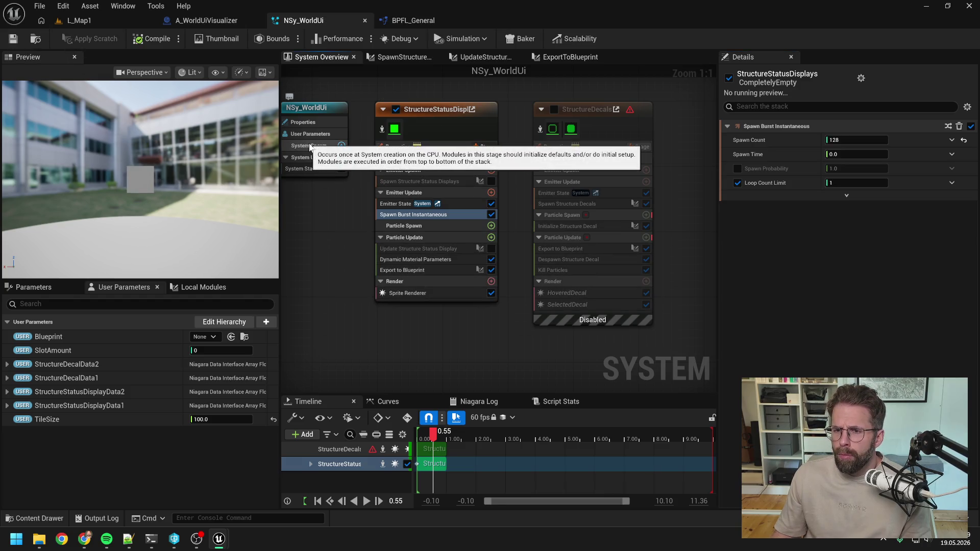
{"action": "left_click", "coordinate": [74, 20]}
{"action": "left_click", "coordinate": [256, 38]}
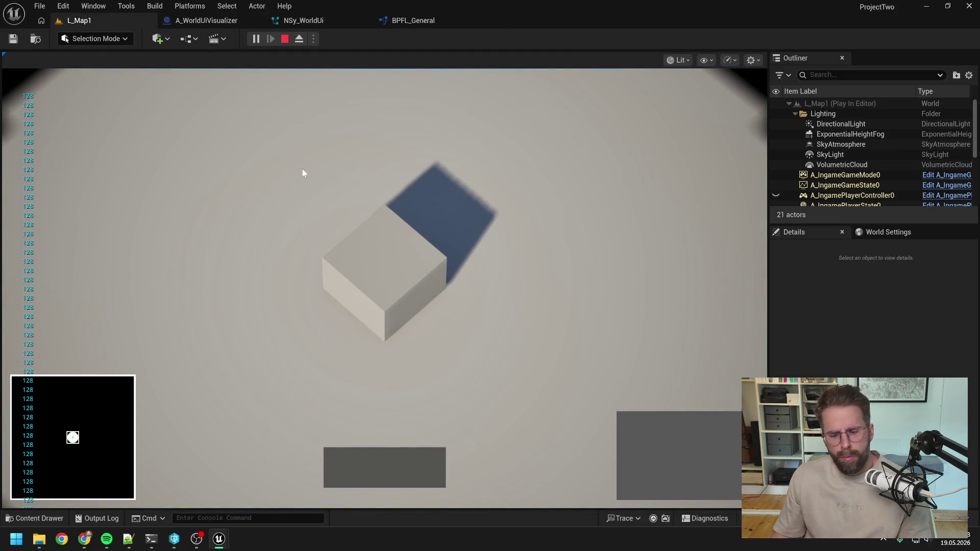
{"action": "key", "text": "Escape"}
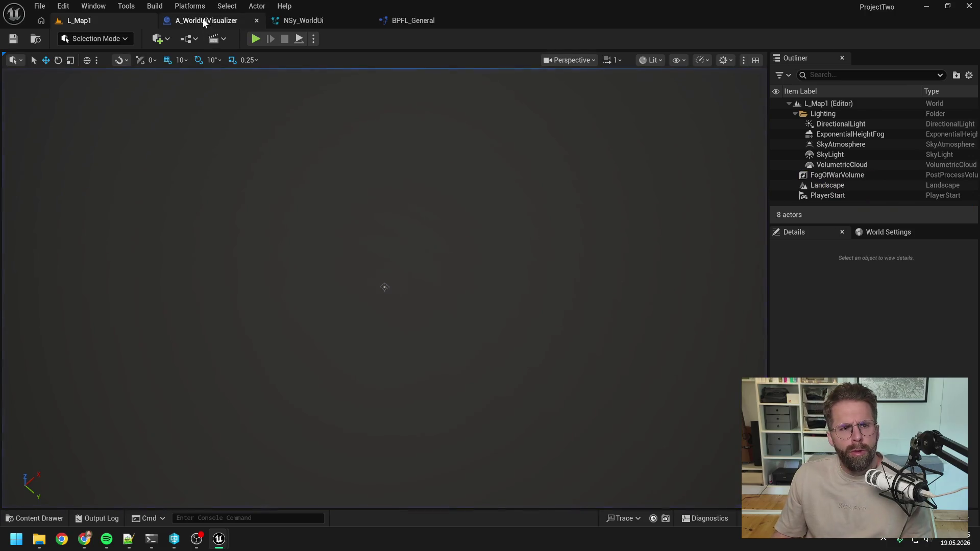
{"action": "left_click", "coordinate": [203, 20]}
{"action": "left_click", "coordinate": [315, 21]}
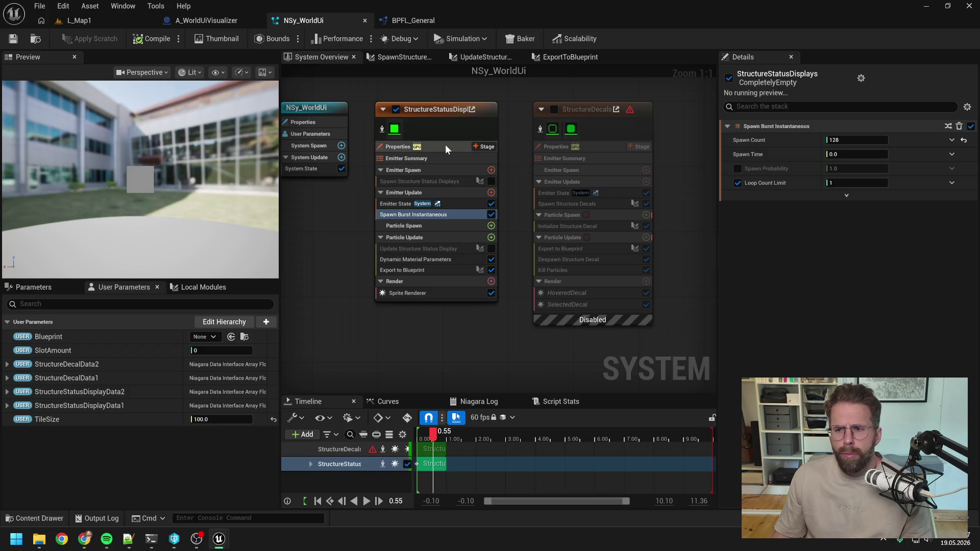
Step: Delete the Spawn Structure Status Displays module and its SpawnStructureStatusDisplays scratch script
{"action": "left_click", "coordinate": [429, 182]}
{"action": "key", "text": "Delete"}
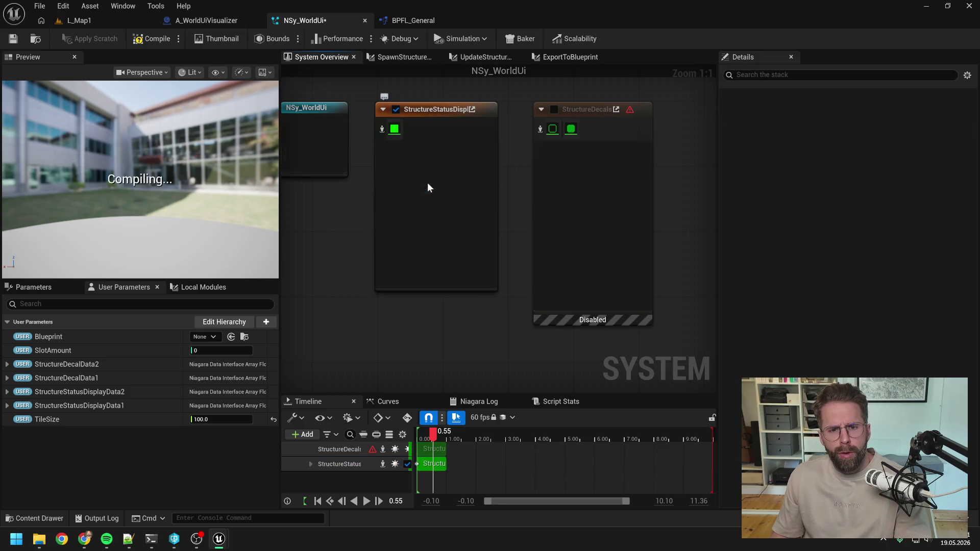
{"action": "left_click", "coordinate": [196, 287]}
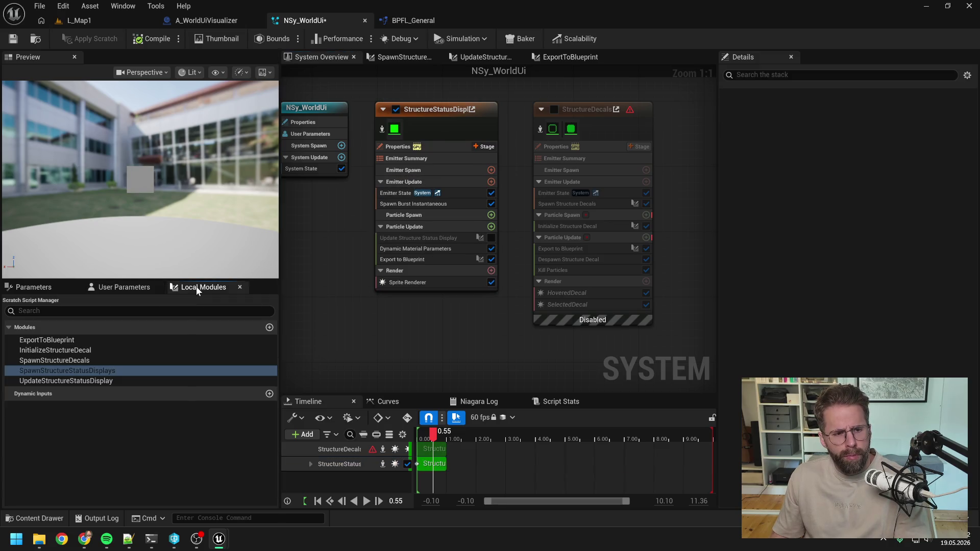
{"action": "left_click", "coordinate": [85, 370]}
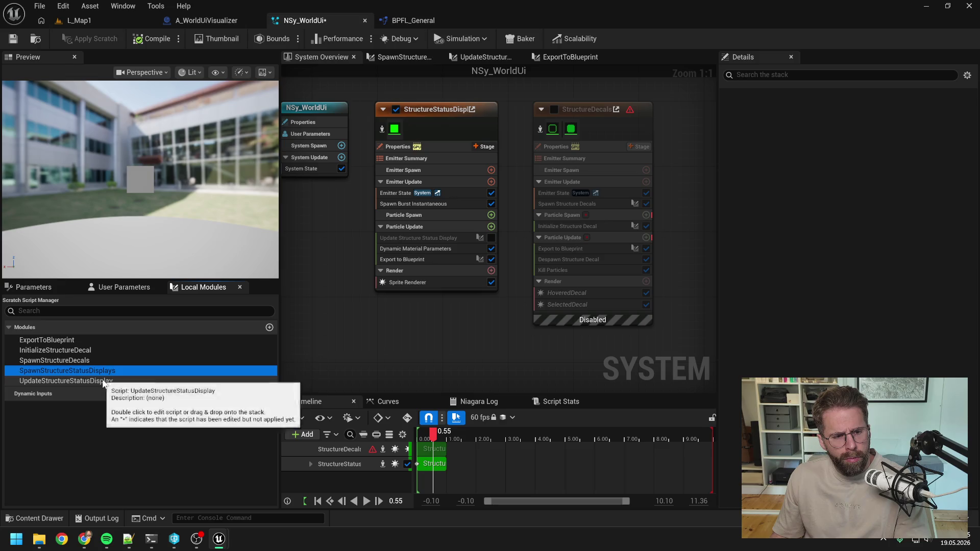
{"action": "left_click", "coordinate": [139, 370]}
{"action": "key", "text": "Delete"}
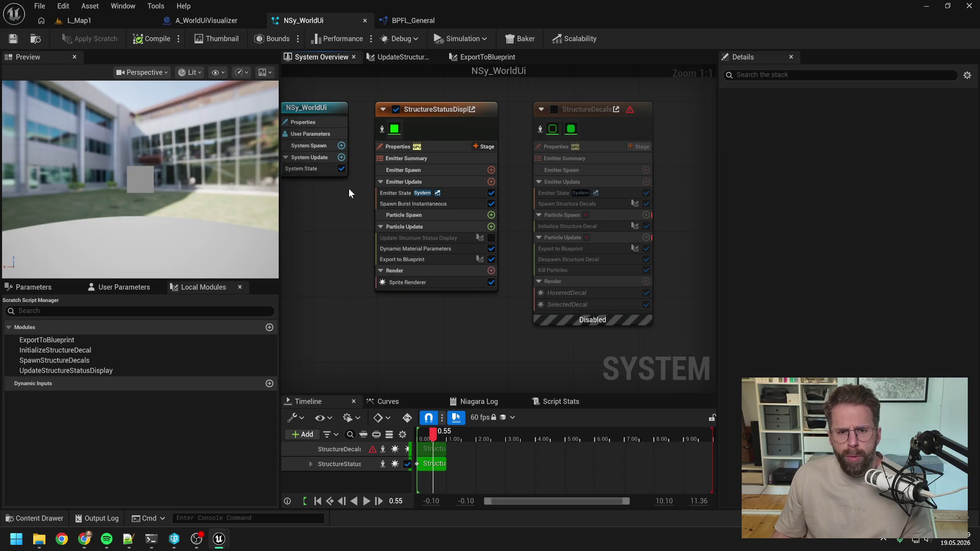
{"action": "left_click", "coordinate": [431, 204]}
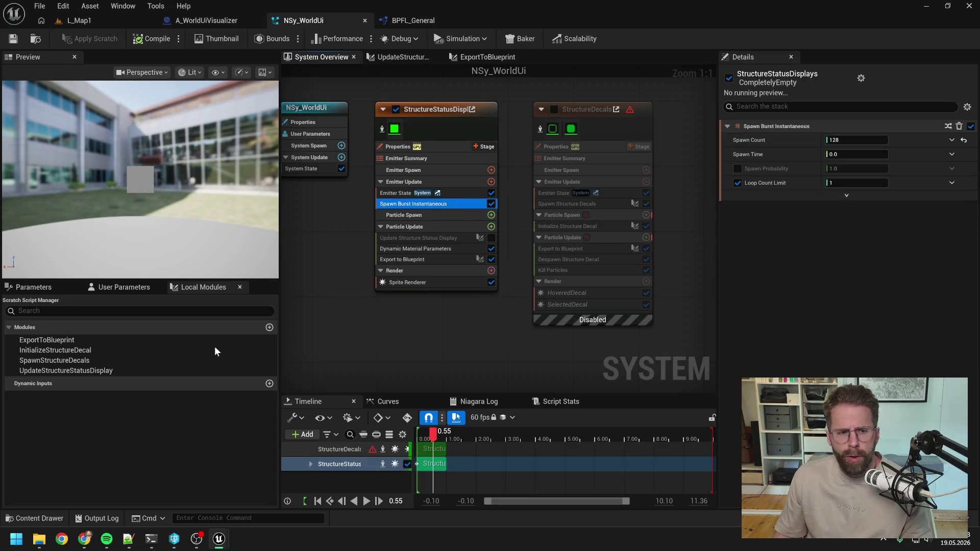
{"action": "left_click", "coordinate": [39, 288]}
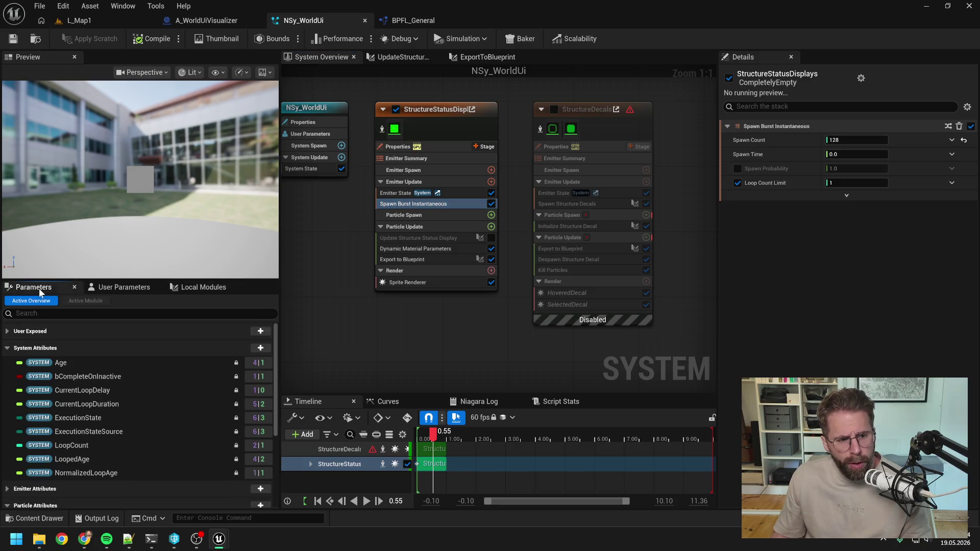
Step: Bind Spawn Count to SlotAmount and wire Set Niagara Variable into Activate, then compile
{"action": "left_click", "coordinate": [112, 287]}
{"action": "left_click_drag", "start_coordinate": [54, 351], "coordinate": [849, 139]}
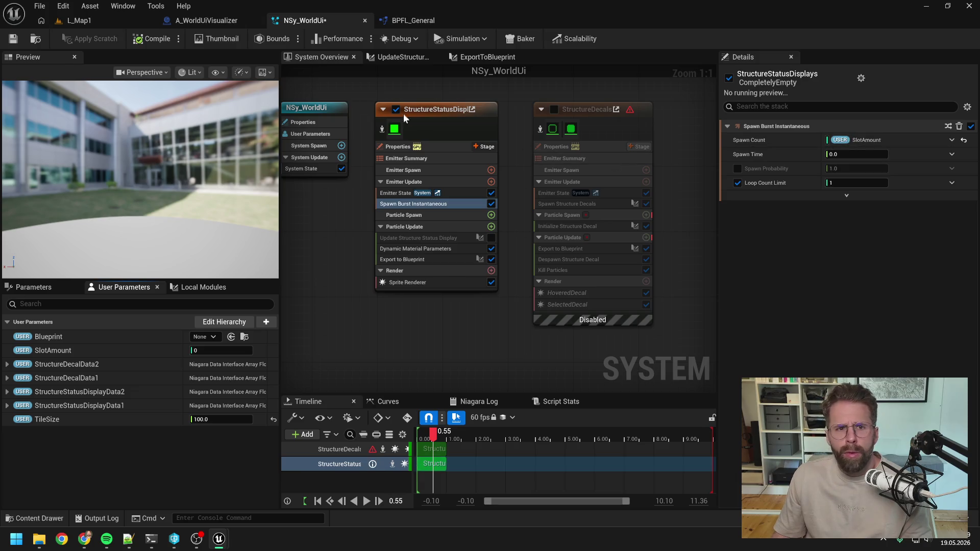
{"action": "left_click", "coordinate": [205, 21]}
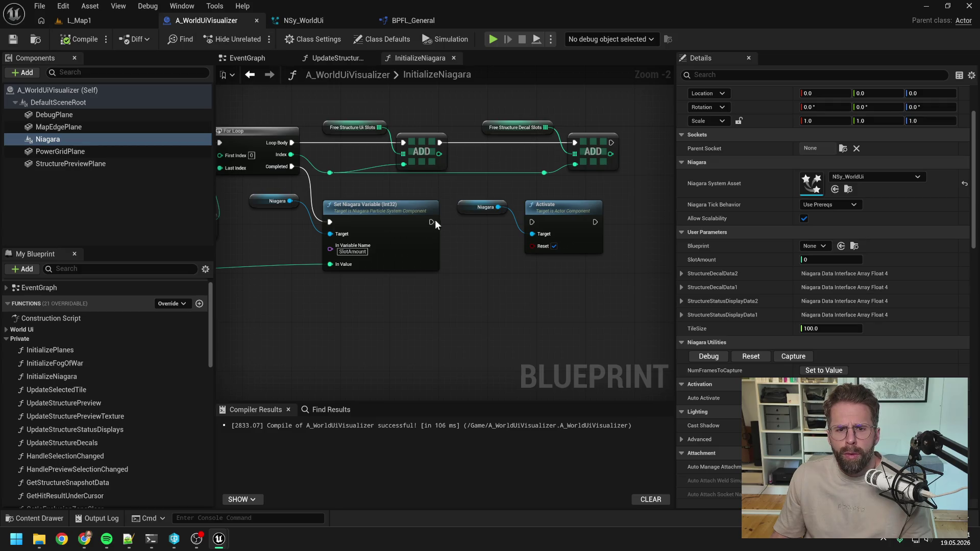
{"action": "left_click_drag", "start_coordinate": [432, 222], "coordinate": [531, 222]}
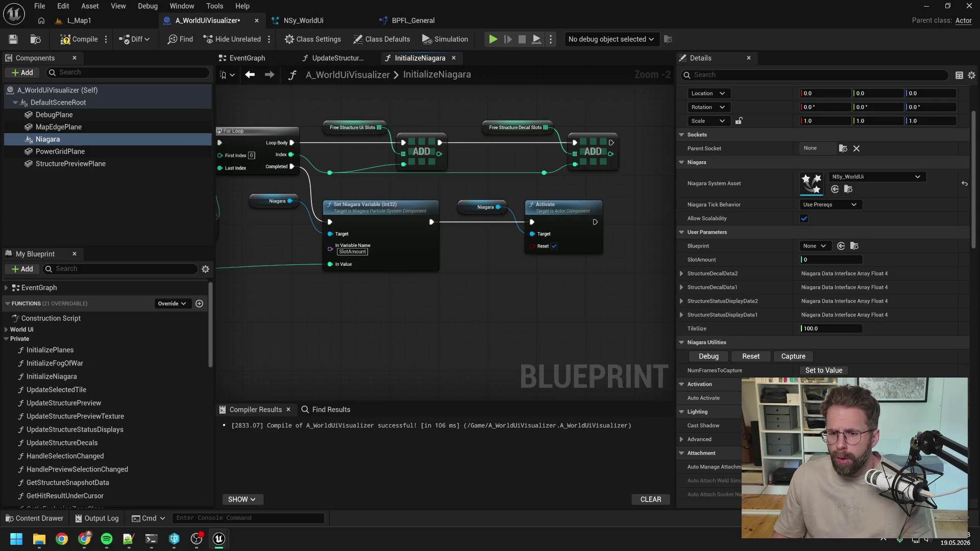
{"action": "left_click_drag", "start_coordinate": [466, 305], "coordinate": [544, 294]}
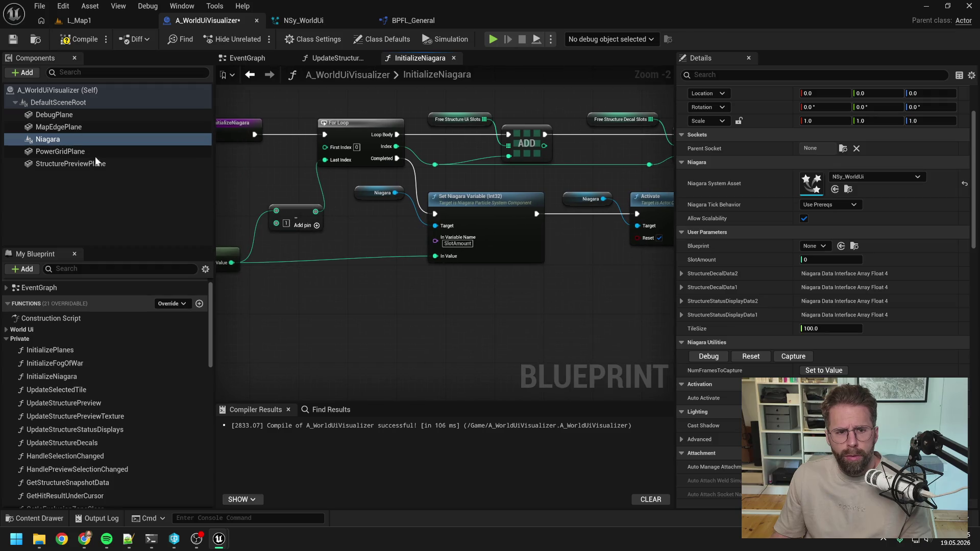
{"action": "left_click", "coordinate": [79, 38]}
Step: Play-test L_Map1 and select the cube structure to check its status display
{"action": "left_click", "coordinate": [87, 20]}
{"action": "left_click", "coordinate": [255, 39]}
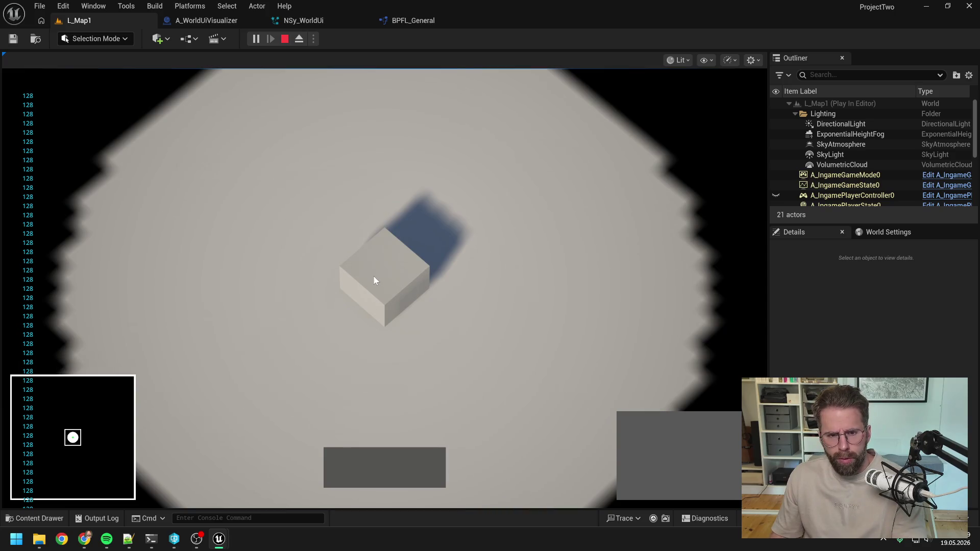
{"action": "left_click", "coordinate": [375, 276]}
{"action": "key", "text": "Escape"}
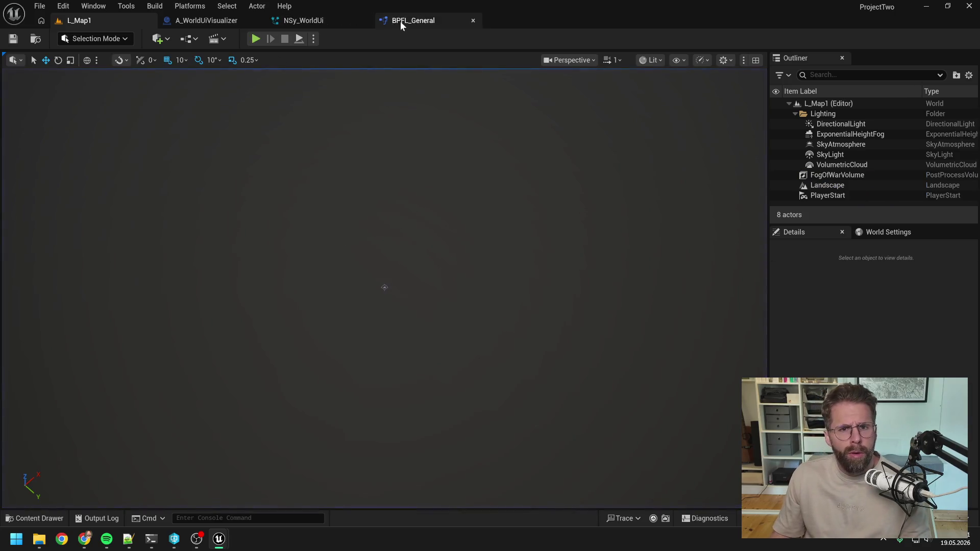
{"action": "left_click", "coordinate": [206, 20]}
{"action": "scroll", "coordinate": [443, 136], "scroll_direction": "up", "scroll_amount": 2}
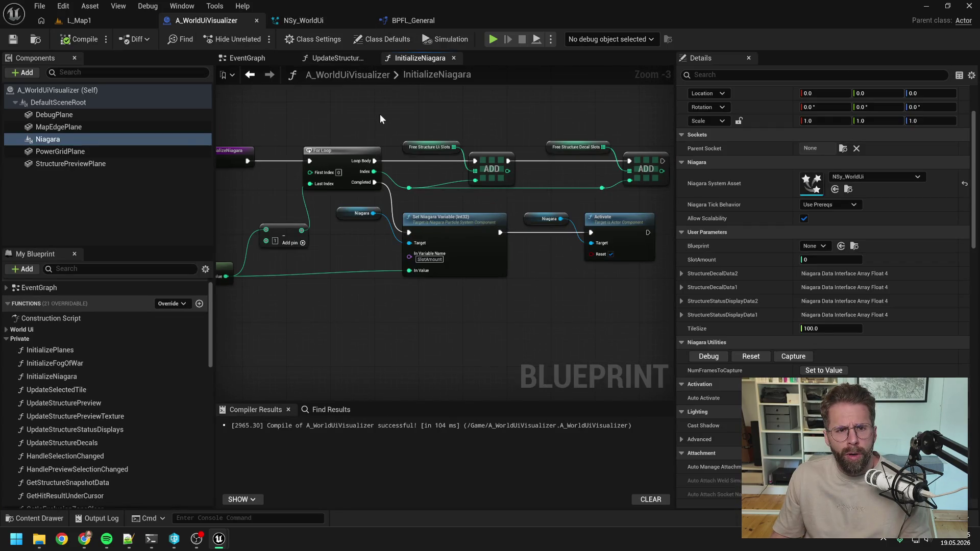
{"action": "left_click", "coordinate": [300, 21]}
Step: Enable Update Structure Status Display and reset Dynamic Material Parameters' HealthPointsPercent to a plain value
{"action": "left_click", "coordinate": [491, 238]}
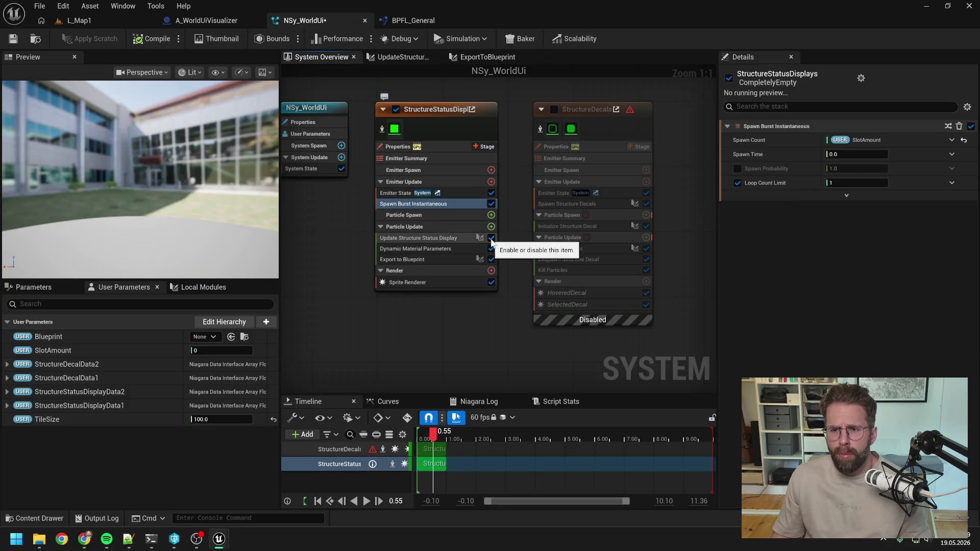
{"action": "left_click", "coordinate": [434, 239]}
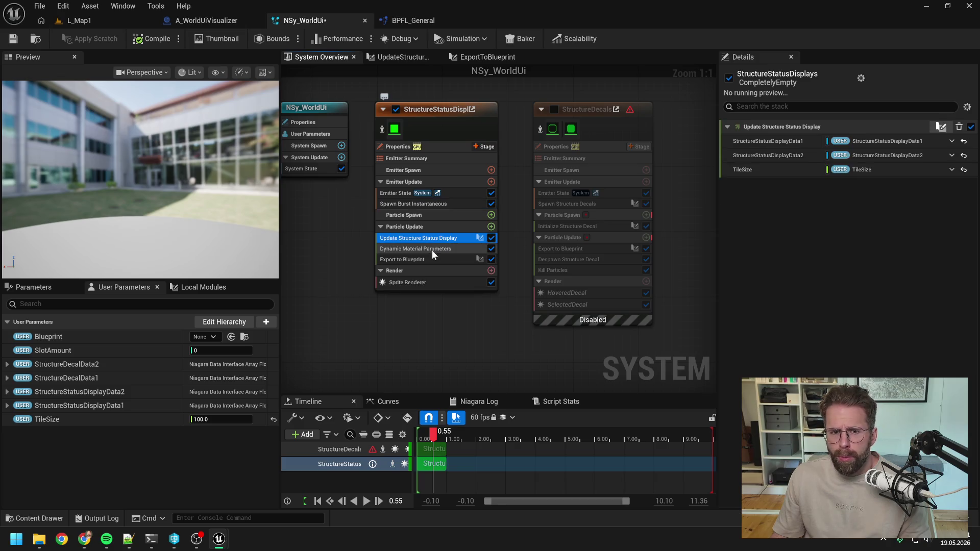
{"action": "left_click", "coordinate": [430, 250]}
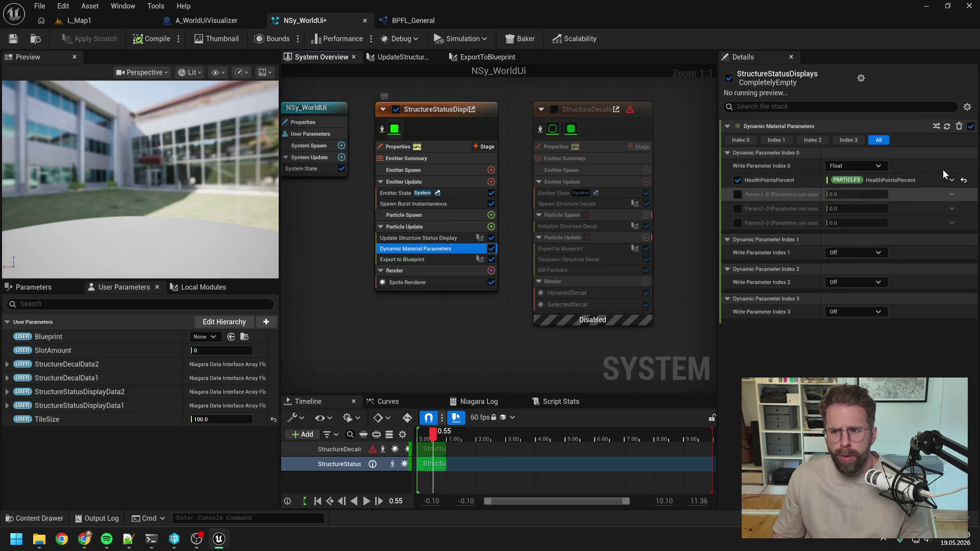
{"action": "left_click", "coordinate": [964, 179]}
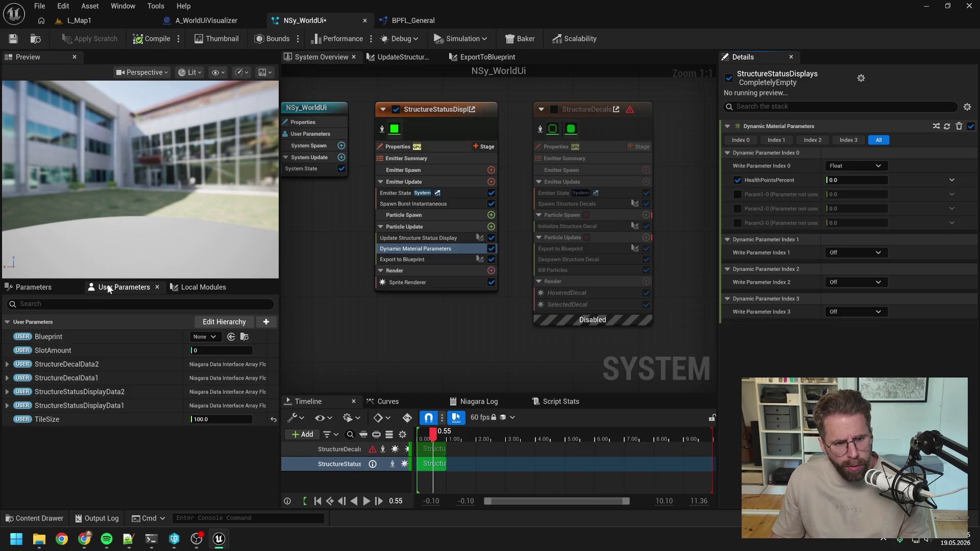
Step: Link the module's HealthPointsPercent output to Dynamic Material Parameters' HealthPointsPercent
{"action": "left_click", "coordinate": [44, 286]}
{"action": "scroll", "coordinate": [127, 384], "scroll_direction": "down", "scroll_amount": 3}
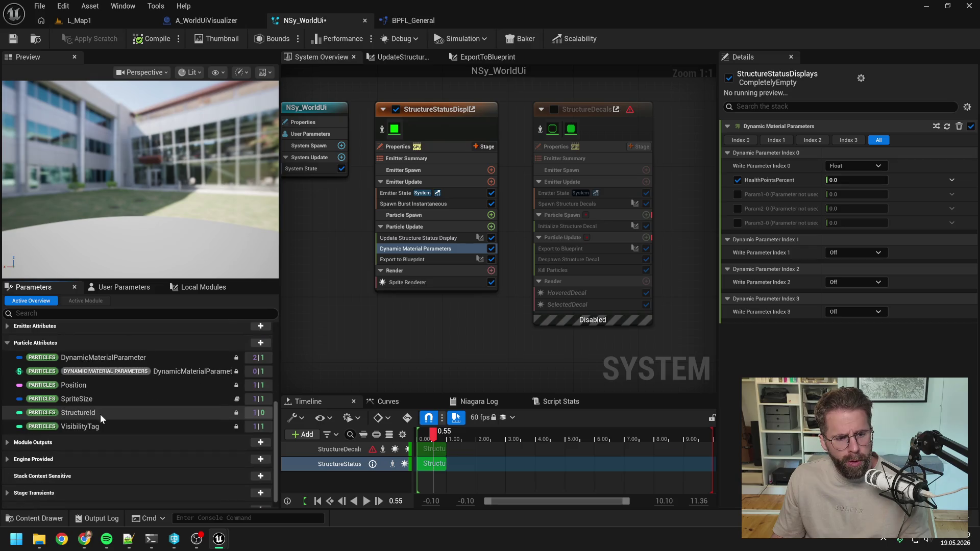
{"action": "left_click", "coordinate": [7, 443]}
{"action": "scroll", "coordinate": [102, 404], "scroll_direction": "down", "scroll_amount": 1}
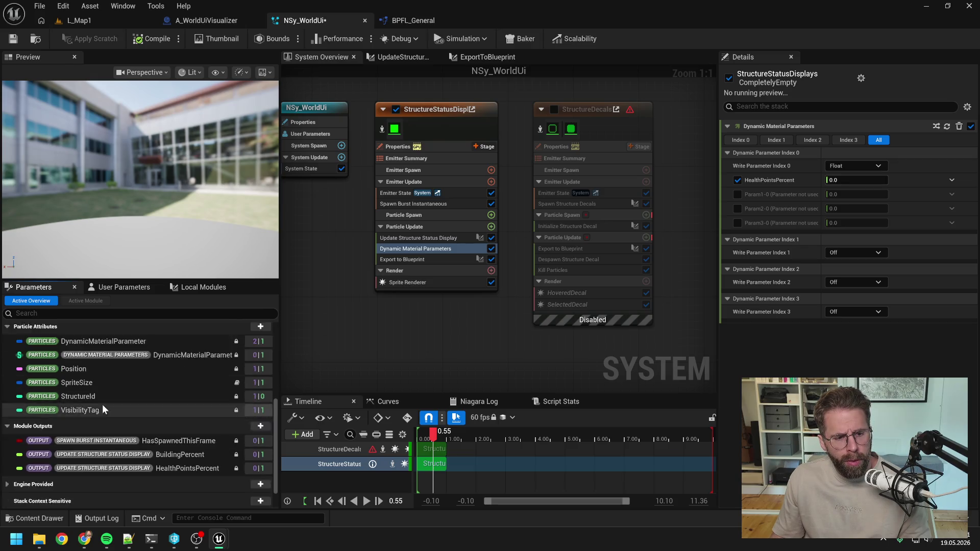
{"action": "scroll", "coordinate": [102, 406], "scroll_direction": "down", "scroll_amount": 2}
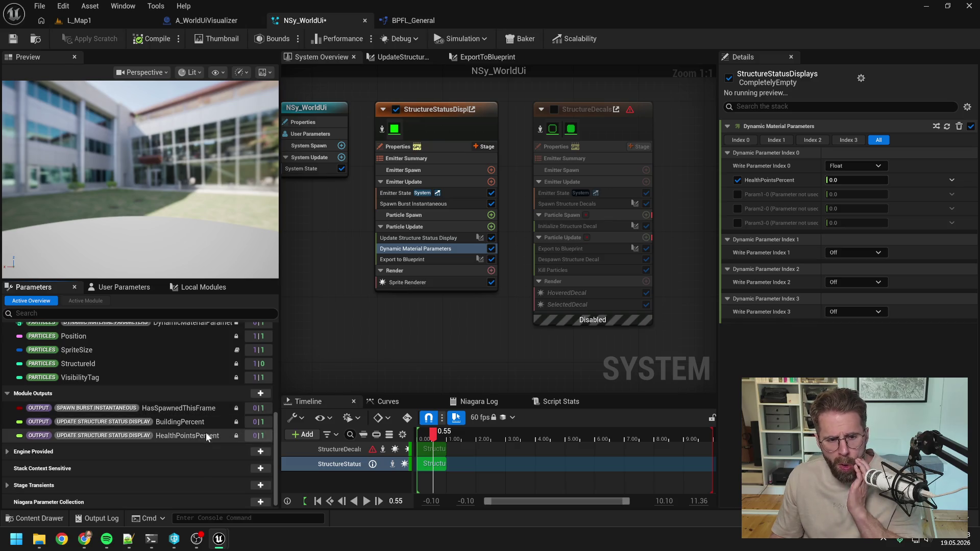
{"action": "left_click_drag", "start_coordinate": [207, 433], "coordinate": [862, 181]}
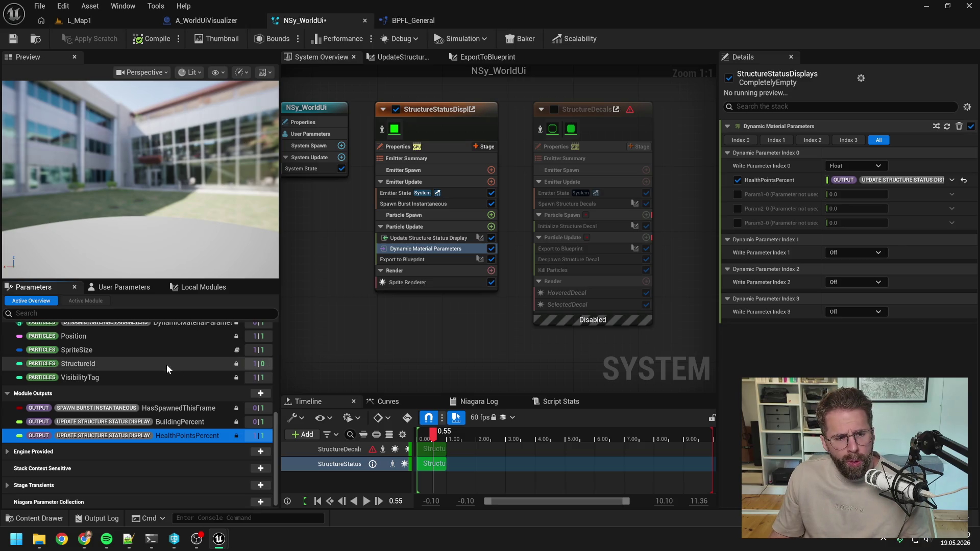
Step: Review the Update Structure Status Display graph and save NSy_WorldUi
{"action": "scroll", "coordinate": [166, 365], "scroll_direction": "up", "scroll_amount": 1}
{"action": "scroll", "coordinate": [168, 369], "scroll_direction": "up", "scroll_amount": 1}
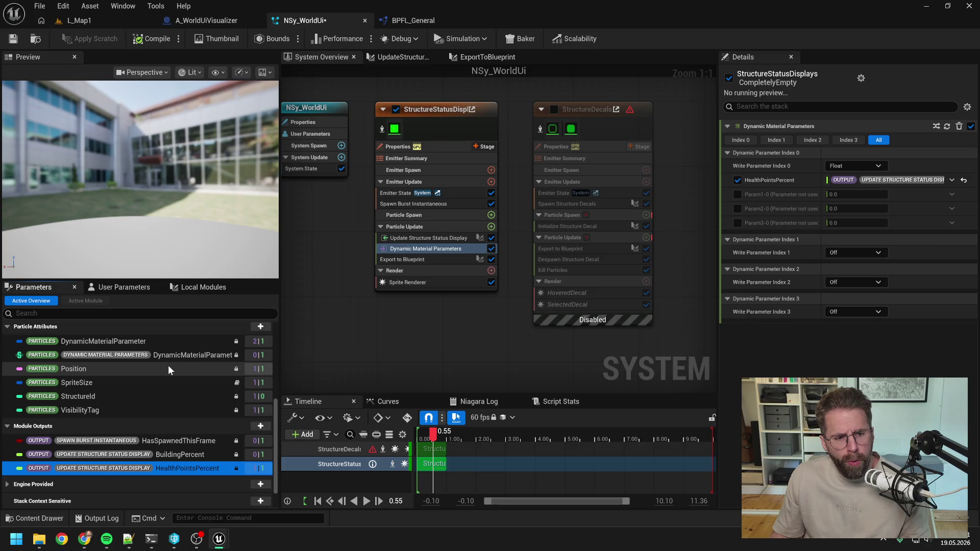
{"action": "double_click", "coordinate": [429, 238]}
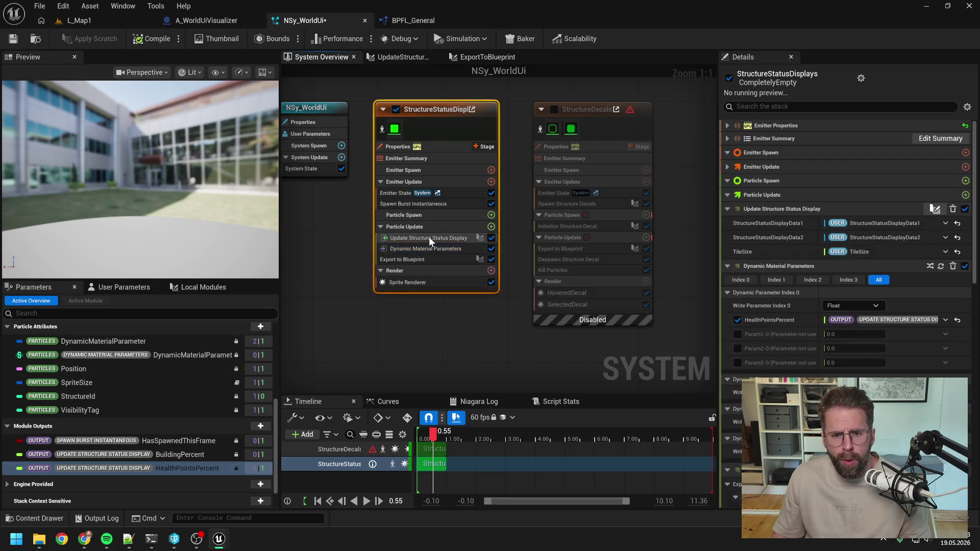
{"action": "scroll", "coordinate": [574, 210], "scroll_direction": "up", "scroll_amount": 3}
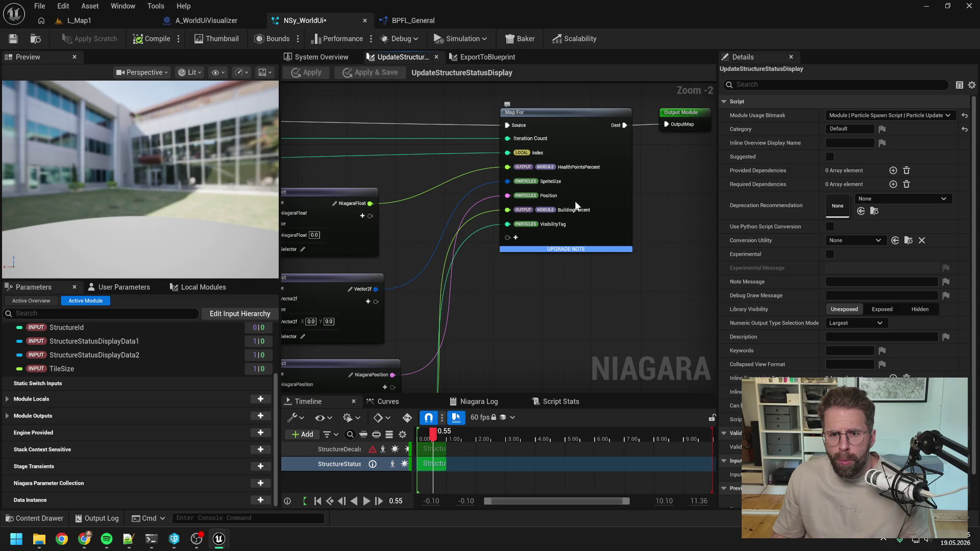
{"action": "scroll", "coordinate": [555, 250], "scroll_direction": "down", "scroll_amount": 3}
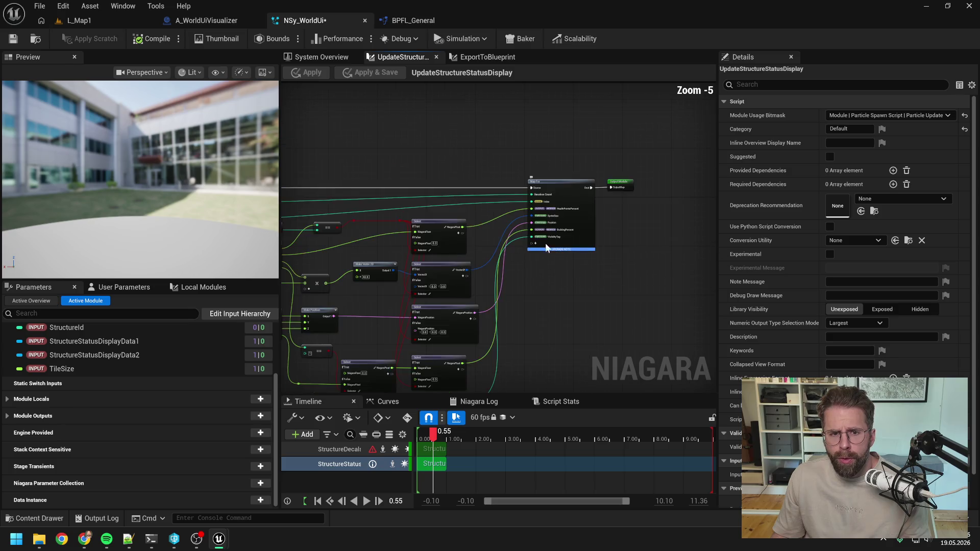
{"action": "left_click", "coordinate": [16, 38]}
{"action": "left_click", "coordinate": [97, 20]}
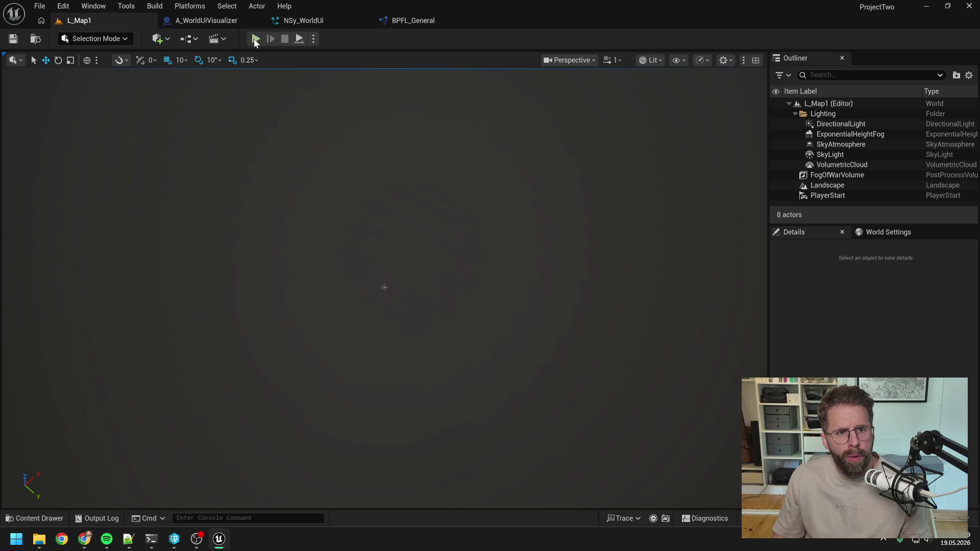
Step: Play L_Map1, select the Main Hall cube to see its green bar, then replay
{"action": "left_click", "coordinate": [255, 39]}
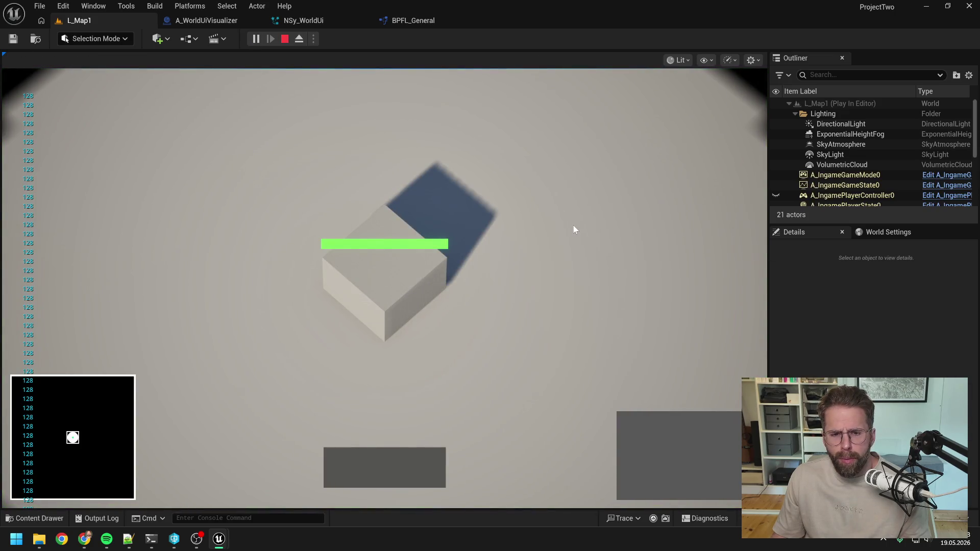
{"action": "scroll", "coordinate": [572, 226], "scroll_direction": "down", "scroll_amount": 2}
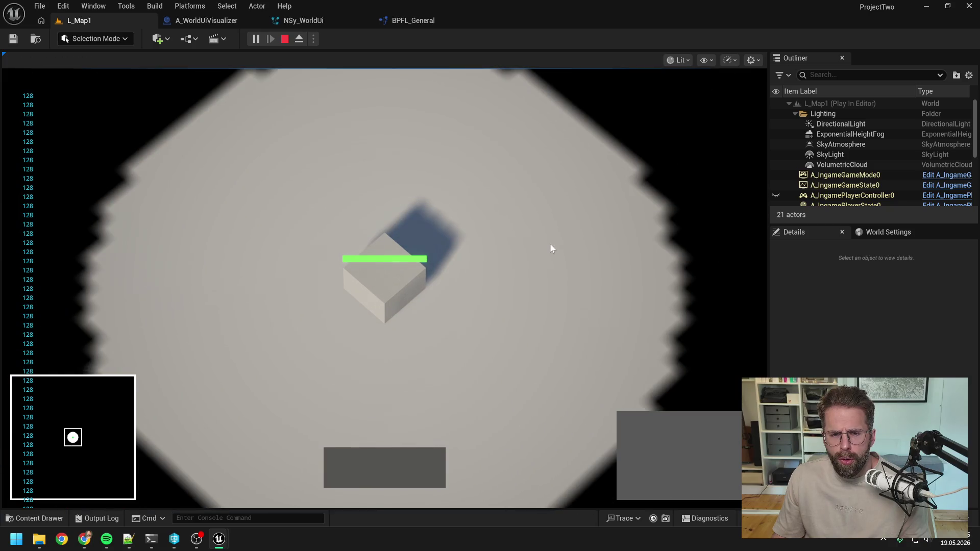
{"action": "left_click", "coordinate": [383, 288]}
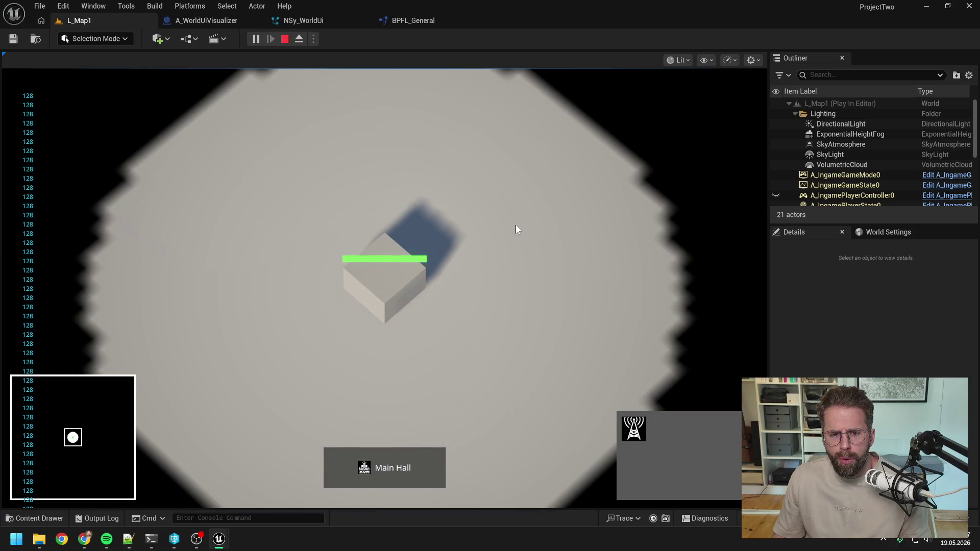
{"action": "key", "text": "Escape"}
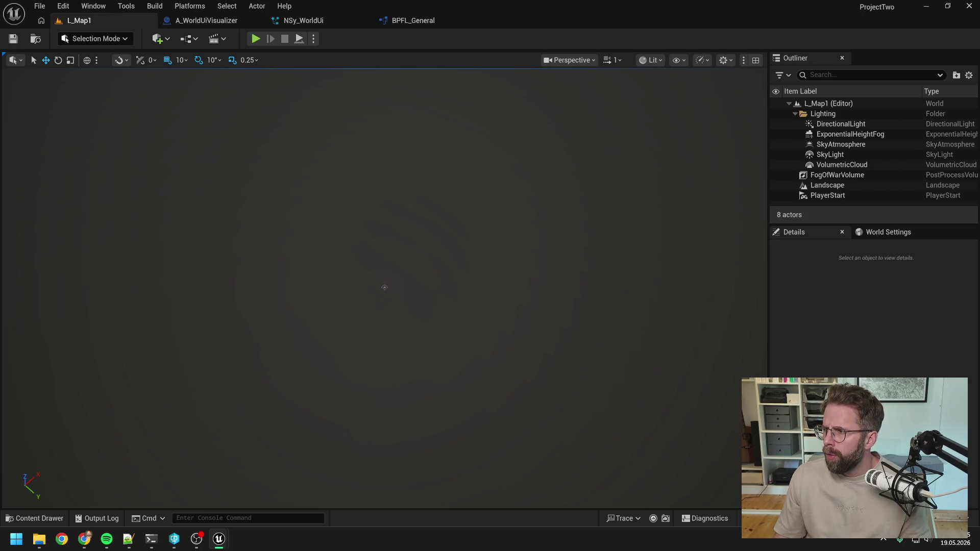
{"action": "left_click", "coordinate": [255, 39]}
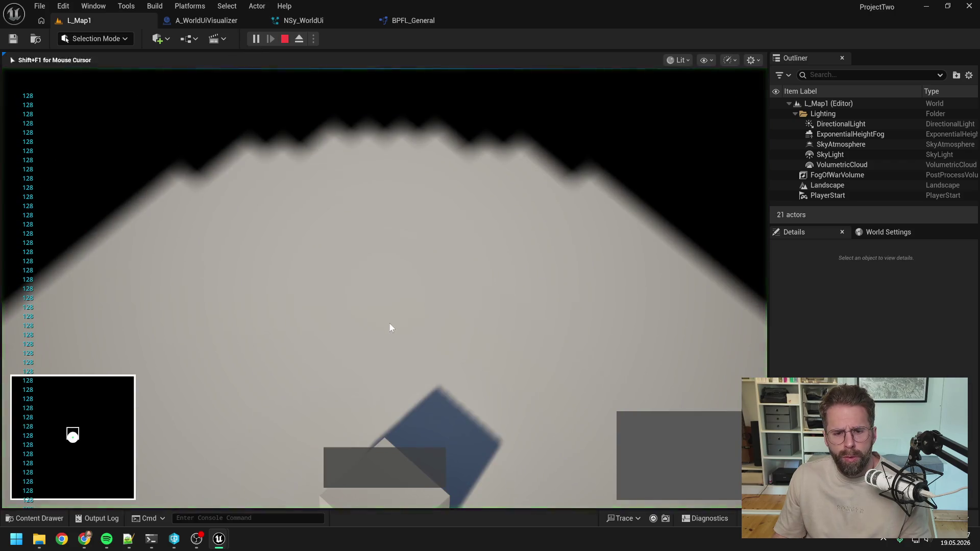
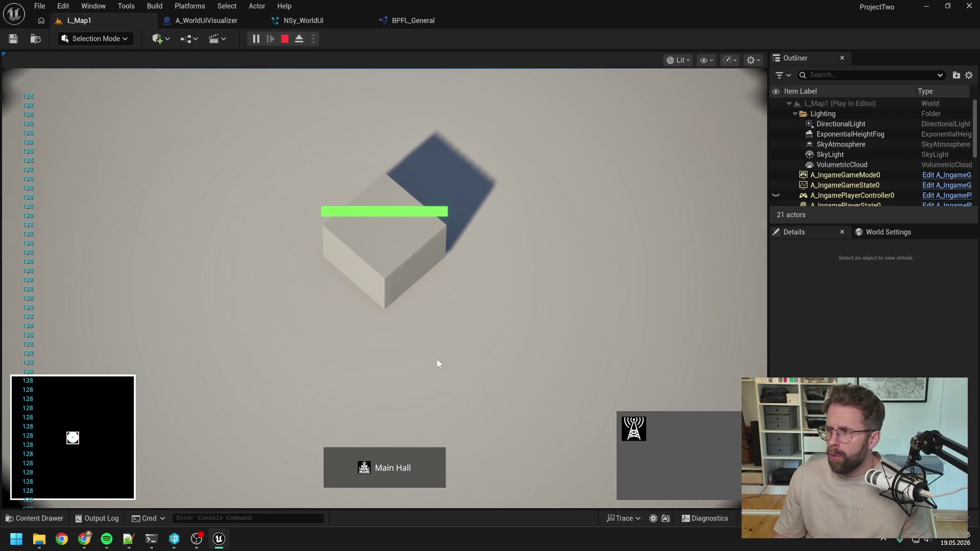
Step: Play-test L_Map1 in the editor twice, stopping each session with Esc
{"action": "scroll", "coordinate": [437, 361], "scroll_direction": "down", "scroll_amount": 2}
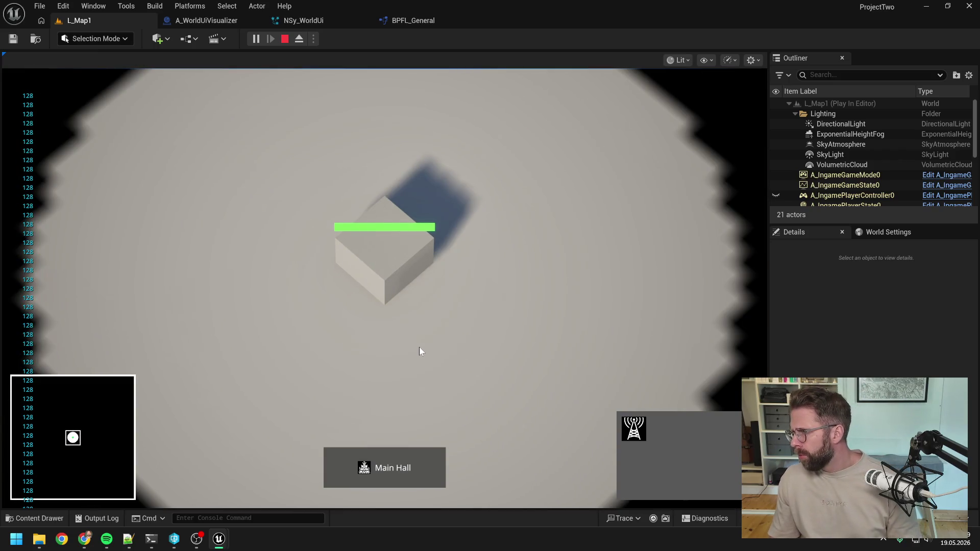
{"action": "scroll", "coordinate": [420, 351], "scroll_direction": "up", "scroll_amount": 2}
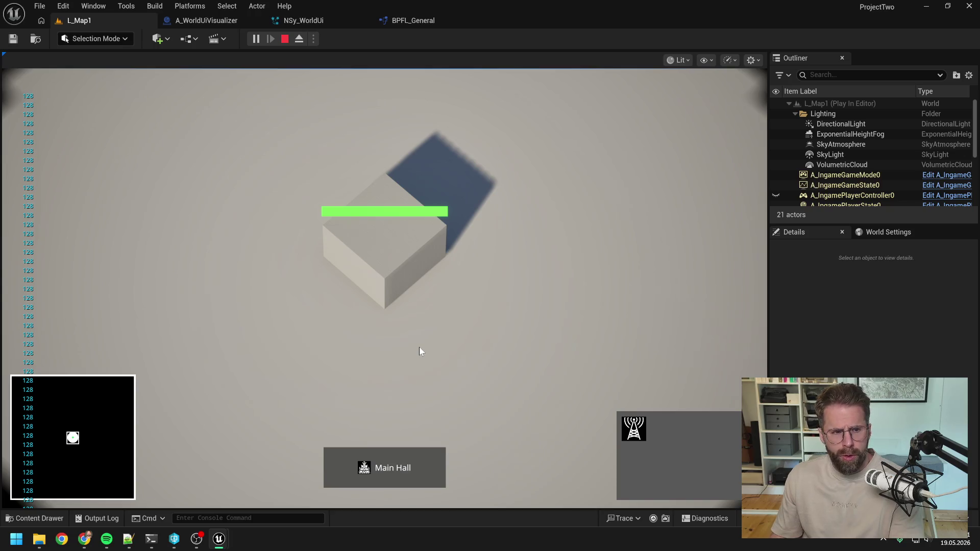
{"action": "key", "text": "Escape"}
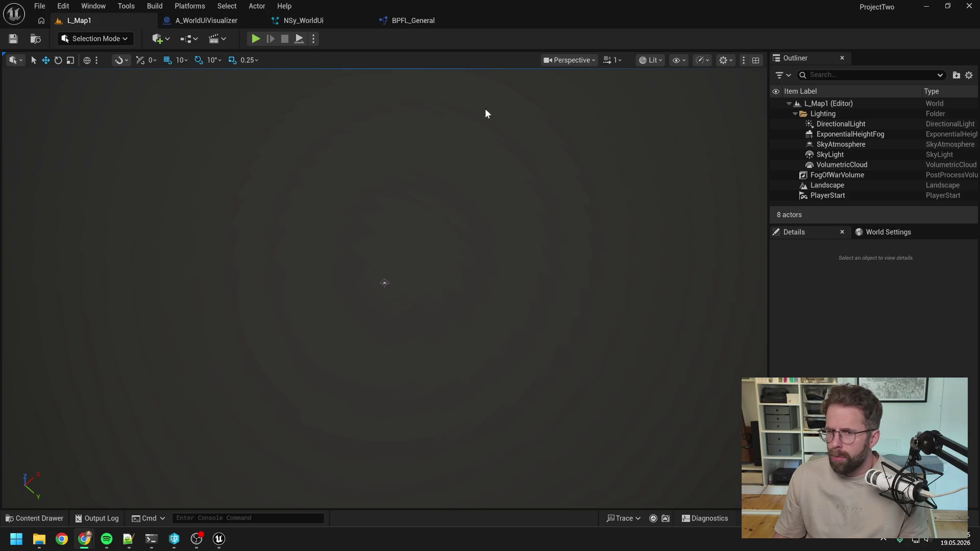
{"action": "left_click", "coordinate": [255, 39]}
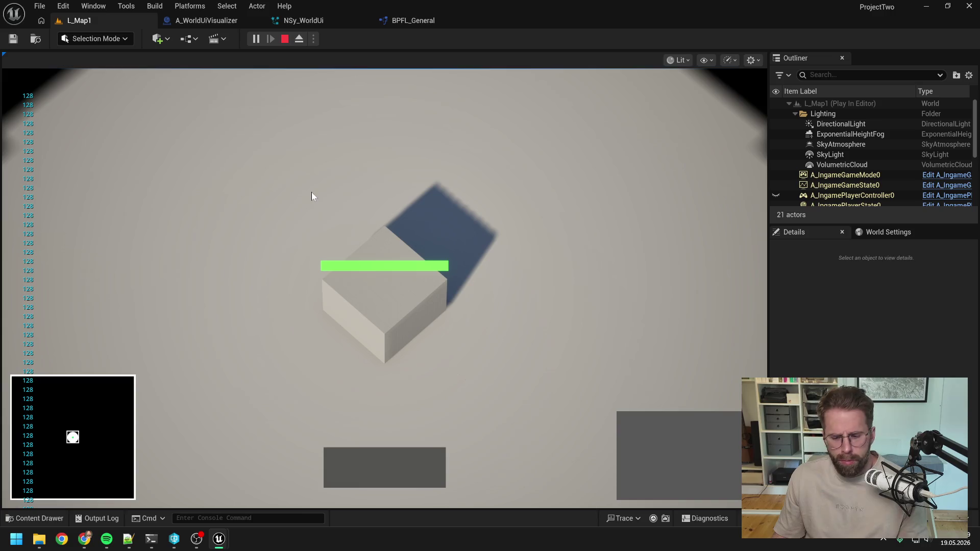
{"action": "key", "text": "Escape"}
{"action": "key", "text": "alt+p"}
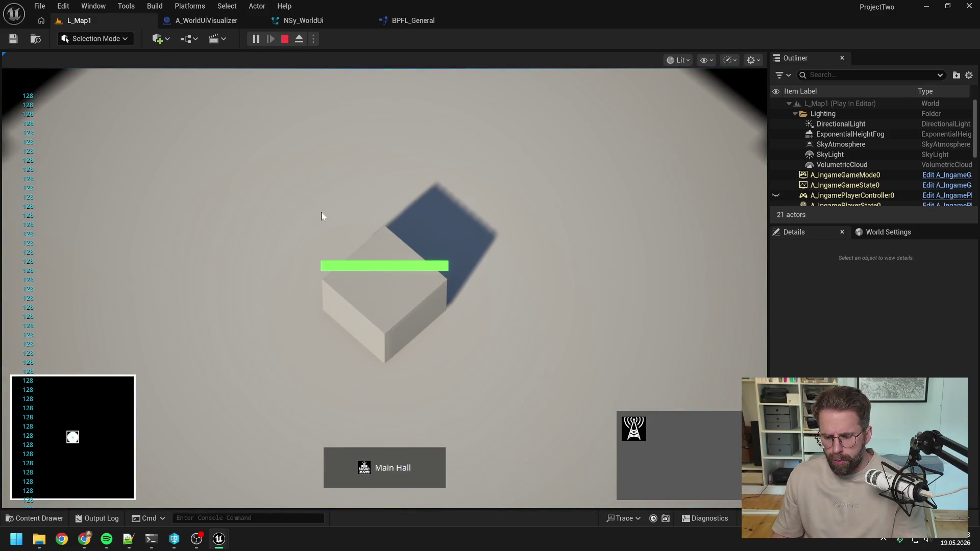
{"action": "key", "text": "Escape"}
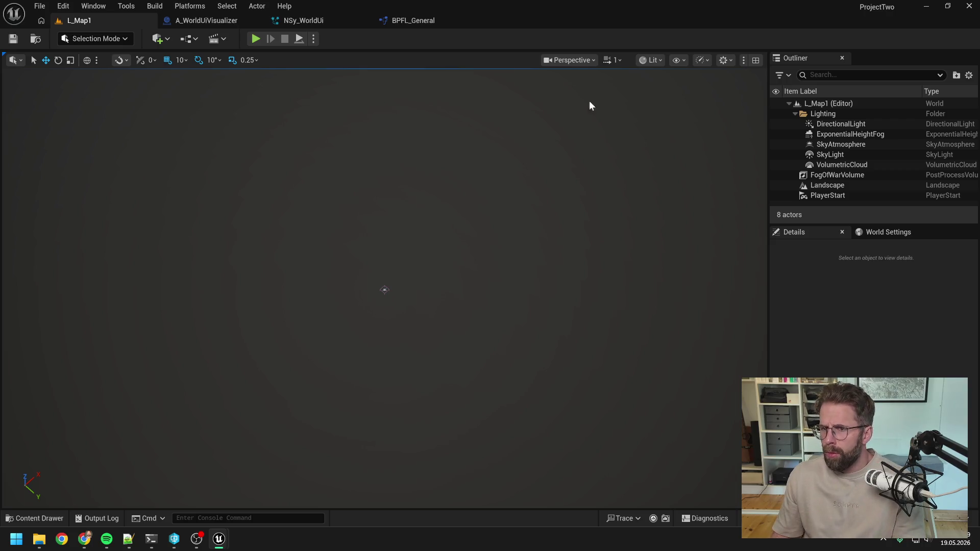
Step: Run three more L_Map1 play-tests, then switch to the NSy_WorldUi Niagara system
{"action": "left_click", "coordinate": [255, 39]}
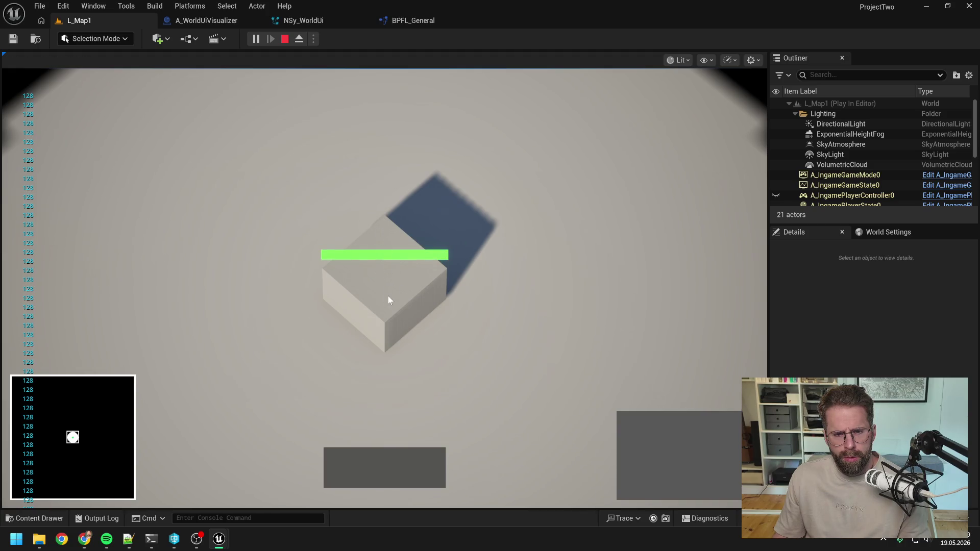
{"action": "key", "text": "Escape"}
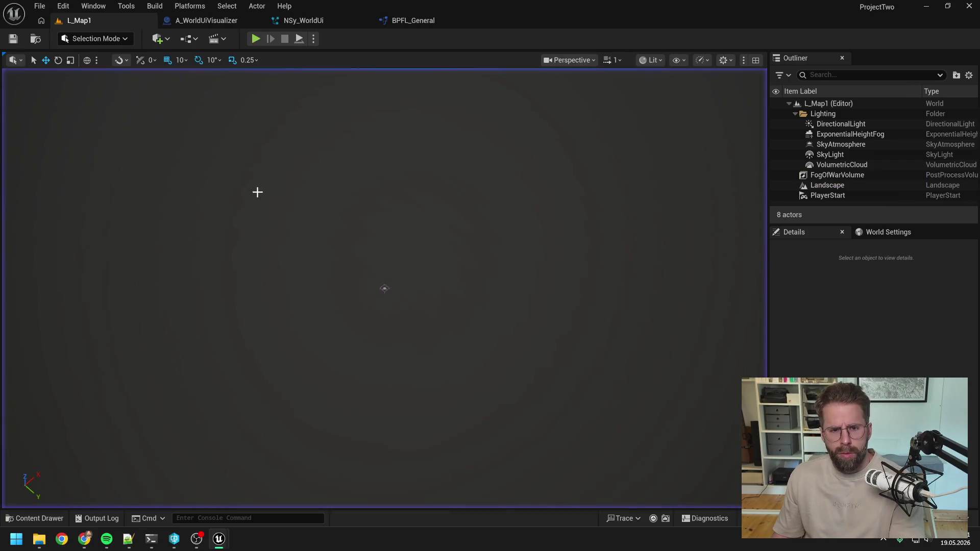
{"action": "left_click", "coordinate": [255, 39]}
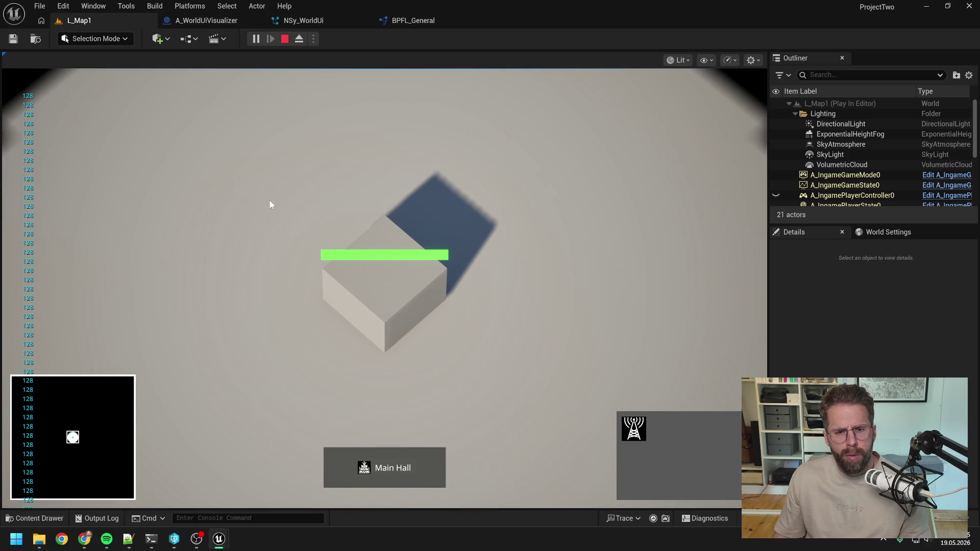
{"action": "key", "text": "Escape"}
{"action": "left_click", "coordinate": [256, 39]}
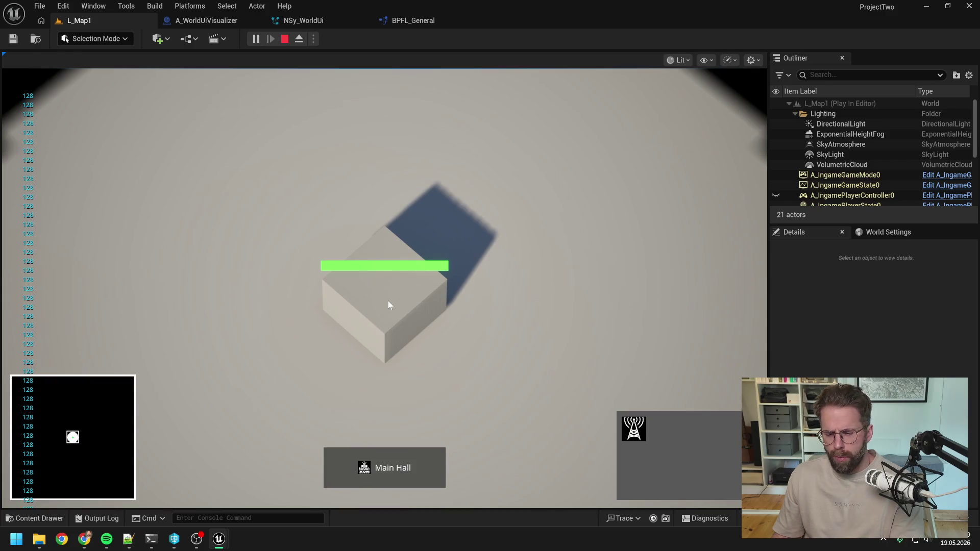
{"action": "key", "text": "Escape"}
{"action": "left_click", "coordinate": [327, 24]}
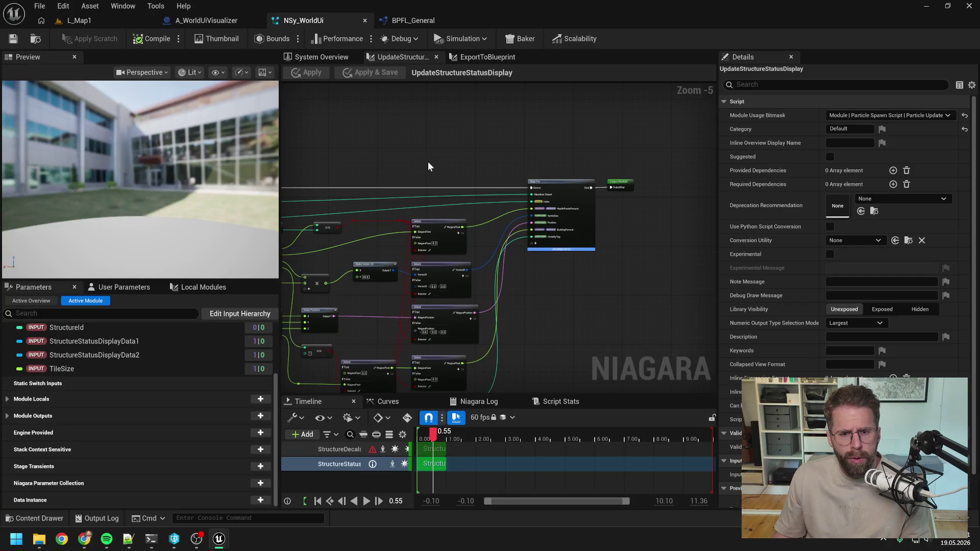
Step: Pan across the UpdateStructureStatusDisplay script's nodes, then go back to A_WorldUiVisualizer
{"action": "left_click_drag", "start_coordinate": [412, 162], "coordinate": [560, 156]}
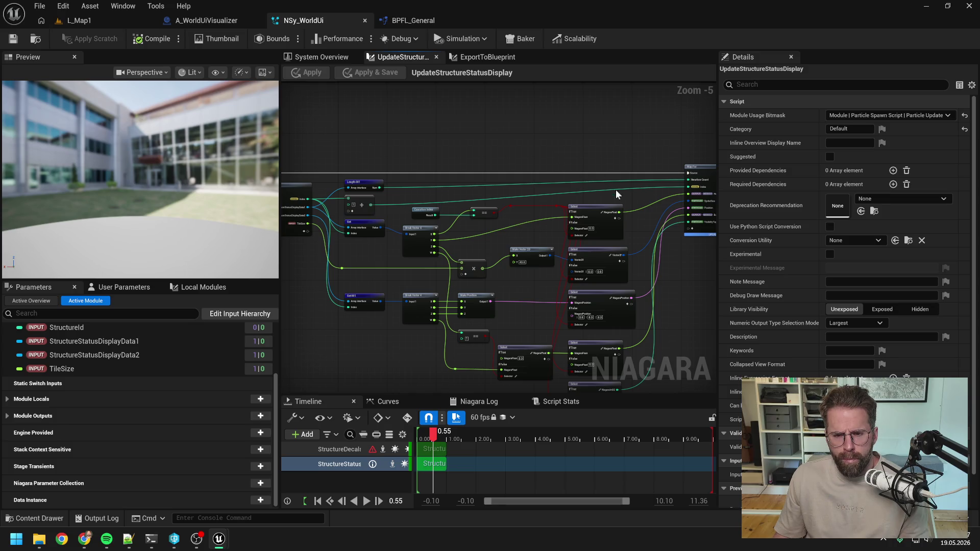
{"action": "left_click_drag", "start_coordinate": [654, 284], "coordinate": [633, 266]}
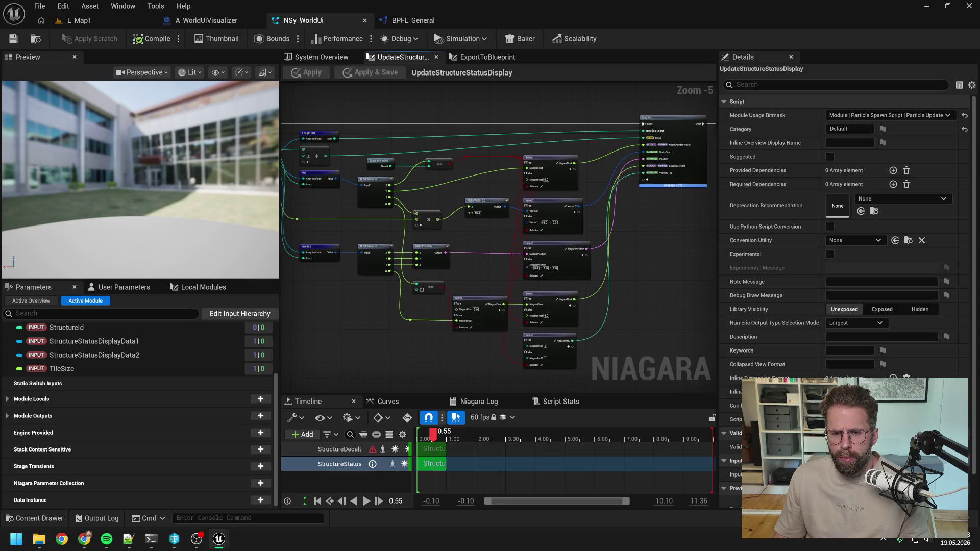
{"action": "left_click_drag", "start_coordinate": [644, 317], "coordinate": [643, 281]}
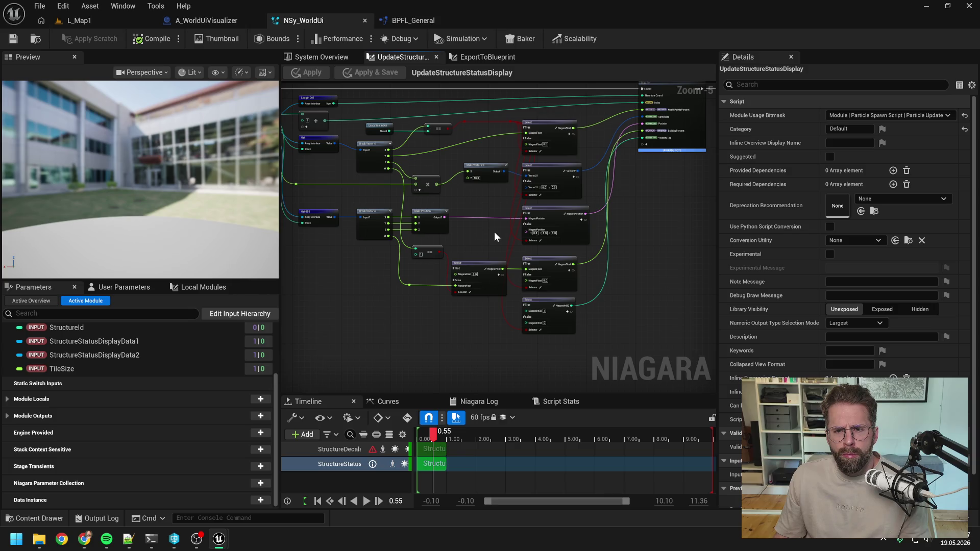
{"action": "left_click_drag", "start_coordinate": [481, 201], "coordinate": [531, 217]}
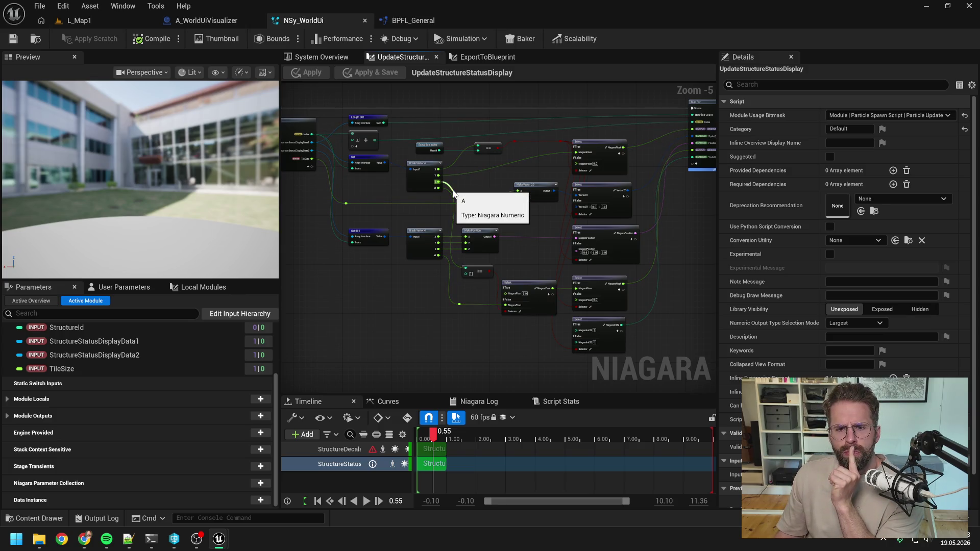
{"action": "left_click", "coordinate": [214, 20]}
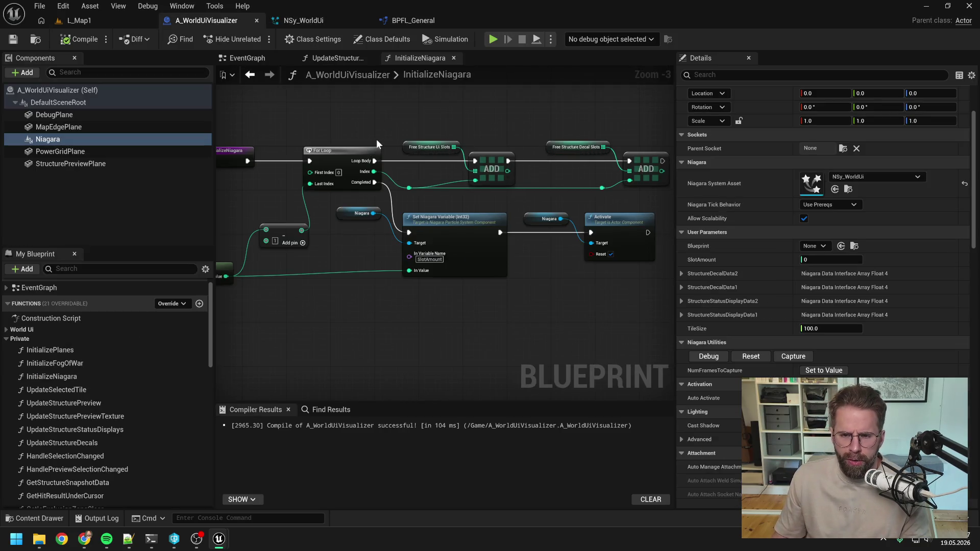
Step: Open the UpdateStructureStatusDisplays graph and inspect its loop and Niagara Set Vector 4 Array nodes
{"action": "scroll", "coordinate": [376, 139], "scroll_direction": "down", "scroll_amount": 1}
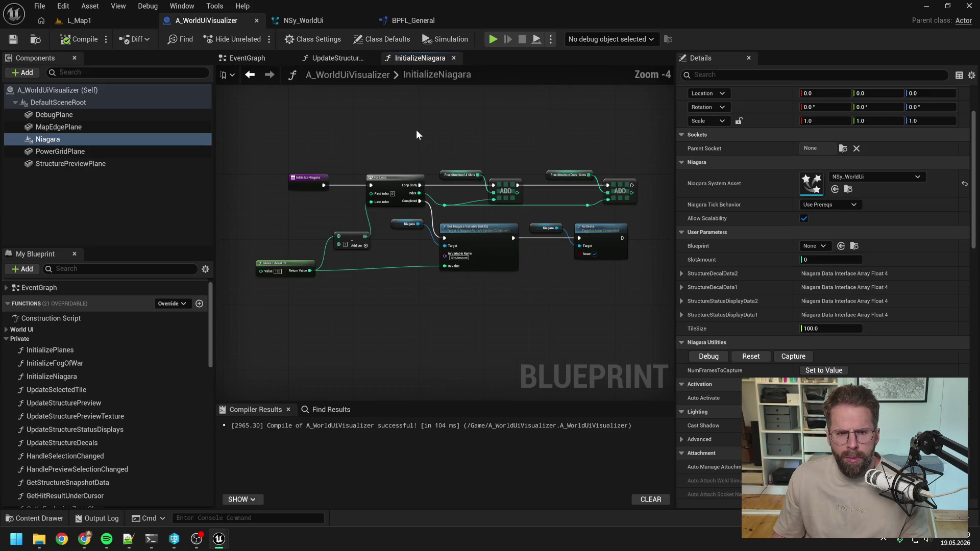
{"action": "left_click", "coordinate": [326, 58]}
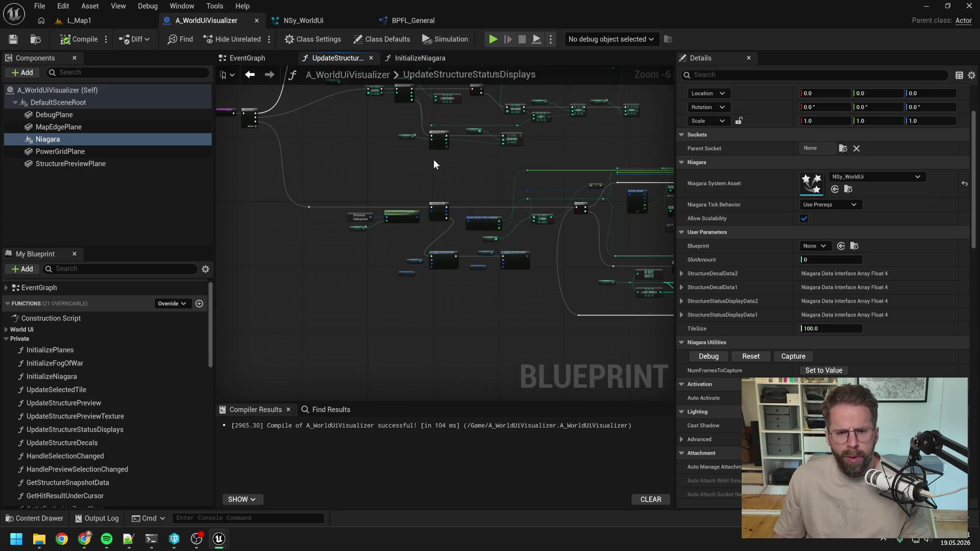
{"action": "mouse_move", "coordinate": [433, 160]}
{"action": "left_mouse_down"}
{"action": "mouse_move", "coordinate": [441, 195]}
{"action": "mouse_move", "coordinate": [390, 171]}
{"action": "mouse_move", "coordinate": [467, 189]}
{"action": "left_mouse_up"}
{"action": "scroll", "coordinate": [338, 119], "scroll_direction": "up", "scroll_amount": 2}
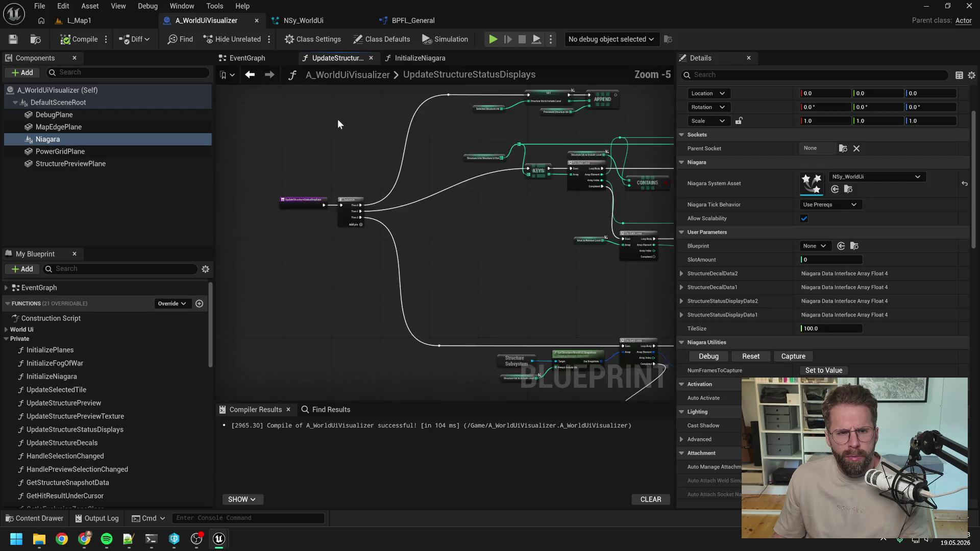
{"action": "scroll", "coordinate": [375, 166], "scroll_direction": "down", "scroll_amount": 2}
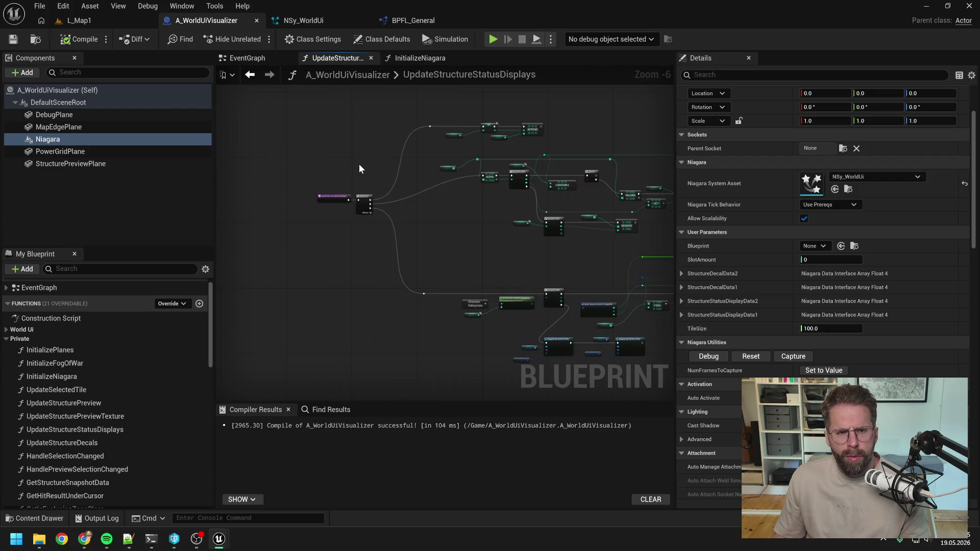
{"action": "scroll", "coordinate": [367, 143], "scroll_direction": "up", "scroll_amount": 1}
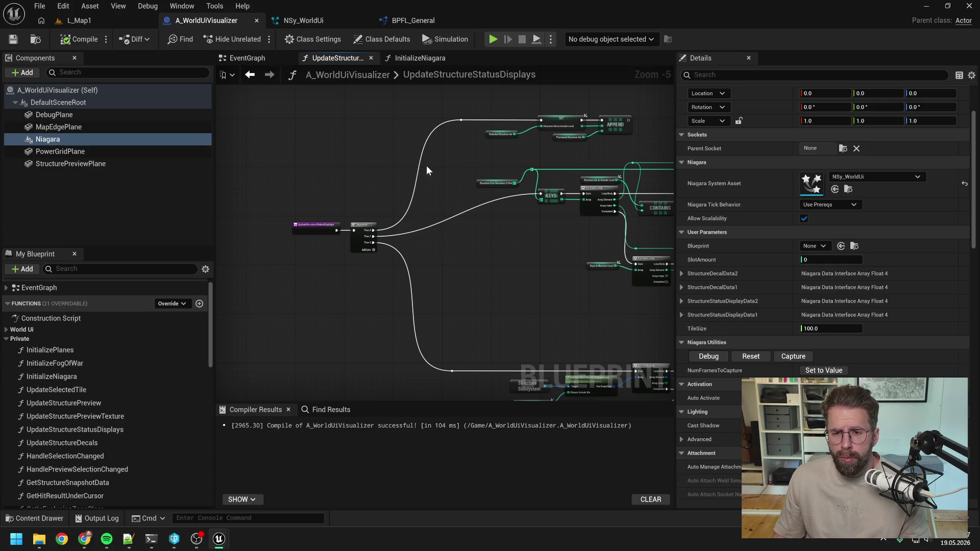
{"action": "left_click_drag", "start_coordinate": [458, 191], "coordinate": [363, 121]}
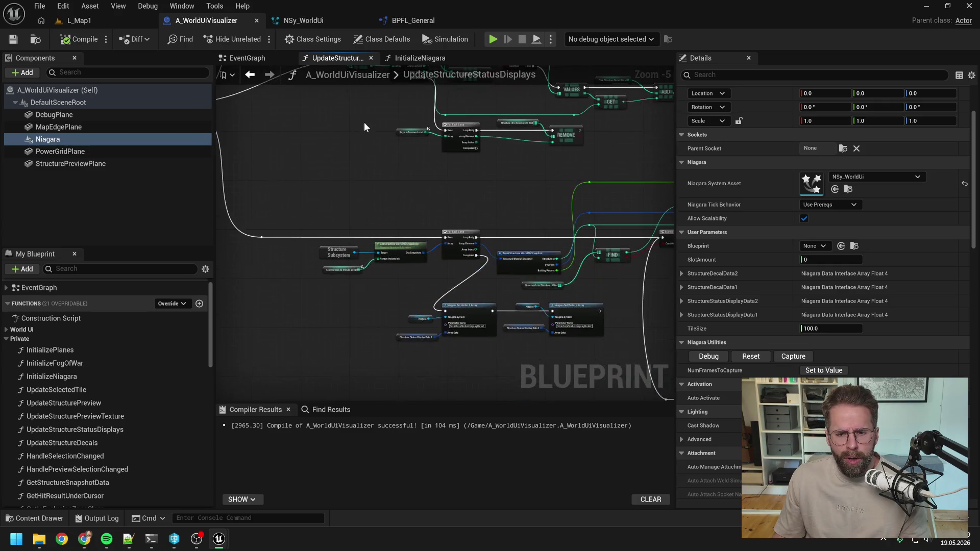
{"action": "left_click_drag", "start_coordinate": [384, 155], "coordinate": [332, 92]}
{"action": "scroll", "coordinate": [426, 271], "scroll_direction": "up", "scroll_amount": 3}
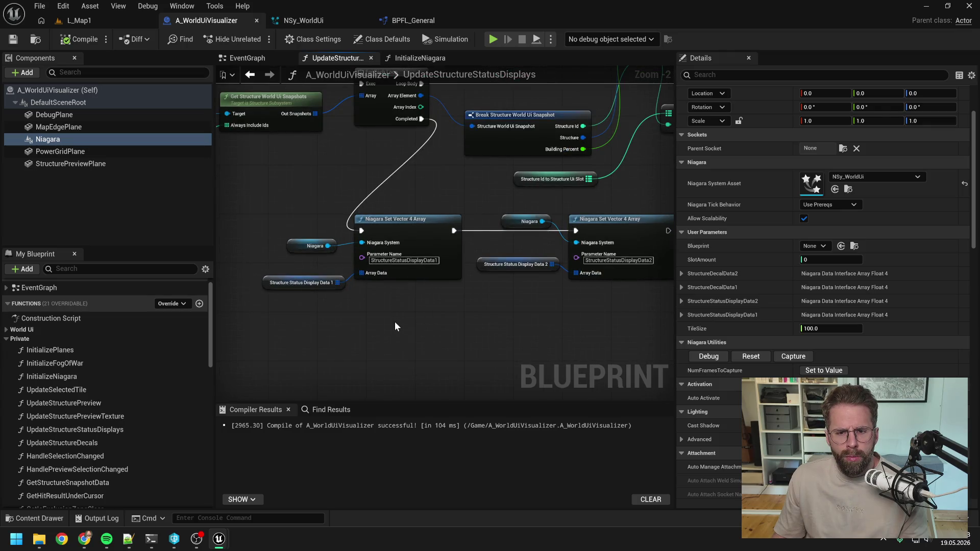
{"action": "scroll", "coordinate": [395, 327], "scroll_direction": "down", "scroll_amount": 1}
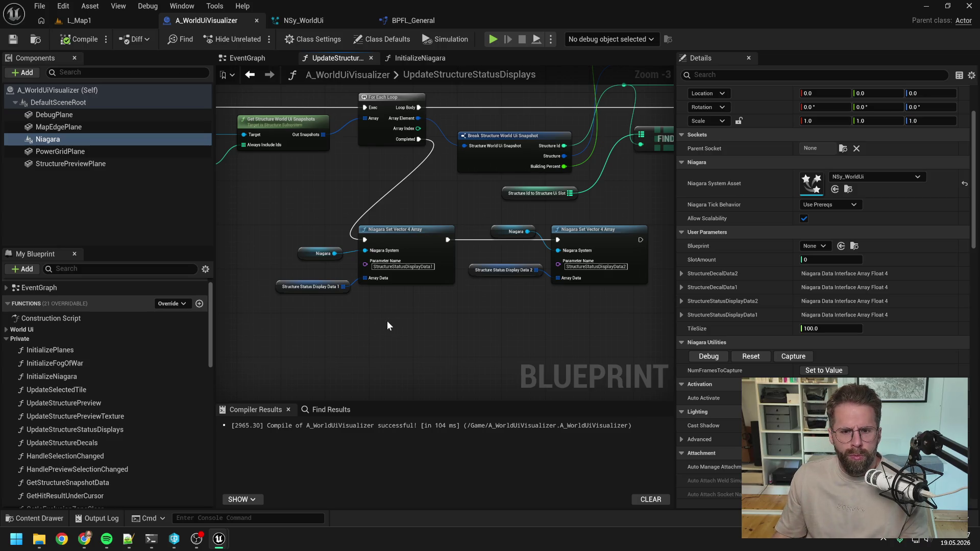
{"action": "scroll", "coordinate": [388, 326], "scroll_direction": "down", "scroll_amount": 1}
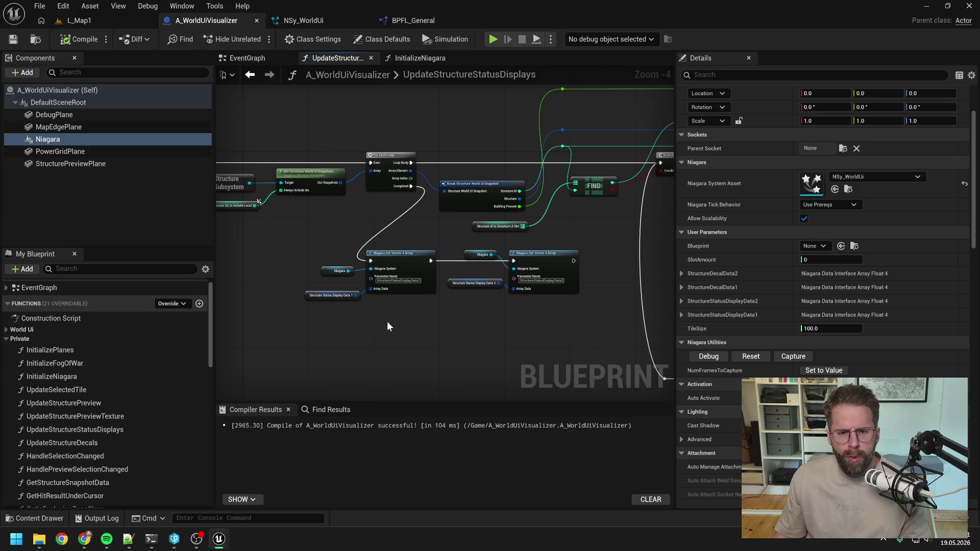
Step: Locate the two Structure Status Display Data getters and paste copies into the graph
{"action": "left_click_drag", "start_coordinate": [380, 324], "coordinate": [452, 329]}
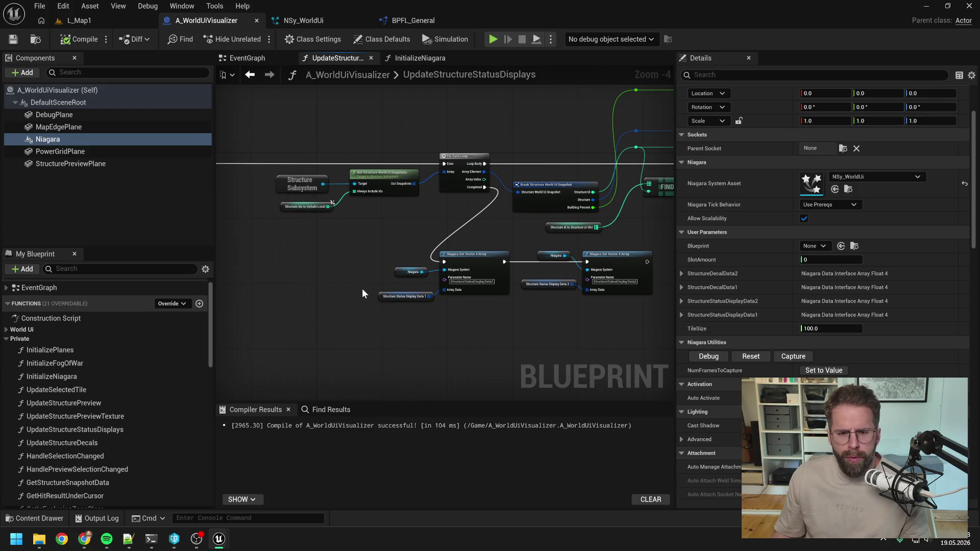
{"action": "left_click_drag", "start_coordinate": [363, 289], "coordinate": [402, 314]}
{"action": "left_click", "coordinate": [541, 289], "text": "ctrl"}
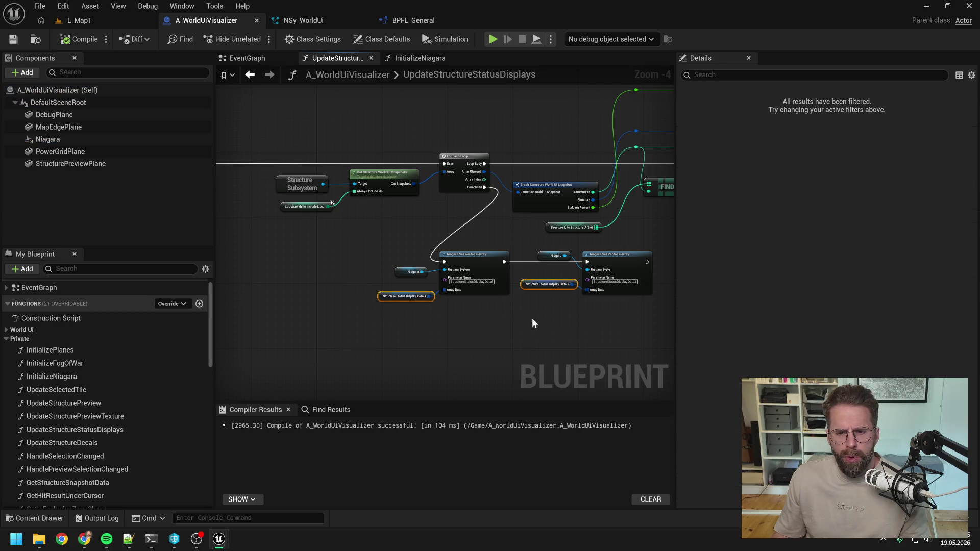
{"action": "left_click", "coordinate": [505, 320]}
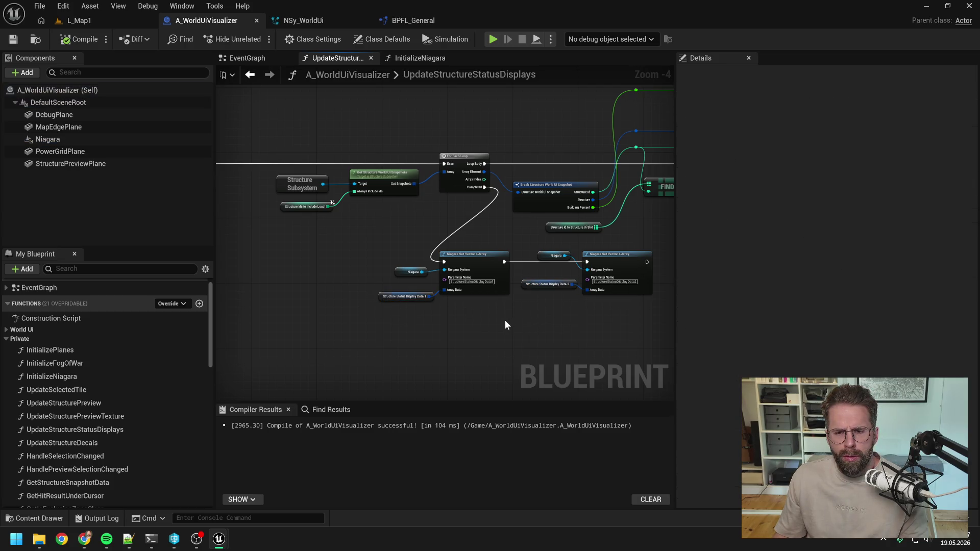
{"action": "scroll", "coordinate": [492, 291], "scroll_direction": "down", "scroll_amount": 1}
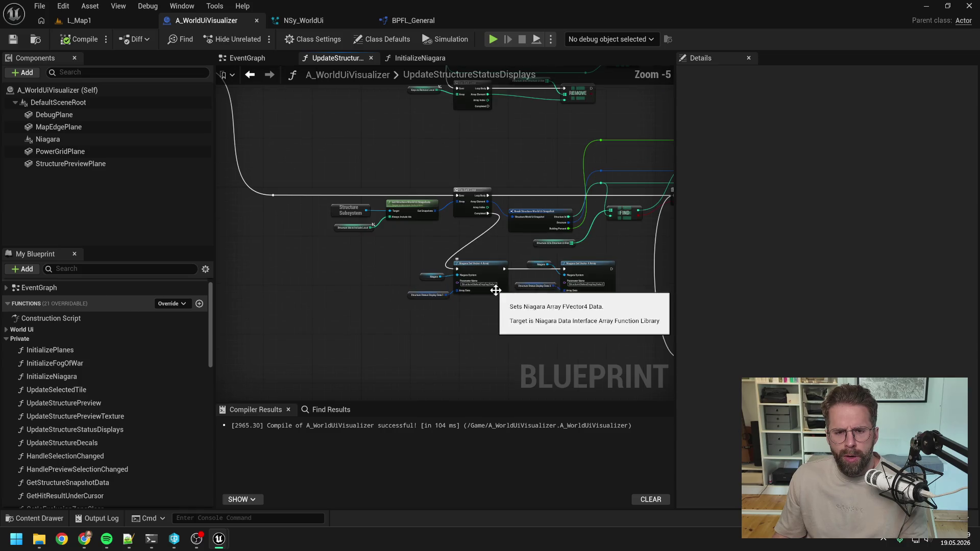
{"action": "scroll", "coordinate": [446, 344], "scroll_direction": "up", "scroll_amount": 1}
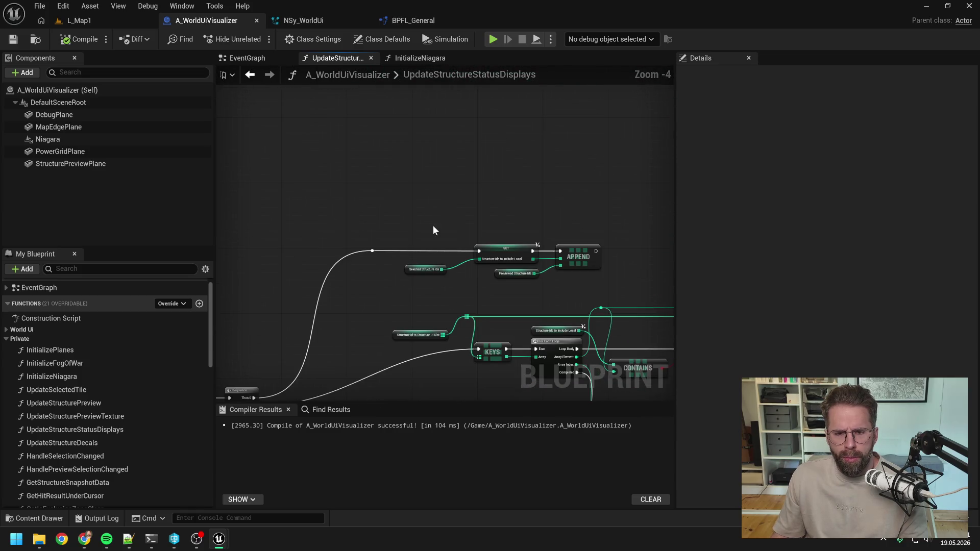
{"action": "key", "text": "ctrl+v"}
Step: Add chained Clear nodes for Structure Status Display Data 1 and 2
{"action": "left_click", "coordinate": [417, 182]}
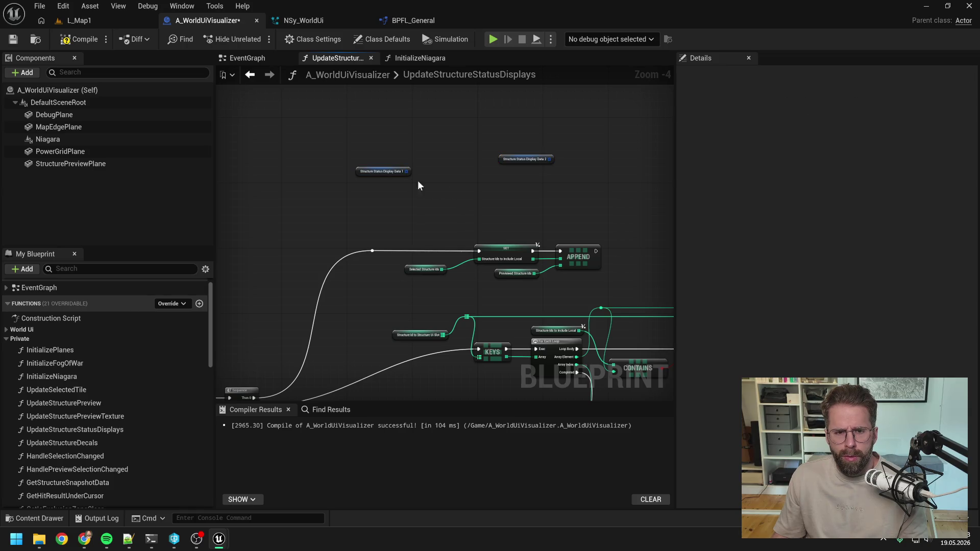
{"action": "mouse_move", "coordinate": [399, 176]}
{"action": "left_mouse_down"}
{"action": "mouse_move", "coordinate": [418, 164]}
{"action": "mouse_move", "coordinate": [446, 175]}
{"action": "left_mouse_up"}
{"action": "left_click", "coordinate": [424, 166]}
{"action": "type", "text": "clear"}
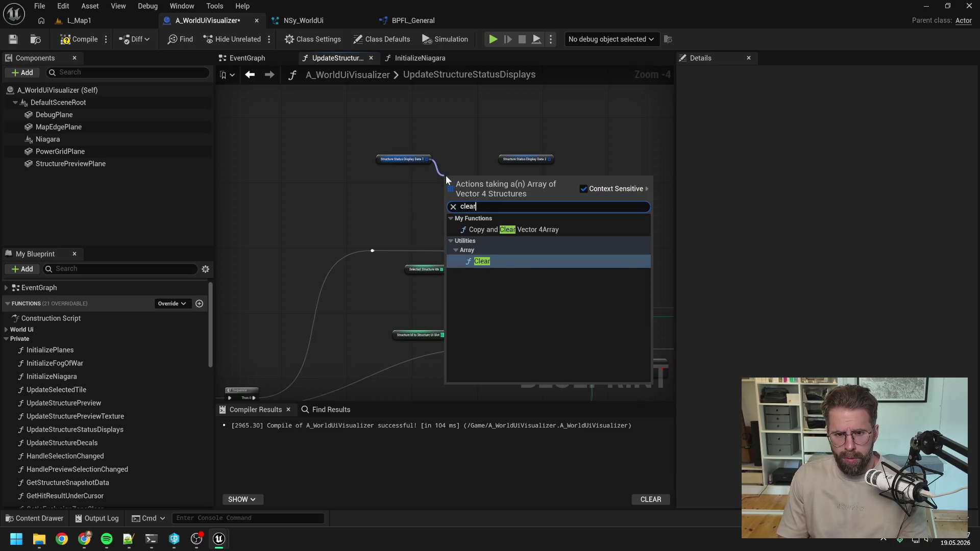
{"action": "key", "text": "Return"}
{"action": "left_click_drag", "start_coordinate": [550, 158], "coordinate": [570, 173]}
{"action": "type", "text": "cle"}
{"action": "key", "text": "Return"}
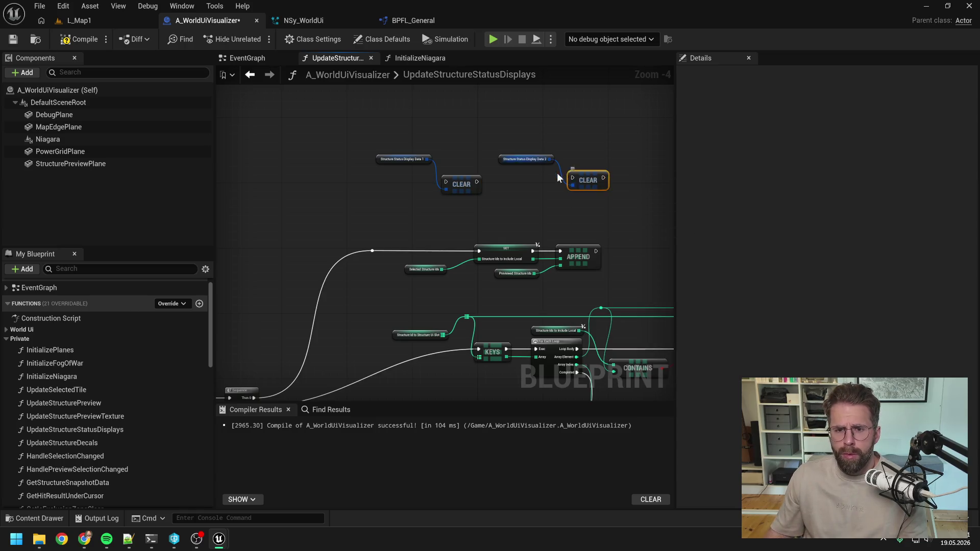
{"action": "mouse_move", "coordinate": [475, 182]}
{"action": "left_mouse_down"}
{"action": "mouse_move", "coordinate": [572, 179]}
{"action": "mouse_move", "coordinate": [472, 184]}
{"action": "mouse_move", "coordinate": [536, 172]}
{"action": "left_mouse_up"}
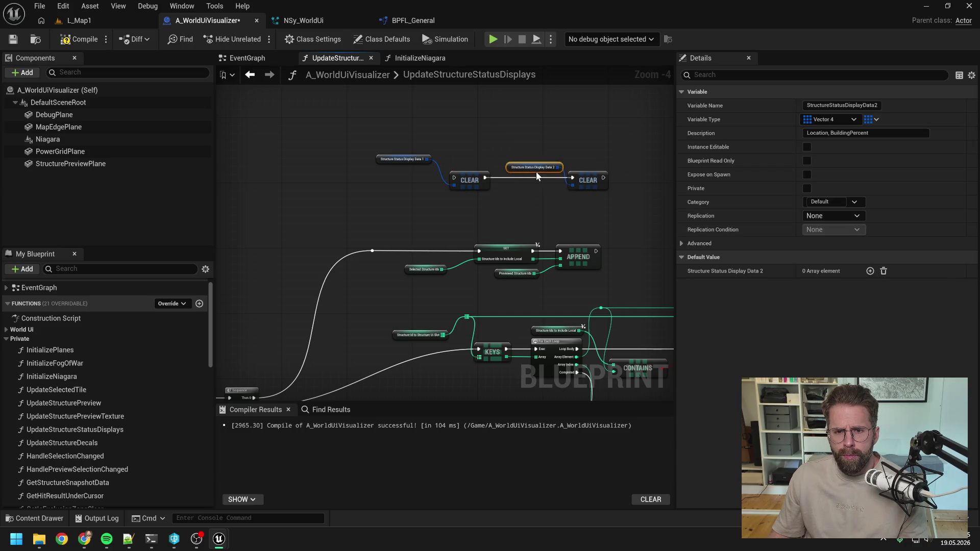
Step: Wire the Sequence into the first Clear and the second Clear into the SET node
{"action": "left_click_drag", "start_coordinate": [407, 160], "coordinate": [418, 174]}
{"action": "left_click", "coordinate": [415, 196]}
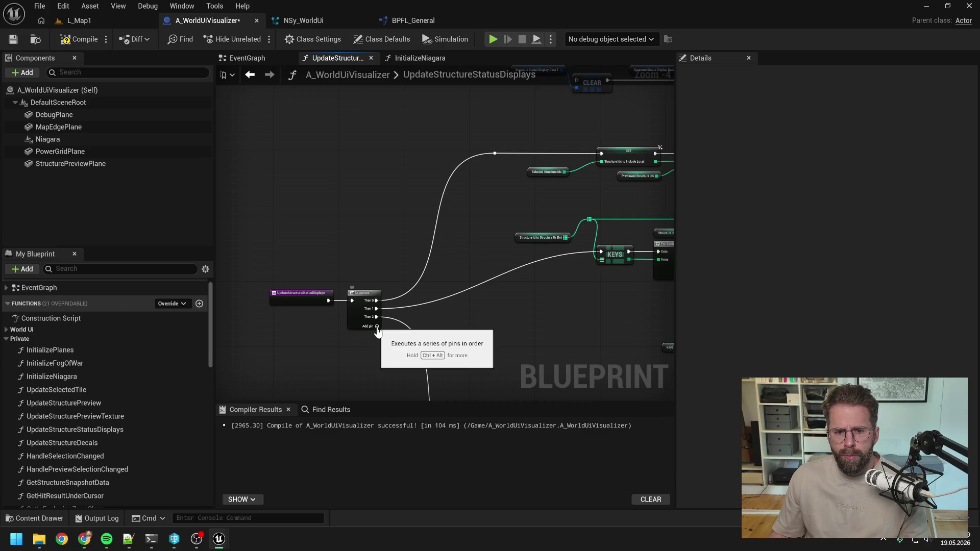
{"action": "left_click_drag", "start_coordinate": [486, 308], "coordinate": [352, 306]}
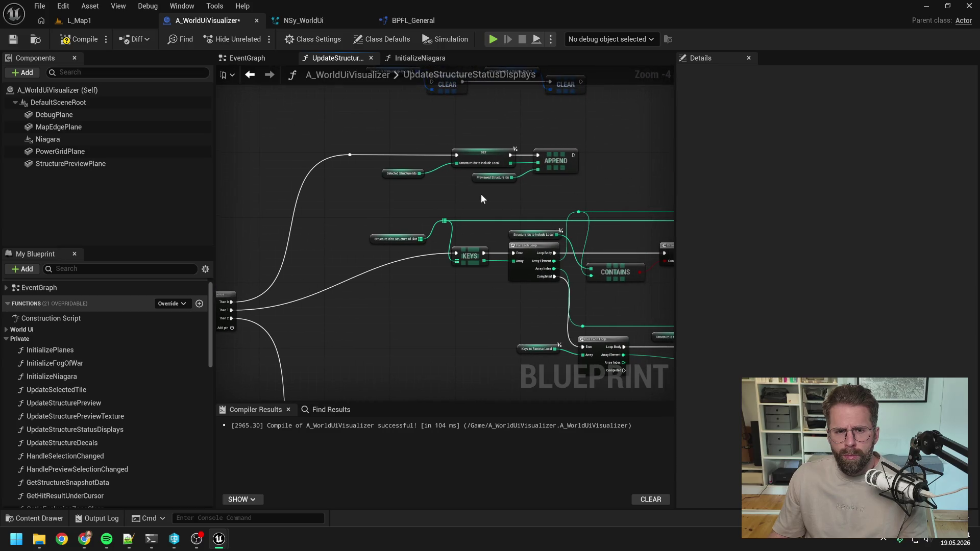
{"action": "left_click_drag", "start_coordinate": [442, 181], "coordinate": [438, 216]}
{"action": "left_click_drag", "start_coordinate": [347, 191], "coordinate": [429, 117]}
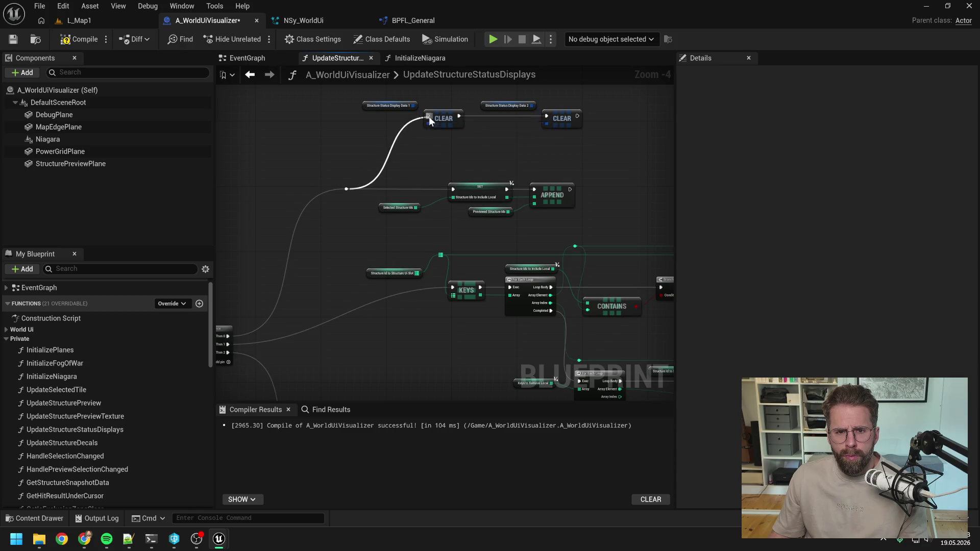
{"action": "left_click_drag", "start_coordinate": [577, 116], "coordinate": [455, 192]}
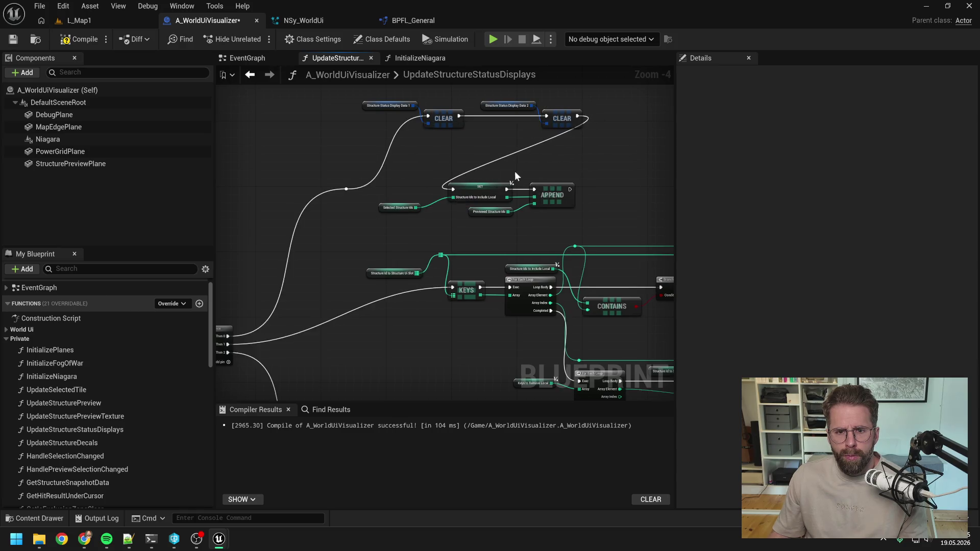
{"action": "left_click_drag", "start_coordinate": [515, 171], "coordinate": [450, 193]}
Step: Align the SET and APPEND group with the Clear chain, then compile and save
{"action": "left_click_drag", "start_coordinate": [347, 196], "coordinate": [470, 237]}
{"action": "mouse_move", "coordinate": [401, 211]}
{"action": "left_mouse_down"}
{"action": "mouse_move", "coordinate": [616, 194]}
{"action": "mouse_move", "coordinate": [606, 214]}
{"action": "left_mouse_up"}
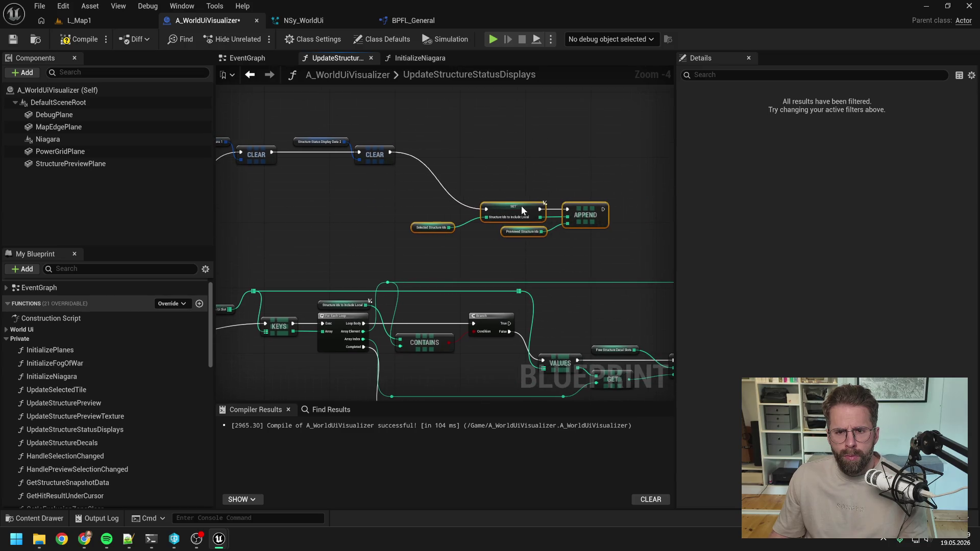
{"action": "left_click", "coordinate": [515, 189]}
{"action": "mouse_move", "coordinate": [310, 125]}
{"action": "left_mouse_down"}
{"action": "mouse_move", "coordinate": [453, 169]}
{"action": "mouse_move", "coordinate": [451, 231]}
{"action": "left_mouse_up"}
{"action": "left_click_drag", "start_coordinate": [628, 190], "coordinate": [416, 239]}
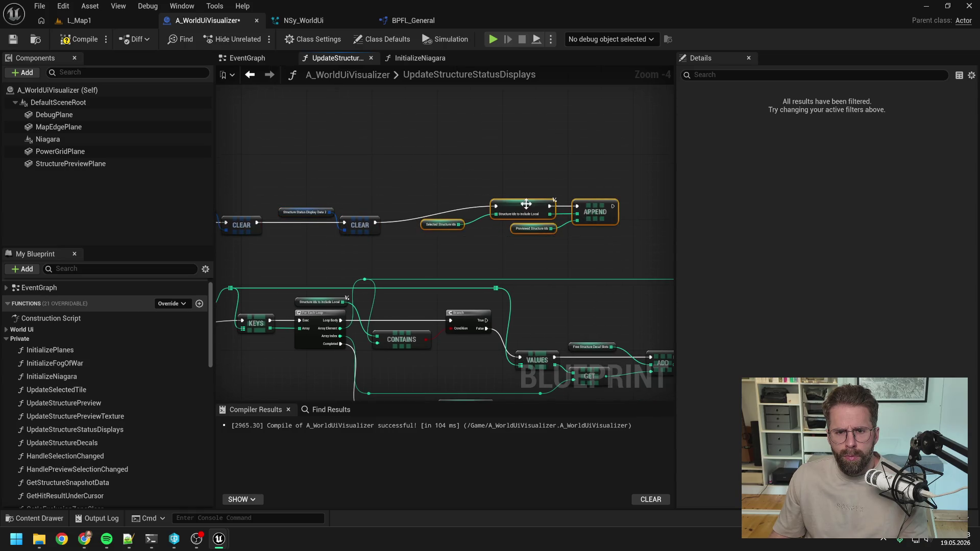
{"action": "left_click_drag", "start_coordinate": [527, 202], "coordinate": [513, 217]}
{"action": "left_click", "coordinate": [443, 201]}
{"action": "scroll", "coordinate": [553, 182], "scroll_direction": "down", "scroll_amount": 1}
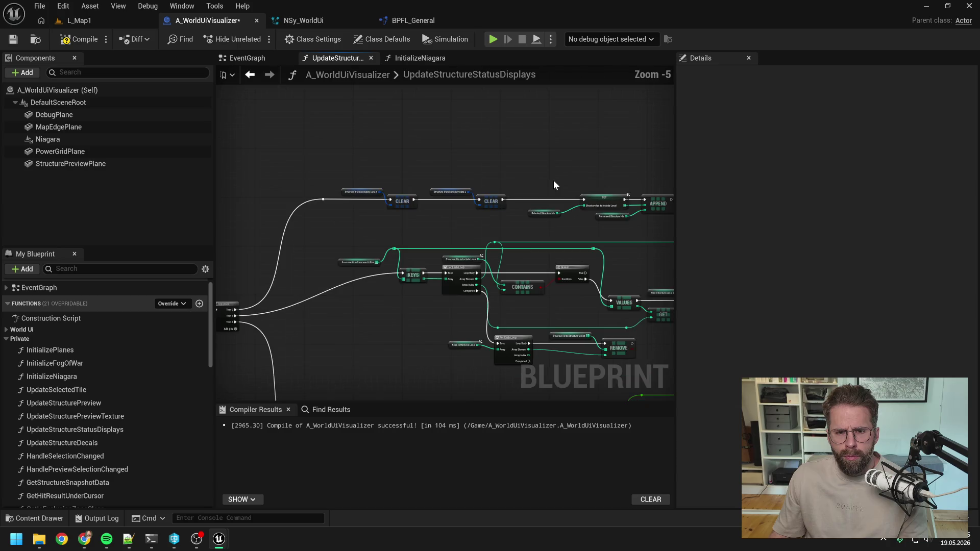
{"action": "left_click", "coordinate": [77, 38]}
{"action": "key", "text": "ctrl+s"}
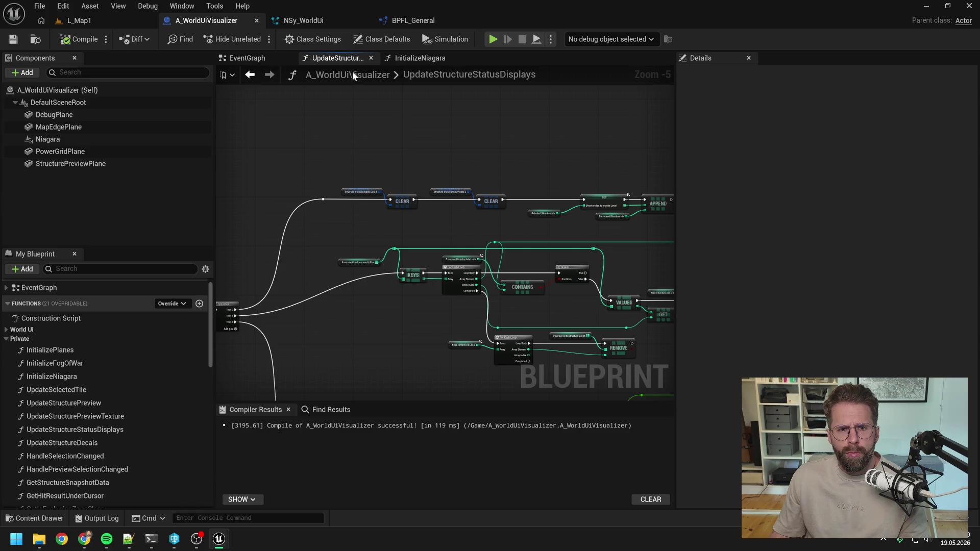
Step: Open UpdateStructureDecals from the My Blueprint functions list and view its Keys, Contains, Remove loop
{"action": "scroll", "coordinate": [372, 182], "scroll_direction": "up", "scroll_amount": 2}
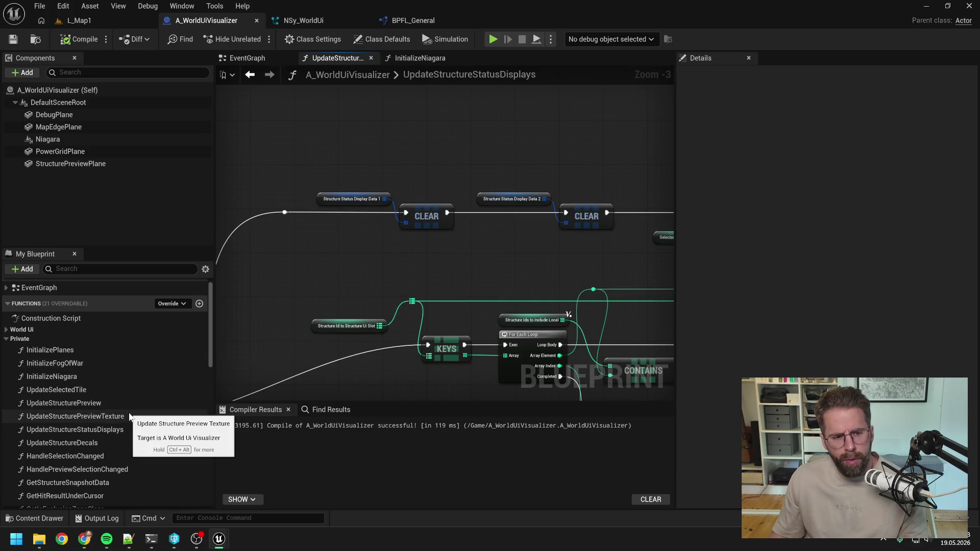
{"action": "scroll", "coordinate": [97, 399], "scroll_direction": "down", "scroll_amount": 2}
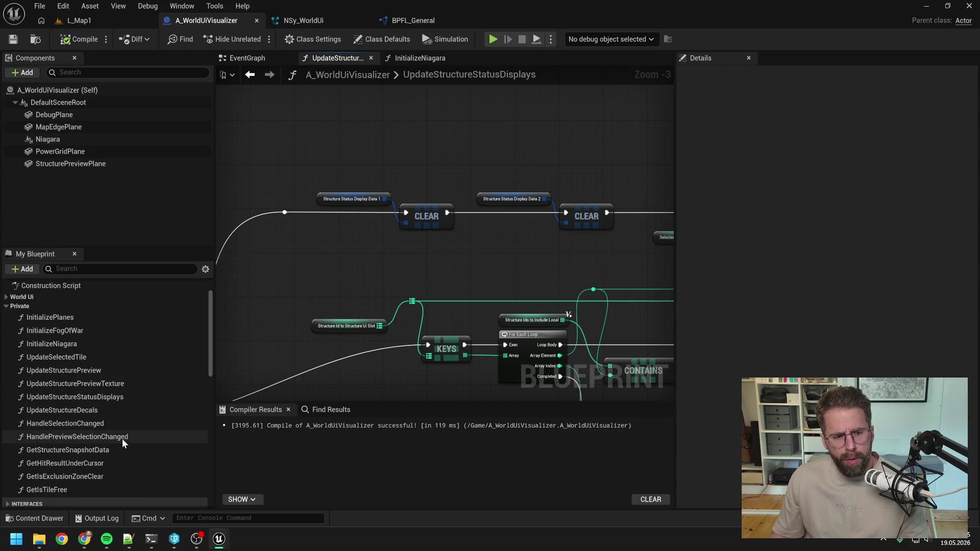
{"action": "double_click", "coordinate": [97, 411]}
{"action": "scroll", "coordinate": [373, 251], "scroll_direction": "up", "scroll_amount": 6}
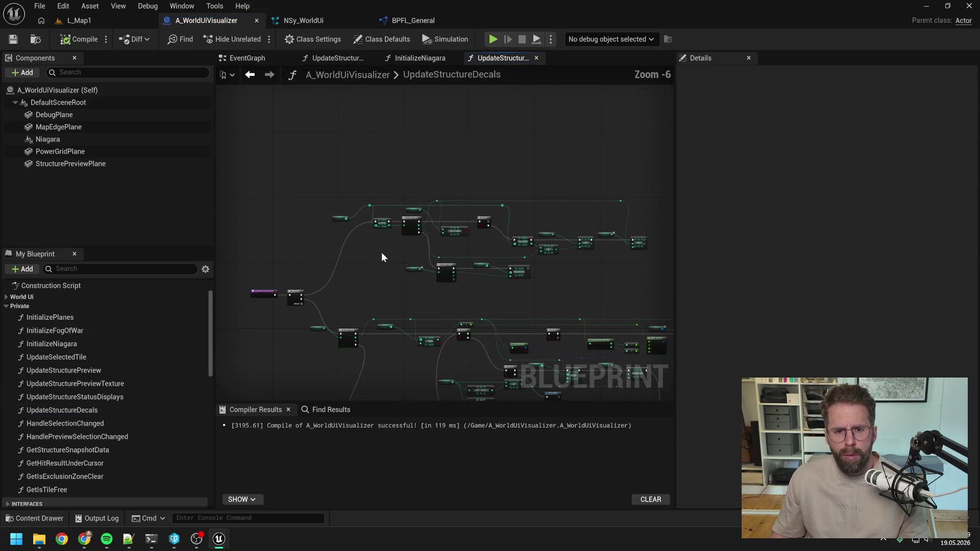
{"action": "scroll", "coordinate": [382, 325], "scroll_direction": "down", "scroll_amount": 2}
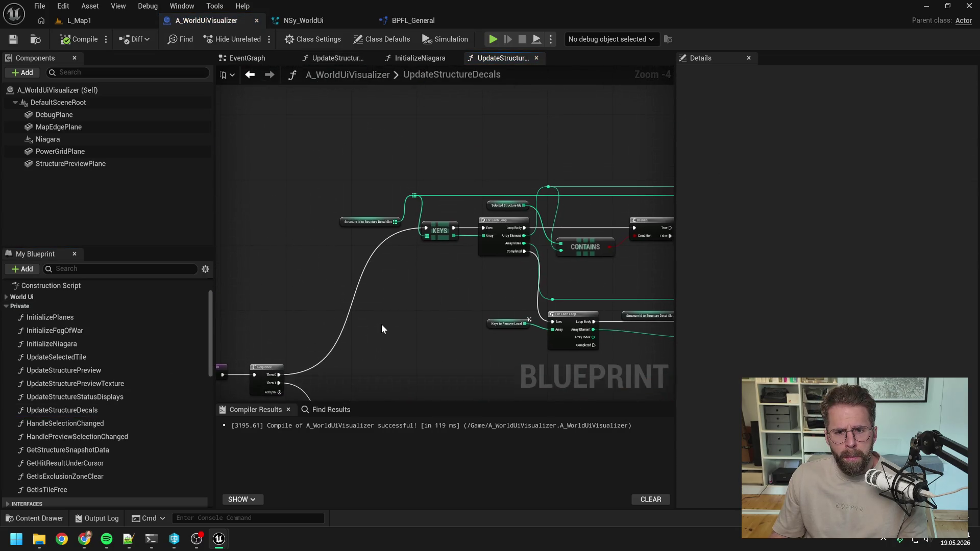
{"action": "scroll", "coordinate": [384, 290], "scroll_direction": "up", "scroll_amount": 1}
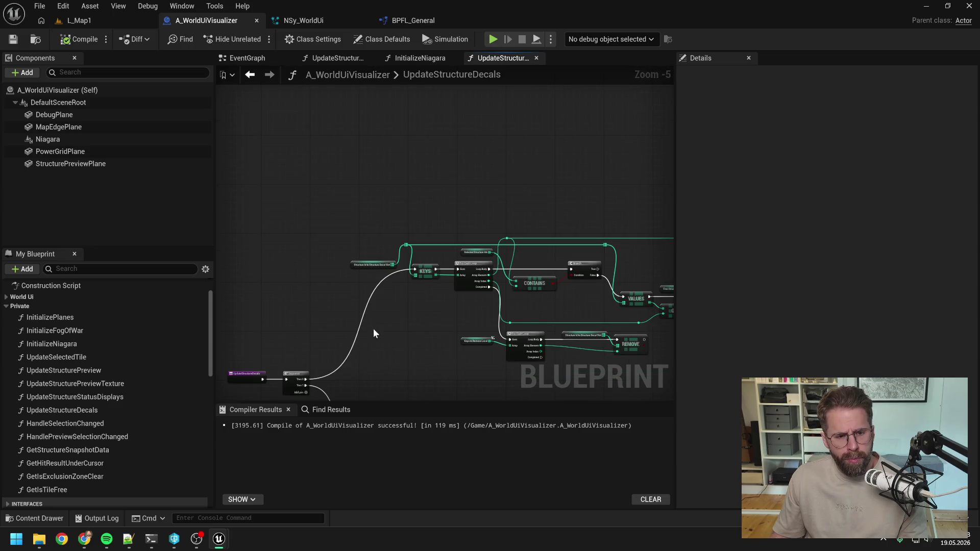
{"action": "scroll", "coordinate": [153, 369], "scroll_direction": "down", "scroll_amount": 10}
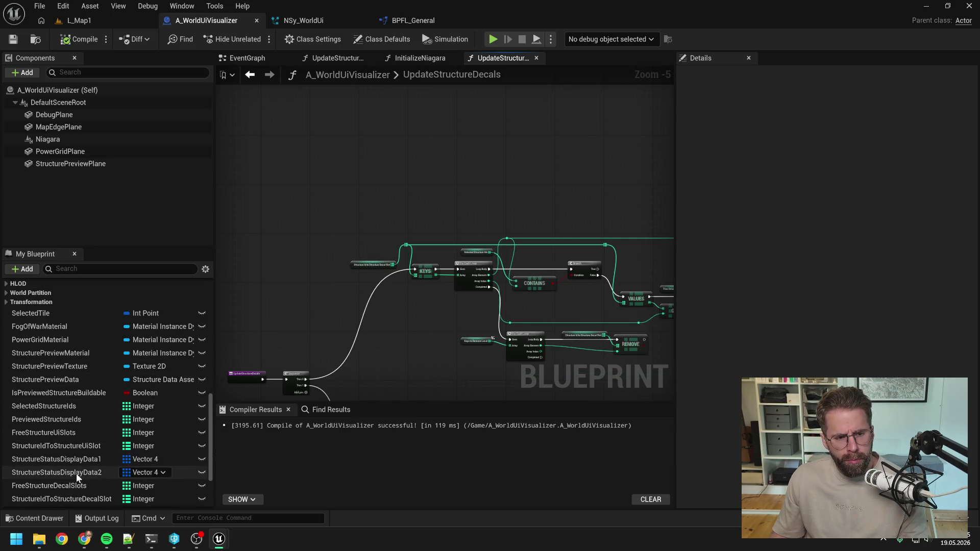
Step: Place getters for StructureDecalData1 and StructureDecalData2 in the graph
{"action": "scroll", "coordinate": [77, 473], "scroll_direction": "down", "scroll_amount": 2}
{"action": "mouse_move", "coordinate": [84, 481]}
{"action": "left_mouse_down"}
{"action": "mouse_move", "coordinate": [406, 195]}
{"action": "mouse_move", "coordinate": [420, 206]}
{"action": "left_mouse_up"}
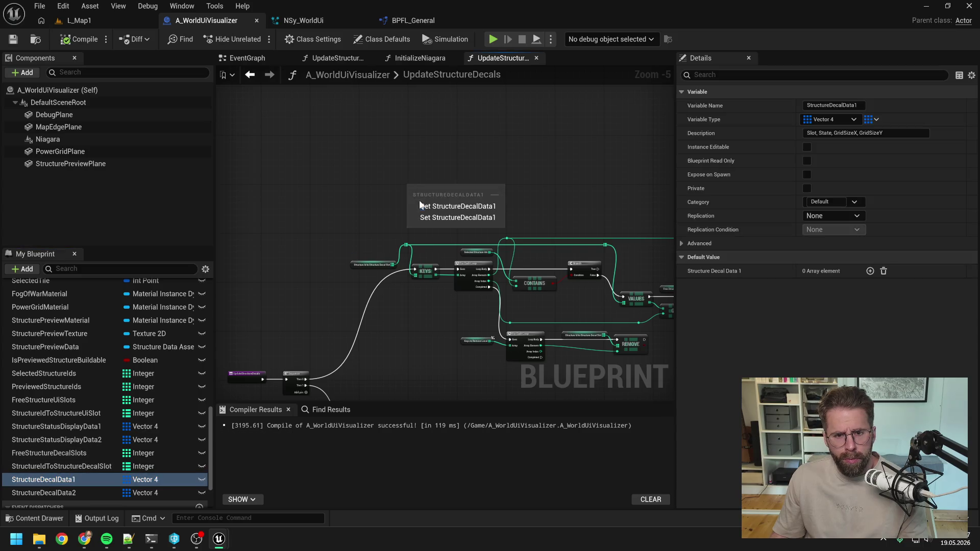
{"action": "left_click", "coordinate": [420, 206]}
{"action": "mouse_move", "coordinate": [75, 492]}
{"action": "left_mouse_down"}
{"action": "mouse_move", "coordinate": [331, 314]}
{"action": "mouse_move", "coordinate": [473, 180]}
{"action": "mouse_move", "coordinate": [499, 195]}
{"action": "left_mouse_up"}
{"action": "scroll", "coordinate": [499, 195], "scroll_direction": "up", "scroll_amount": 2}
Step: Add a Clear node for each decal data array and chain the two Clears
{"action": "left_click_drag", "start_coordinate": [391, 184], "coordinate": [410, 201]}
{"action": "type", "text": "c"}
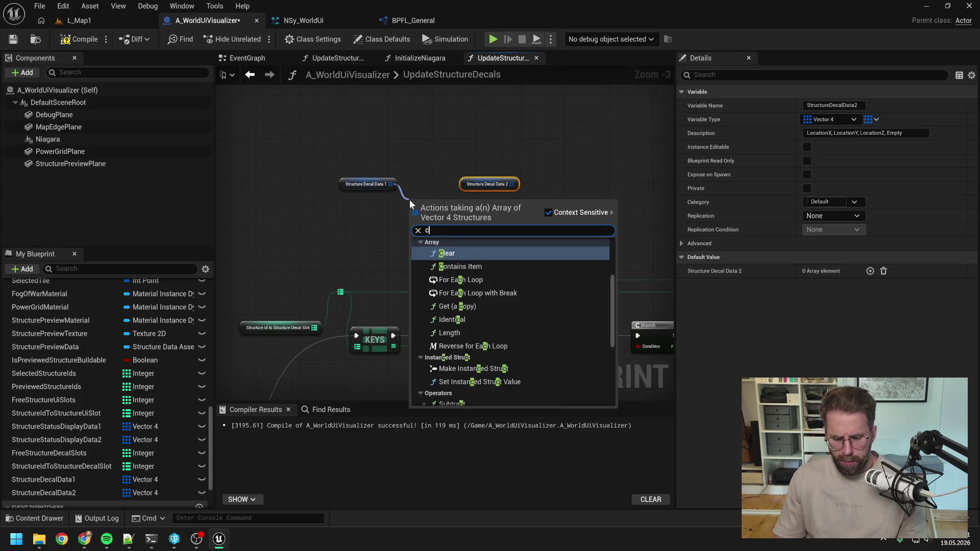
{"action": "type", "text": "lea"}
{"action": "key", "text": "Return"}
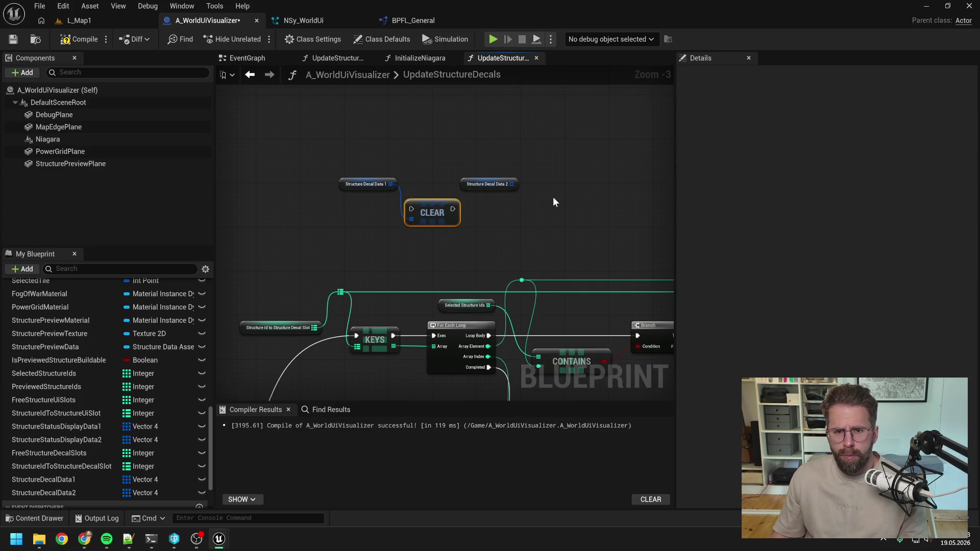
{"action": "key", "text": "ctrl+c"}
{"action": "key", "text": "ctrl+v"}
{"action": "left_click_drag", "start_coordinate": [512, 184], "coordinate": [555, 213]}
{"action": "left_click", "coordinate": [461, 212]}
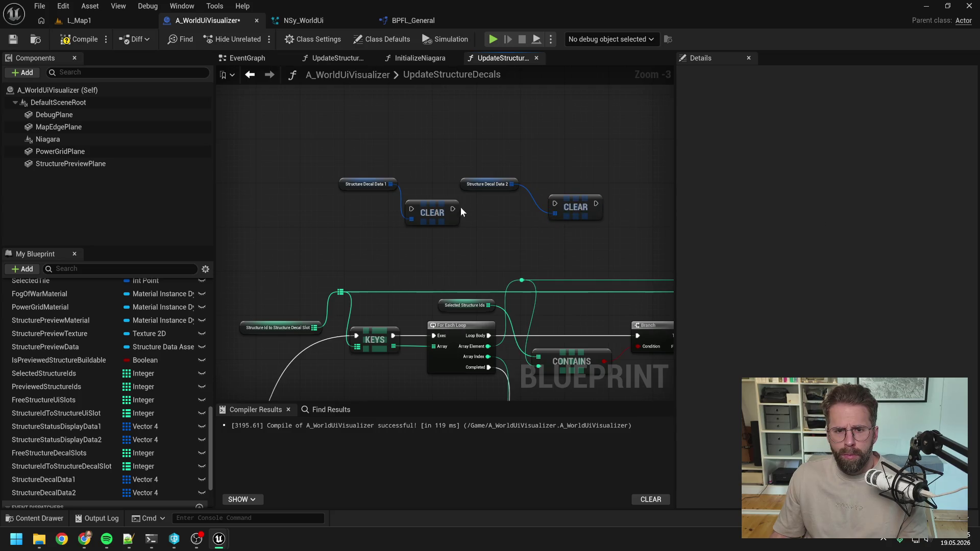
{"action": "left_click_drag", "start_coordinate": [454, 209], "coordinate": [557, 204]}
{"action": "left_click_drag", "start_coordinate": [491, 184], "coordinate": [581, 212]}
Step: Shift the decal getters and Clear nodes to the left as one group
{"action": "left_click", "coordinate": [439, 210]}
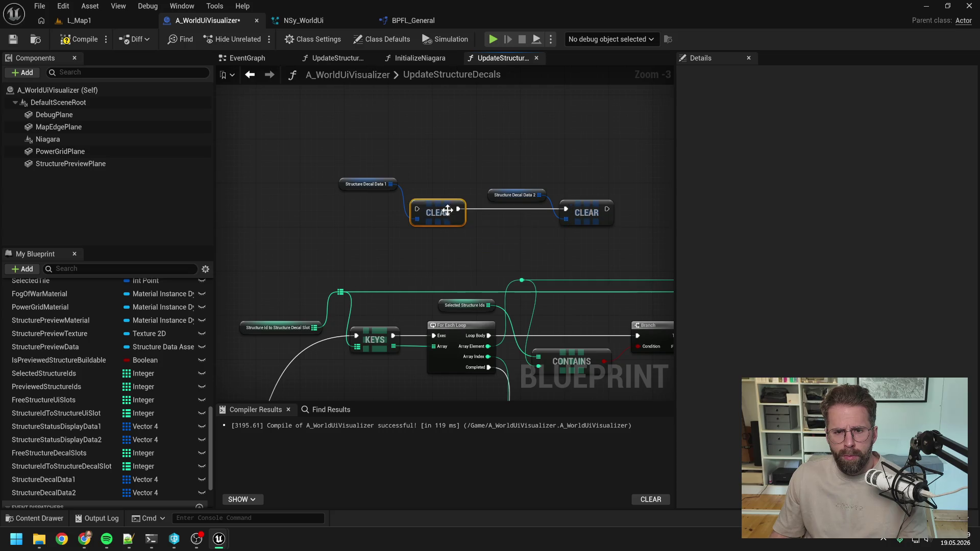
{"action": "left_click", "coordinate": [450, 205]}
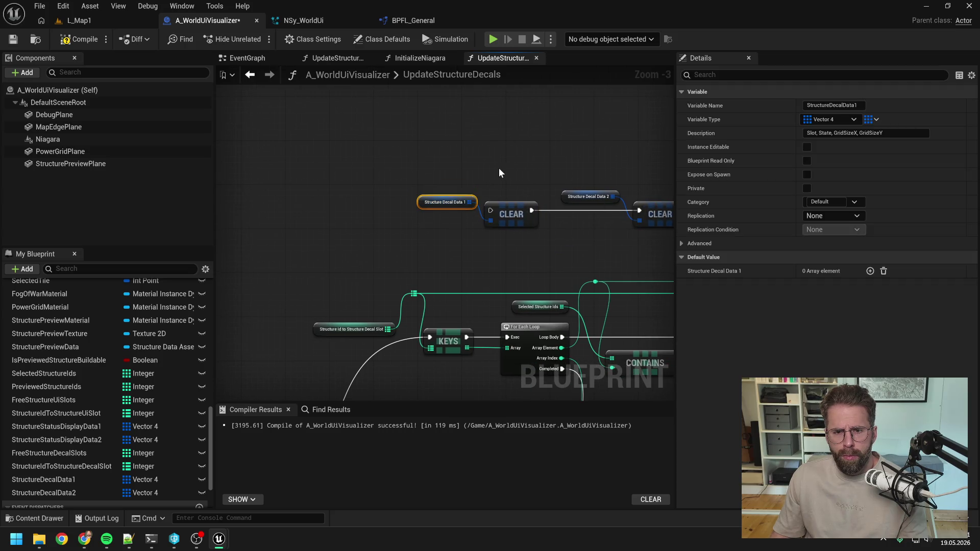
{"action": "scroll", "coordinate": [499, 168], "scroll_direction": "down", "scroll_amount": 1}
{"action": "left_click_drag", "start_coordinate": [439, 147], "coordinate": [602, 213]}
{"action": "left_click_drag", "start_coordinate": [511, 199], "coordinate": [467, 201]}
{"action": "scroll", "coordinate": [463, 157], "scroll_direction": "down", "scroll_amount": 2}
{"action": "left_click", "coordinate": [416, 234]}
{"action": "scroll", "coordinate": [416, 235], "scroll_direction": "up", "scroll_amount": 2}
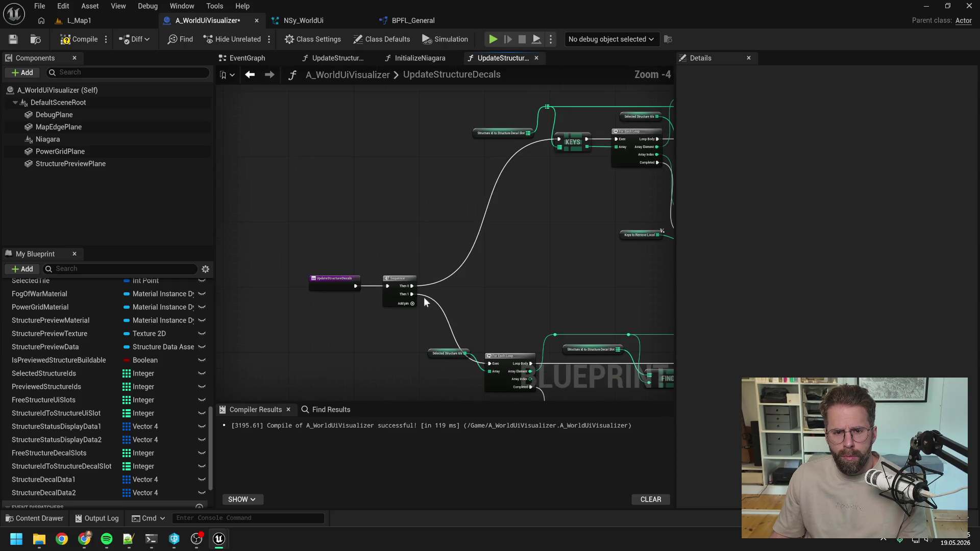
Step: Rewire the Sequence so Then 0 feeds the first Clear and Then 1 the KEYS loop
{"action": "left_click", "coordinate": [401, 267], "text": "alt"}
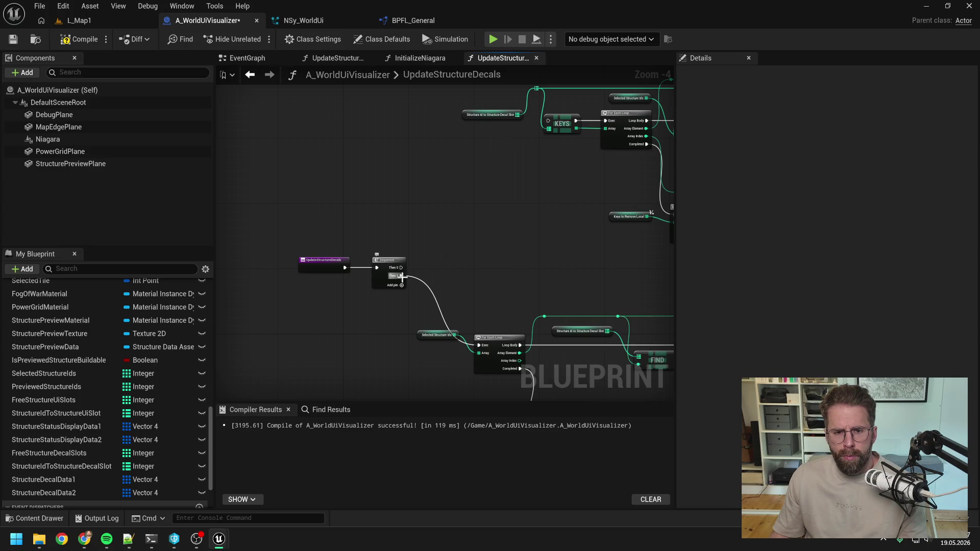
{"action": "left_click_drag", "start_coordinate": [401, 276], "coordinate": [479, 345]}
{"action": "key", "text": "Escape"}
{"action": "left_click", "coordinate": [402, 285]}
{"action": "mouse_move", "coordinate": [379, 308]}
{"action": "left_mouse_down"}
{"action": "mouse_move", "coordinate": [544, 176]}
{"action": "mouse_move", "coordinate": [526, 152]}
{"action": "left_mouse_up"}
{"action": "mouse_move", "coordinate": [377, 308]}
{"action": "left_mouse_down"}
{"action": "mouse_move", "coordinate": [534, 168]}
{"action": "mouse_move", "coordinate": [388, 266]}
{"action": "mouse_move", "coordinate": [346, 240]}
{"action": "left_mouse_up"}
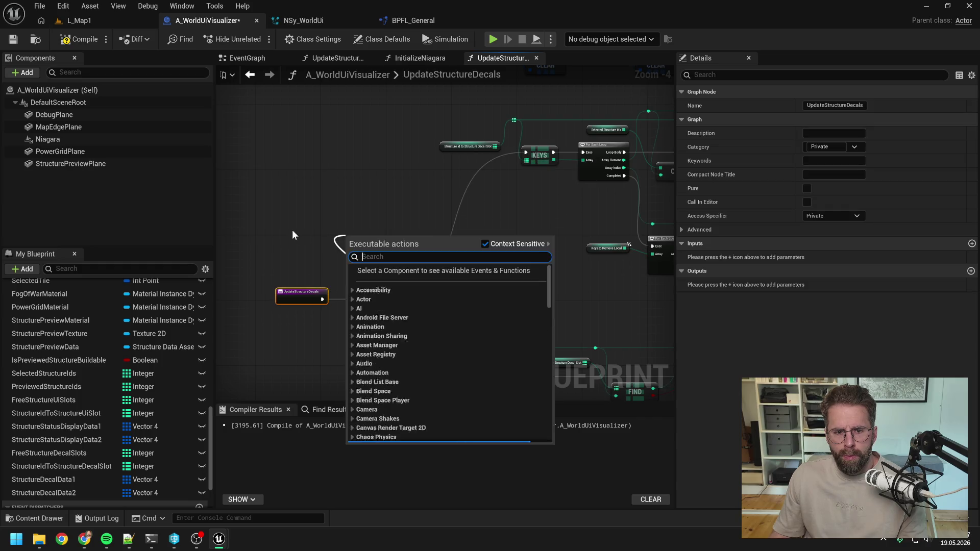
{"action": "left_click", "coordinate": [291, 230]}
{"action": "left_click_drag", "start_coordinate": [366, 294], "coordinate": [350, 225]}
{"action": "scroll", "coordinate": [382, 211], "scroll_direction": "down", "scroll_amount": 1}
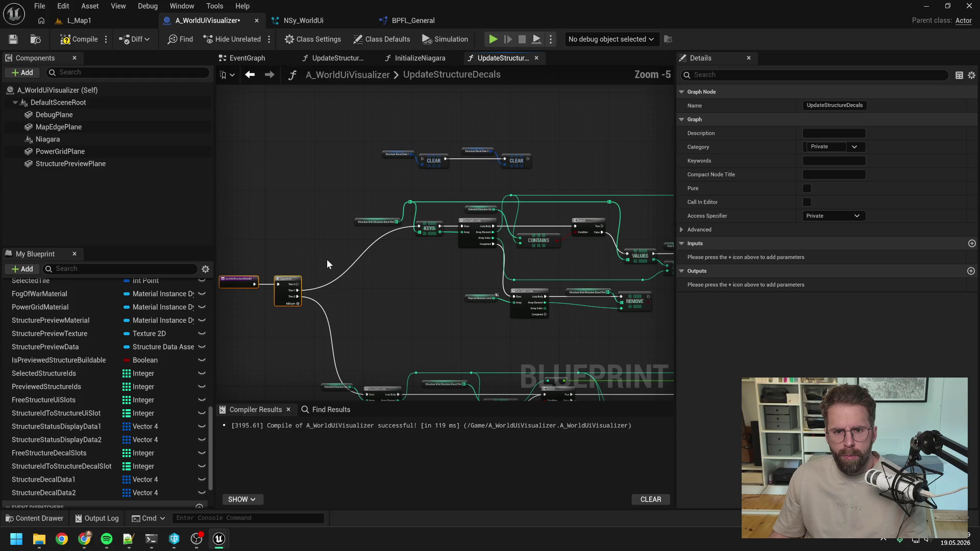
{"action": "mouse_move", "coordinate": [298, 284]}
{"action": "left_mouse_down"}
{"action": "mouse_move", "coordinate": [308, 286]}
{"action": "mouse_move", "coordinate": [425, 163]}
{"action": "left_mouse_up"}
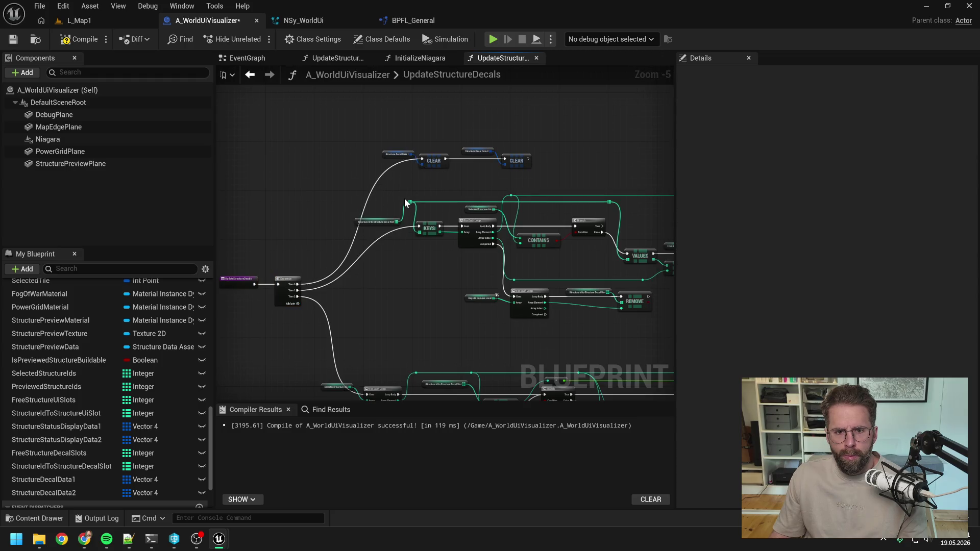
{"action": "left_click_drag", "start_coordinate": [404, 202], "coordinate": [407, 161]}
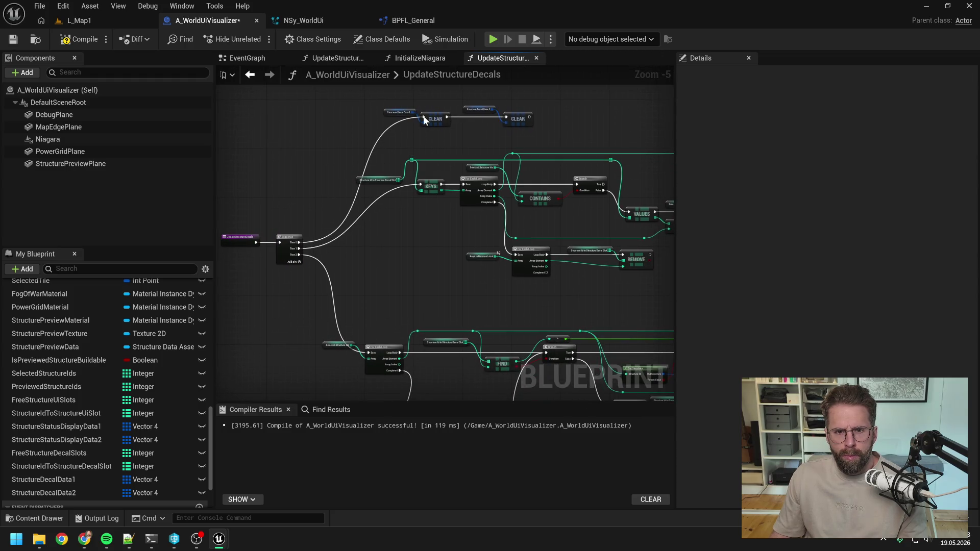
Step: Compile and save A_WorldUiVisualizer, nudge the Clear nodes left, and go to L_Map1
{"action": "key", "text": "F7"}
{"action": "scroll", "coordinate": [416, 127], "scroll_direction": "up", "scroll_amount": 2}
{"action": "key", "text": "ctrl+s"}
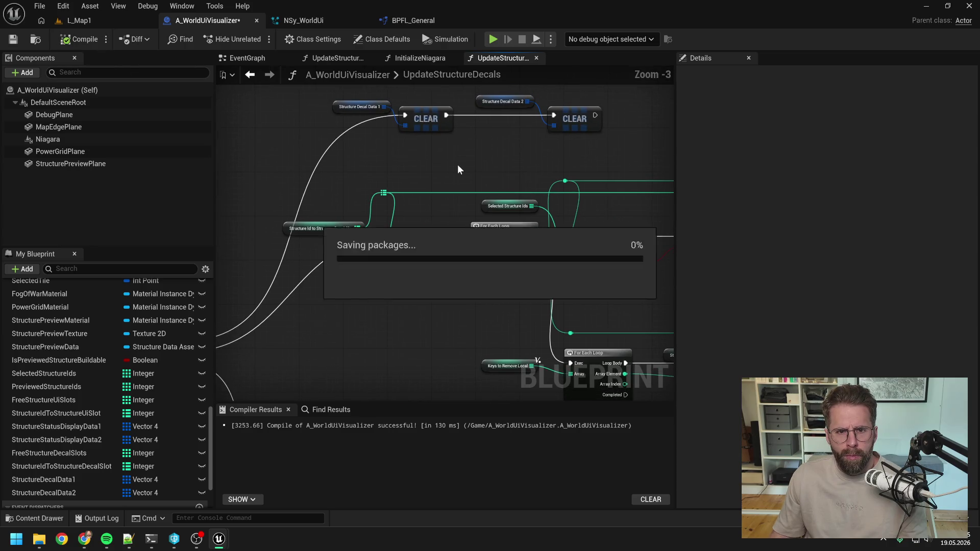
{"action": "left_click_drag", "start_coordinate": [578, 118], "coordinate": [565, 119]}
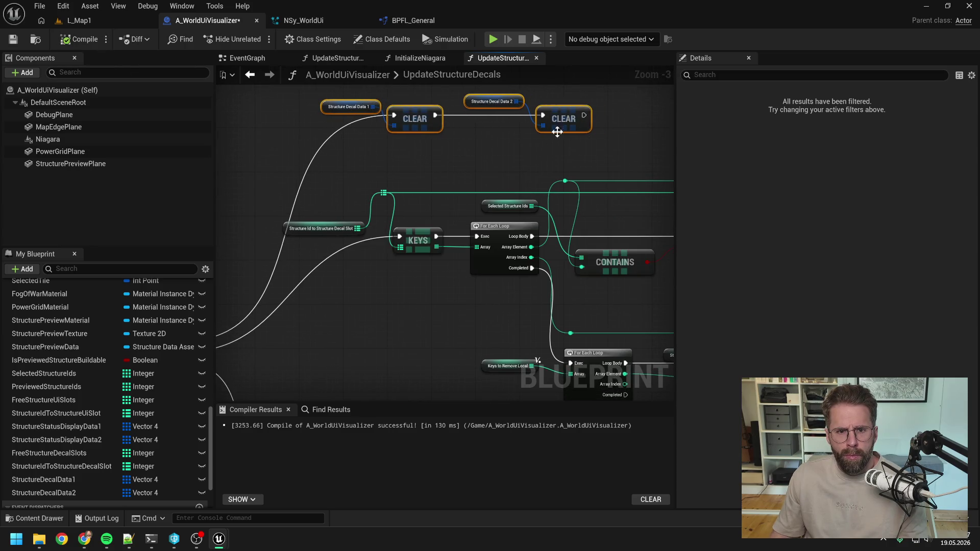
{"action": "scroll", "coordinate": [472, 159], "scroll_direction": "down", "scroll_amount": 1}
{"action": "left_click", "coordinate": [114, 18]}
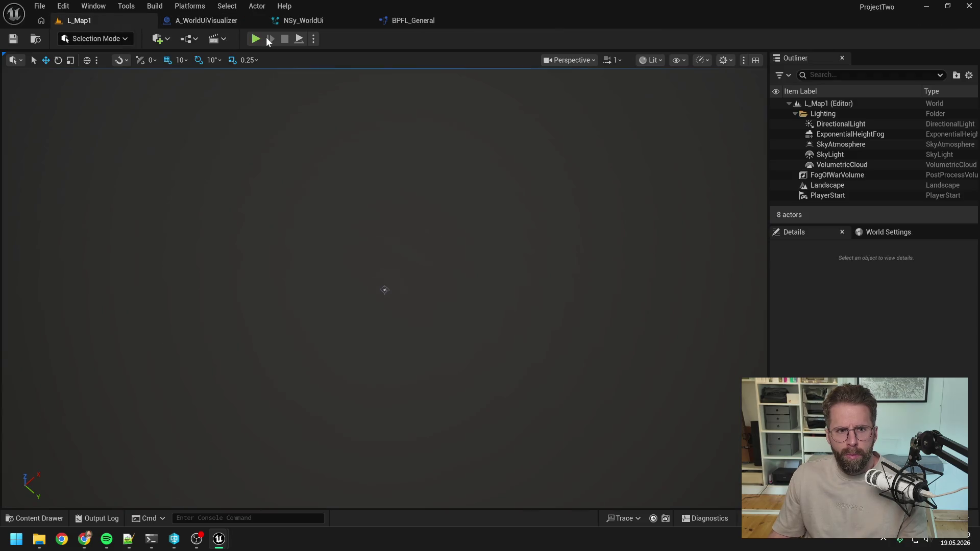
Step: Play L_Map1, click the structure to see its green status bar and Main Hall label, then return to A_WorldUiVisualizer
{"action": "left_click", "coordinate": [260, 39]}
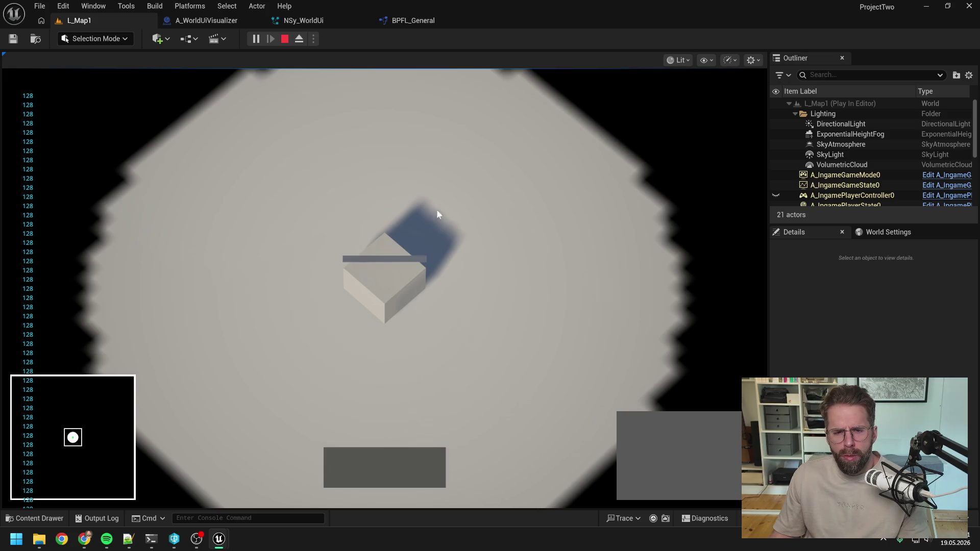
{"action": "left_click", "coordinate": [404, 287]}
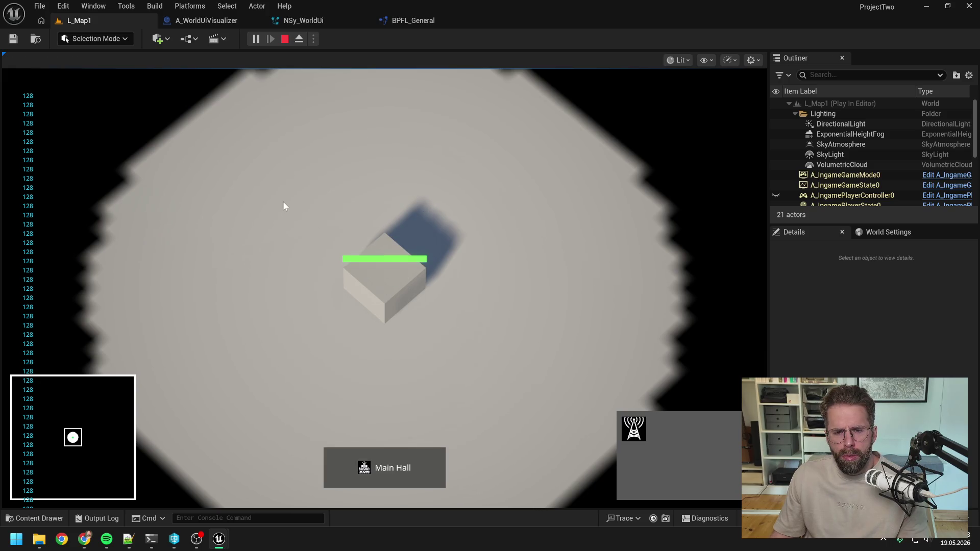
{"action": "key", "text": "Escape"}
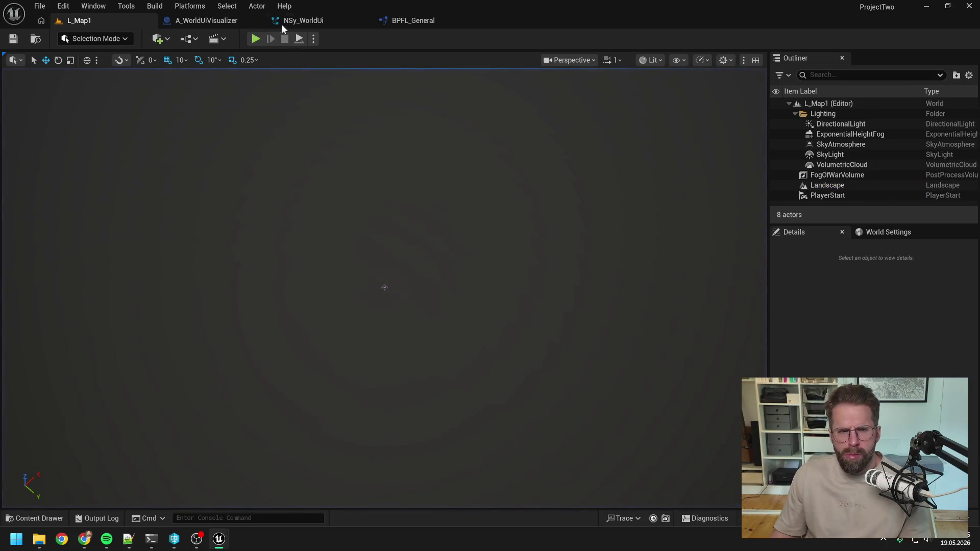
{"action": "left_click", "coordinate": [284, 21]}
{"action": "left_click", "coordinate": [205, 21]}
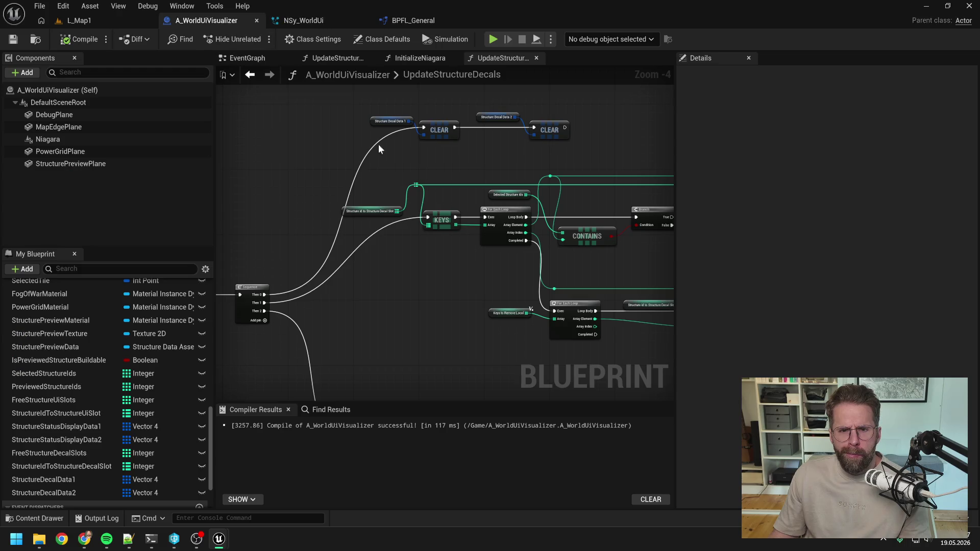
Step: Delete the status-display getters and Clear nodes from UpdateStructureStatusDisplays and close the gap
{"action": "left_click", "coordinate": [328, 59]}
{"action": "scroll", "coordinate": [446, 155], "scroll_direction": "down", "scroll_amount": 1}
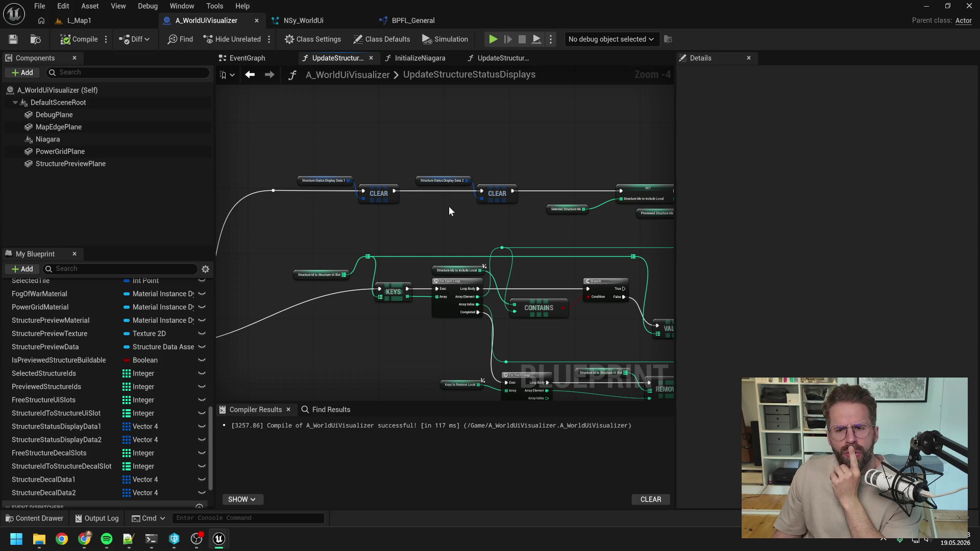
{"action": "scroll", "coordinate": [449, 207], "scroll_direction": "down", "scroll_amount": 1}
{"action": "left_click_drag", "start_coordinate": [351, 160], "coordinate": [467, 218]}
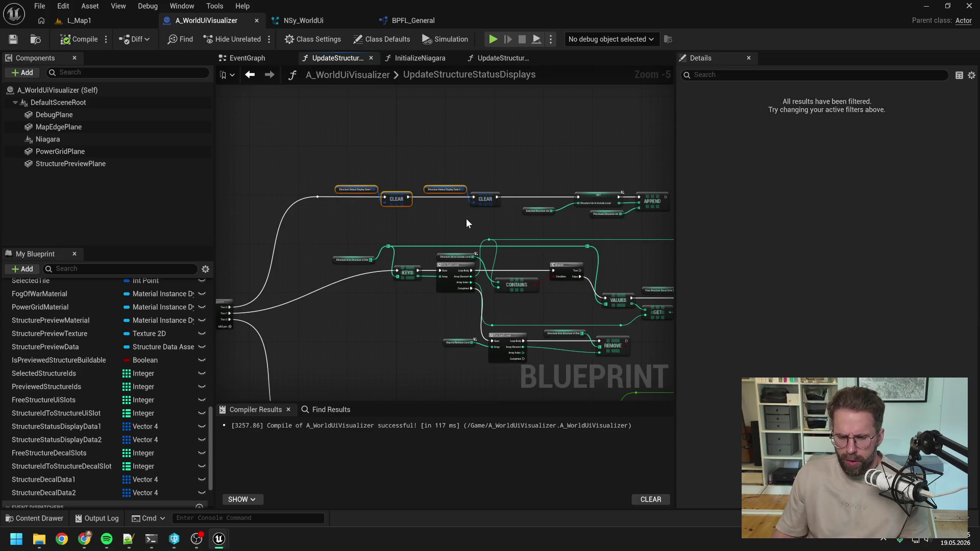
{"action": "left_click_drag", "start_coordinate": [374, 178], "coordinate": [497, 222]}
{"action": "key", "text": "Delete"}
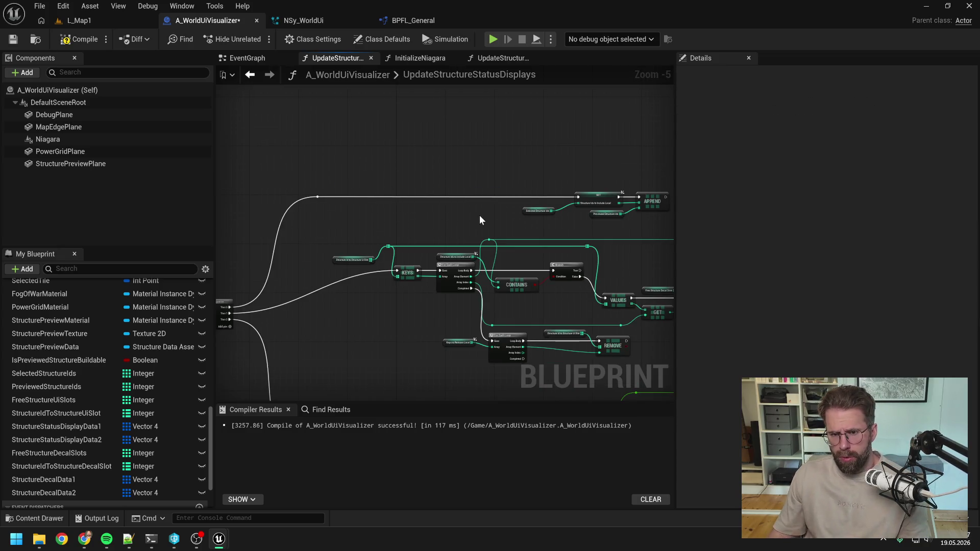
{"action": "left_click_drag", "start_coordinate": [455, 173], "coordinate": [569, 232]}
{"action": "key", "text": "f"}
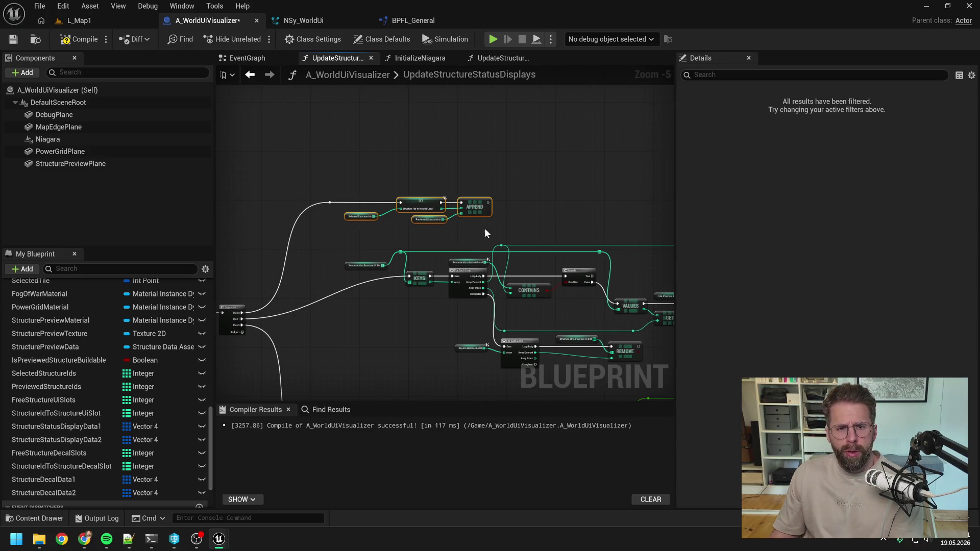
{"action": "left_click", "coordinate": [485, 228]}
Step: Delete the decal Clear nodes, remove the extra Sequence output, recompile, and open NSy_WorldUi
{"action": "left_click", "coordinate": [501, 58]}
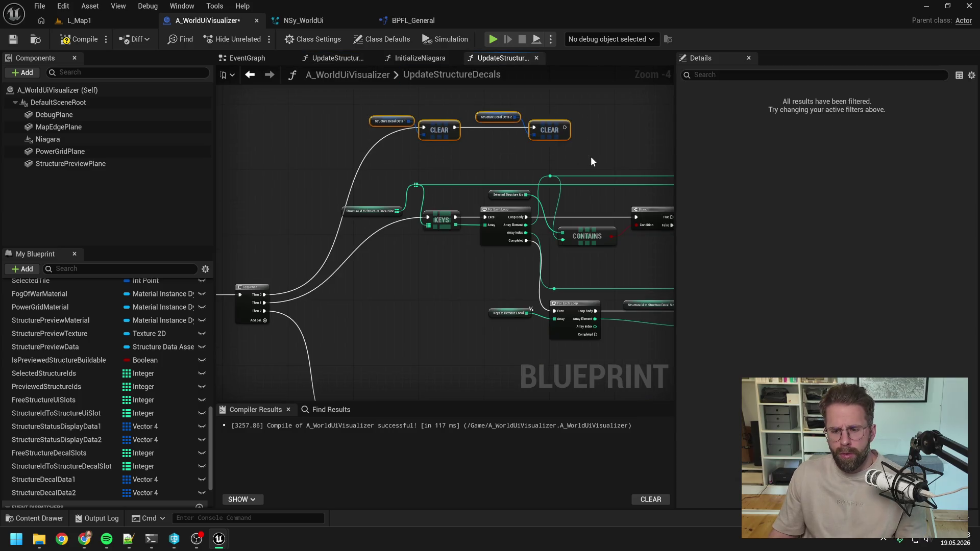
{"action": "key", "text": "Delete"}
{"action": "left_click_drag", "start_coordinate": [279, 308], "coordinate": [412, 241]}
{"action": "right_click", "coordinate": [398, 228]}
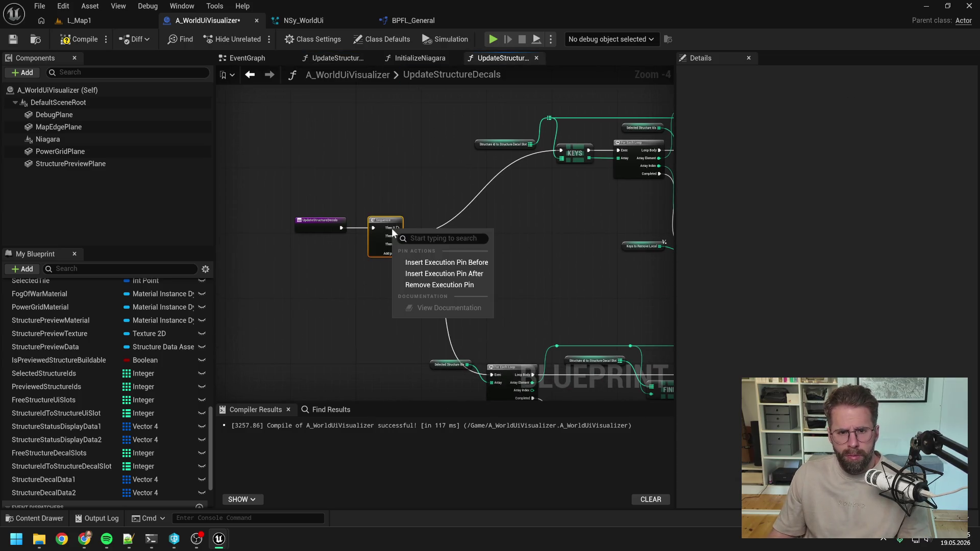
{"action": "left_click", "coordinate": [424, 285]}
{"action": "left_click_drag", "start_coordinate": [314, 207], "coordinate": [403, 268]}
{"action": "mouse_move", "coordinate": [382, 231]}
{"action": "left_mouse_down"}
{"action": "mouse_move", "coordinate": [402, 281]}
{"action": "mouse_move", "coordinate": [407, 267]}
{"action": "left_mouse_up"}
{"action": "key", "text": "F7"}
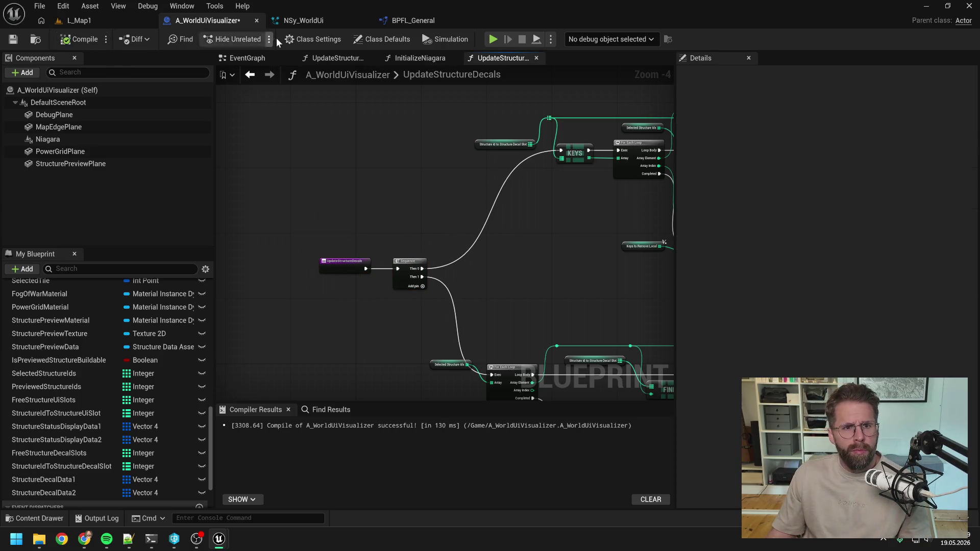
{"action": "left_click", "coordinate": [325, 19]}
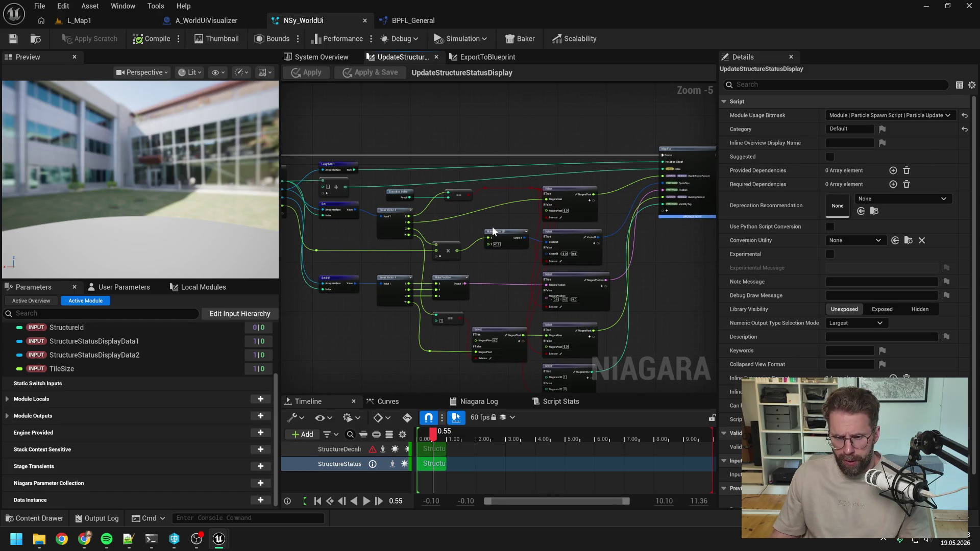
Step: Change the Map For node's VisibilityTag pin to the Output Module namespace
{"action": "left_click_drag", "start_coordinate": [667, 253], "coordinate": [607, 250]}
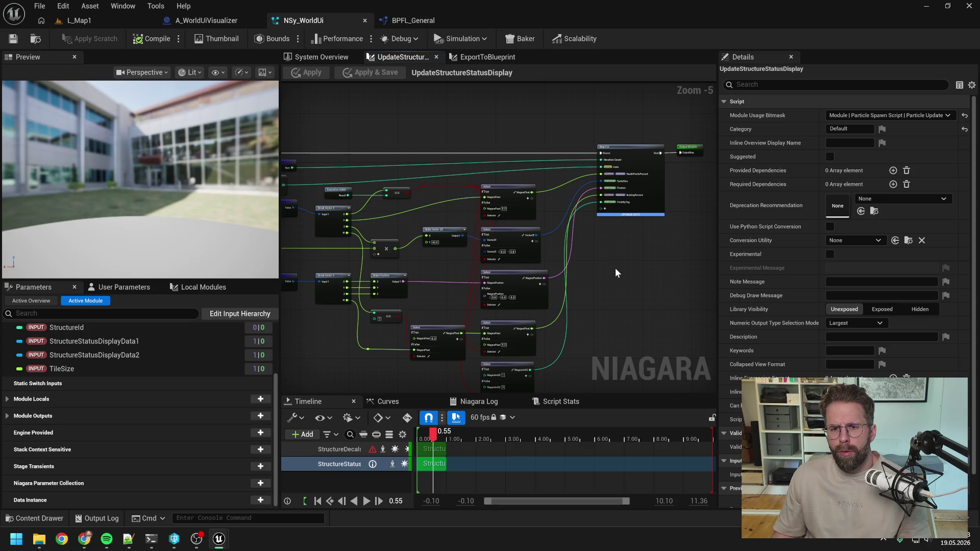
{"action": "scroll", "coordinate": [602, 261], "scroll_direction": "up", "scroll_amount": 1}
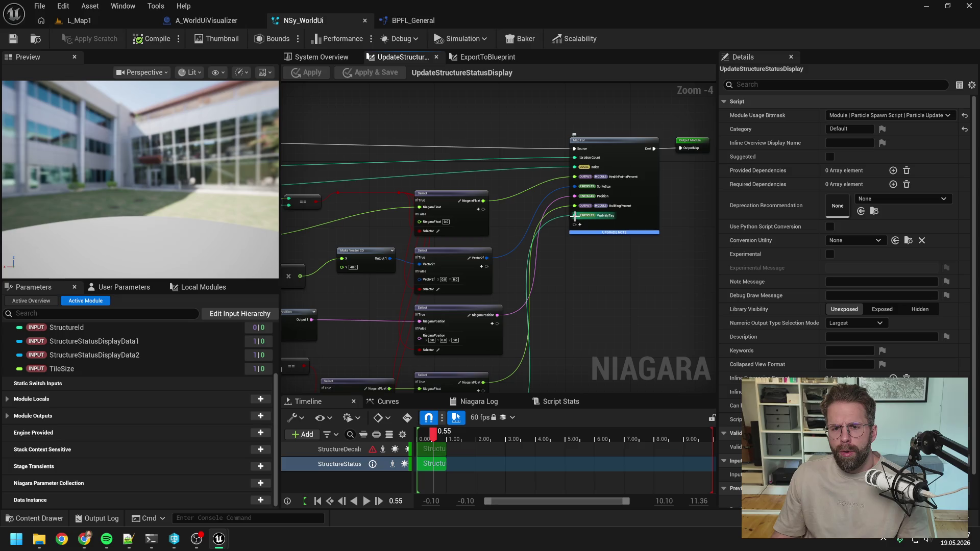
{"action": "right_click", "coordinate": [608, 218]}
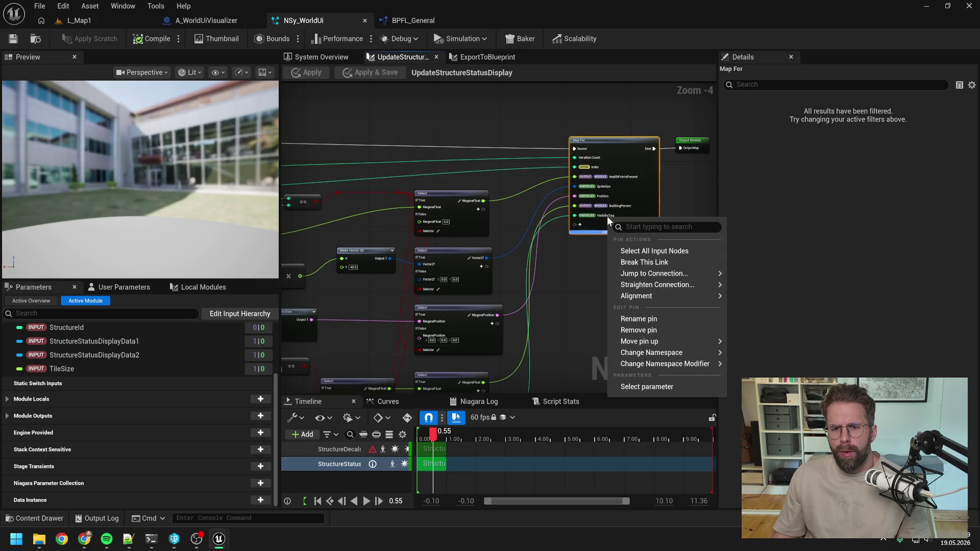
{"action": "mouse_move", "coordinate": [664, 342]}
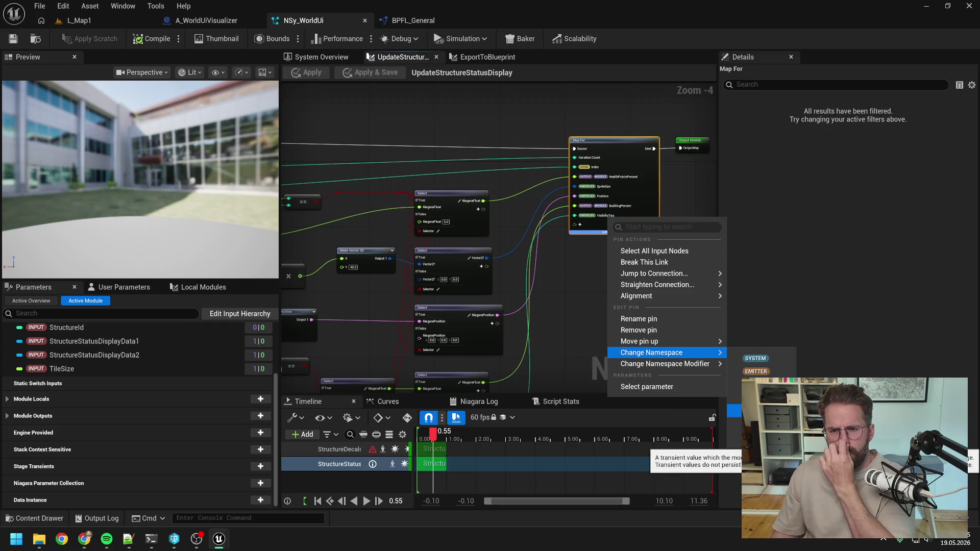
{"action": "left_click", "coordinate": [735, 410]}
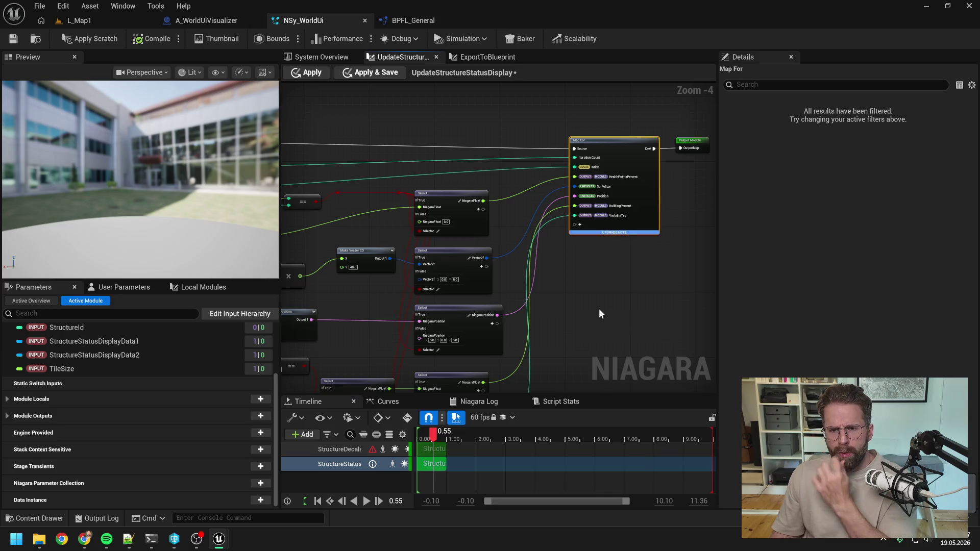
{"action": "left_click_drag", "start_coordinate": [600, 314], "coordinate": [632, 268]}
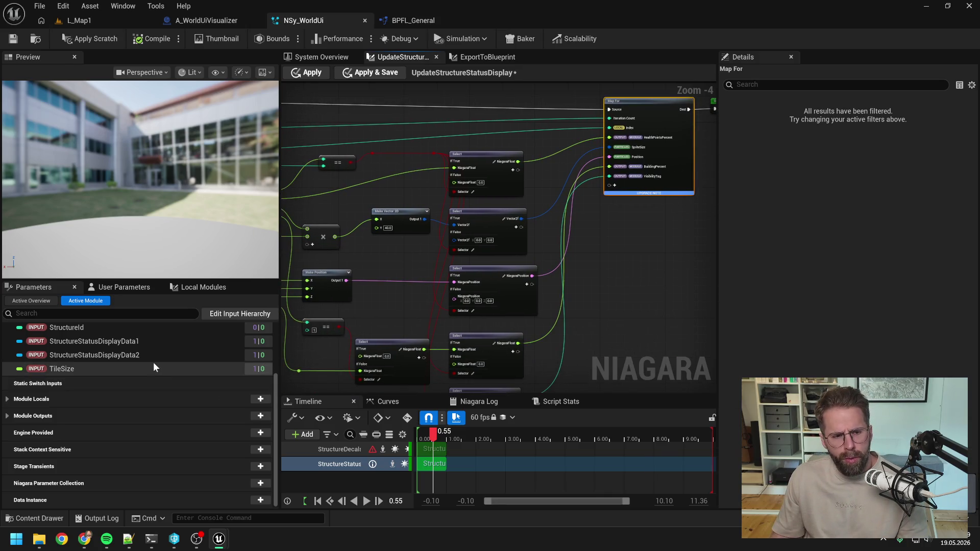
Step: Try Custom as the VisibilityTag module output's default mode, then set it back to Value
{"action": "scroll", "coordinate": [154, 366], "scroll_direction": "up", "scroll_amount": 3}
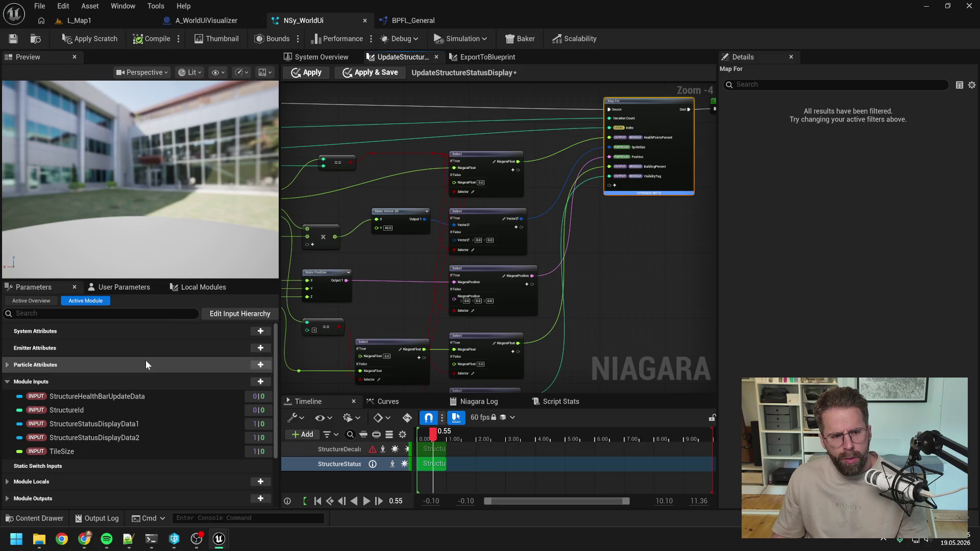
{"action": "scroll", "coordinate": [98, 394], "scroll_direction": "down", "scroll_amount": 3}
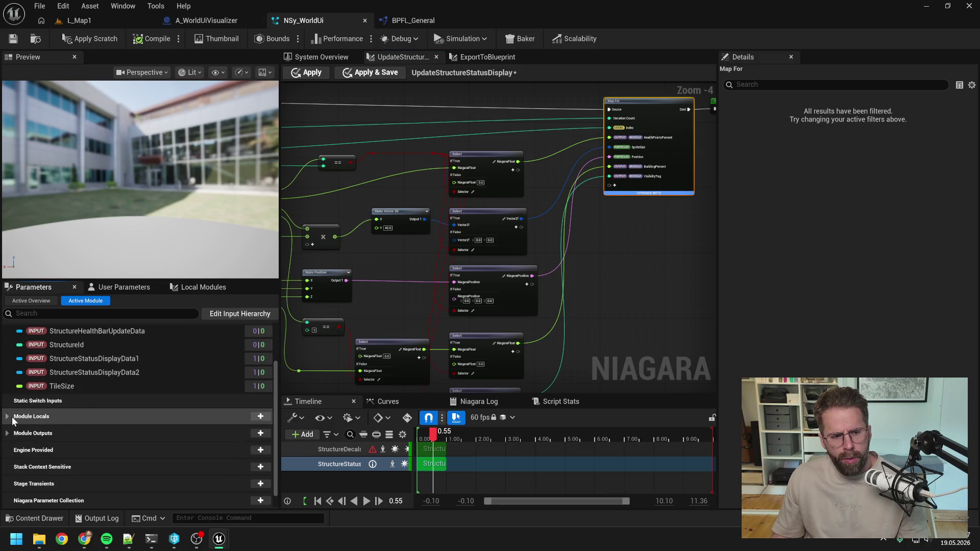
{"action": "left_click", "coordinate": [39, 427]}
{"action": "left_click", "coordinate": [122, 476]}
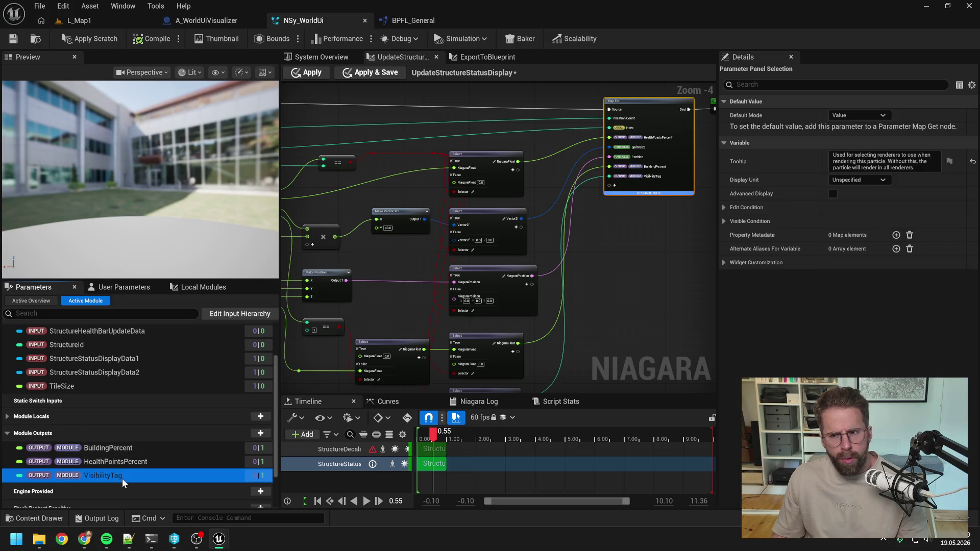
{"action": "left_click", "coordinate": [854, 115]}
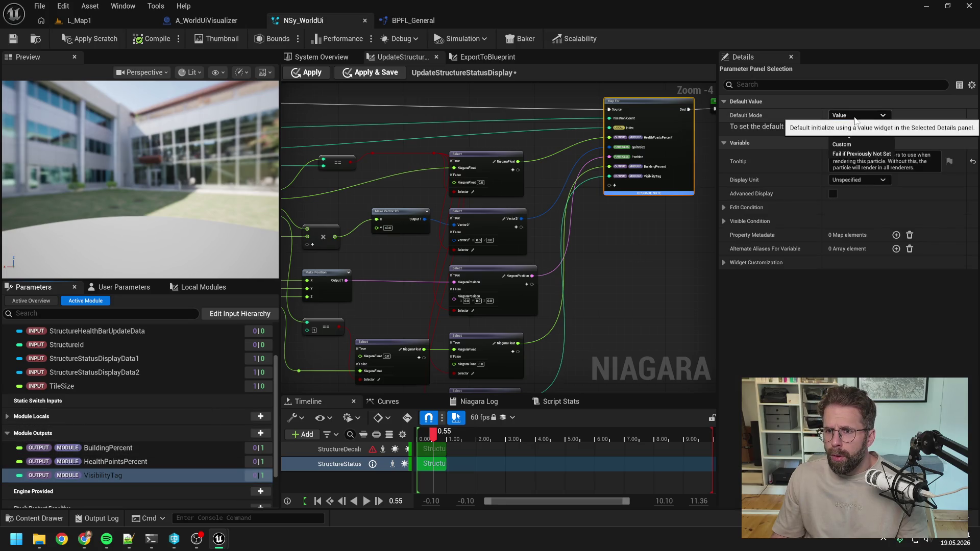
{"action": "left_click", "coordinate": [852, 144]}
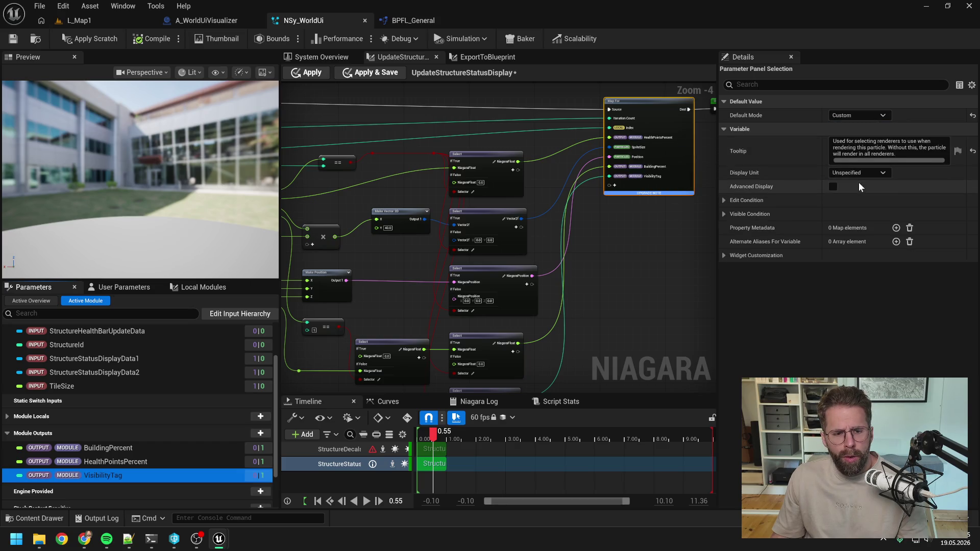
{"action": "left_click", "coordinate": [860, 114]}
{"action": "left_click", "coordinate": [848, 121]}
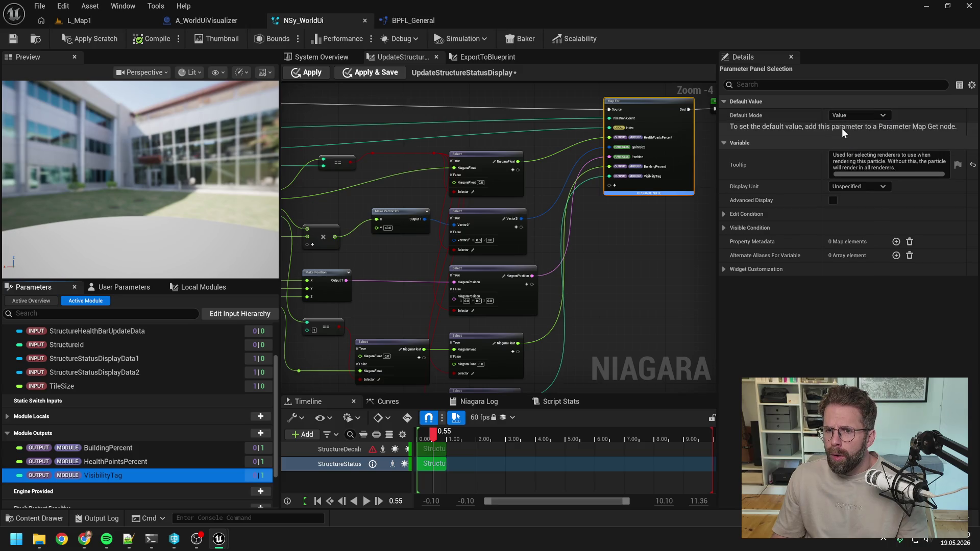
Step: Apply the UpdateStructureStatusDisplay changes, save NSy_WorldUi and return to the System Overview
{"action": "left_click", "coordinate": [86, 43]}
{"action": "left_click", "coordinate": [20, 39]}
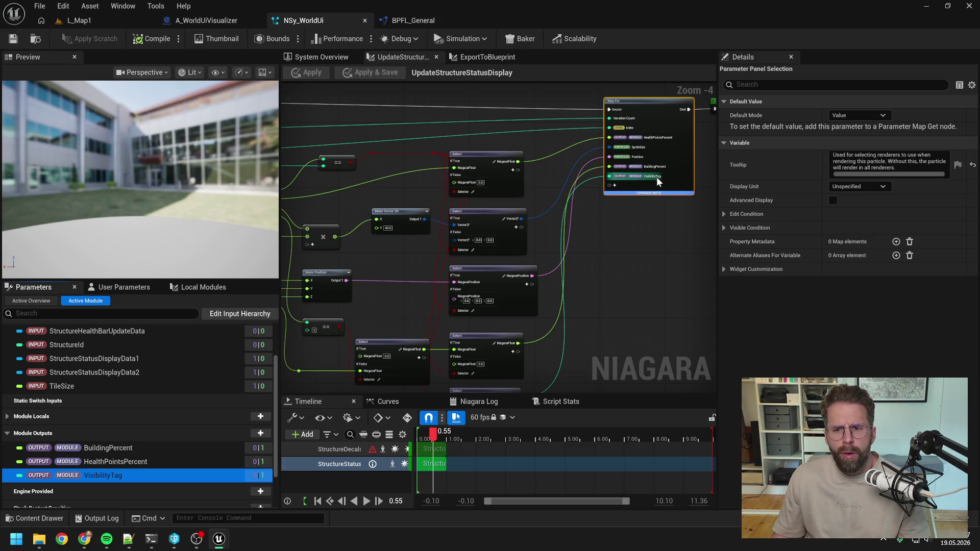
{"action": "mouse_move", "coordinate": [617, 278]}
{"action": "left_mouse_down"}
{"action": "mouse_move", "coordinate": [636, 190]}
{"action": "mouse_move", "coordinate": [592, 266]}
{"action": "left_mouse_up"}
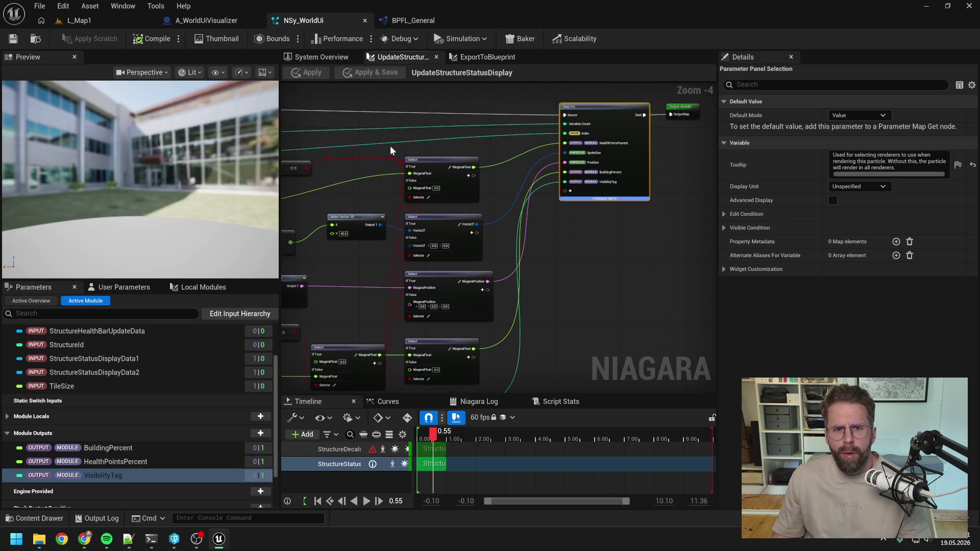
{"action": "left_click", "coordinate": [307, 59]}
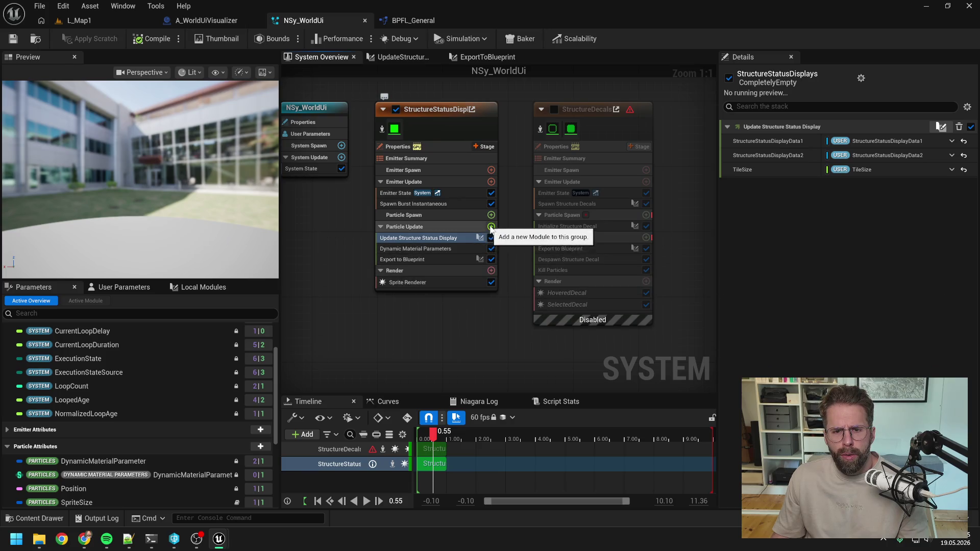
Step: Add VisibilityTag as a new particle attribute after the 'visi' module search finds nothing
{"action": "left_click", "coordinate": [491, 227]}
{"action": "type", "text": "visi"}
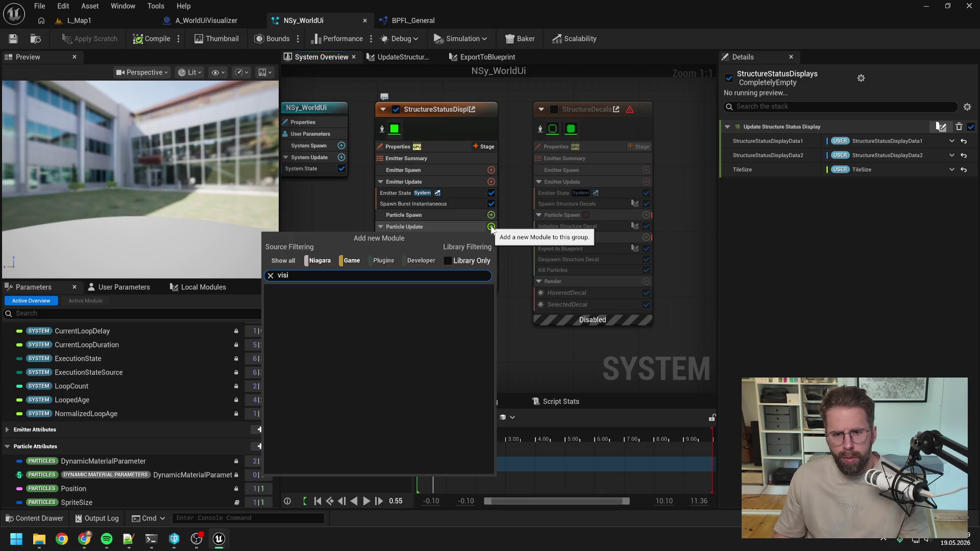
{"action": "key", "text": "Escape"}
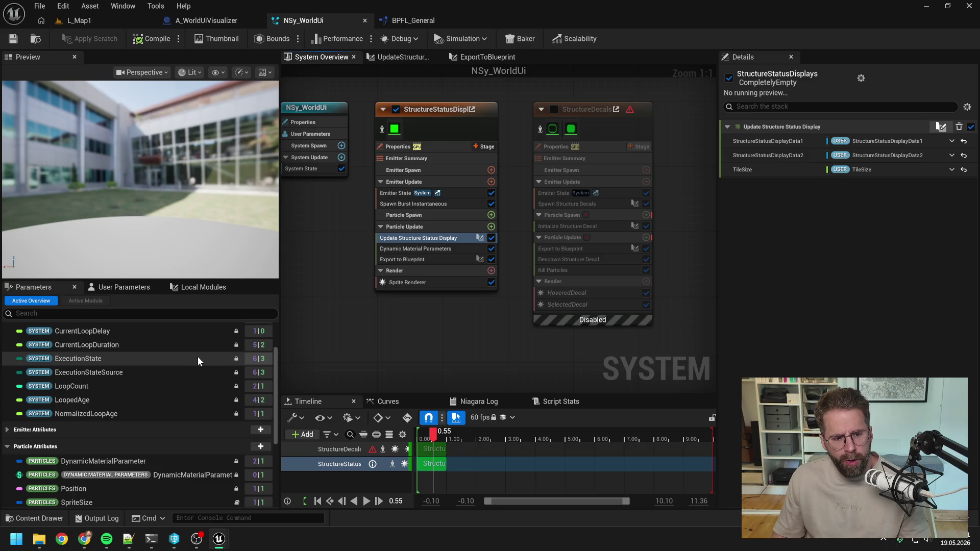
{"action": "scroll", "coordinate": [199, 360], "scroll_direction": "down", "scroll_amount": 3}
{"action": "left_click", "coordinate": [261, 382]}
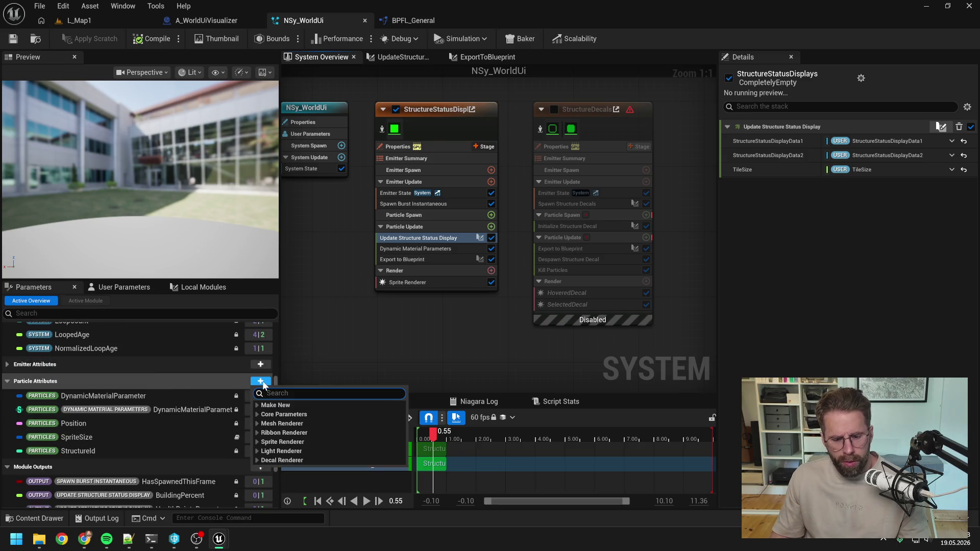
{"action": "type", "text": "visi"}
{"action": "left_click", "coordinate": [307, 414]}
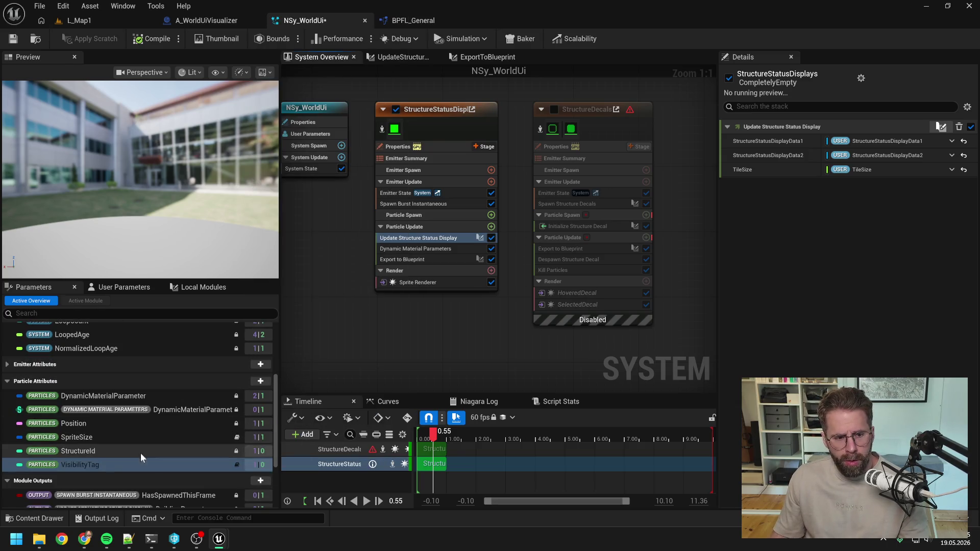
Step: Add a Set VisibilityTag step after the status-display update, fed by the module's VisibilityTag output
{"action": "mouse_move", "coordinate": [100, 466]}
{"action": "left_mouse_down"}
{"action": "mouse_move", "coordinate": [290, 355]}
{"action": "mouse_move", "coordinate": [403, 260]}
{"action": "mouse_move", "coordinate": [414, 279]}
{"action": "mouse_move", "coordinate": [414, 249]}
{"action": "left_mouse_up"}
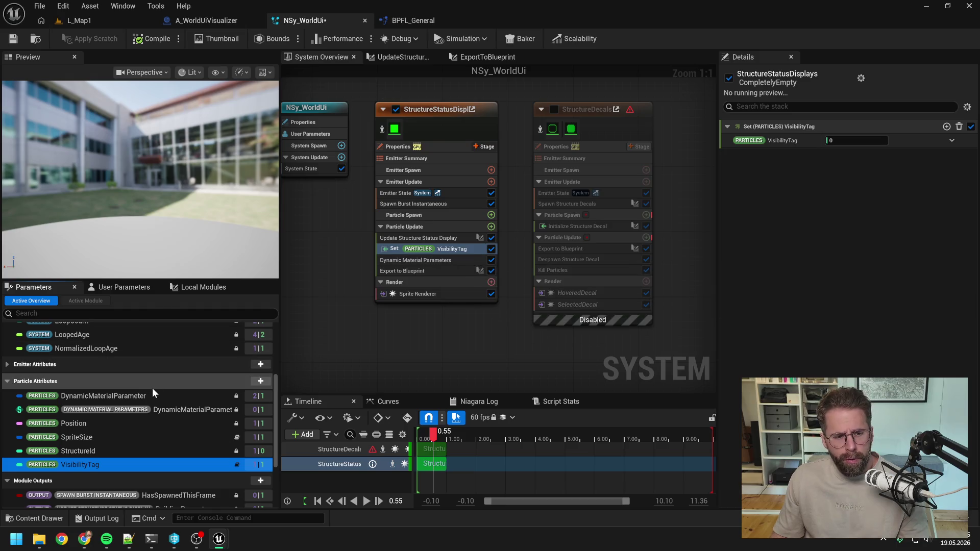
{"action": "scroll", "coordinate": [152, 388], "scroll_direction": "up", "scroll_amount": 4}
{"action": "scroll", "coordinate": [152, 395], "scroll_direction": "down", "scroll_amount": 10}
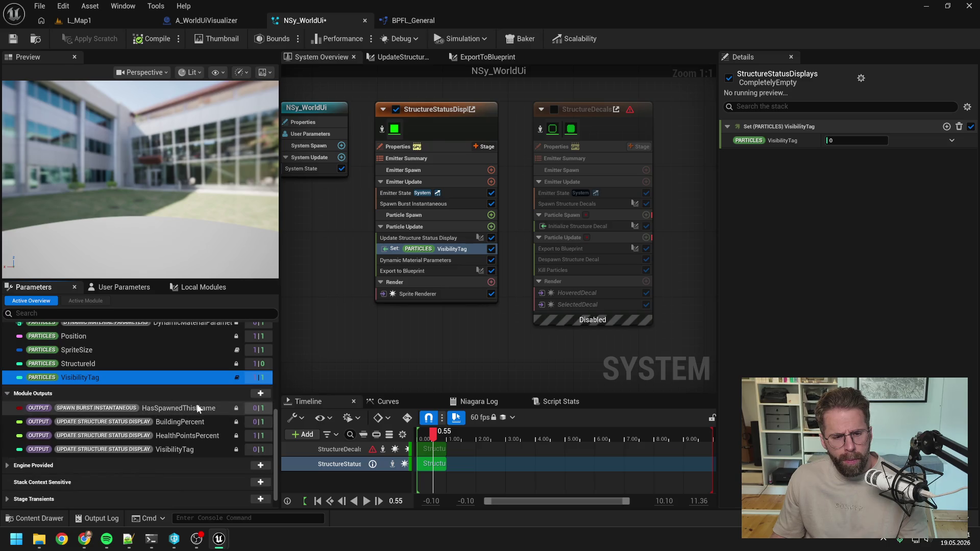
{"action": "scroll", "coordinate": [197, 405], "scroll_direction": "down", "scroll_amount": 1}
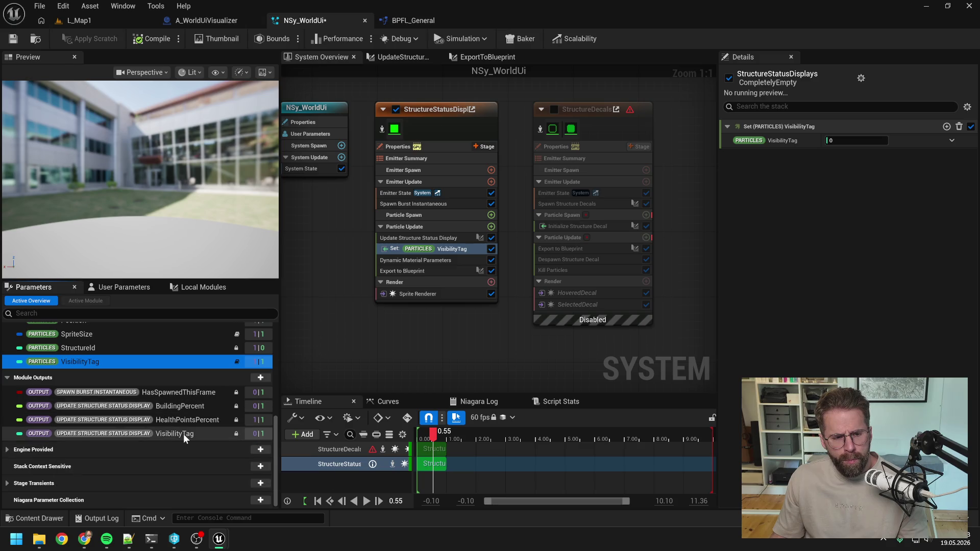
{"action": "mouse_move", "coordinate": [182, 434]}
{"action": "left_mouse_down"}
{"action": "mouse_move", "coordinate": [779, 148]}
{"action": "mouse_move", "coordinate": [842, 140]}
{"action": "left_mouse_up"}
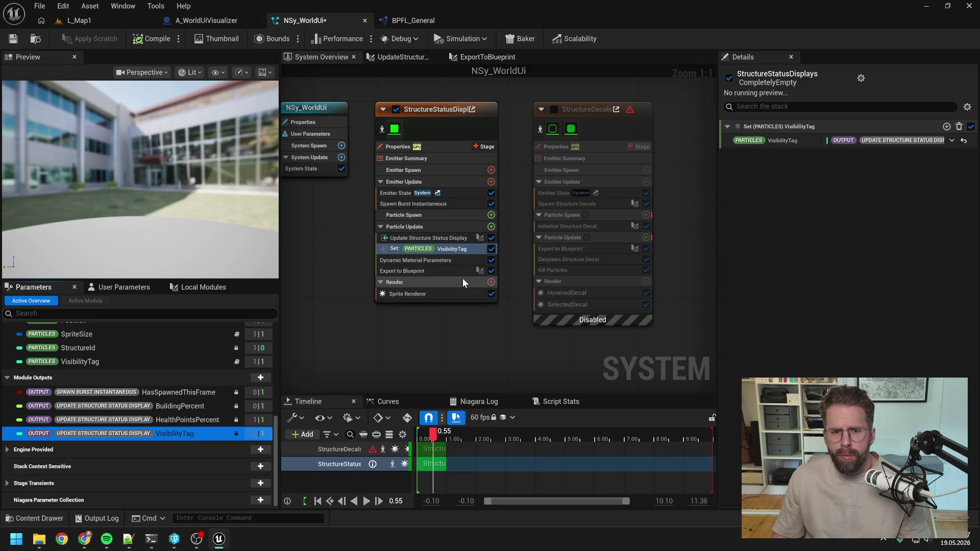
{"action": "double_click", "coordinate": [435, 239]}
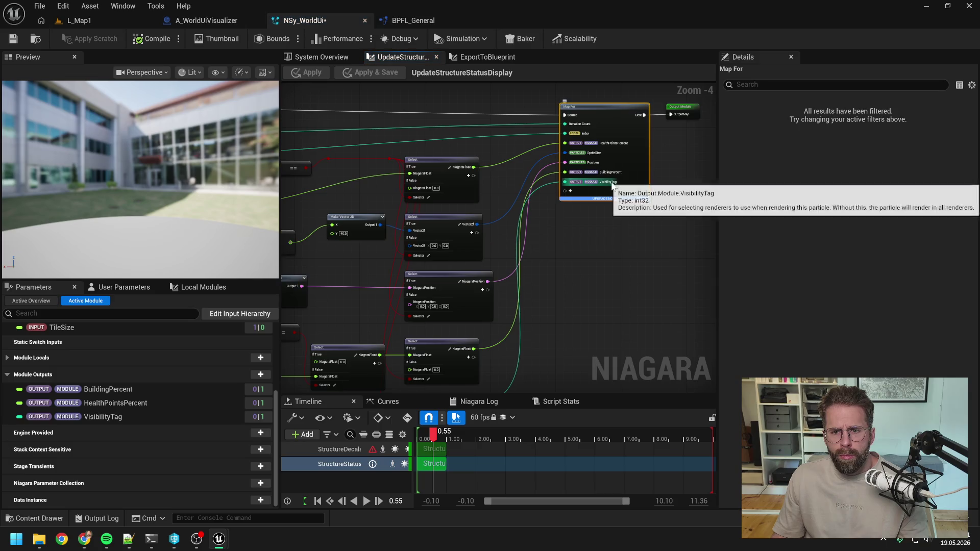
Step: Check the VisibilityTag output's settings in the module graph and compile NSy_WorldUi
{"action": "left_click_drag", "start_coordinate": [614, 189], "coordinate": [765, 168]}
{"action": "left_click", "coordinate": [151, 417]}
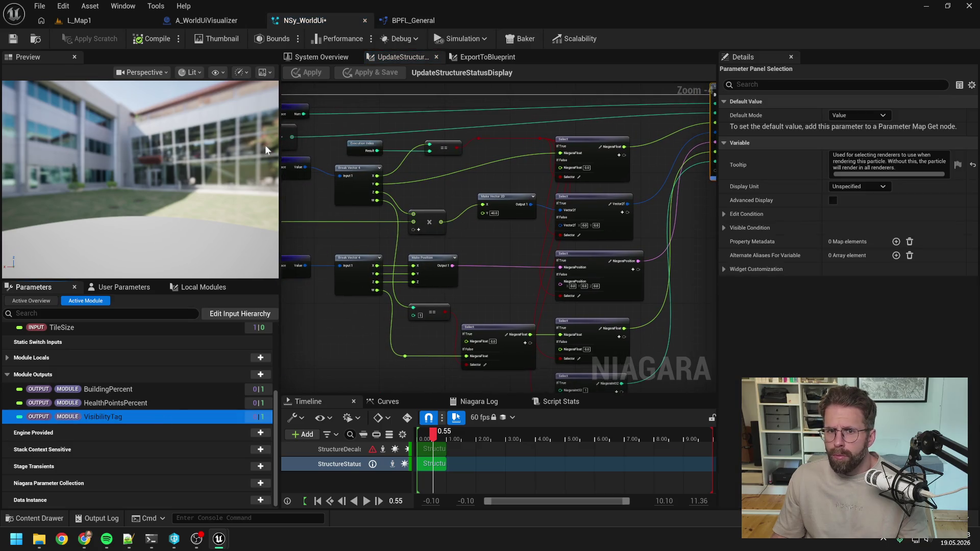
{"action": "key", "text": "ctrl+s"}
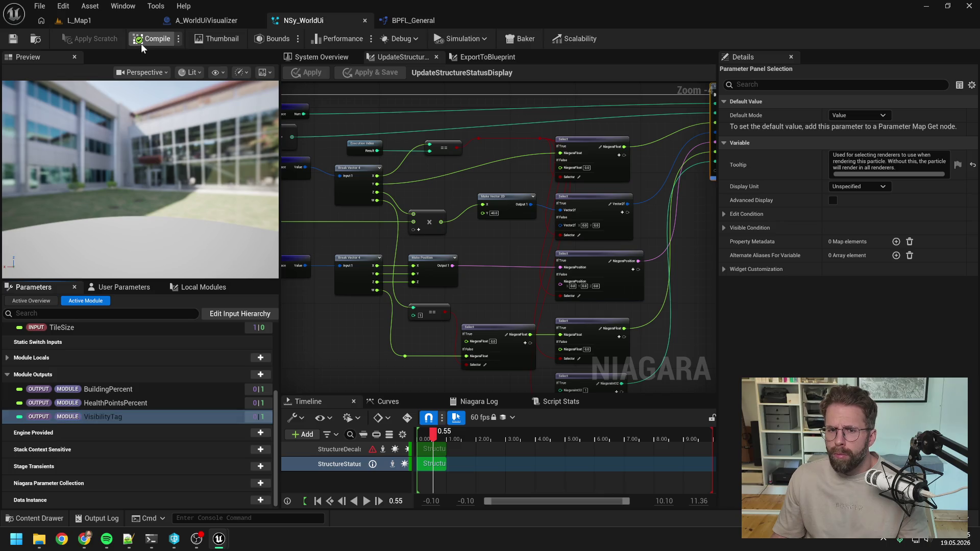
Step: Play-test L_Map1 to see the green status bar, then go back to NSy_WorldUi
{"action": "left_click", "coordinate": [92, 20]}
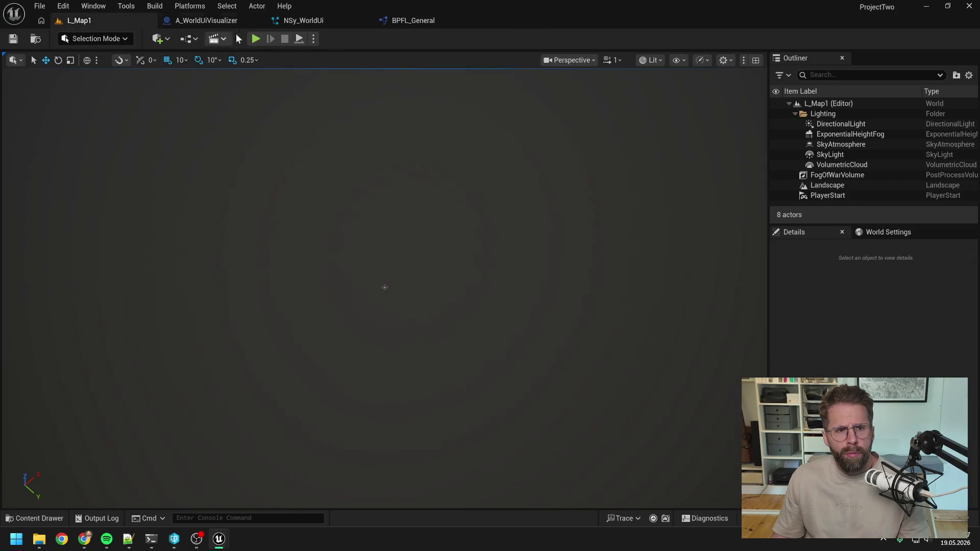
{"action": "key", "text": "alt+p"}
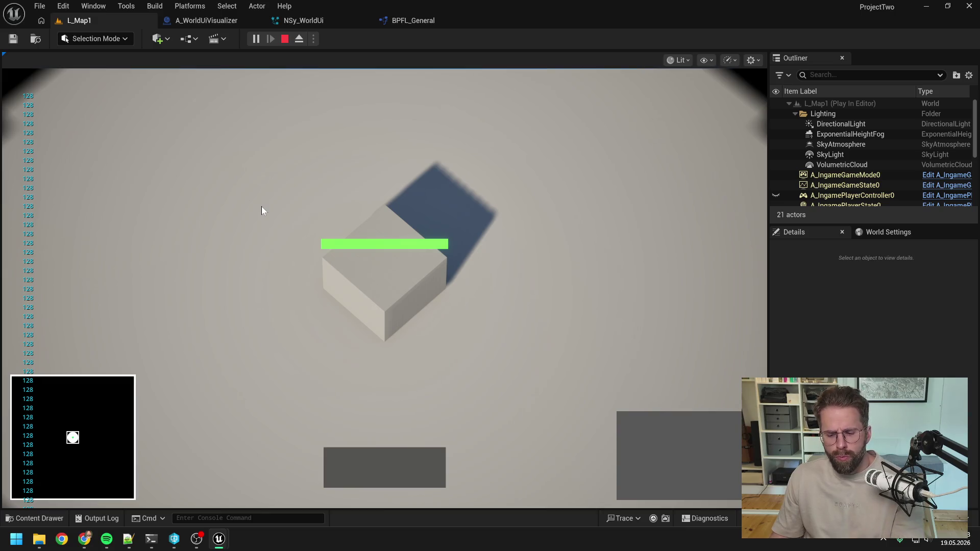
{"action": "key", "text": "Escape"}
{"action": "left_click", "coordinate": [313, 23]}
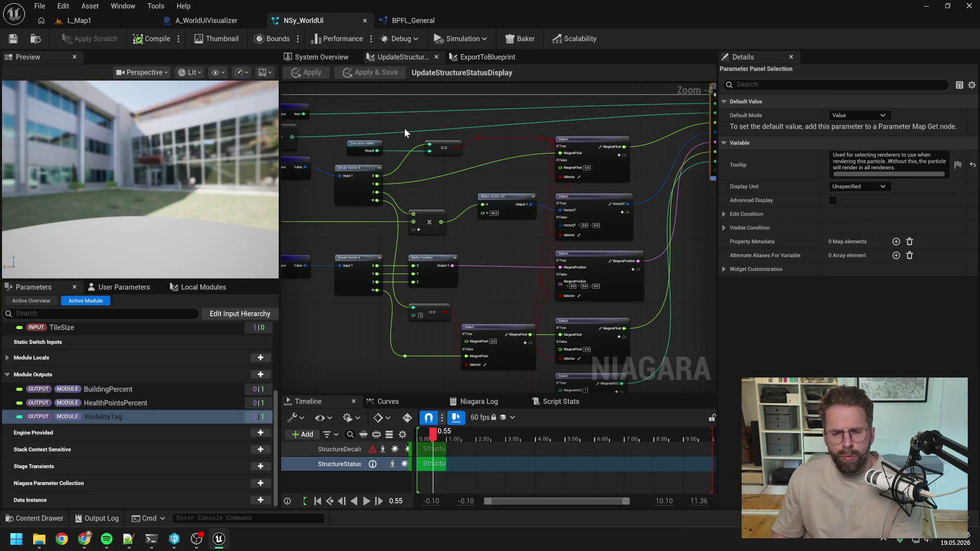
Step: Change the Map Set node's VisibilityTag pin to the TRANSIENT namespace, then return to System Overview
{"action": "left_click_drag", "start_coordinate": [470, 163], "coordinate": [394, 164]}
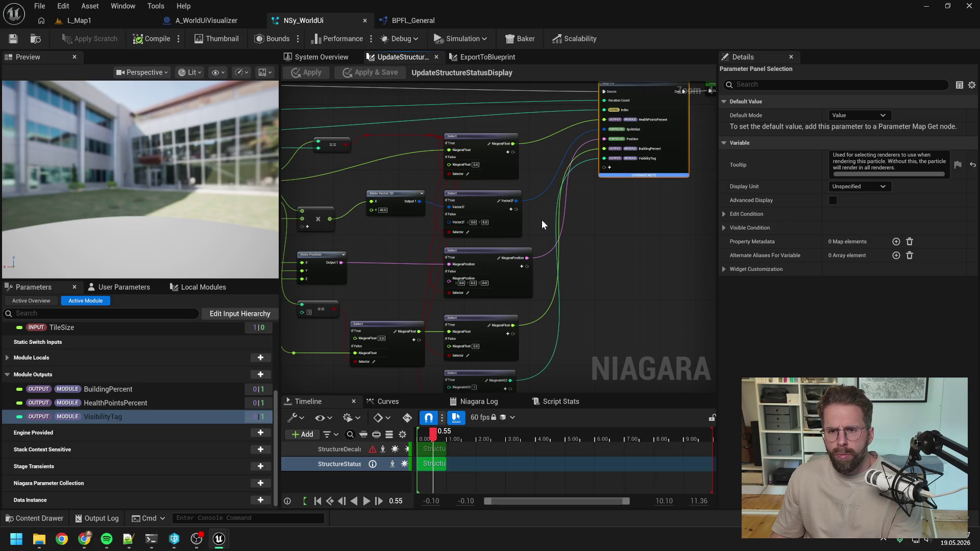
{"action": "left_click_drag", "start_coordinate": [614, 277], "coordinate": [624, 216]}
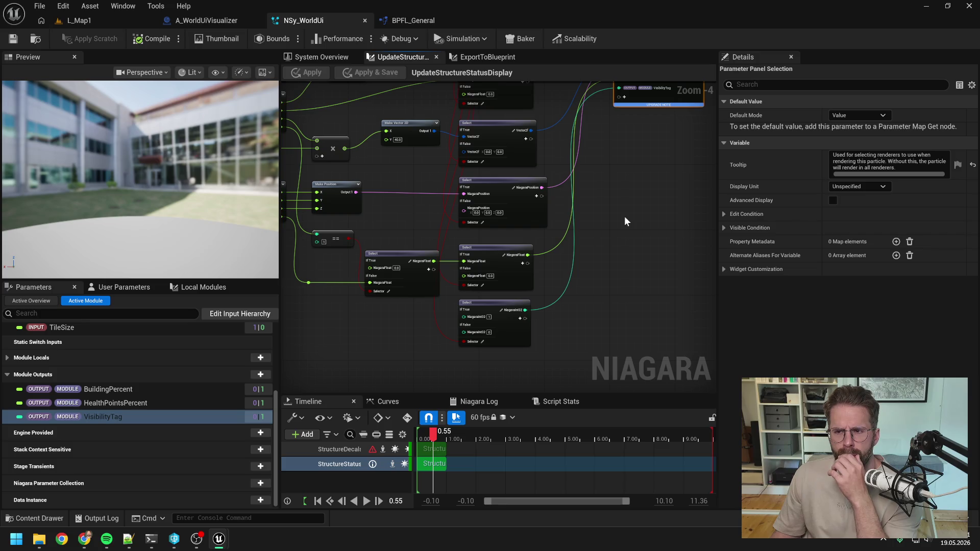
{"action": "left_click_drag", "start_coordinate": [643, 197], "coordinate": [593, 231]}
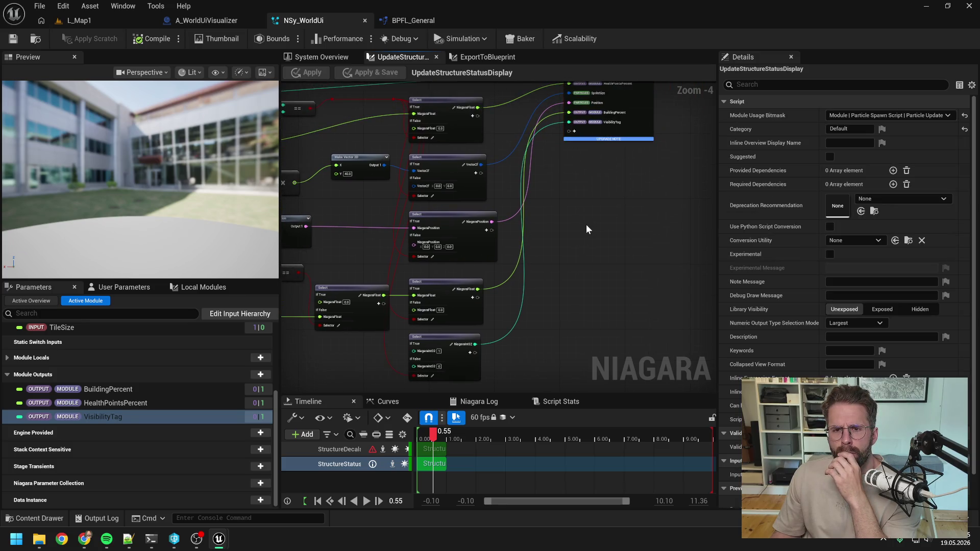
{"action": "left_click_drag", "start_coordinate": [586, 224], "coordinate": [568, 257]}
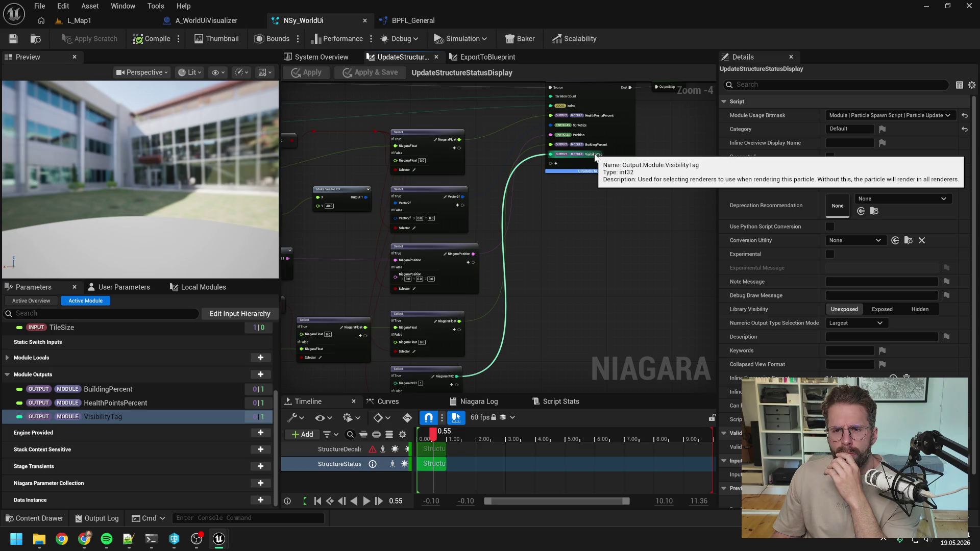
{"action": "right_click", "coordinate": [594, 156]}
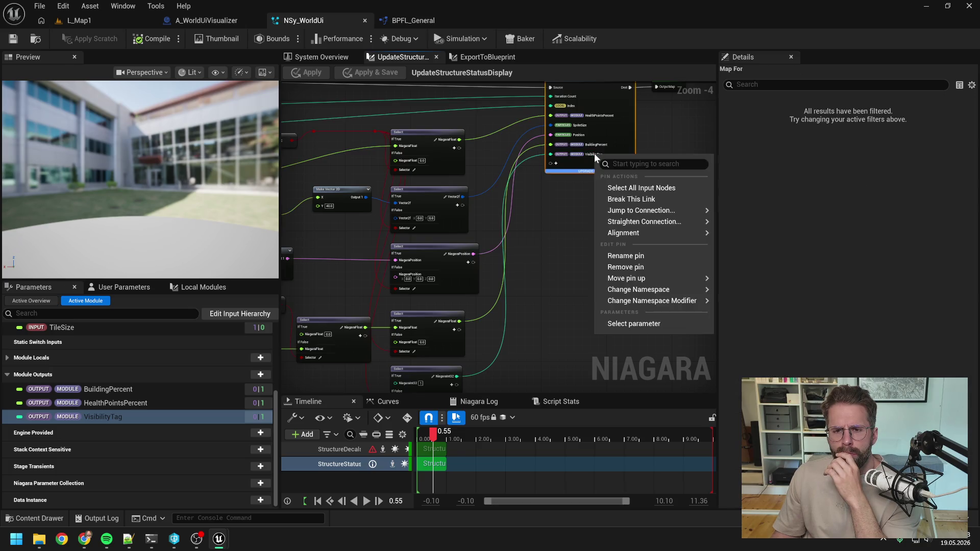
{"action": "mouse_move", "coordinate": [630, 290]}
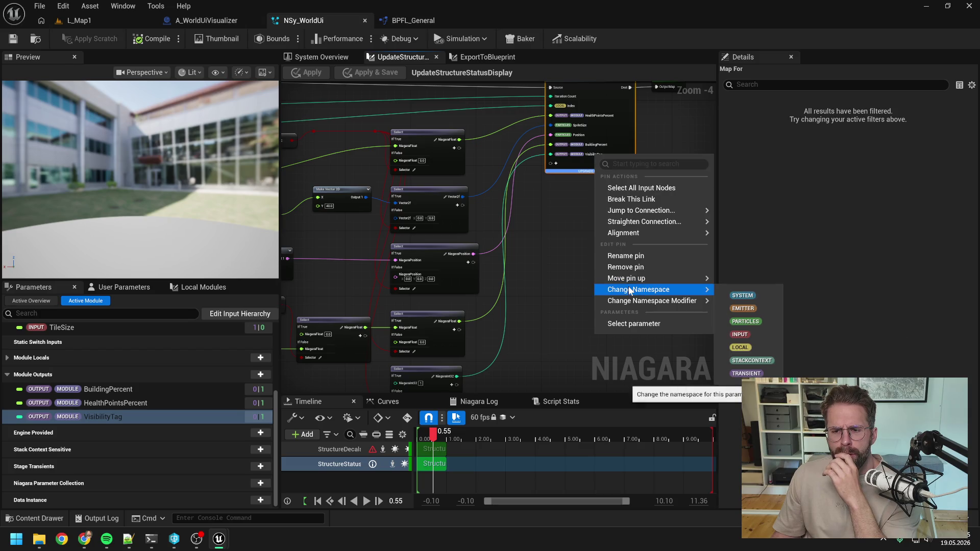
{"action": "left_click", "coordinate": [747, 373]}
{"action": "left_click", "coordinate": [353, 144]}
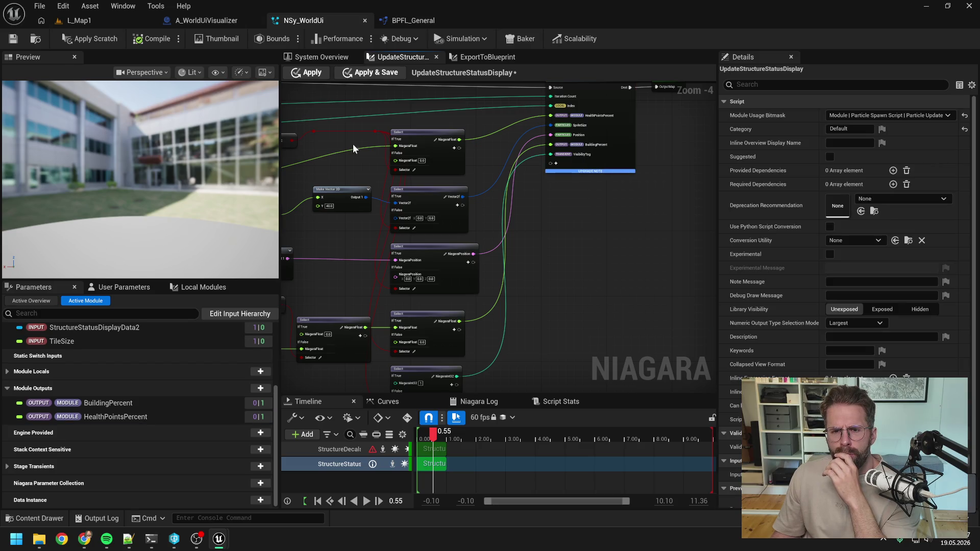
{"action": "left_click", "coordinate": [318, 58]}
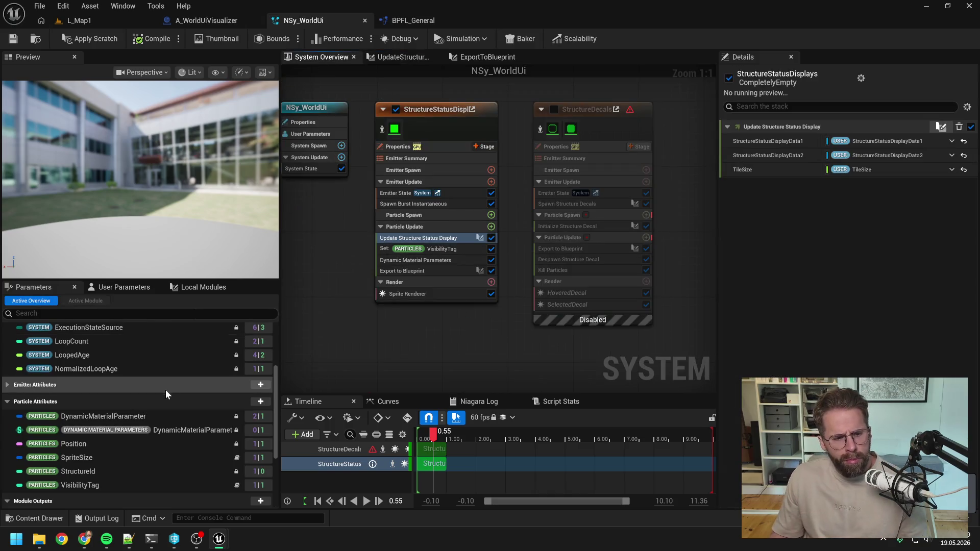
Step: Expand Stage Transients, apply the scratch module edits and save NSy_WorldUi
{"action": "scroll", "coordinate": [191, 429], "scroll_direction": "down", "scroll_amount": 2}
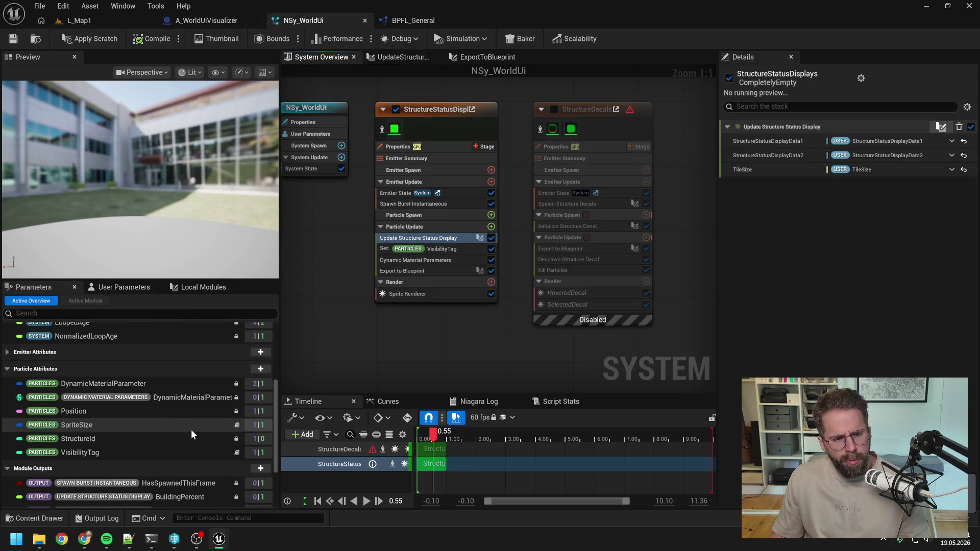
{"action": "scroll", "coordinate": [189, 427], "scroll_direction": "down", "scroll_amount": 5}
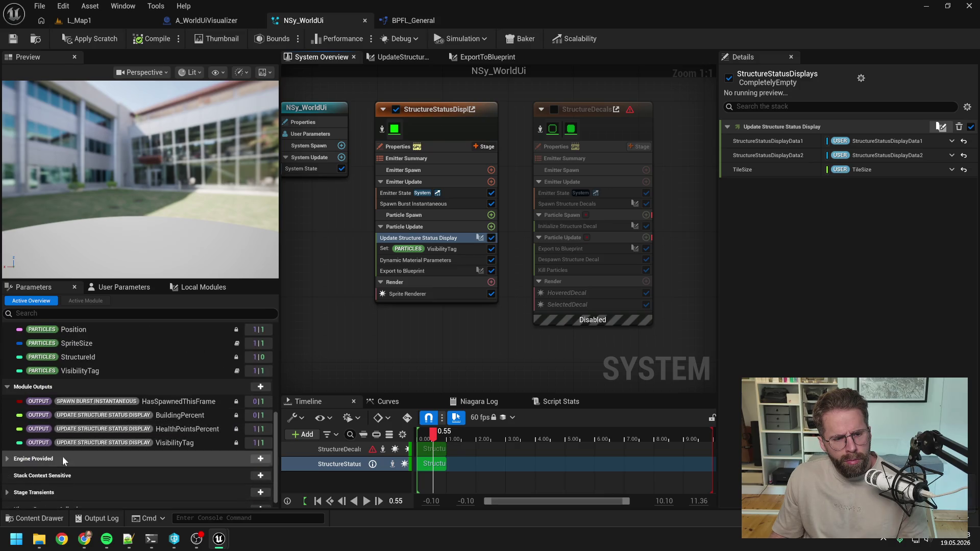
{"action": "scroll", "coordinate": [26, 467], "scroll_direction": "down", "scroll_amount": 4}
{"action": "left_click", "coordinate": [72, 445]}
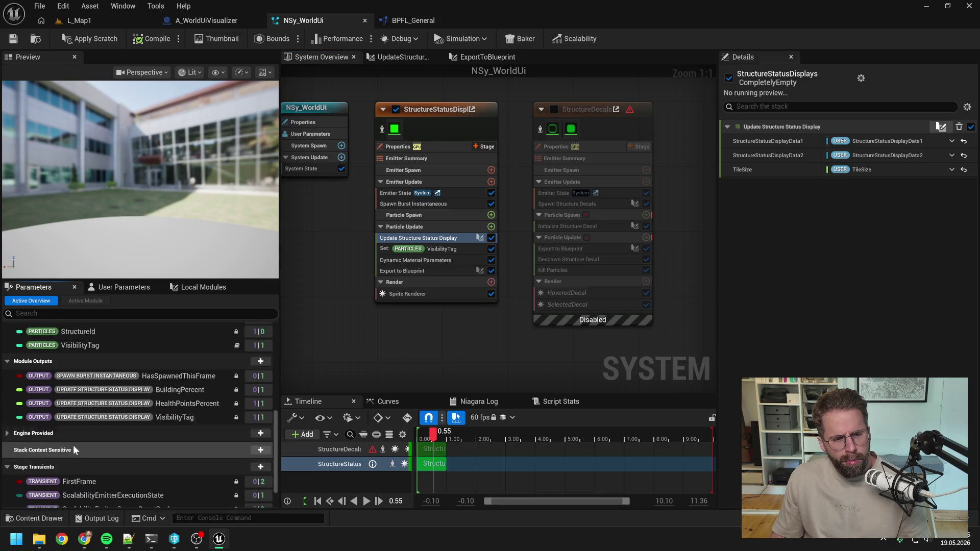
{"action": "scroll", "coordinate": [104, 436], "scroll_direction": "up", "scroll_amount": 10}
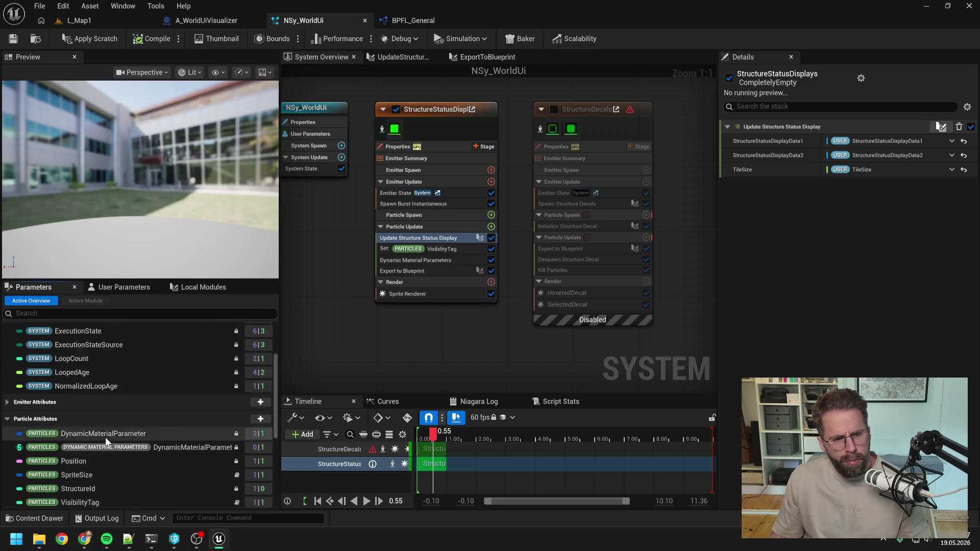
{"action": "scroll", "coordinate": [107, 439], "scroll_direction": "up", "scroll_amount": 3}
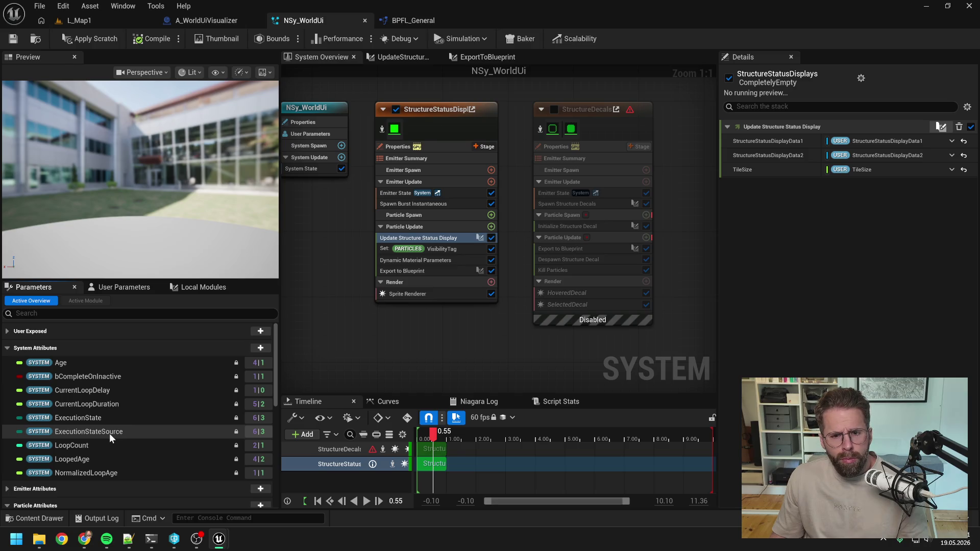
{"action": "scroll", "coordinate": [109, 434], "scroll_direction": "down", "scroll_amount": 10}
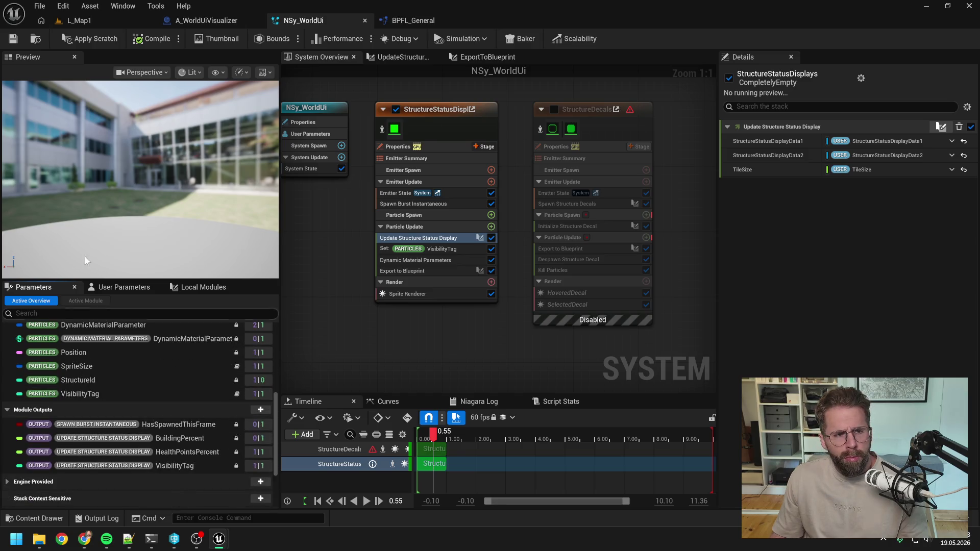
{"action": "left_click", "coordinate": [92, 40]}
{"action": "key", "text": "ctrl+s"}
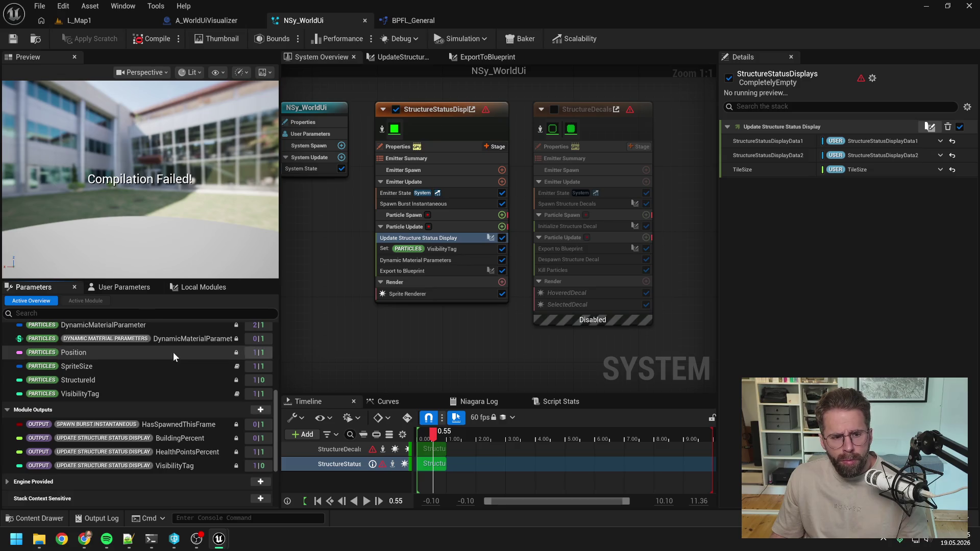
Step: Add a transient VisibilityTag set step and bind particle VisibilityTag to TRANSIENT VisibilityTag
{"action": "scroll", "coordinate": [157, 391], "scroll_direction": "down", "scroll_amount": 2}
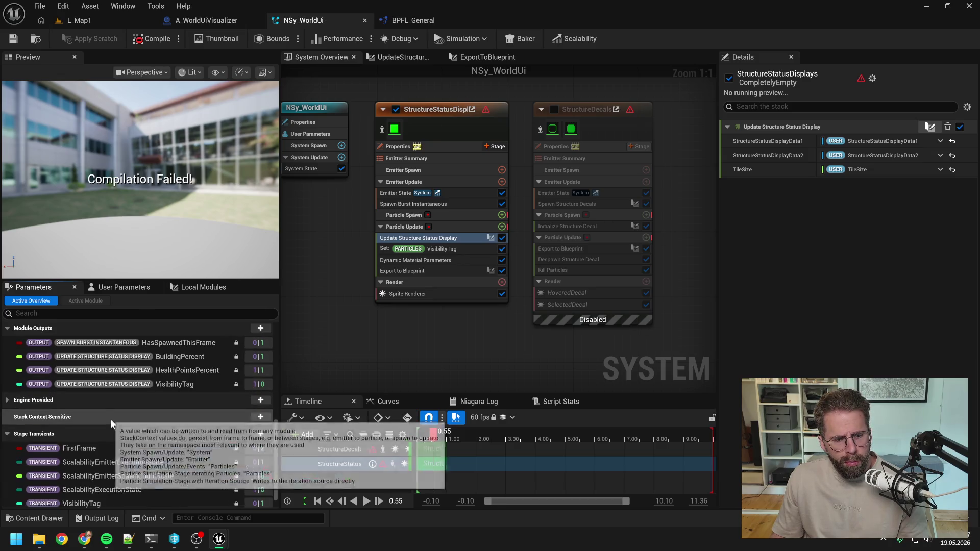
{"action": "scroll", "coordinate": [111, 419], "scroll_direction": "down", "scroll_amount": 2}
{"action": "mouse_move", "coordinate": [97, 485]}
{"action": "left_mouse_down"}
{"action": "mouse_move", "coordinate": [273, 363]}
{"action": "mouse_move", "coordinate": [448, 262]}
{"action": "mouse_move", "coordinate": [434, 234]}
{"action": "left_mouse_up"}
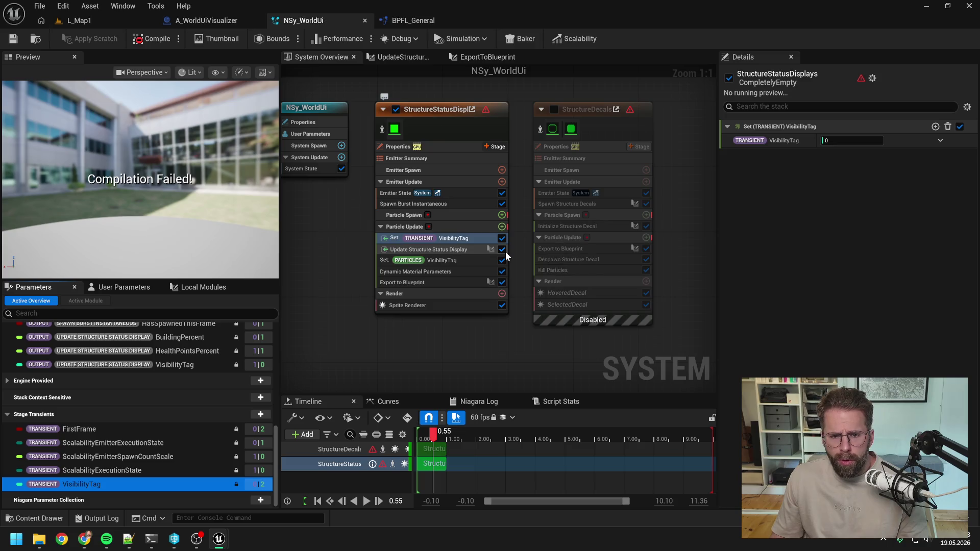
{"action": "left_click", "coordinate": [452, 263]}
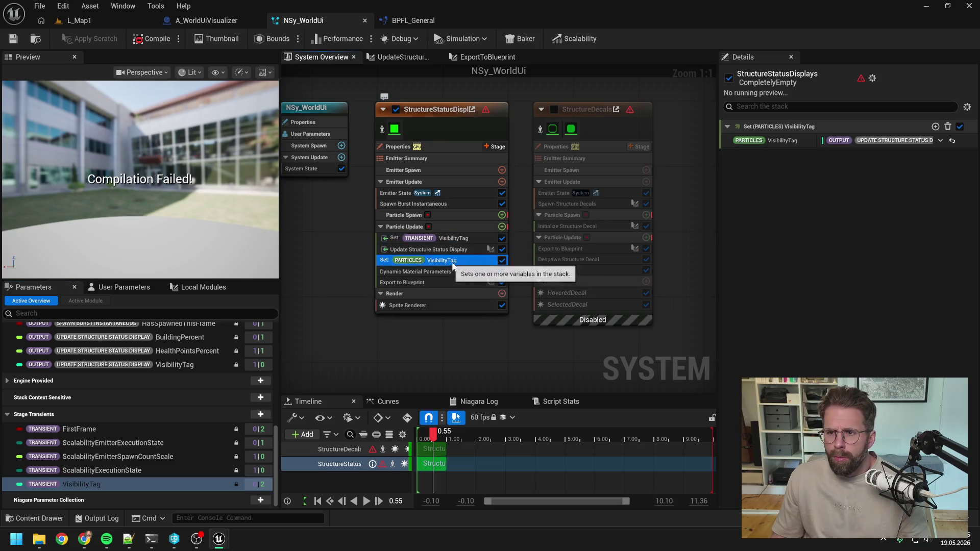
{"action": "left_click", "coordinate": [945, 142]}
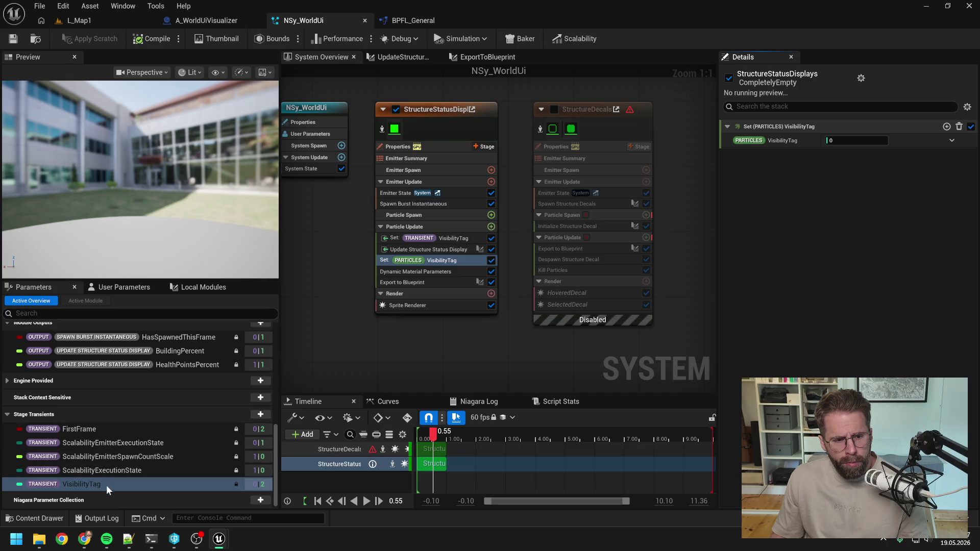
{"action": "mouse_move", "coordinate": [106, 485]}
{"action": "left_mouse_down"}
{"action": "mouse_move", "coordinate": [668, 241]}
{"action": "mouse_move", "coordinate": [845, 140]}
{"action": "left_mouse_up"}
{"action": "left_click", "coordinate": [407, 305]}
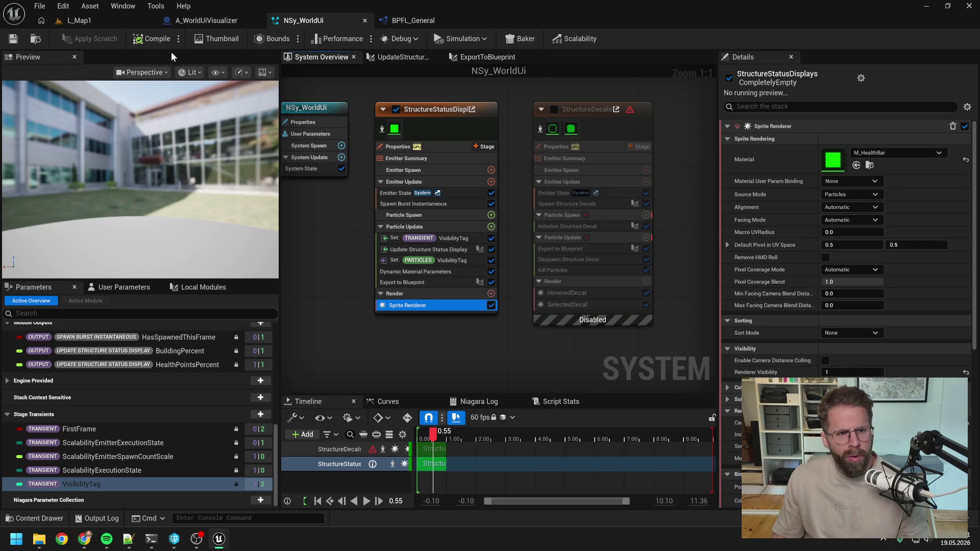
Step: Run and stop an L_Map1 play test showing the green status bar, then return to NSy_WorldUi
{"action": "left_click", "coordinate": [99, 18]}
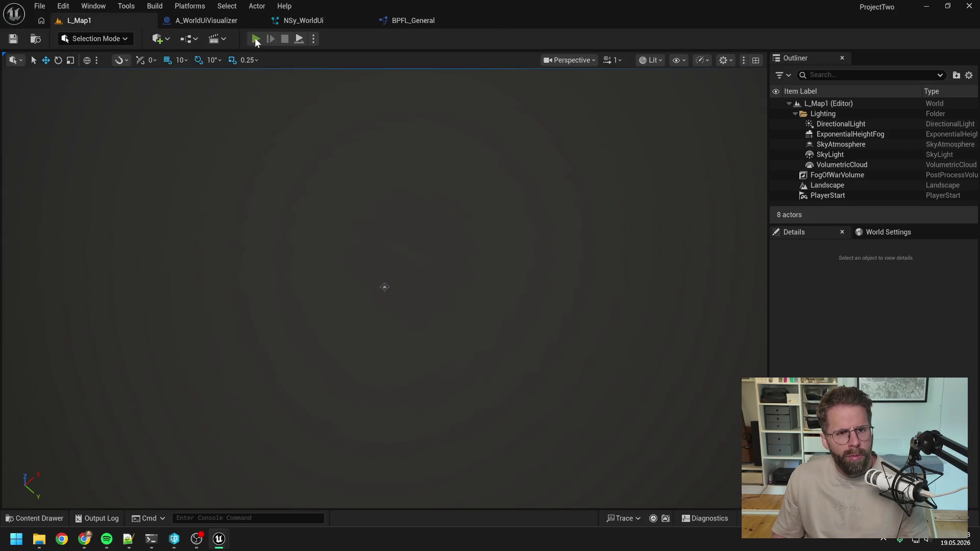
{"action": "left_click", "coordinate": [255, 40]}
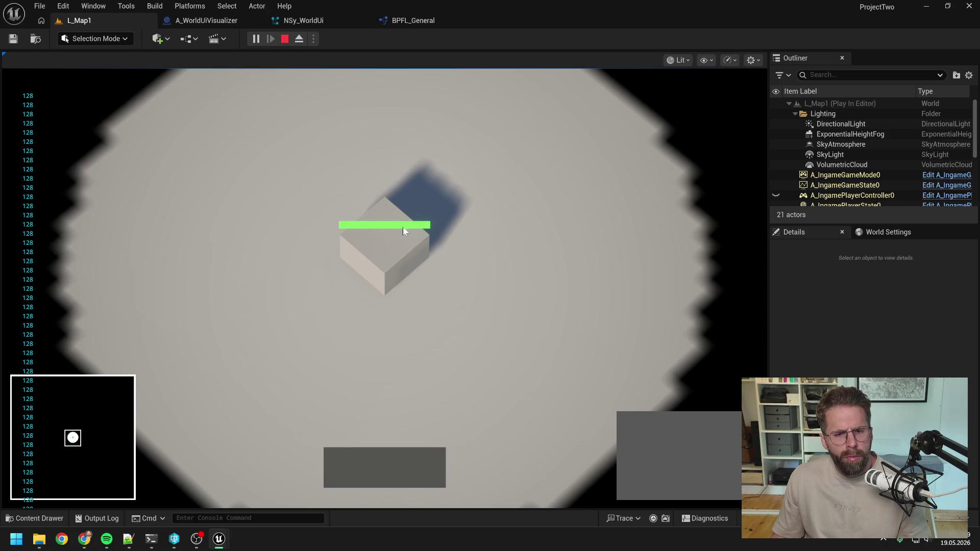
{"action": "key", "text": "Escape"}
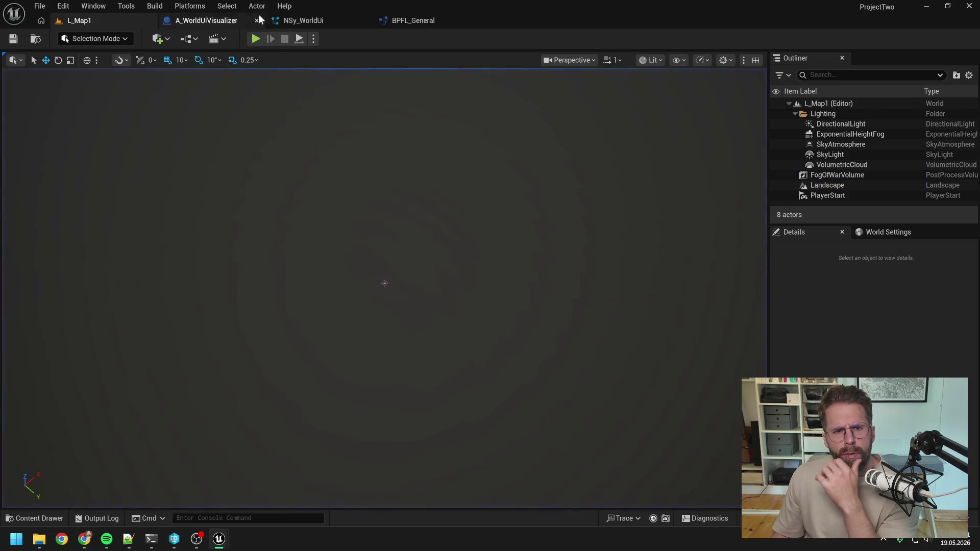
{"action": "left_click", "coordinate": [303, 21]}
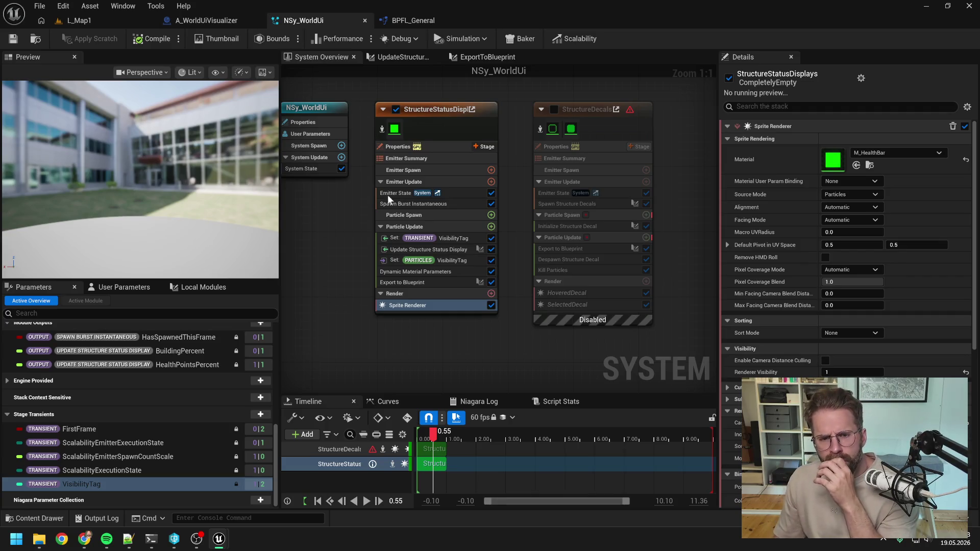
Step: Open the Update Structure Status Display script, look over its Break Vector 4 nodes, then go to A_WorldUiVisualizer
{"action": "left_click", "coordinate": [439, 238]}
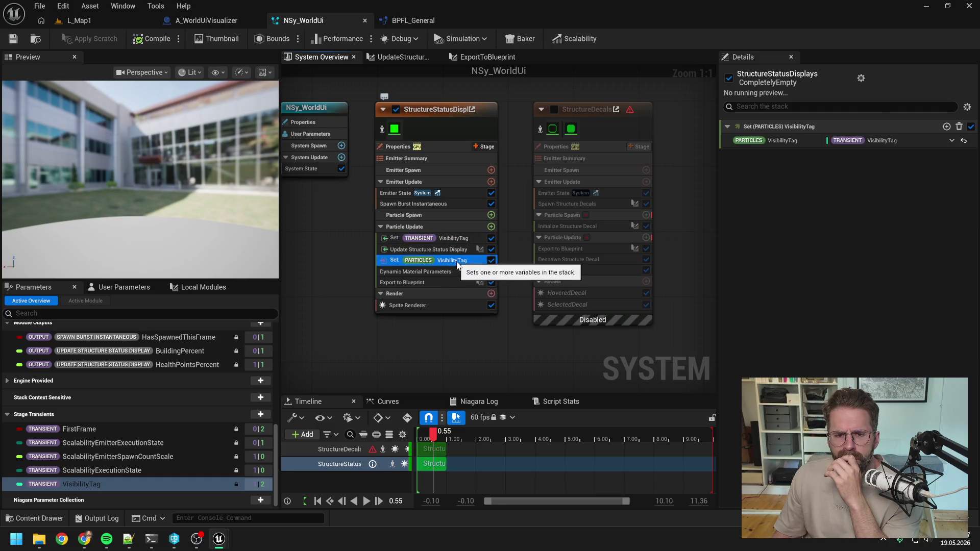
{"action": "left_click", "coordinate": [446, 248]}
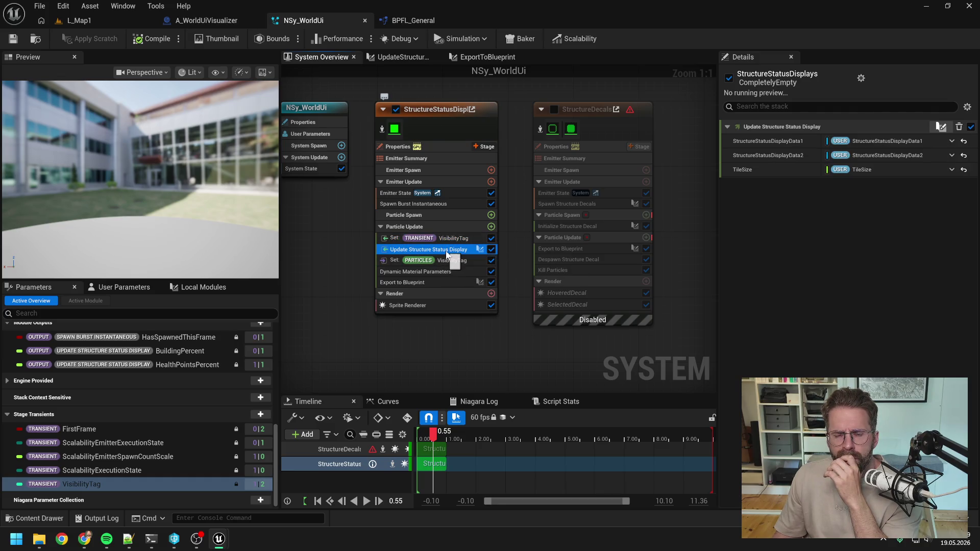
{"action": "double_click", "coordinate": [447, 250]}
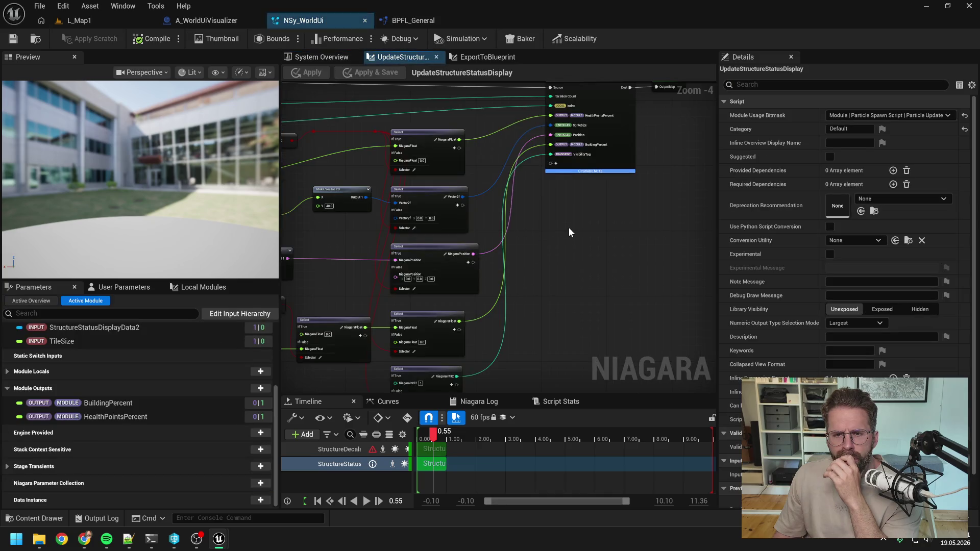
{"action": "scroll", "coordinate": [565, 234], "scroll_direction": "up", "scroll_amount": 2}
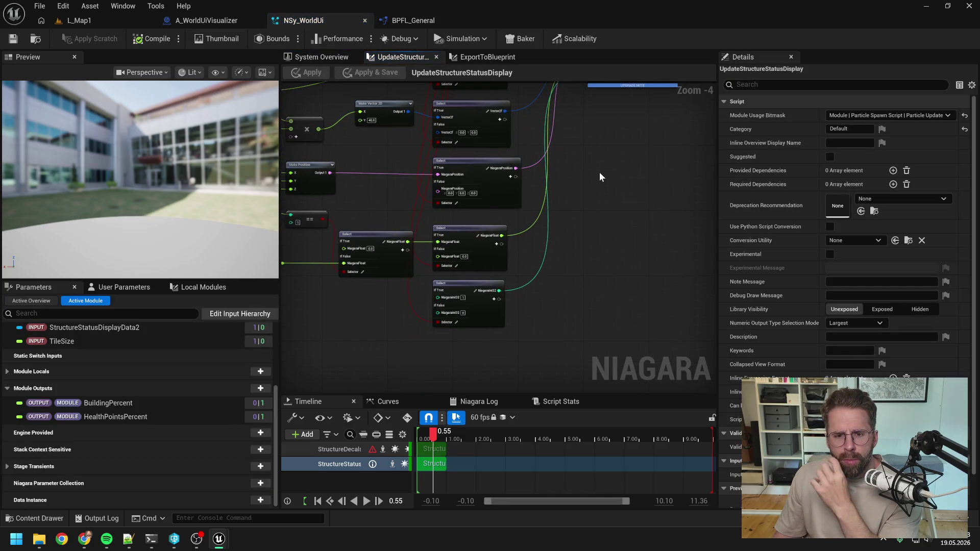
{"action": "mouse_move", "coordinate": [599, 172]}
{"action": "left_mouse_down"}
{"action": "mouse_move", "coordinate": [688, 225]}
{"action": "mouse_move", "coordinate": [583, 244]}
{"action": "left_mouse_up"}
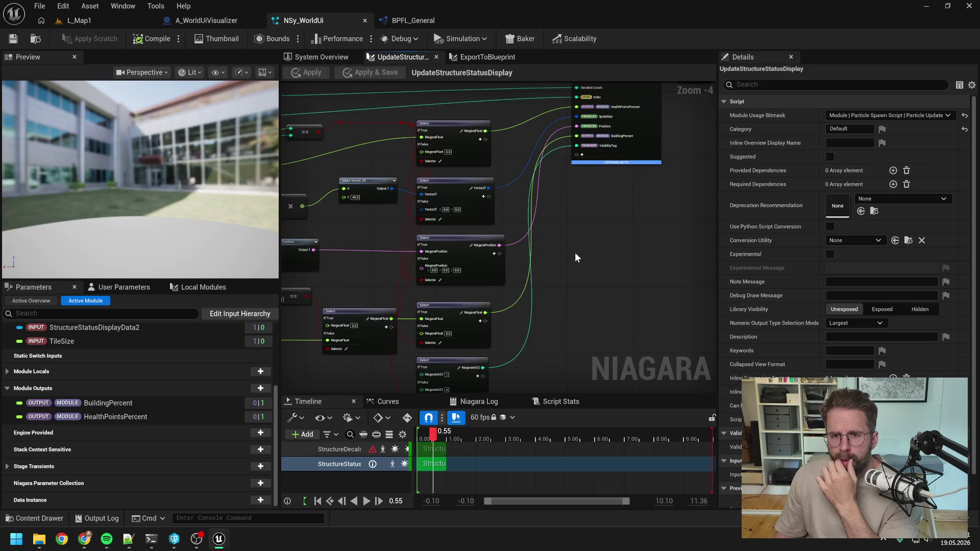
{"action": "left_click_drag", "start_coordinate": [575, 253], "coordinate": [612, 250]}
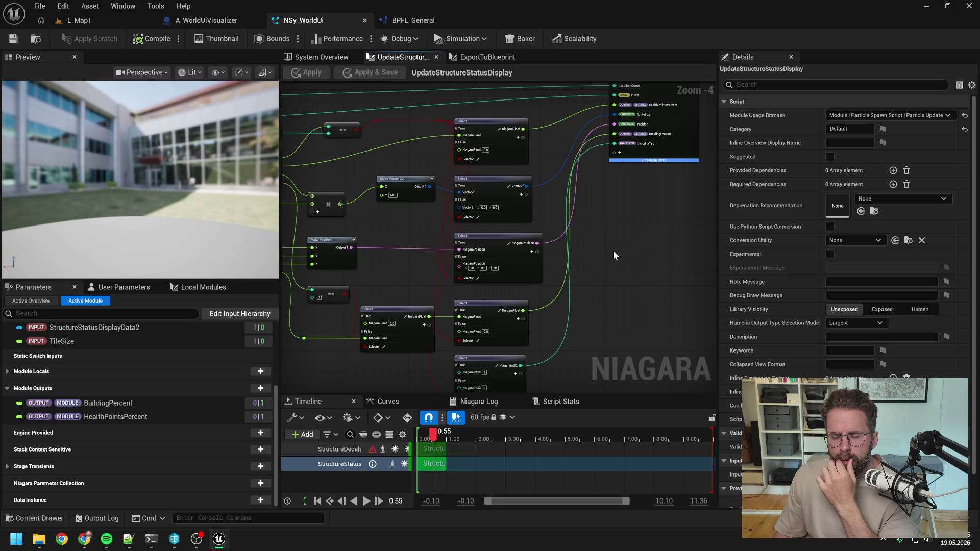
{"action": "left_click_drag", "start_coordinate": [572, 241], "coordinate": [661, 243]}
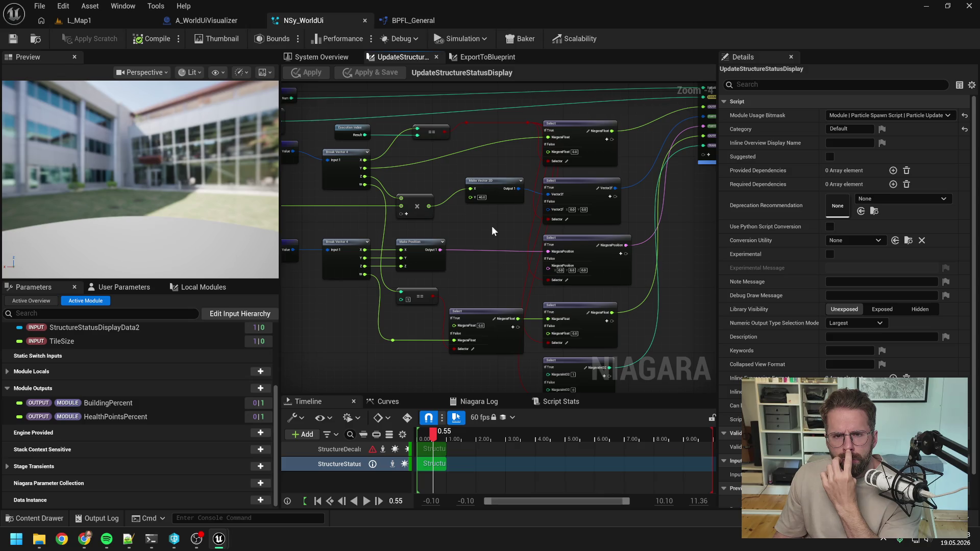
{"action": "left_click", "coordinate": [207, 19]}
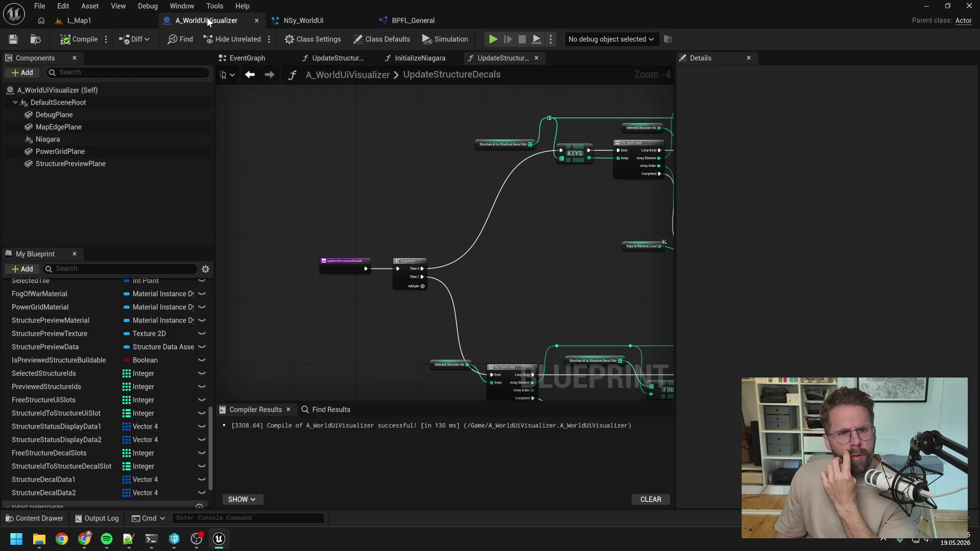
Step: Look over the UpdateStructureDecals graph's CONTAINS and FIND decal logic
{"action": "mouse_move", "coordinate": [450, 188]}
{"action": "left_mouse_down"}
{"action": "mouse_move", "coordinate": [330, 149]}
{"action": "mouse_move", "coordinate": [402, 134]}
{"action": "left_mouse_up"}
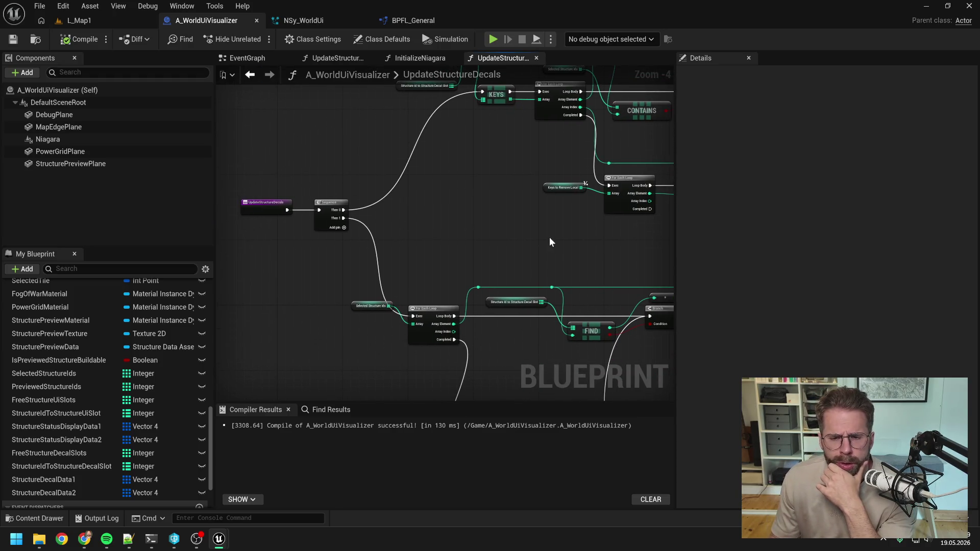
{"action": "left_click_drag", "start_coordinate": [548, 240], "coordinate": [456, 189]}
{"action": "scroll", "coordinate": [457, 189], "scroll_direction": "down", "scroll_amount": 5}
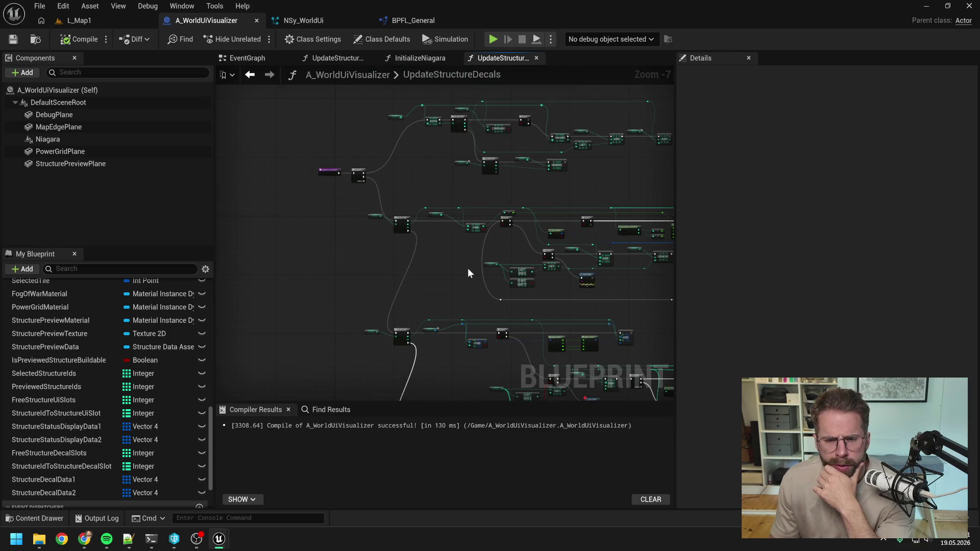
{"action": "left_click_drag", "start_coordinate": [467, 274], "coordinate": [399, 179]}
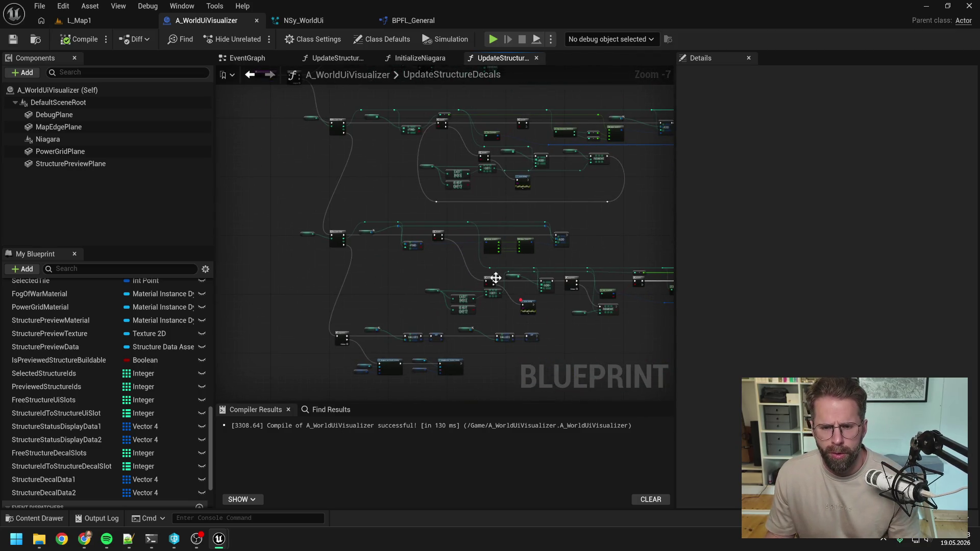
{"action": "left_click_drag", "start_coordinate": [495, 278], "coordinate": [400, 169]}
Step: Compile A_WorldUiVisualizer from its EventGraph and open the UpdateStructureStatusDisplays function
{"action": "left_click", "coordinate": [250, 75]}
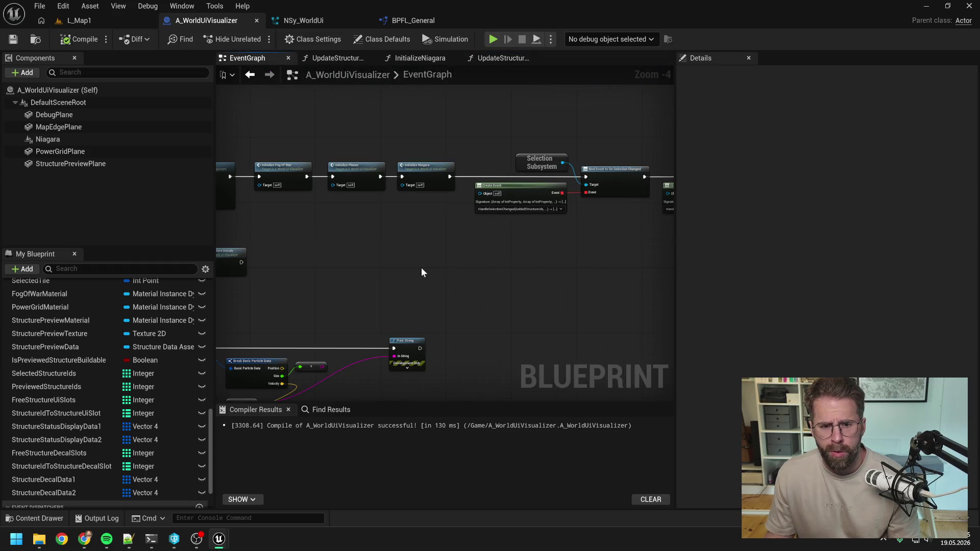
{"action": "left_click_drag", "start_coordinate": [422, 272], "coordinate": [591, 114]}
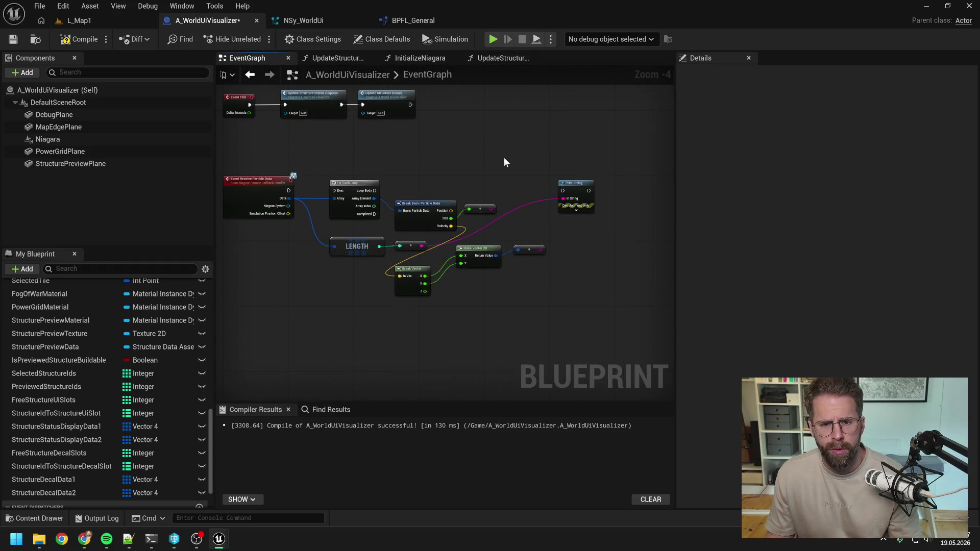
{"action": "key", "text": "ctrl+s"}
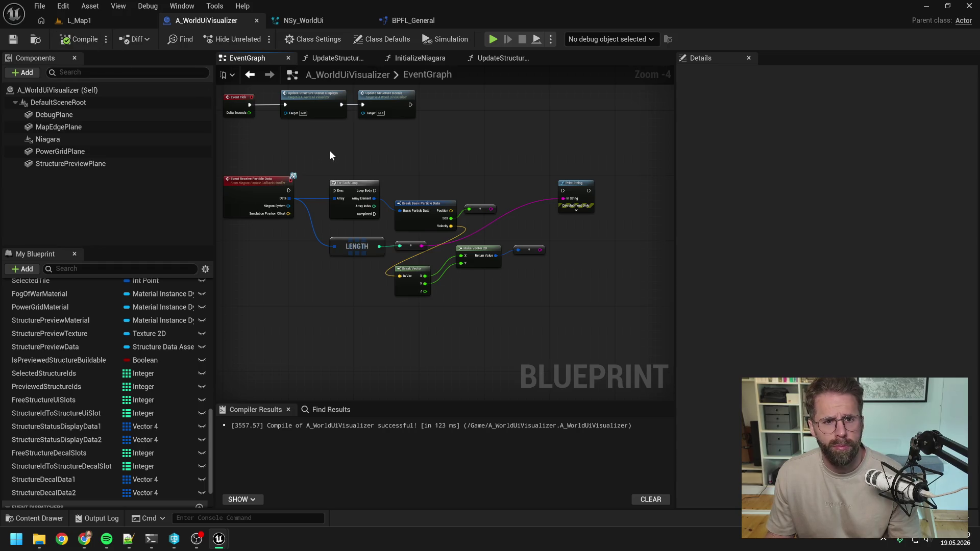
{"action": "left_click_drag", "start_coordinate": [330, 152], "coordinate": [416, 192]}
{"action": "scroll", "coordinate": [416, 192], "scroll_direction": "up", "scroll_amount": 1}
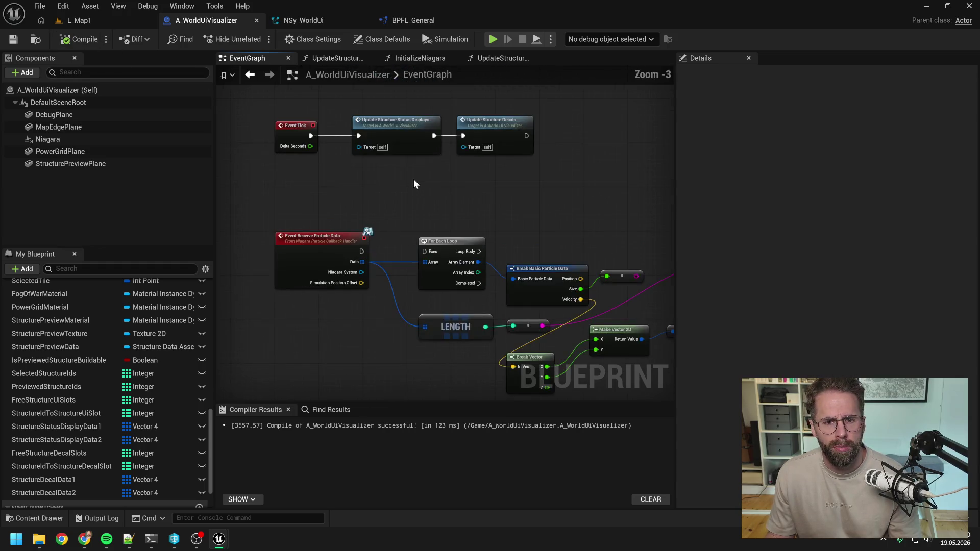
{"action": "double_click", "coordinate": [407, 146]}
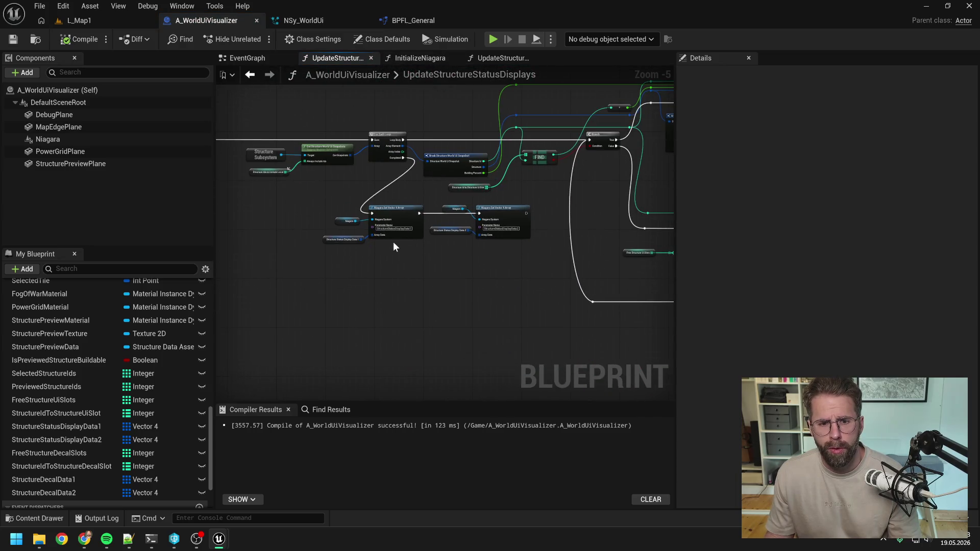
Step: Print the length of Structure Status Display Data 1 after the second array set
{"action": "scroll", "coordinate": [393, 247], "scroll_direction": "up", "scroll_amount": 2}
{"action": "right_click", "coordinate": [375, 280]}
{"action": "type", "text": "print"}
{"action": "key", "text": "Return"}
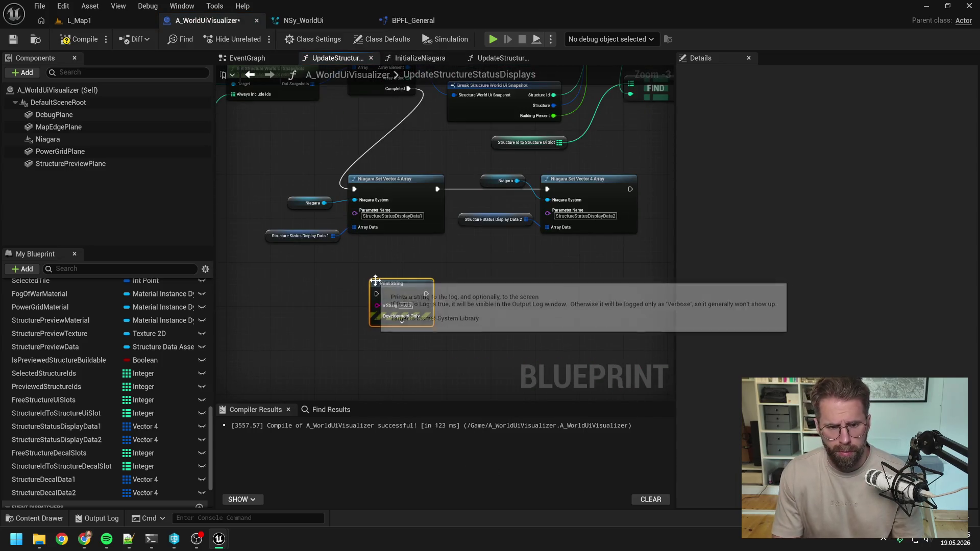
{"action": "left_click_drag", "start_coordinate": [408, 285], "coordinate": [375, 285]}
{"action": "mouse_move", "coordinate": [421, 203]}
{"action": "left_mouse_down"}
{"action": "mouse_move", "coordinate": [502, 228]}
{"action": "mouse_move", "coordinate": [433, 210]}
{"action": "left_mouse_up"}
{"action": "mouse_move", "coordinate": [629, 203]}
{"action": "left_mouse_down"}
{"action": "mouse_move", "coordinate": [368, 305]}
{"action": "mouse_move", "coordinate": [341, 307]}
{"action": "mouse_move", "coordinate": [345, 277]}
{"action": "mouse_move", "coordinate": [330, 253]}
{"action": "mouse_move", "coordinate": [344, 323]}
{"action": "left_mouse_up"}
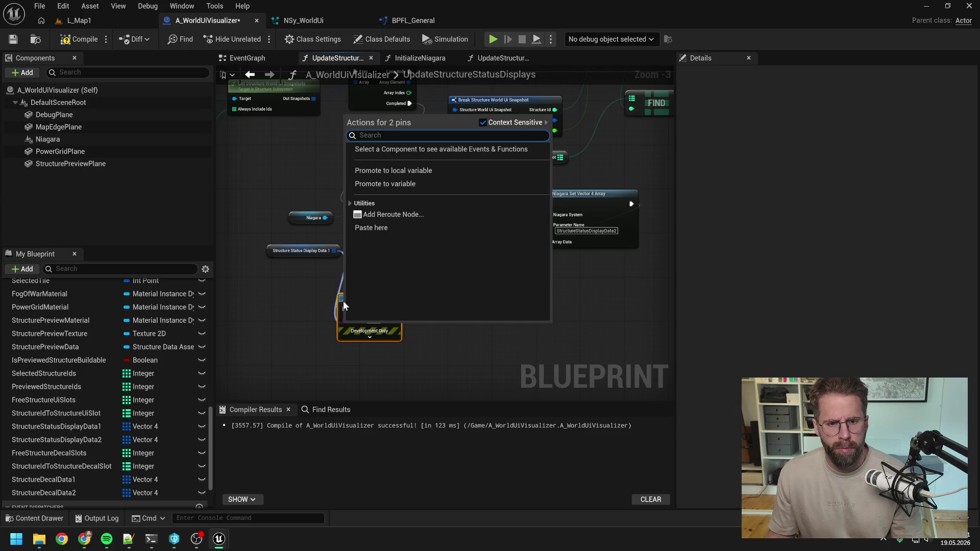
{"action": "mouse_move", "coordinate": [335, 251]}
{"action": "left_mouse_down"}
{"action": "mouse_move", "coordinate": [344, 320]}
{"action": "mouse_move", "coordinate": [333, 260]}
{"action": "mouse_move", "coordinate": [241, 305]}
{"action": "left_mouse_up"}
{"action": "type", "text": "len"}
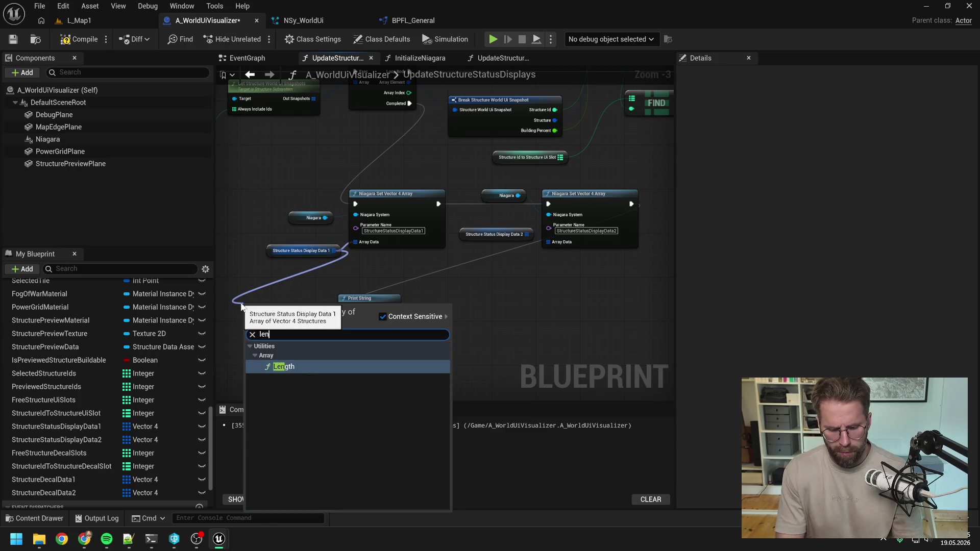
{"action": "key", "text": "Return"}
{"action": "left_click_drag", "start_coordinate": [306, 313], "coordinate": [346, 324]}
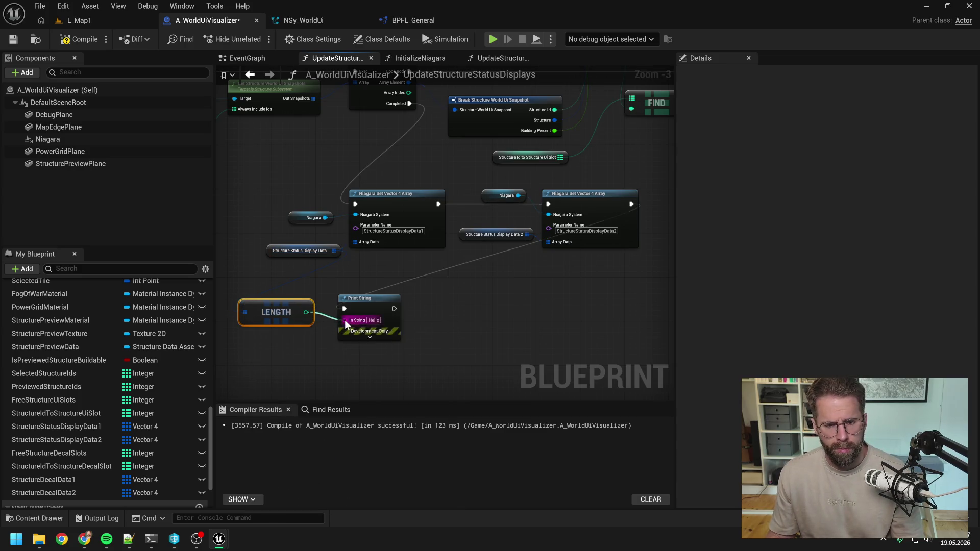
Step: Play-test L_Map1, watching the printed array length climb past 500, then open NSy_WorldUi
{"action": "left_click", "coordinate": [100, 23]}
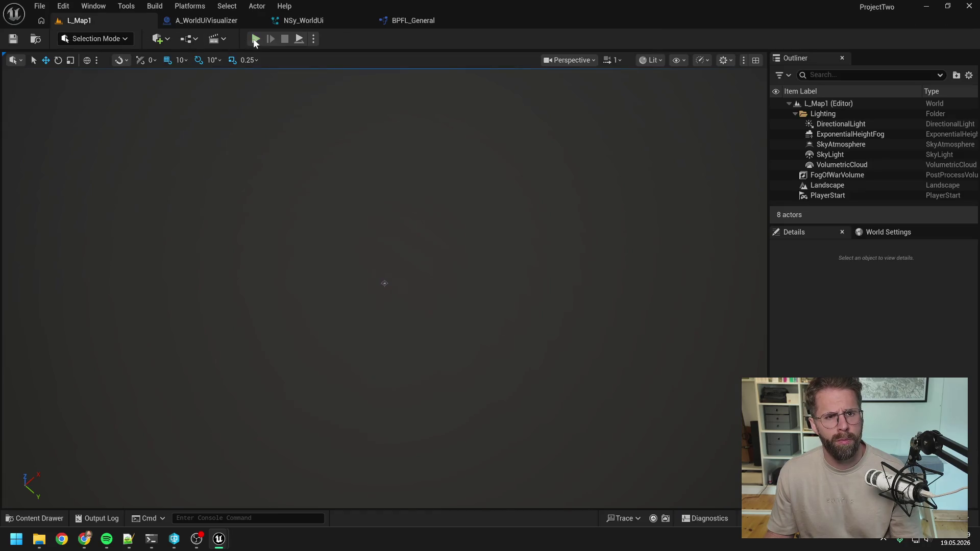
{"action": "left_click", "coordinate": [255, 39]}
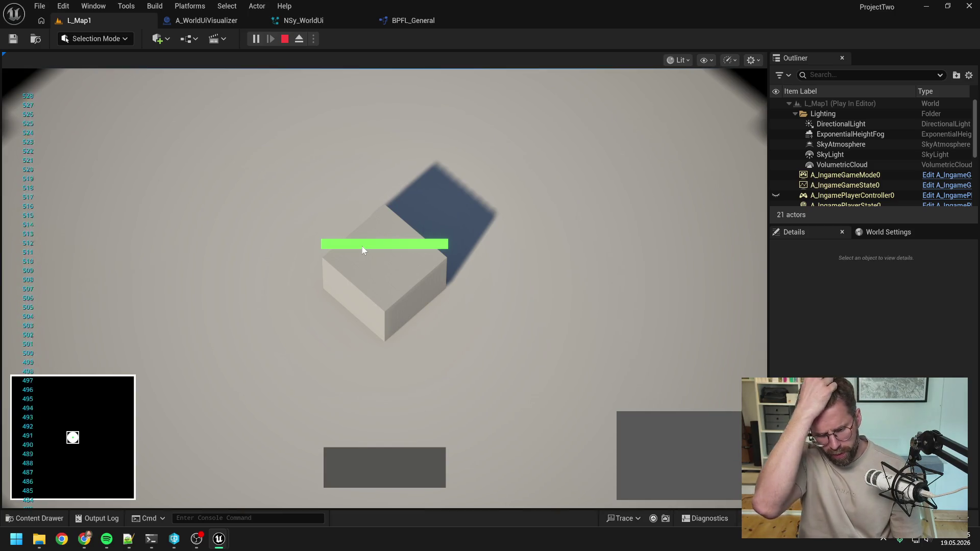
{"action": "key", "text": "Escape"}
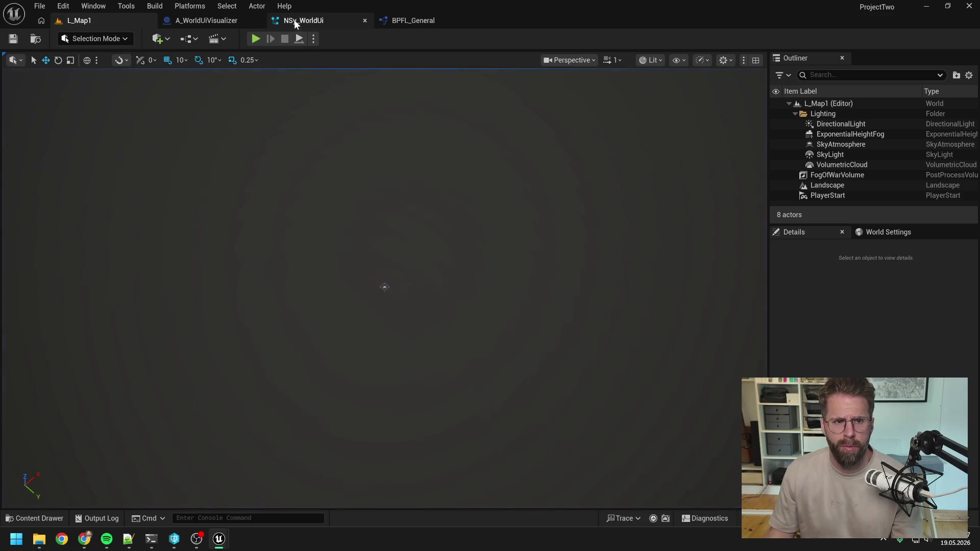
{"action": "left_click", "coordinate": [295, 24]}
Step: Review A_WorldUiVisualizer's UpdateStructureStatusDisplays graph: loop, FIND, APPEND, CONTAINS and the Niagara setters
{"action": "left_click", "coordinate": [207, 21]}
{"action": "left_click_drag", "start_coordinate": [441, 305], "coordinate": [526, 289]}
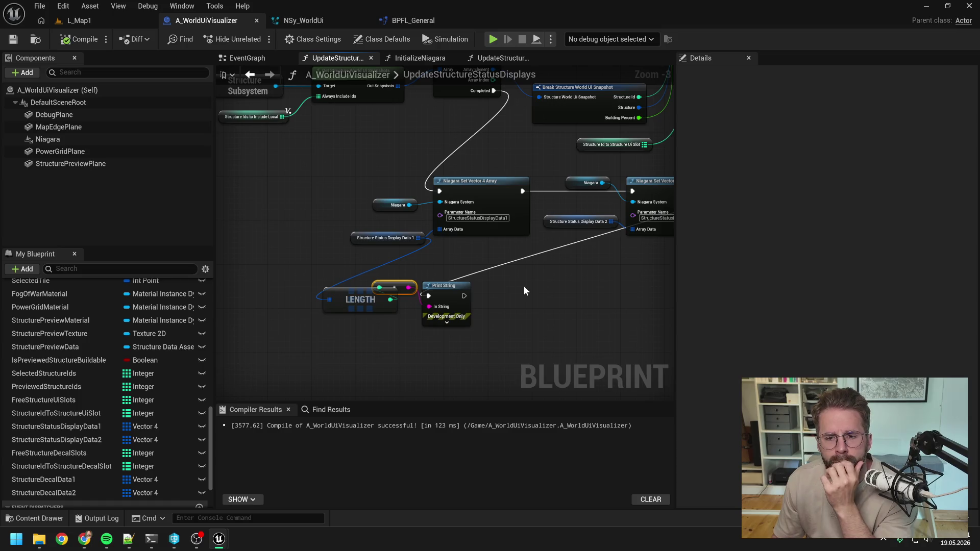
{"action": "scroll", "coordinate": [524, 291], "scroll_direction": "down", "scroll_amount": 2}
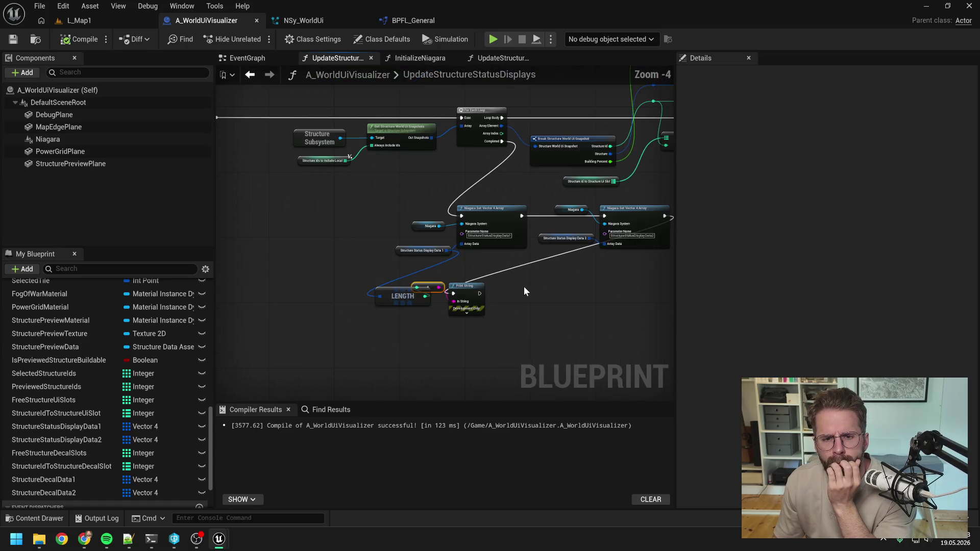
{"action": "left_click", "coordinate": [556, 304]}
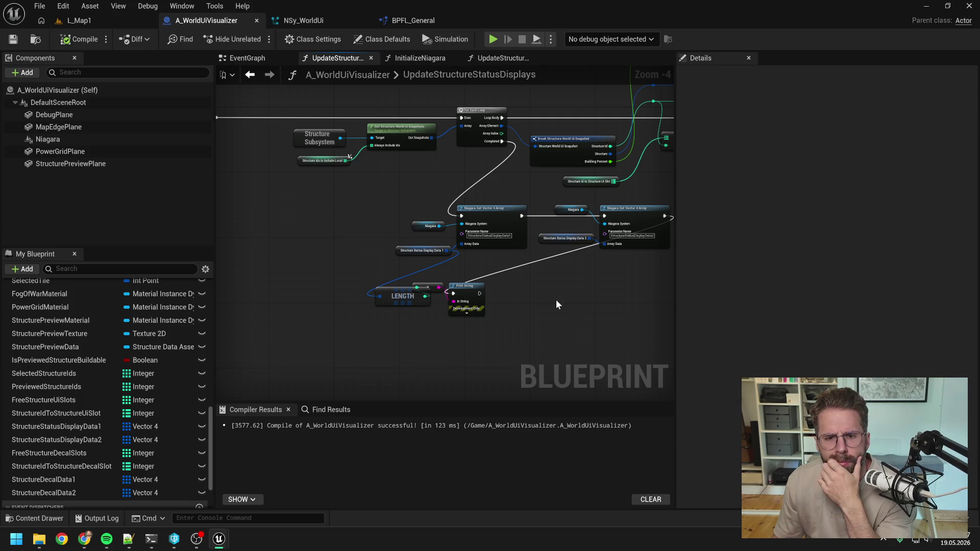
{"action": "left_click_drag", "start_coordinate": [557, 304], "coordinate": [489, 307]}
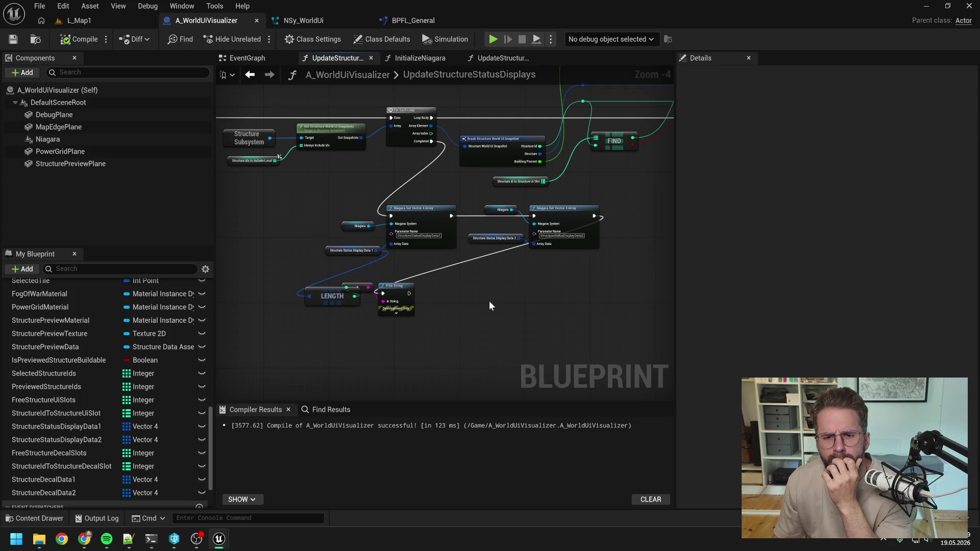
{"action": "scroll", "coordinate": [489, 306], "scroll_direction": "down", "scroll_amount": 1}
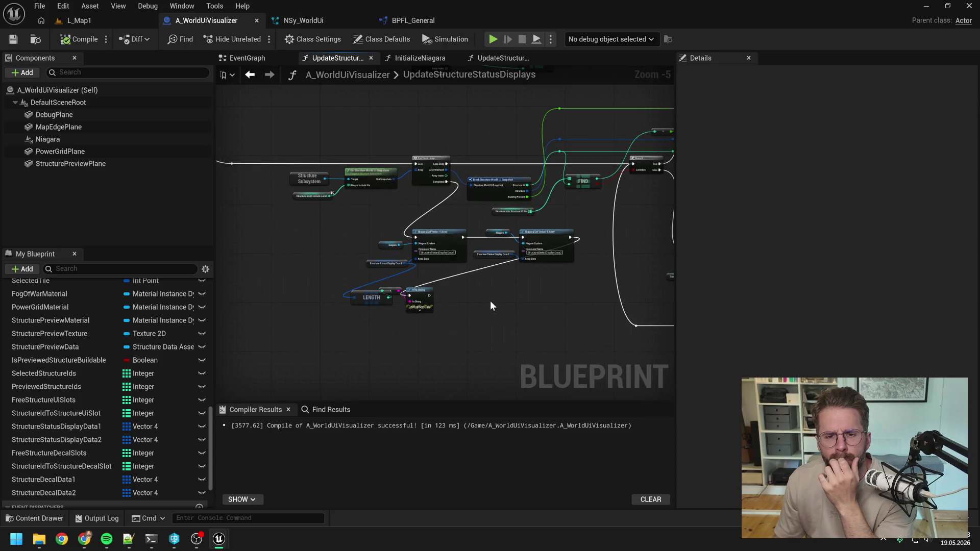
{"action": "mouse_move", "coordinate": [492, 305]}
{"action": "left_mouse_down"}
{"action": "mouse_move", "coordinate": [455, 320]}
{"action": "mouse_move", "coordinate": [442, 345]}
{"action": "mouse_move", "coordinate": [466, 280]}
{"action": "mouse_move", "coordinate": [504, 284]}
{"action": "mouse_move", "coordinate": [536, 342]}
{"action": "left_mouse_up"}
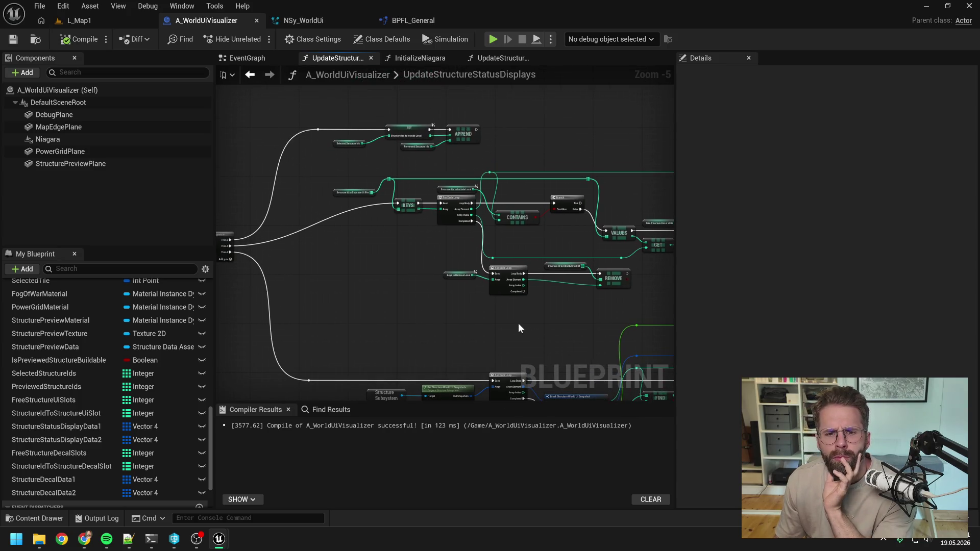
{"action": "left_click_drag", "start_coordinate": [551, 329], "coordinate": [424, 273]}
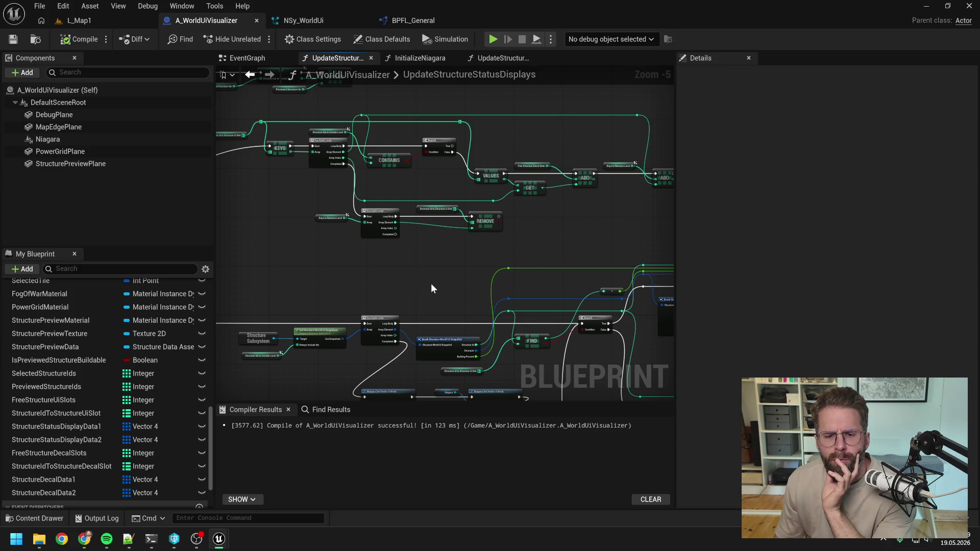
{"action": "left_click_drag", "start_coordinate": [431, 283], "coordinate": [464, 176]}
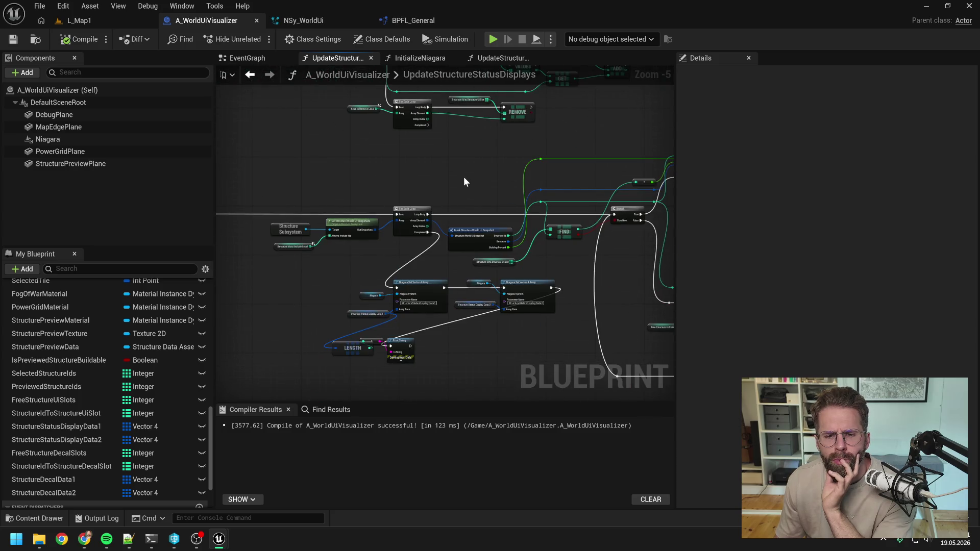
Step: Disconnect the Print String from the second Niagara Set Vector 4 Array node
{"action": "left_click", "coordinate": [552, 288], "text": "alt"}
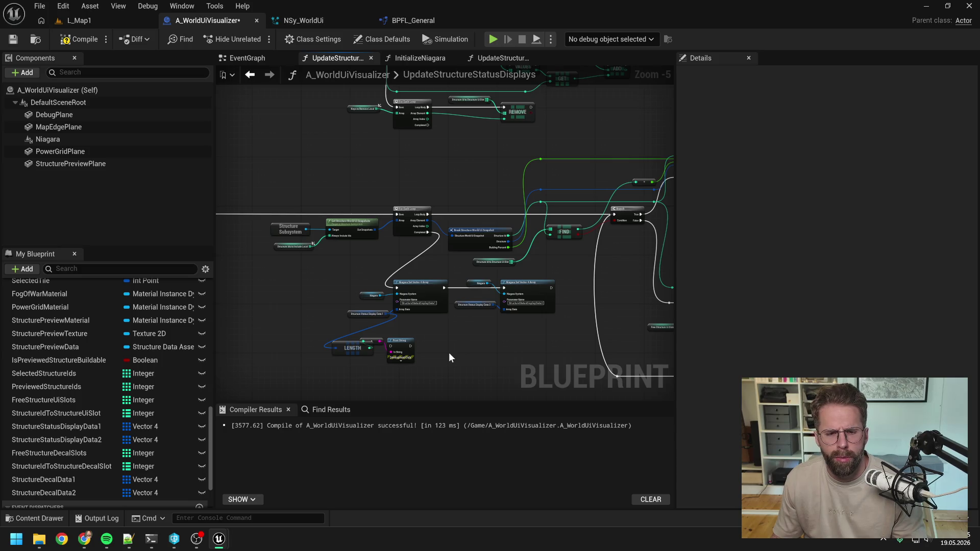
{"action": "left_click_drag", "start_coordinate": [423, 376], "coordinate": [326, 335]}
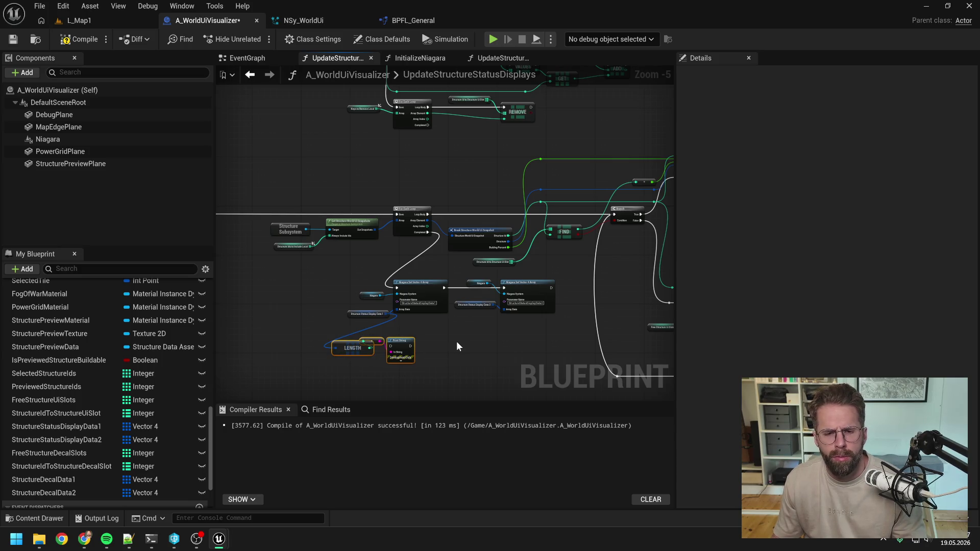
{"action": "left_click", "coordinate": [456, 341]}
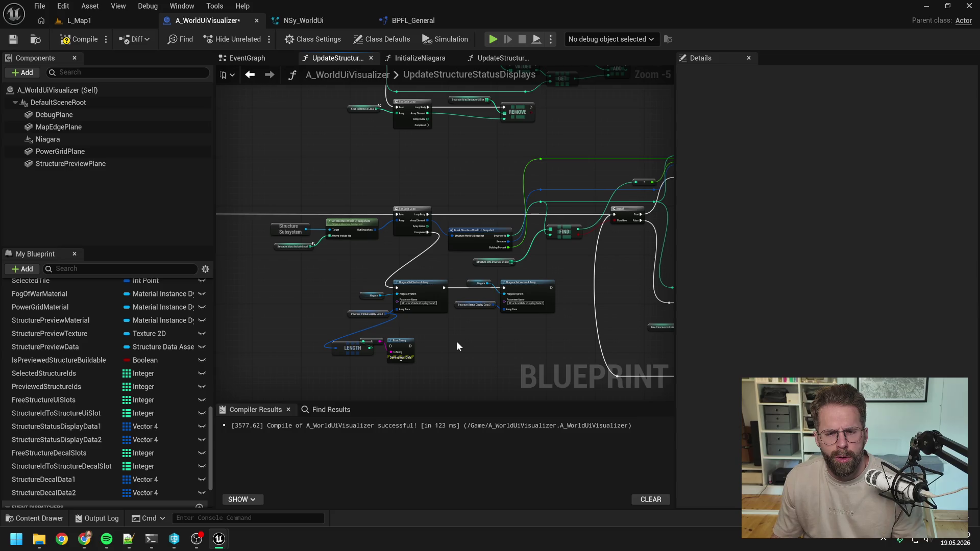
{"action": "left_click_drag", "start_coordinate": [457, 341], "coordinate": [505, 312]}
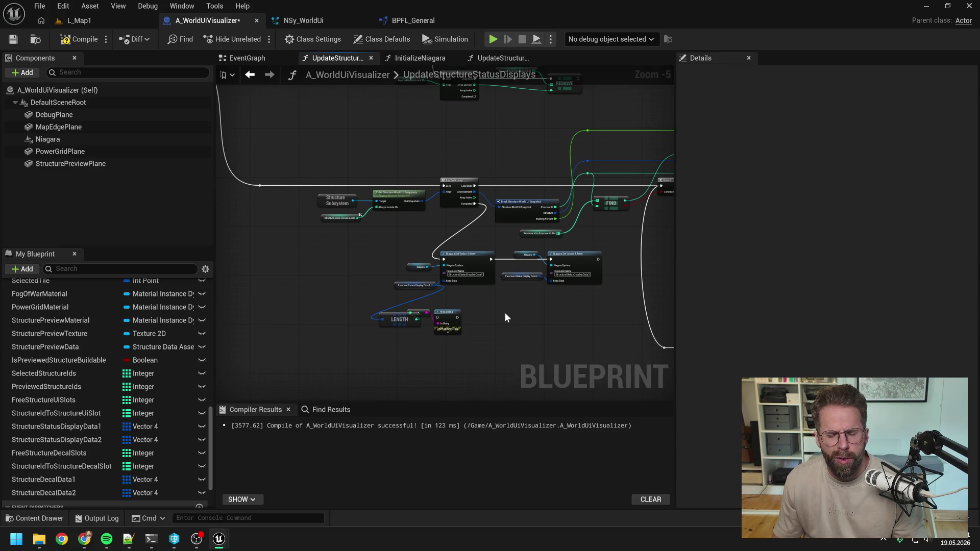
{"action": "scroll", "coordinate": [480, 310], "scroll_direction": "up", "scroll_amount": 1}
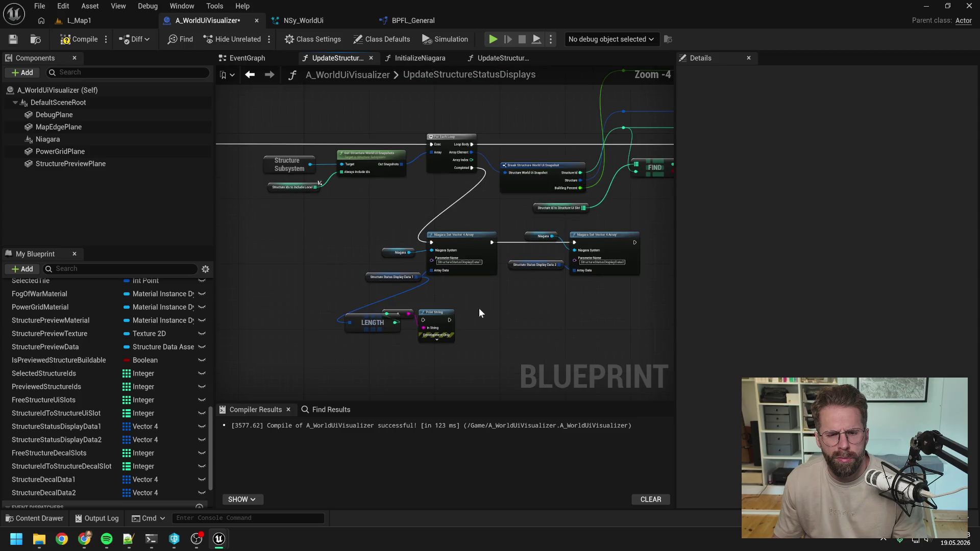
Step: Start a 'cop' node search from Structure Status Display Data 1, then cancel it
{"action": "left_click_drag", "start_coordinate": [418, 276], "coordinate": [467, 305]}
{"action": "type", "text": "cop"}
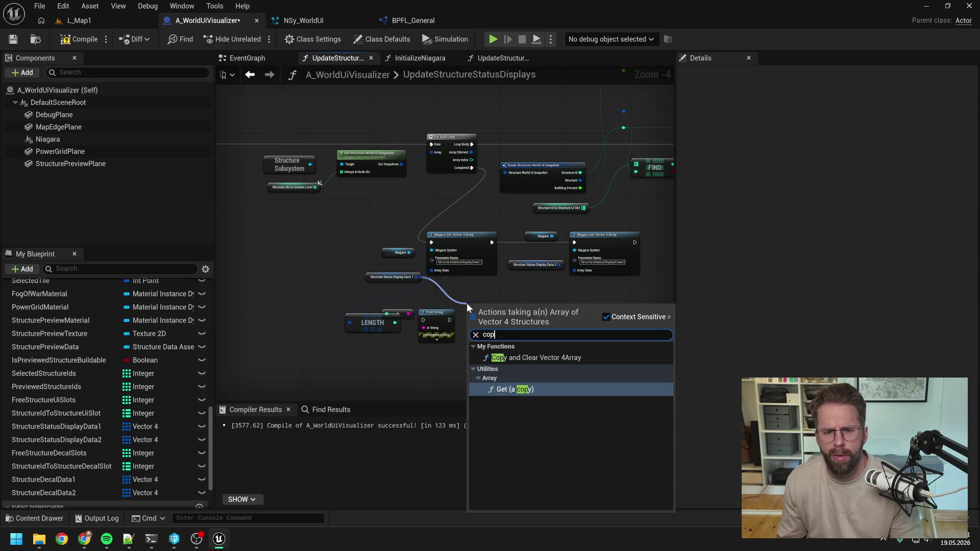
{"action": "left_click", "coordinate": [481, 300]}
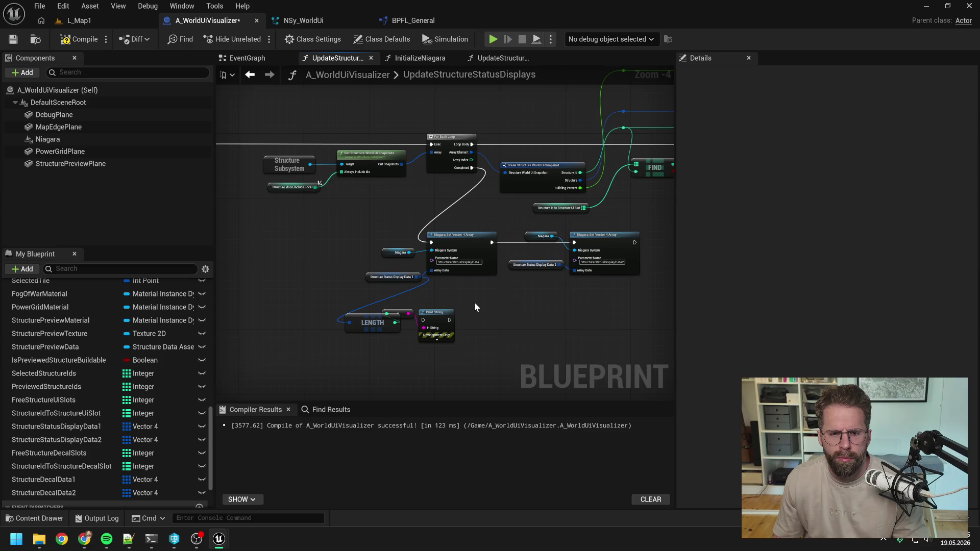
{"action": "scroll", "coordinate": [474, 302], "scroll_direction": "down", "scroll_amount": 3}
{"action": "scroll", "coordinate": [433, 201], "scroll_direction": "up", "scroll_amount": 3}
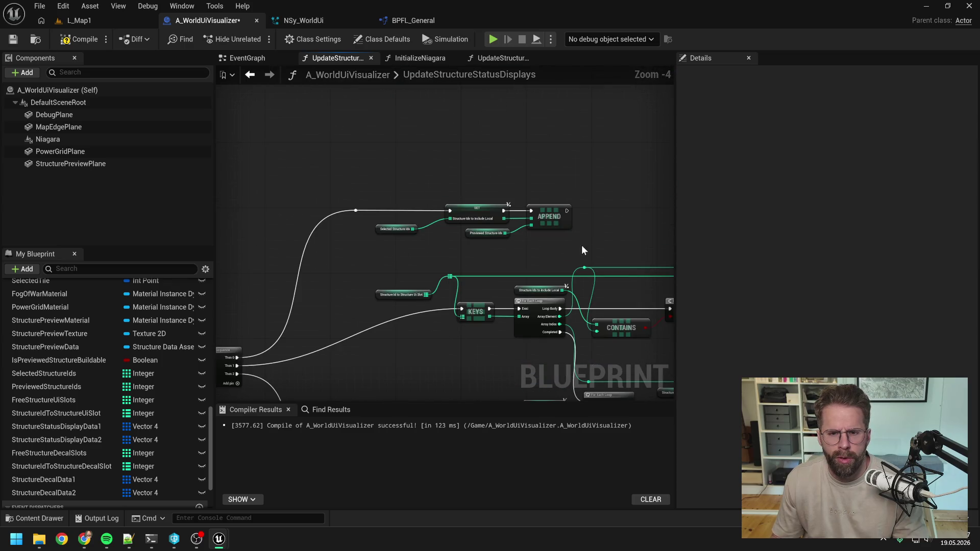
Step: Add getters for StructureStatusDisplayData1 and Data2 and a Clear node lined up after APPEND
{"action": "left_click_drag", "start_coordinate": [581, 245], "coordinate": [437, 252]}
{"action": "scroll", "coordinate": [160, 353], "scroll_direction": "down", "scroll_amount": 3}
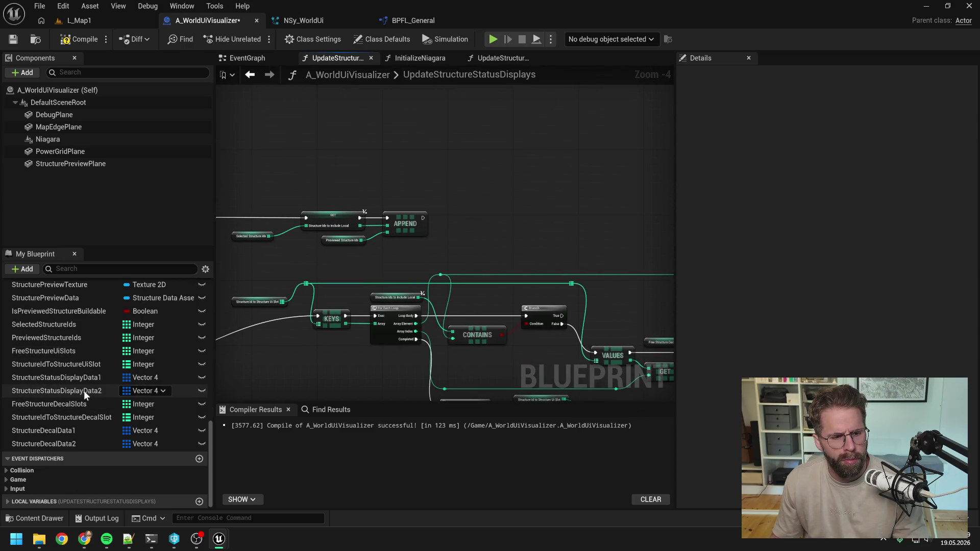
{"action": "mouse_move", "coordinate": [79, 379]}
{"action": "left_mouse_down"}
{"action": "mouse_move", "coordinate": [461, 200]}
{"action": "mouse_move", "coordinate": [454, 205]}
{"action": "left_mouse_up"}
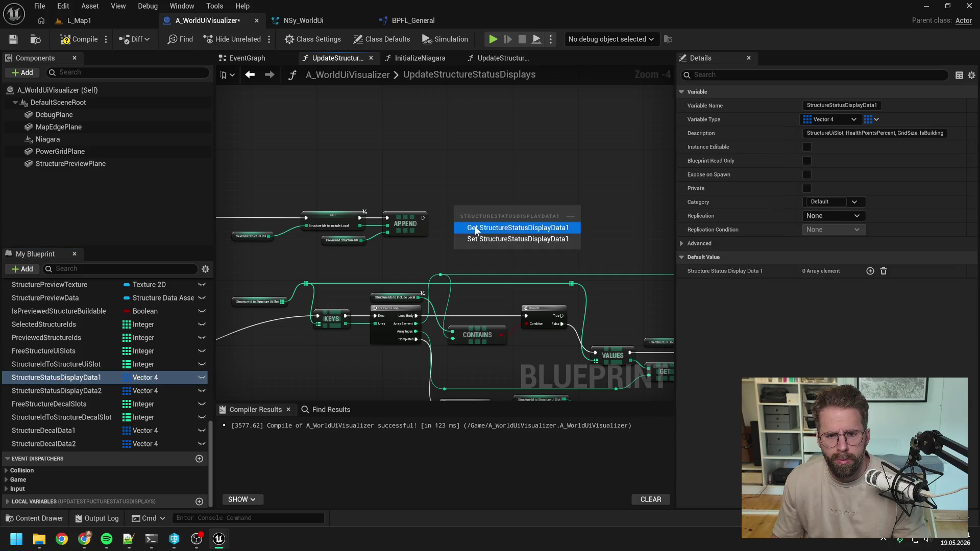
{"action": "left_click", "coordinate": [475, 221]}
{"action": "mouse_move", "coordinate": [109, 391]}
{"action": "left_mouse_down"}
{"action": "mouse_move", "coordinate": [551, 233]}
{"action": "mouse_move", "coordinate": [557, 204]}
{"action": "mouse_move", "coordinate": [504, 213]}
{"action": "mouse_move", "coordinate": [519, 221]}
{"action": "left_mouse_up"}
{"action": "left_click", "coordinate": [587, 208]}
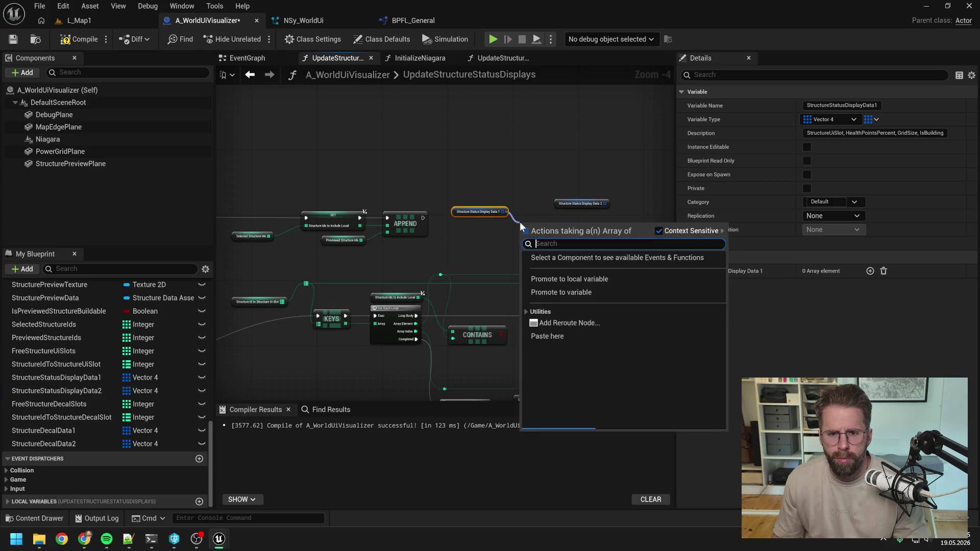
{"action": "type", "text": "clear"}
{"action": "key", "text": "Return"}
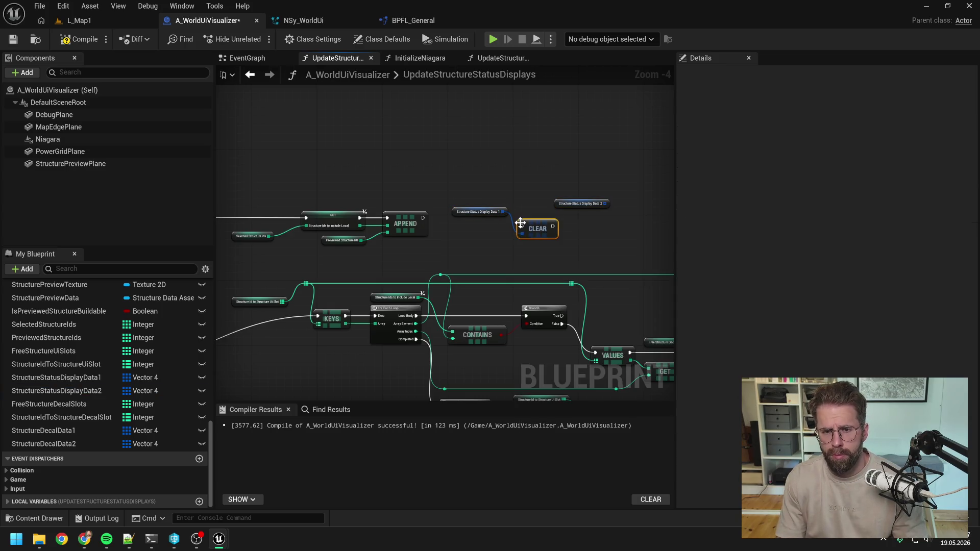
{"action": "scroll", "coordinate": [489, 227], "scroll_direction": "up", "scroll_amount": 1}
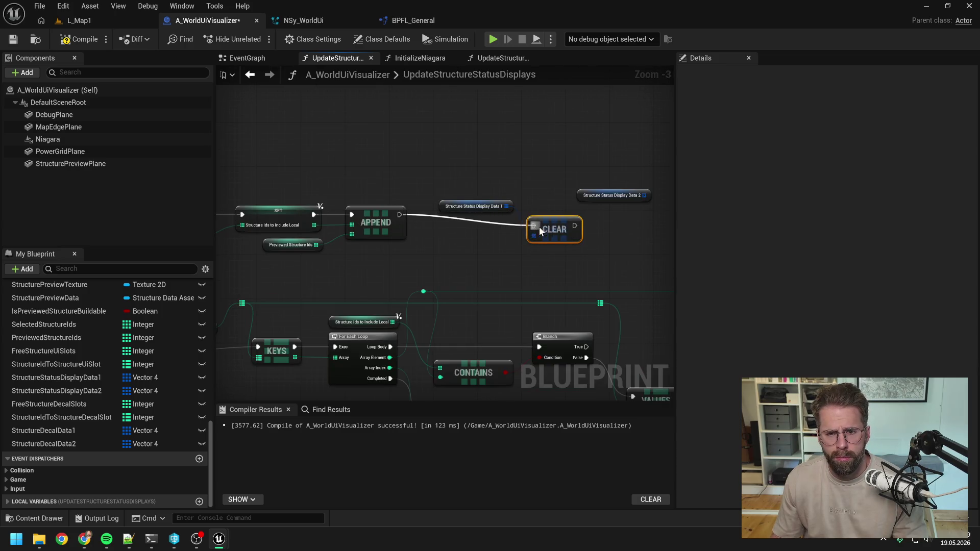
{"action": "left_click_drag", "start_coordinate": [539, 226], "coordinate": [545, 217]}
Step: Chain a second Clear node fed by Data 2 after the first, then compile and save
{"action": "key", "text": "ctrl+c"}
{"action": "key", "text": "ctrl+v"}
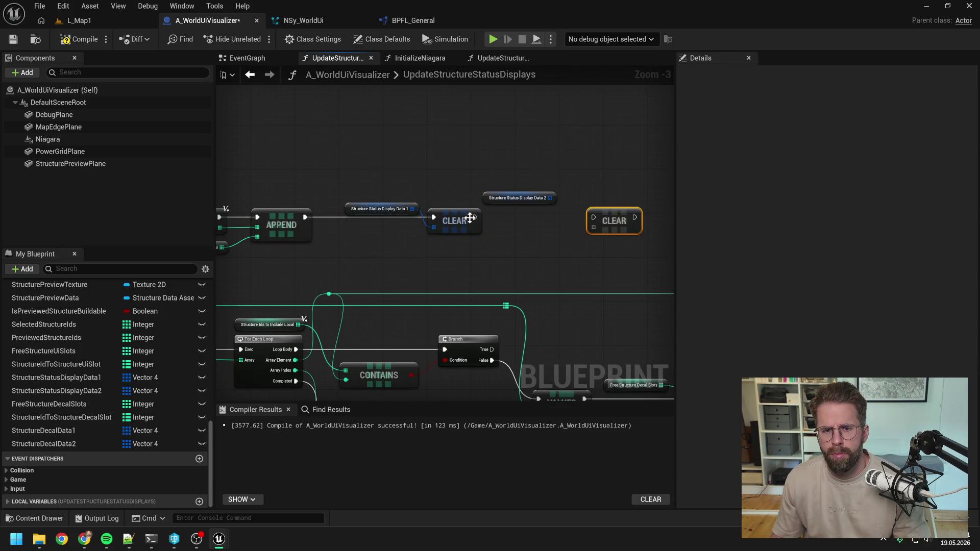
{"action": "mouse_move", "coordinate": [474, 217]}
{"action": "left_mouse_down"}
{"action": "mouse_move", "coordinate": [593, 219]}
{"action": "mouse_move", "coordinate": [563, 208]}
{"action": "mouse_move", "coordinate": [595, 227]}
{"action": "left_mouse_up"}
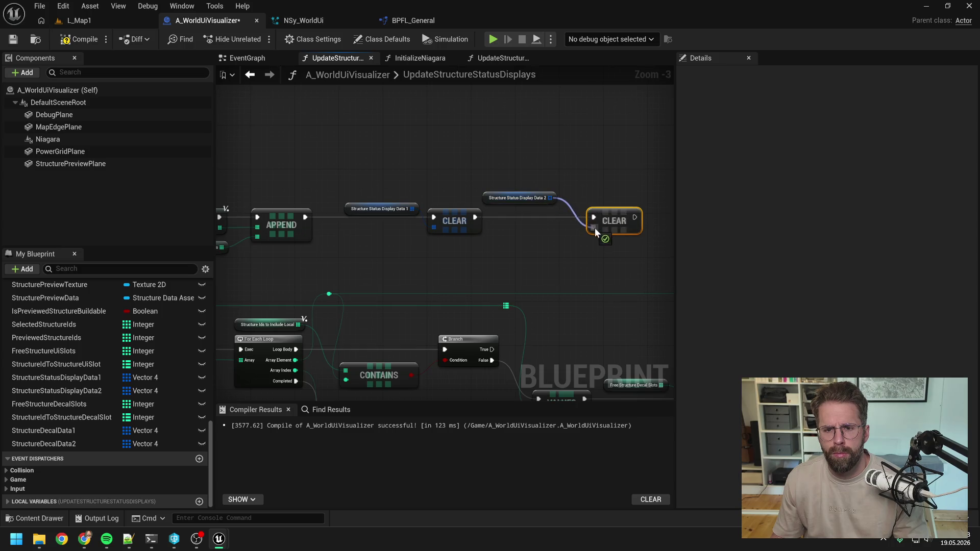
{"action": "left_click_drag", "start_coordinate": [530, 199], "coordinate": [546, 212]}
{"action": "left_click", "coordinate": [473, 153]}
{"action": "left_click", "coordinate": [82, 39]}
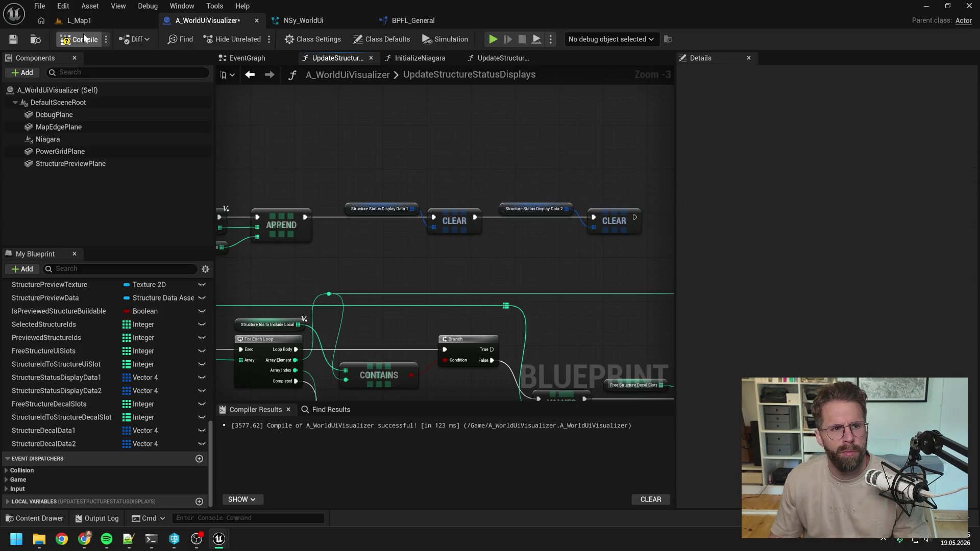
Step: Reconnect Print String after the second Niagara setter and start play-testing L_Map1
{"action": "scroll", "coordinate": [428, 191], "scroll_direction": "down", "scroll_amount": 3}
{"action": "scroll", "coordinate": [428, 191], "scroll_direction": "up", "scroll_amount": 3}
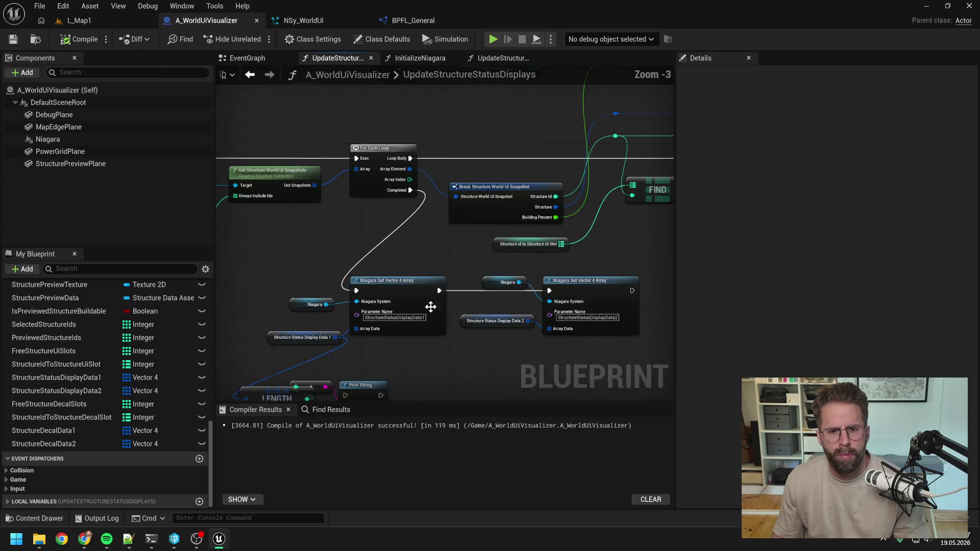
{"action": "mouse_move", "coordinate": [629, 195]}
{"action": "left_mouse_down"}
{"action": "mouse_move", "coordinate": [433, 291]}
{"action": "mouse_move", "coordinate": [342, 298]}
{"action": "left_mouse_up"}
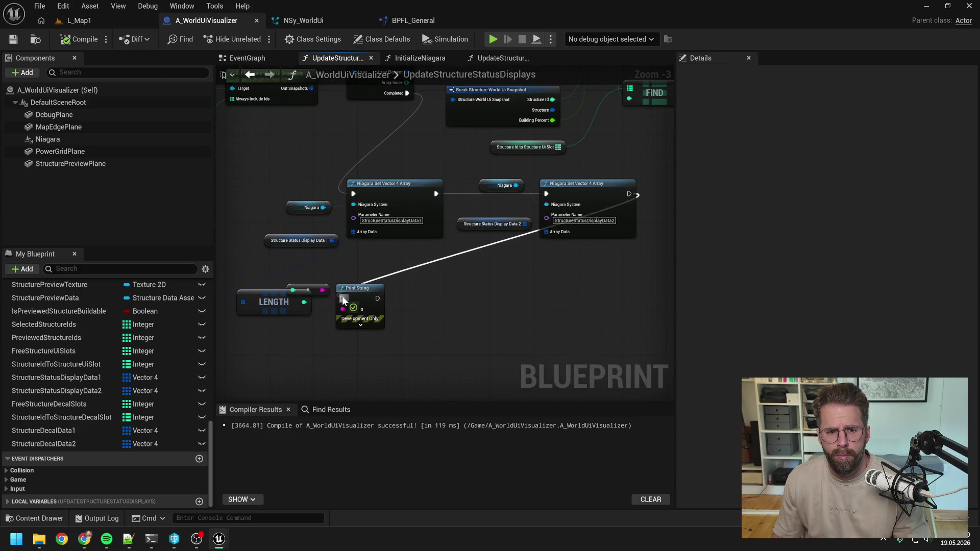
{"action": "left_click", "coordinate": [87, 40]}
{"action": "left_click", "coordinate": [98, 23]}
{"action": "key", "text": "alt+p"}
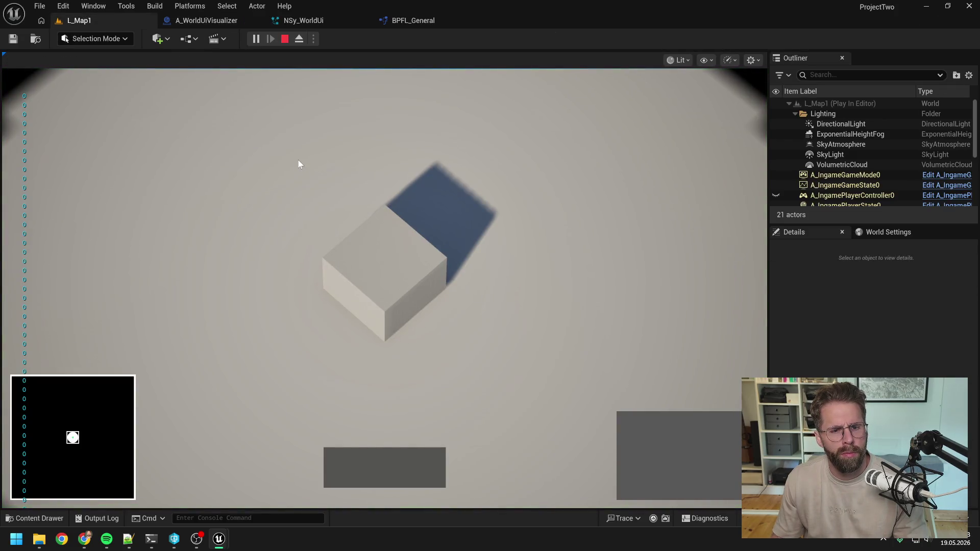
Step: End the L_Map1 play test and return to the NSy_WorldUi Niagara system
{"action": "mouse_move", "coordinate": [376, 257]}
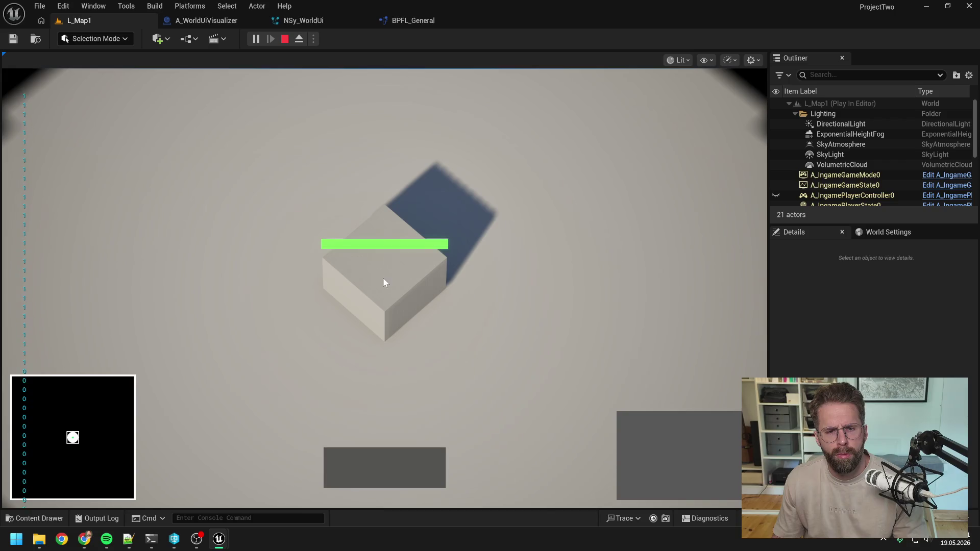
{"action": "key", "text": "Escape"}
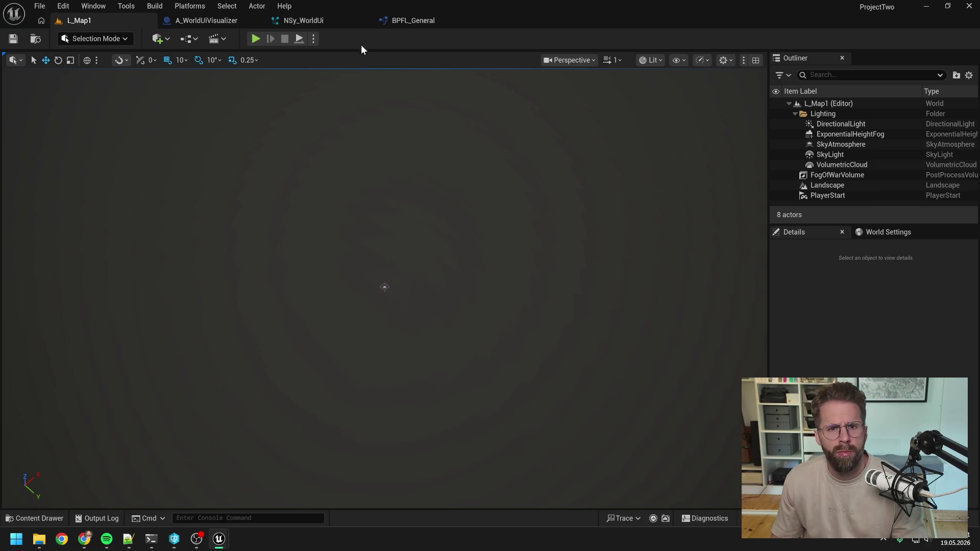
{"action": "left_click", "coordinate": [300, 19]}
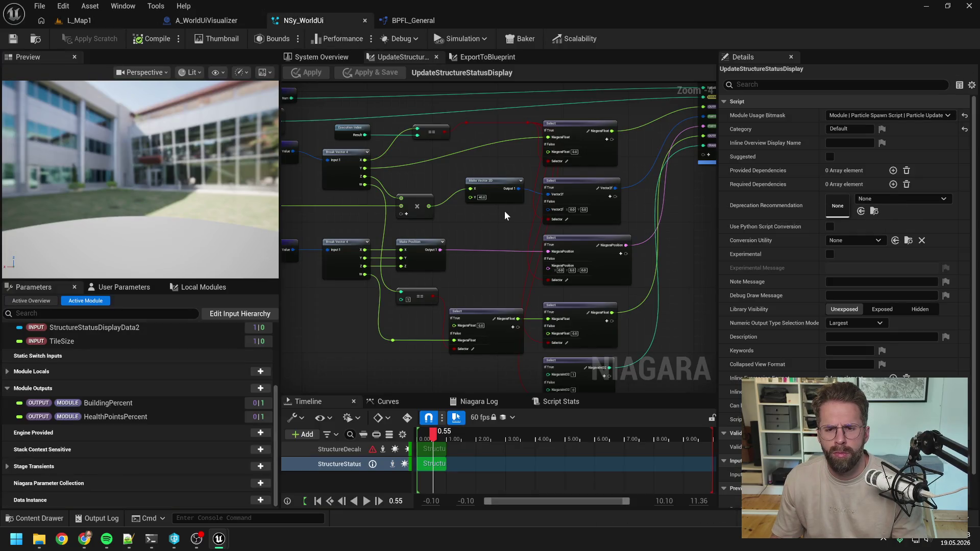
Step: Inspect the Map Set output, Length and Get nodes, then return to the System Overview
{"action": "scroll", "coordinate": [509, 222], "scroll_direction": "down", "scroll_amount": 1}
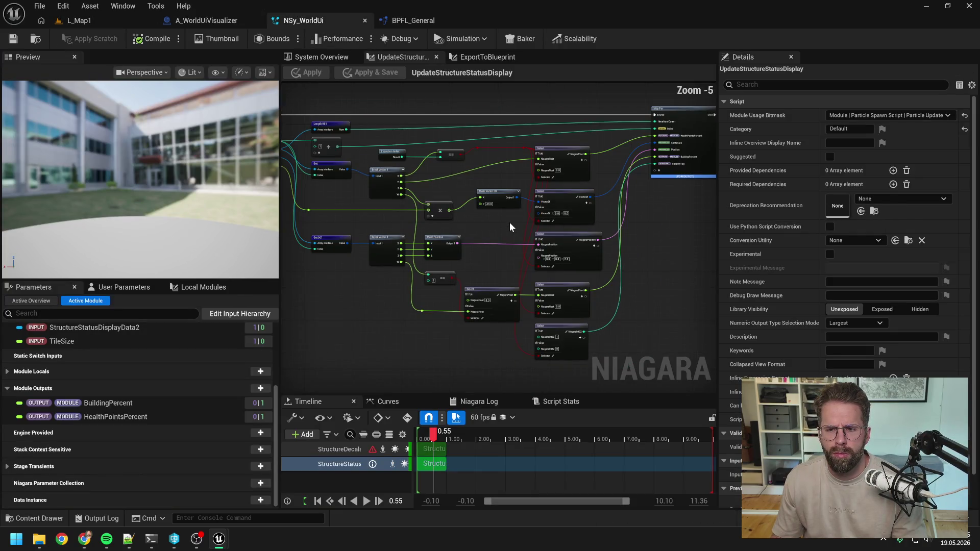
{"action": "left_click_drag", "start_coordinate": [510, 222], "coordinate": [623, 232]}
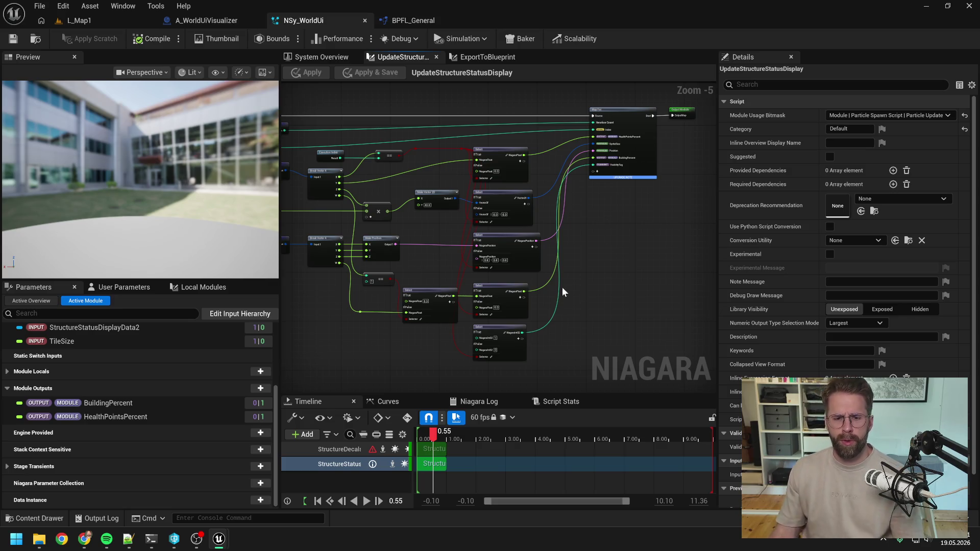
{"action": "mouse_move", "coordinate": [371, 454]}
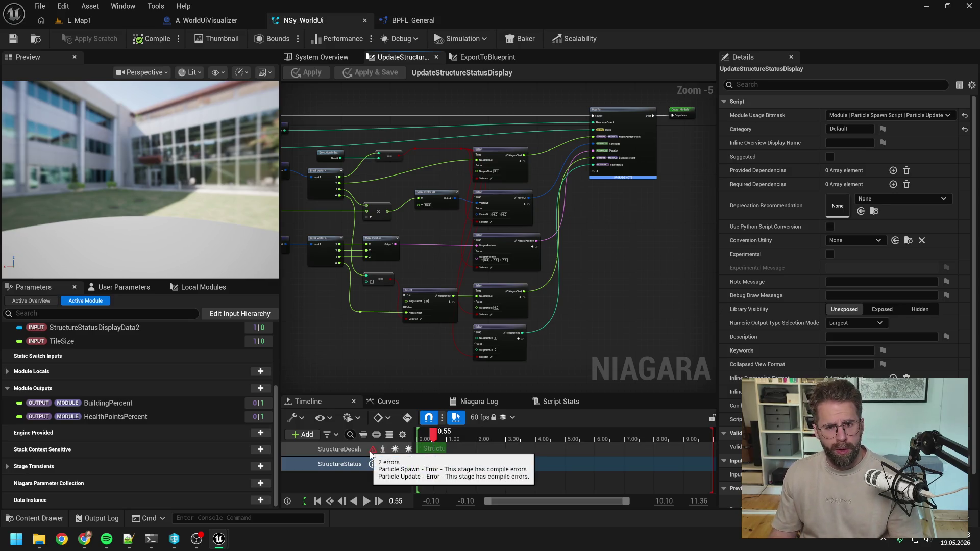
{"action": "left_click_drag", "start_coordinate": [376, 361], "coordinate": [434, 360]}
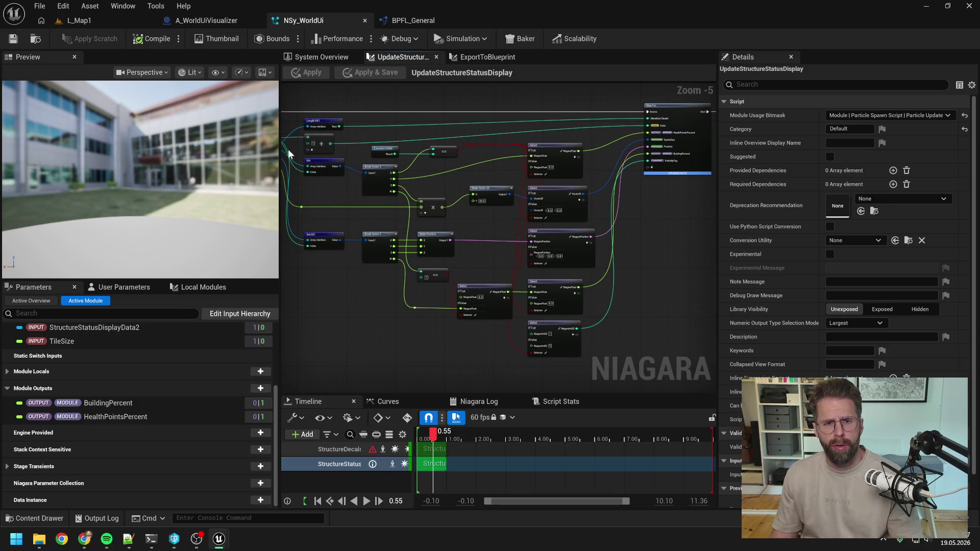
{"action": "left_click", "coordinate": [318, 59]}
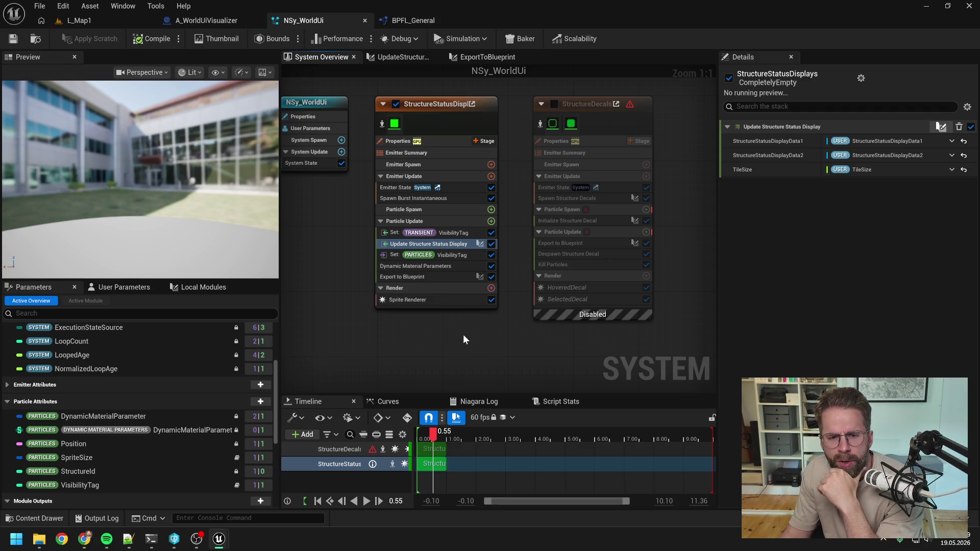
Step: Set the Sprite Renderer's Motion Vector Setting to Disable and start play-testing L_Map1
{"action": "left_click", "coordinate": [439, 300]}
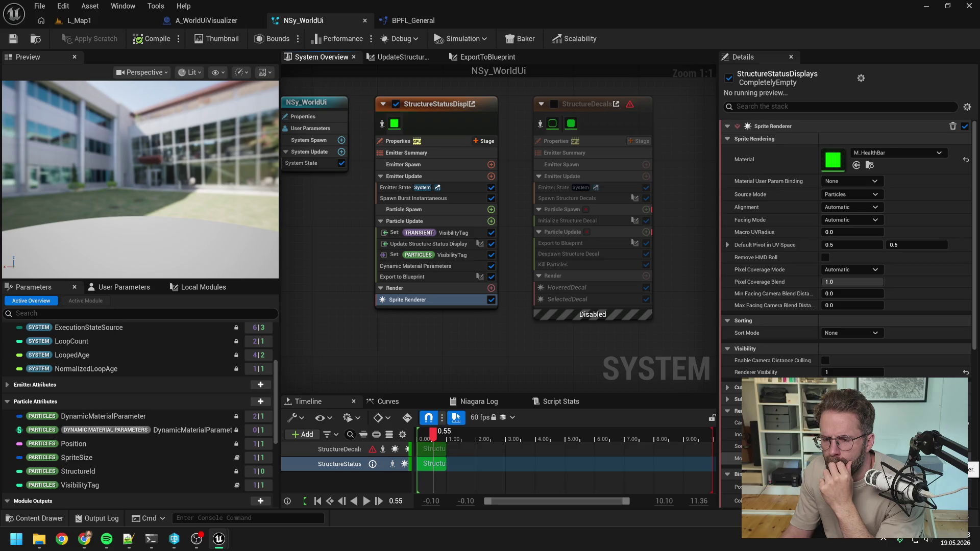
{"action": "scroll", "coordinate": [847, 306], "scroll_direction": "down", "scroll_amount": 1}
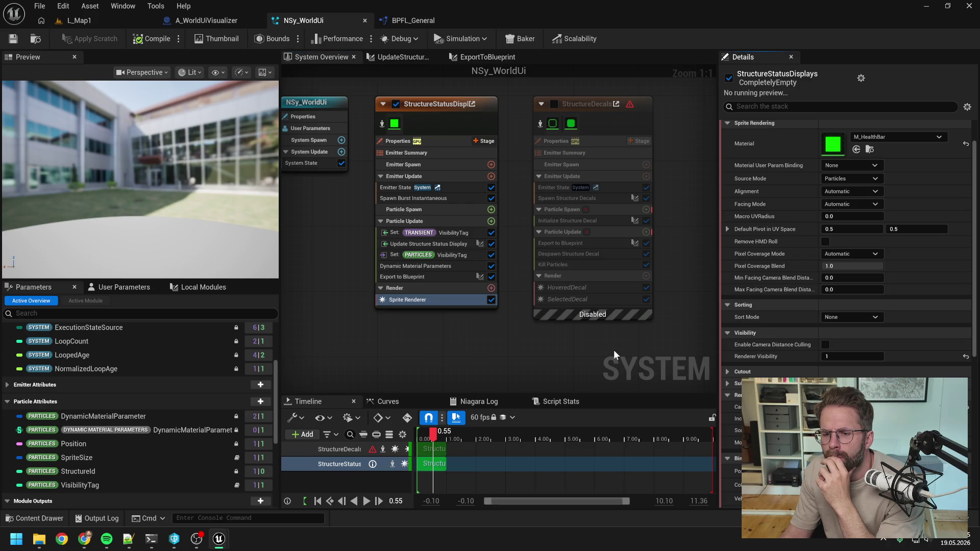
{"action": "scroll", "coordinate": [851, 341], "scroll_direction": "down", "scroll_amount": 3}
{"action": "scroll", "coordinate": [827, 349], "scroll_direction": "down", "scroll_amount": 5}
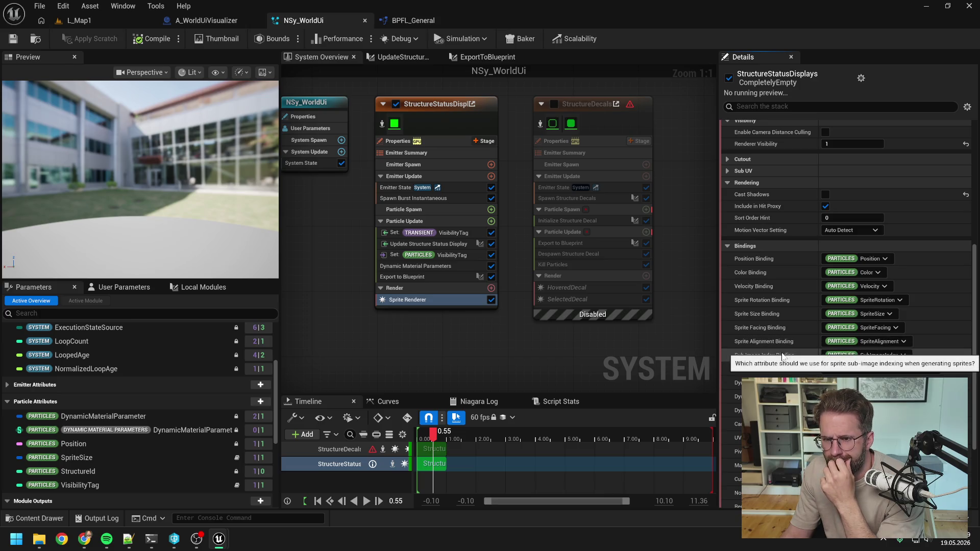
{"action": "scroll", "coordinate": [784, 355], "scroll_direction": "down", "scroll_amount": 4}
{"action": "scroll", "coordinate": [809, 347], "scroll_direction": "up", "scroll_amount": 5}
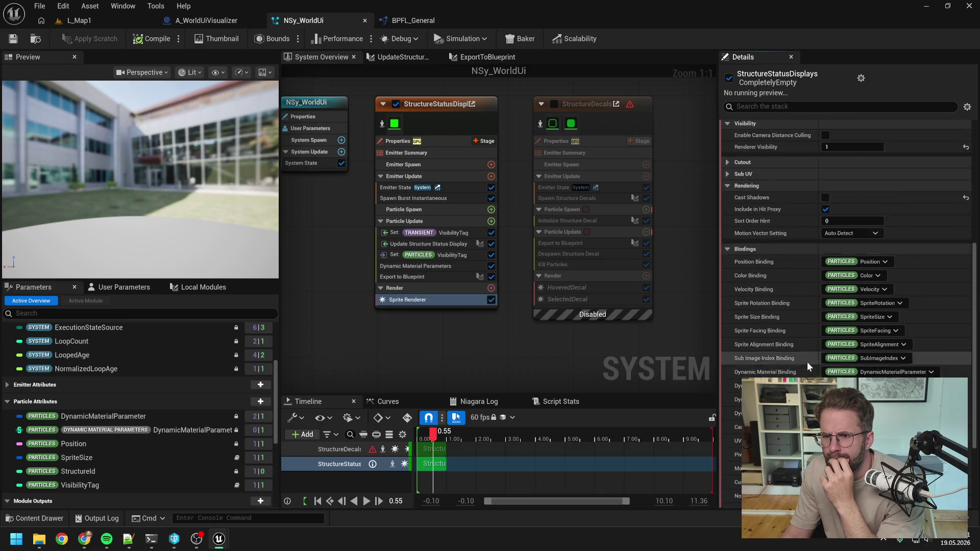
{"action": "left_click", "coordinate": [842, 251]}
{"action": "left_click", "coordinate": [840, 288]}
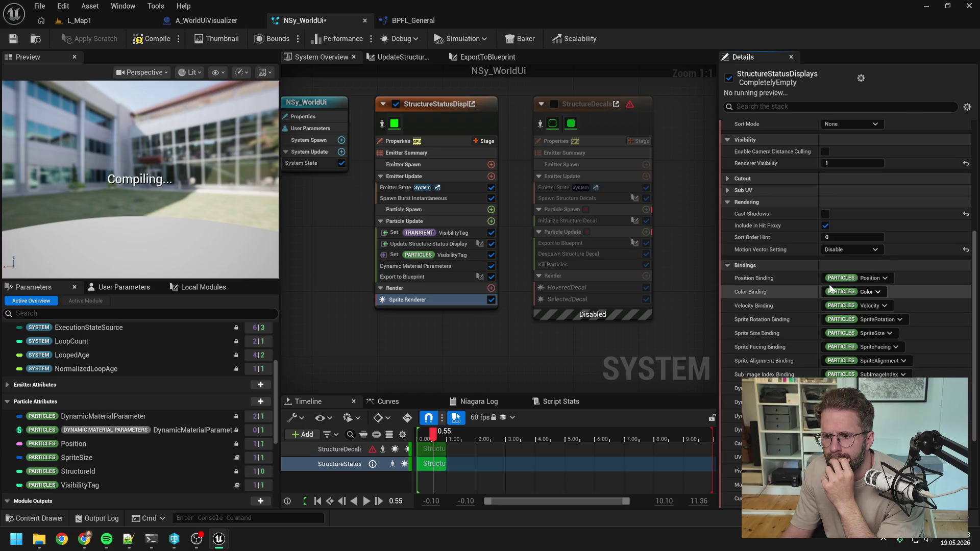
{"action": "left_click", "coordinate": [99, 19]}
{"action": "left_click", "coordinate": [255, 39]}
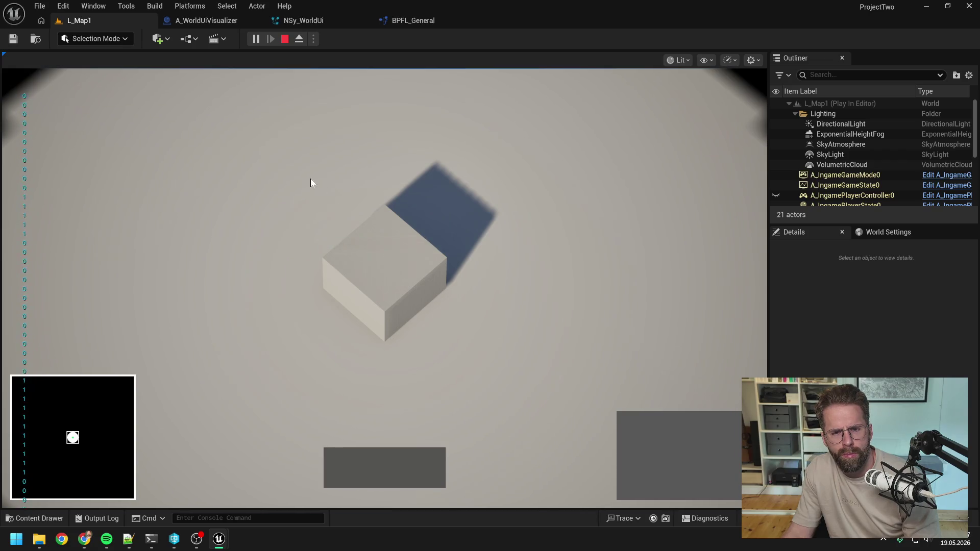
Step: Test clicking and box-selecting the Main Hall cube in the play session, then deselect it
{"action": "left_click", "coordinate": [391, 261]}
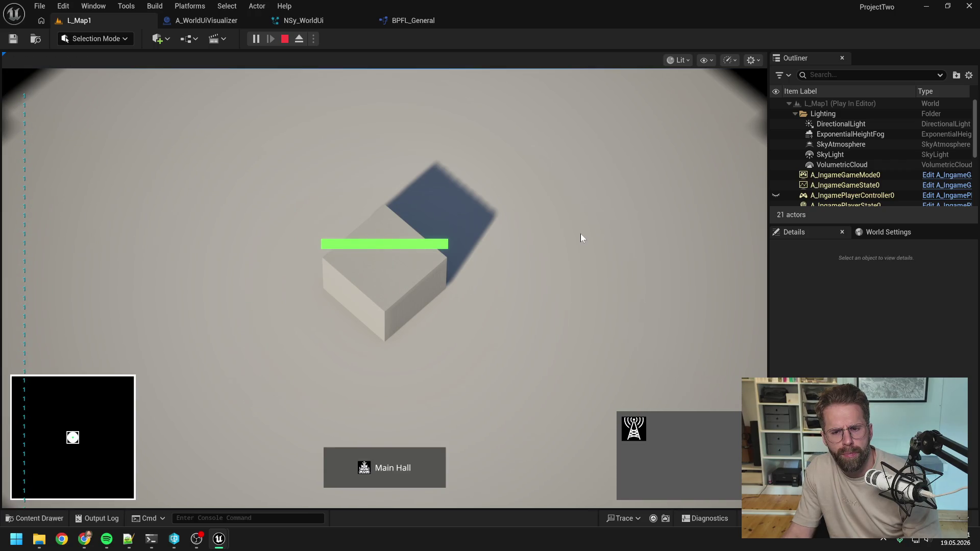
{"action": "scroll", "coordinate": [580, 234], "scroll_direction": "down", "scroll_amount": 3}
{"action": "left_click", "coordinate": [558, 271]}
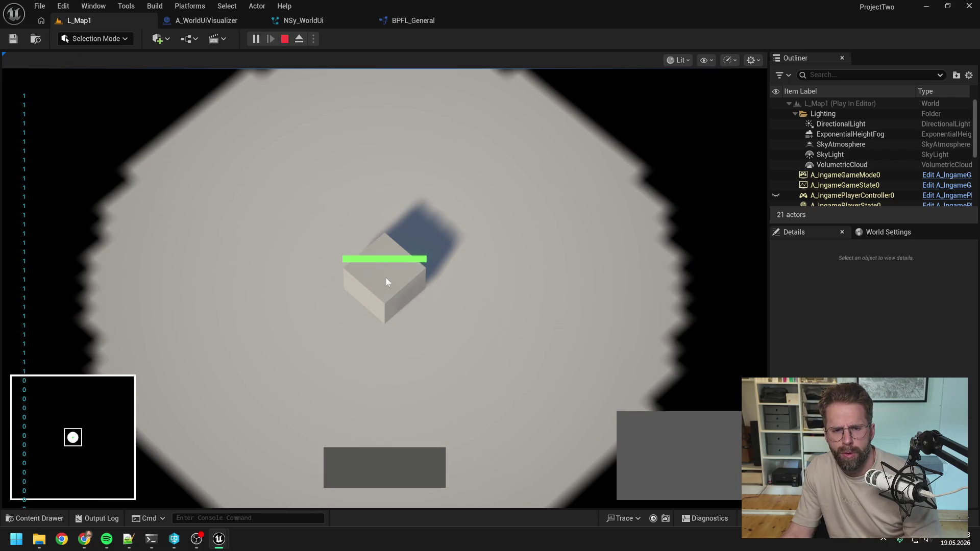
{"action": "left_click", "coordinate": [385, 277]}
{"action": "left_click", "coordinate": [244, 192]}
{"action": "mouse_move", "coordinate": [244, 191]}
{"action": "left_mouse_down"}
{"action": "mouse_move", "coordinate": [526, 354]}
{"action": "mouse_move", "coordinate": [577, 402]}
{"action": "left_mouse_up"}
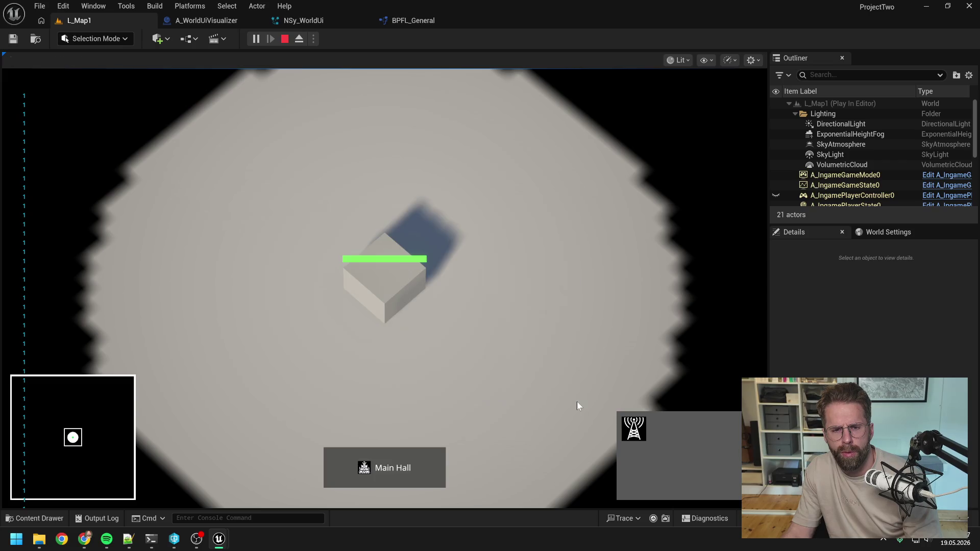
{"action": "left_click", "coordinate": [498, 354]}
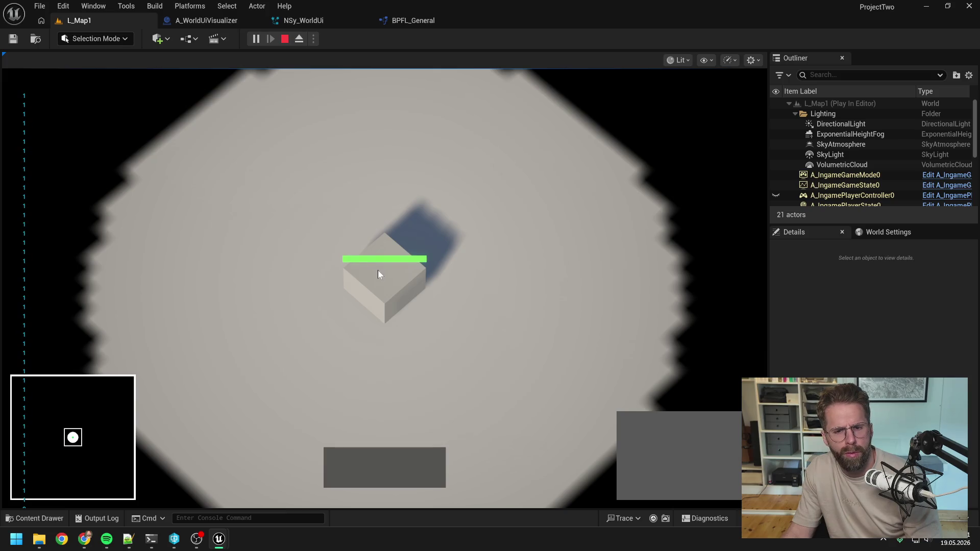
Step: Select the cube, start placing a power grid generator, cancel it, and stop playing
{"action": "left_click", "coordinate": [392, 283]}
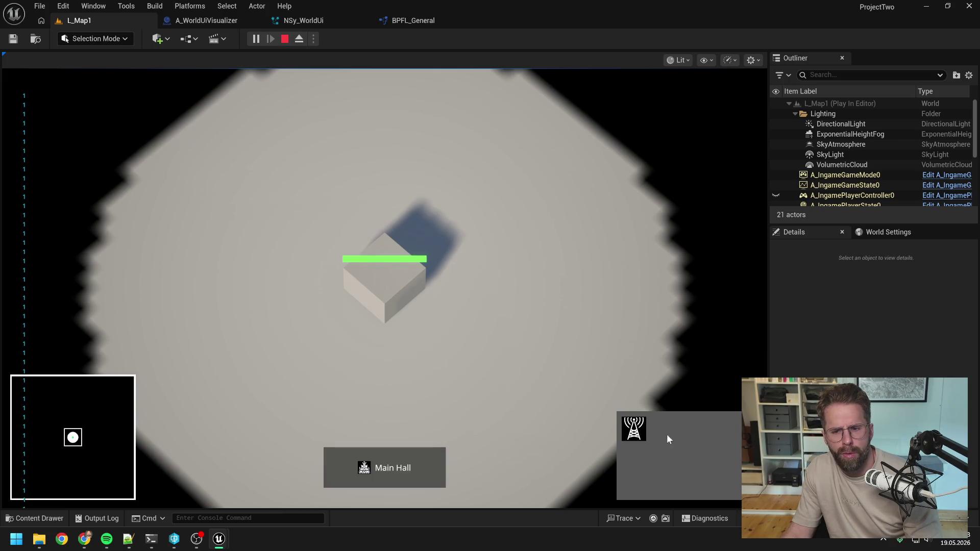
{"action": "left_click", "coordinate": [666, 434]}
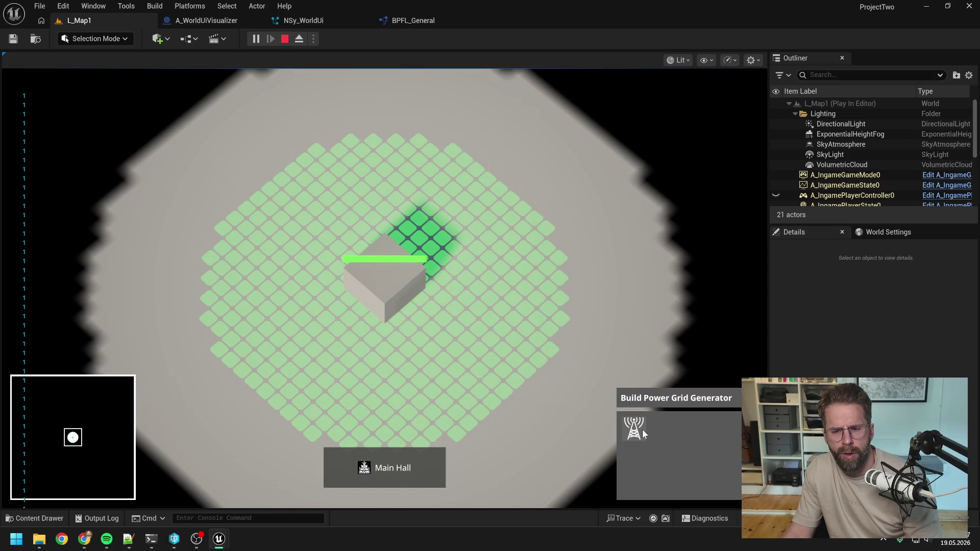
{"action": "right_click", "coordinate": [554, 317]}
{"action": "key", "text": "Escape"}
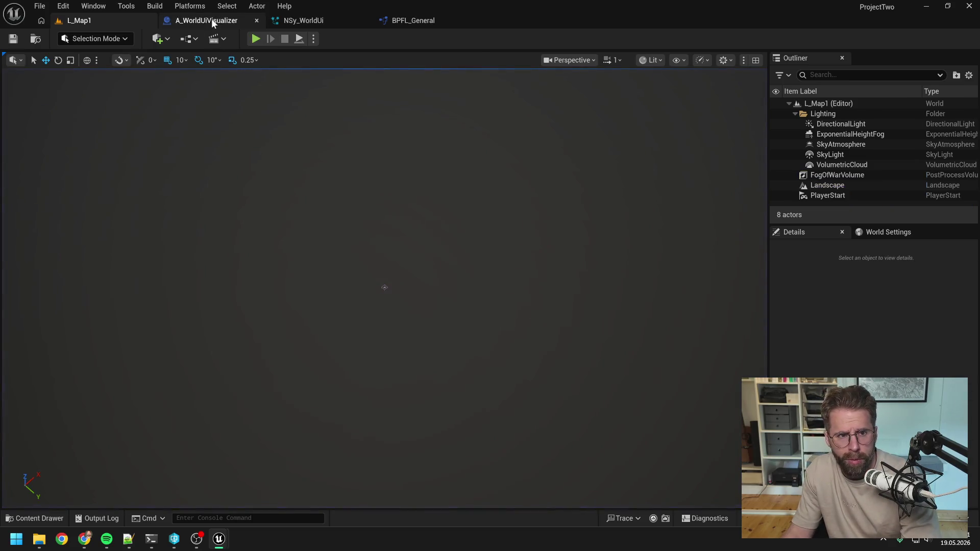
Step: Delete the debug LENGTH and Print String nodes from A_WorldUiVisualizer and recompile
{"action": "left_click", "coordinate": [212, 20]}
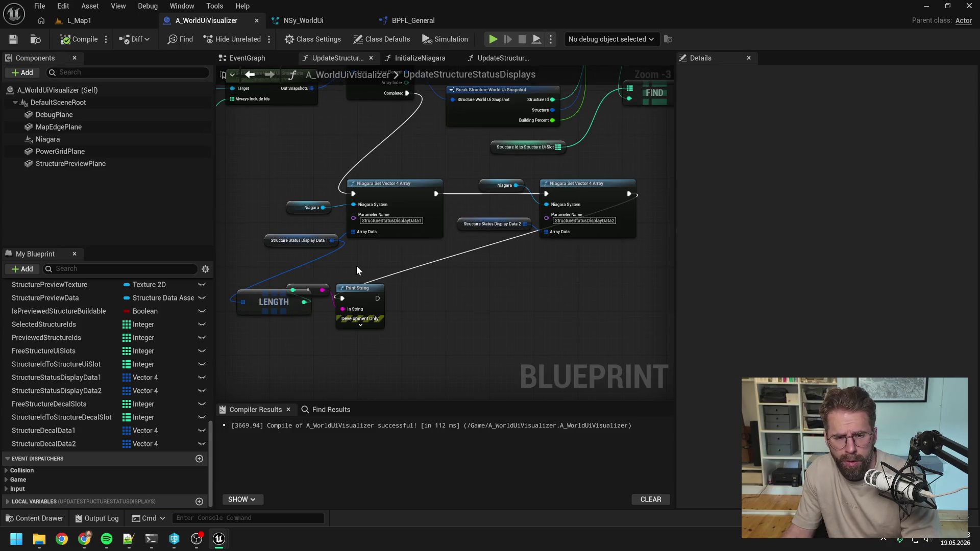
{"action": "left_click_drag", "start_coordinate": [357, 265], "coordinate": [235, 327]}
{"action": "scroll", "coordinate": [424, 290], "scroll_direction": "down", "scroll_amount": 1}
{"action": "key", "text": "Delete"}
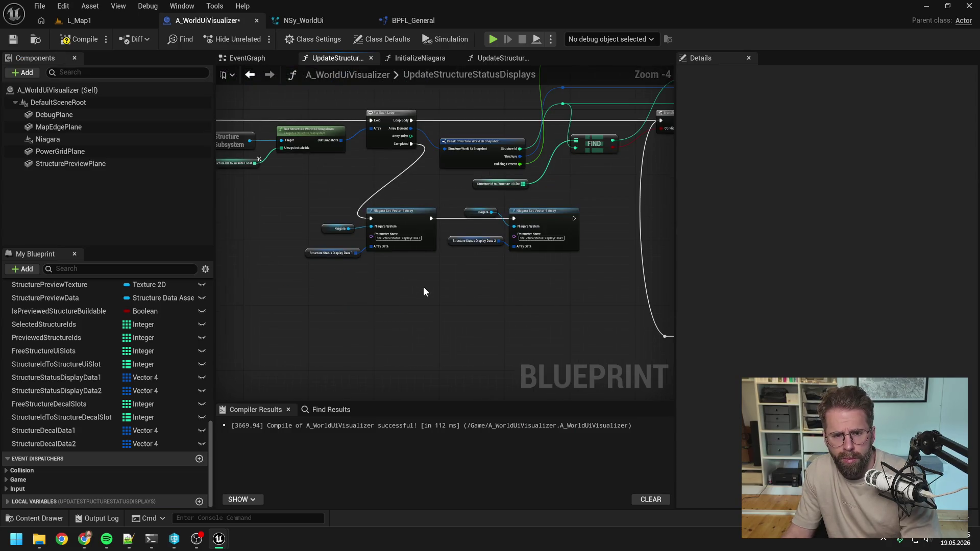
{"action": "left_click_drag", "start_coordinate": [423, 287], "coordinate": [443, 324]}
{"action": "left_click", "coordinate": [93, 39]}
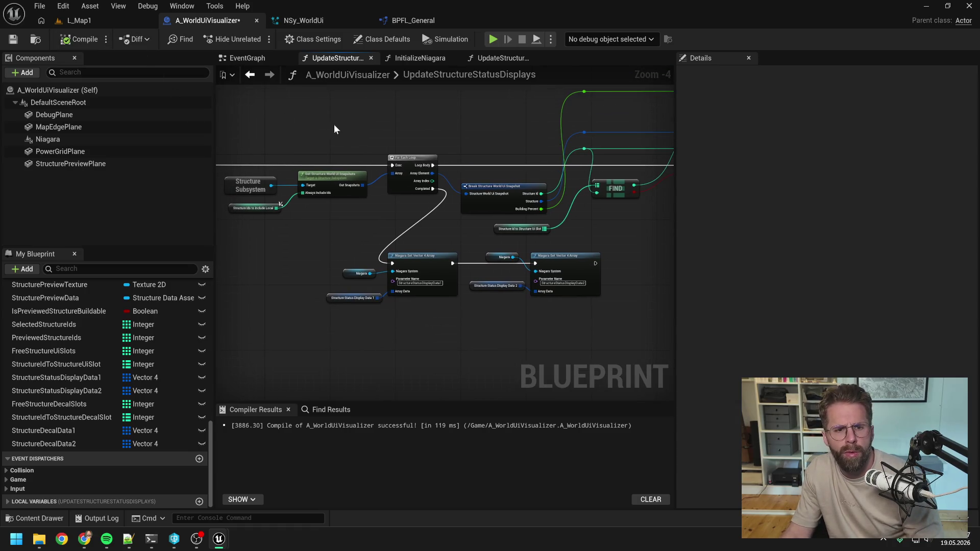
Step: In UpdateStructureDecals, add a StructureDecalData1 getter with a CLEAR node
{"action": "mouse_move", "coordinate": [334, 124]}
{"action": "left_mouse_down"}
{"action": "mouse_move", "coordinate": [422, 183]}
{"action": "mouse_move", "coordinate": [450, 290]}
{"action": "left_mouse_up"}
{"action": "scroll", "coordinate": [437, 270], "scroll_direction": "down", "scroll_amount": 3}
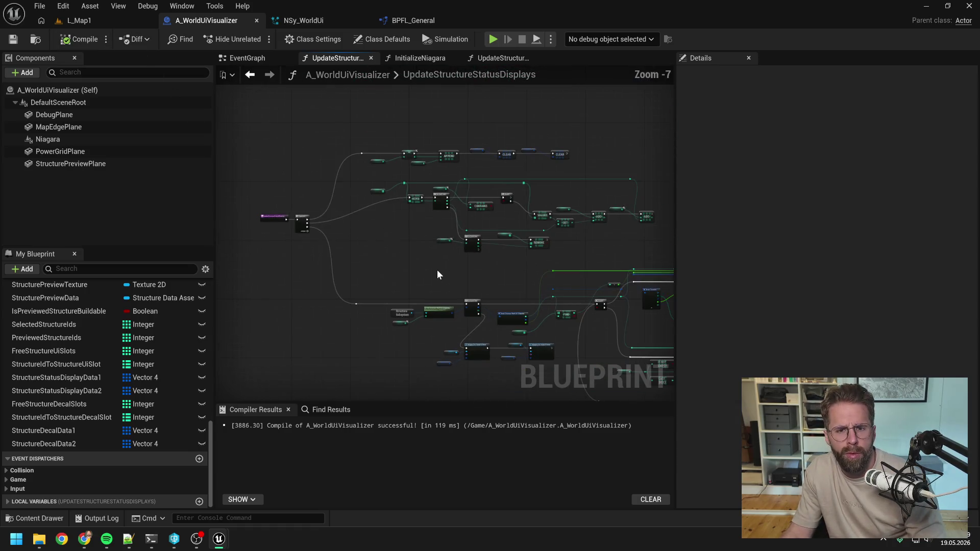
{"action": "scroll", "coordinate": [532, 148], "scroll_direction": "up", "scroll_amount": 3}
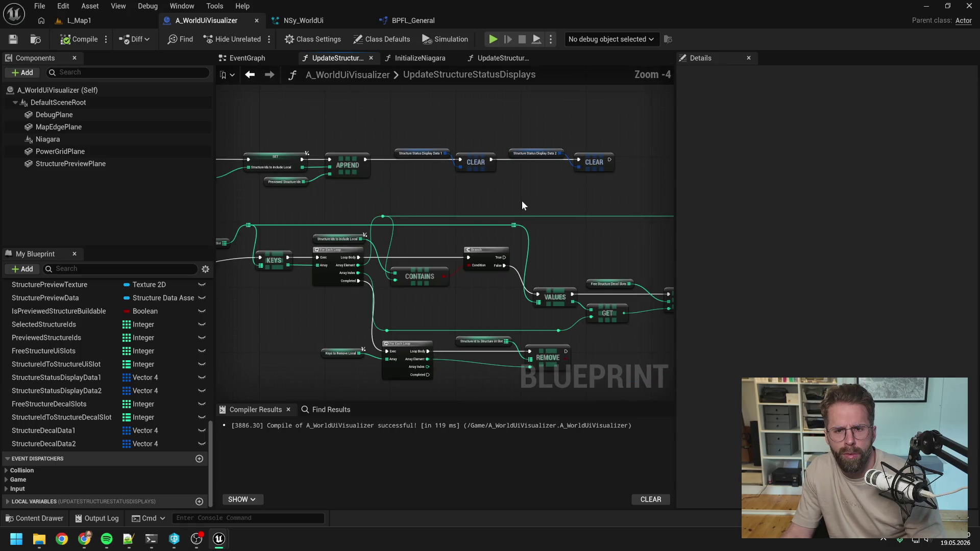
{"action": "left_click", "coordinate": [498, 59]}
{"action": "scroll", "coordinate": [427, 226], "scroll_direction": "up", "scroll_amount": 3}
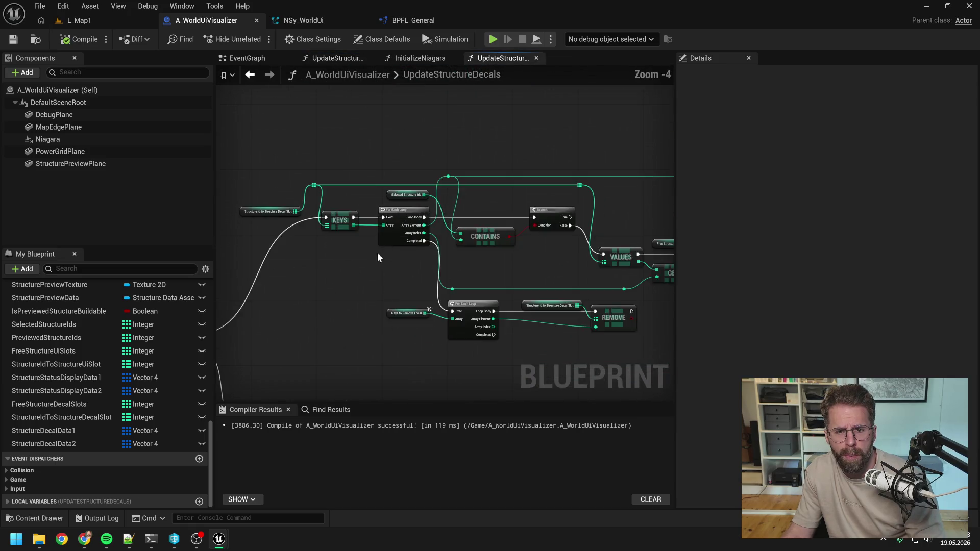
{"action": "left_click_drag", "start_coordinate": [378, 253], "coordinate": [507, 302]}
{"action": "left_click", "coordinate": [79, 434]}
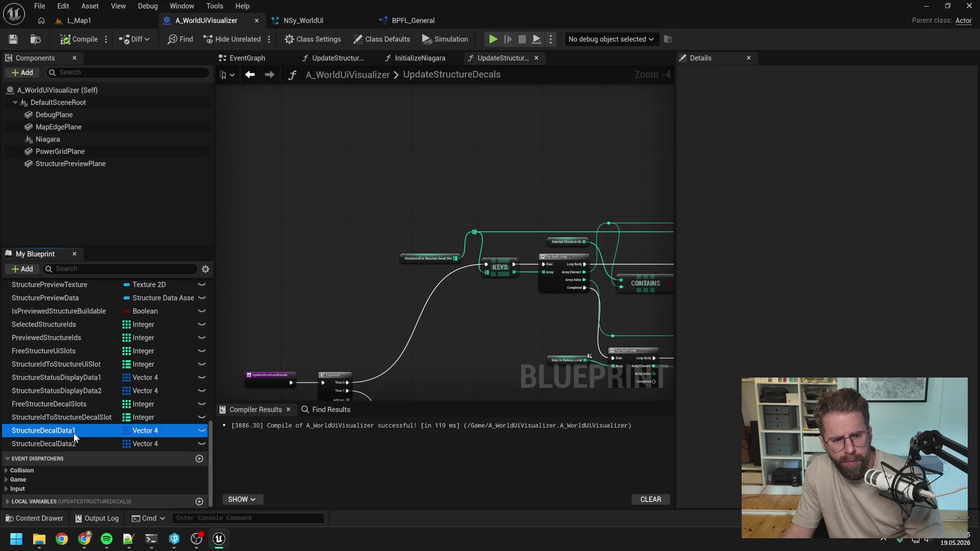
{"action": "mouse_move", "coordinate": [45, 430]}
{"action": "left_mouse_down"}
{"action": "mouse_move", "coordinate": [299, 290]}
{"action": "mouse_move", "coordinate": [423, 167]}
{"action": "mouse_move", "coordinate": [458, 192]}
{"action": "left_mouse_up"}
{"action": "left_click", "coordinate": [454, 180]}
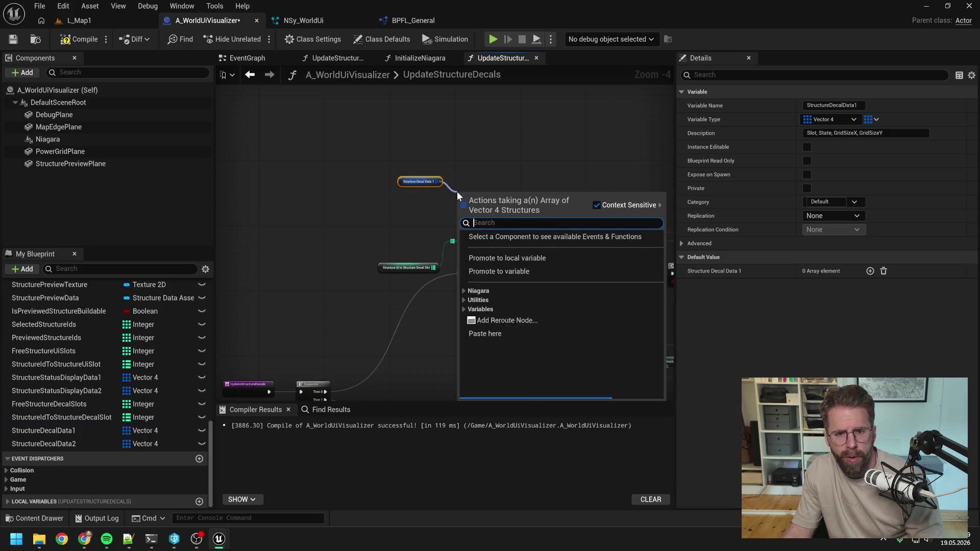
{"action": "type", "text": "clear"}
{"action": "key", "text": "Return"}
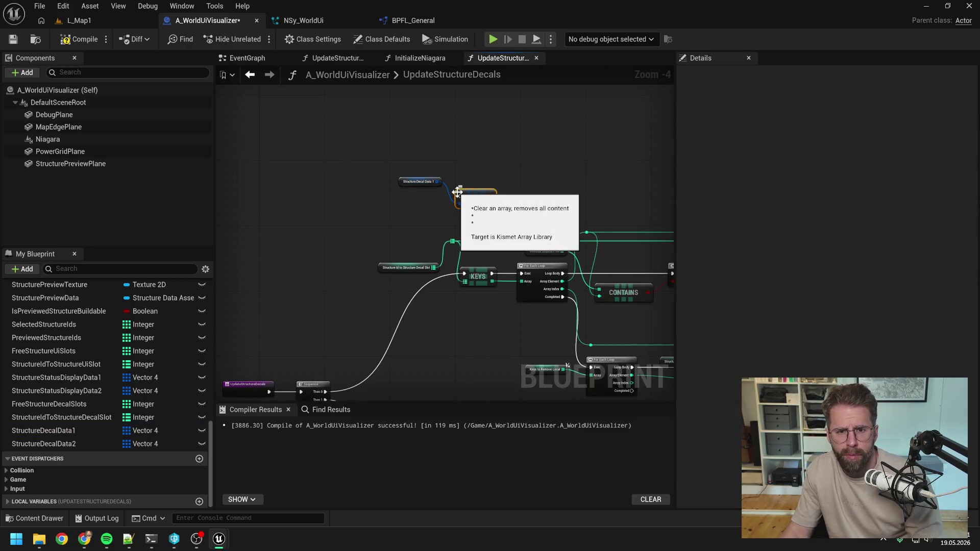
Step: Add a StructureDecalData2 getter with its own CLEAR node, chained after the first CLEAR
{"action": "mouse_move", "coordinate": [43, 443]}
{"action": "left_mouse_down"}
{"action": "mouse_move", "coordinate": [523, 176]}
{"action": "mouse_move", "coordinate": [523, 186]}
{"action": "left_mouse_up"}
{"action": "left_click", "coordinate": [559, 196]}
{"action": "type", "text": "clear"}
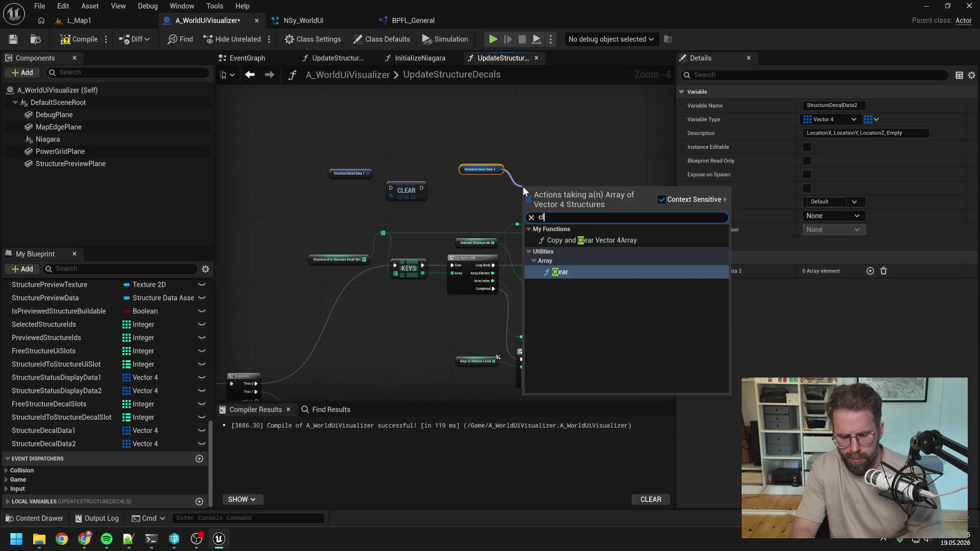
{"action": "key", "text": "Return"}
{"action": "mouse_move", "coordinate": [422, 189]}
{"action": "left_mouse_down"}
{"action": "mouse_move", "coordinate": [536, 197]}
{"action": "mouse_move", "coordinate": [526, 193]}
{"action": "left_mouse_up"}
Step: Wire Sequence Then 0 to the first CLEAR, Then 1 to KEYS, Then 2 to the lower For Each Loop
{"action": "left_click_drag", "start_coordinate": [465, 225], "coordinate": [489, 182]}
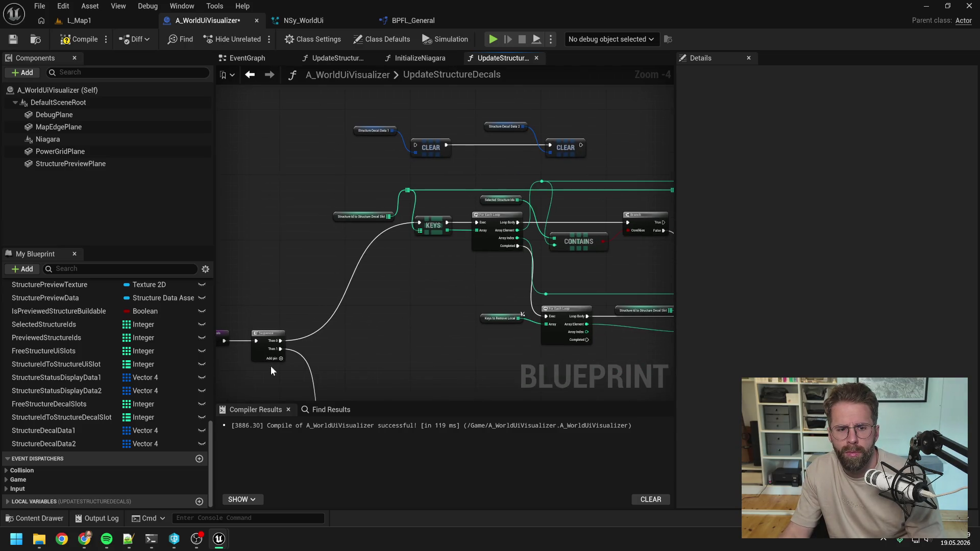
{"action": "mouse_move", "coordinate": [369, 344]}
{"action": "left_mouse_down"}
{"action": "mouse_move", "coordinate": [323, 281]}
{"action": "mouse_move", "coordinate": [289, 262]}
{"action": "left_mouse_up"}
{"action": "left_click_drag", "start_coordinate": [336, 329], "coordinate": [358, 347]}
{"action": "mouse_move", "coordinate": [289, 248]}
{"action": "left_mouse_down"}
{"action": "mouse_move", "coordinate": [281, 254]}
{"action": "mouse_move", "coordinate": [452, 121]}
{"action": "mouse_move", "coordinate": [428, 123]}
{"action": "left_mouse_up"}
{"action": "left_click_drag", "start_coordinate": [291, 371], "coordinate": [425, 176]}
Step: Tidy the decal data, entry and Sequence node positions, then compile with F7
{"action": "left_click_drag", "start_coordinate": [511, 157], "coordinate": [510, 165]}
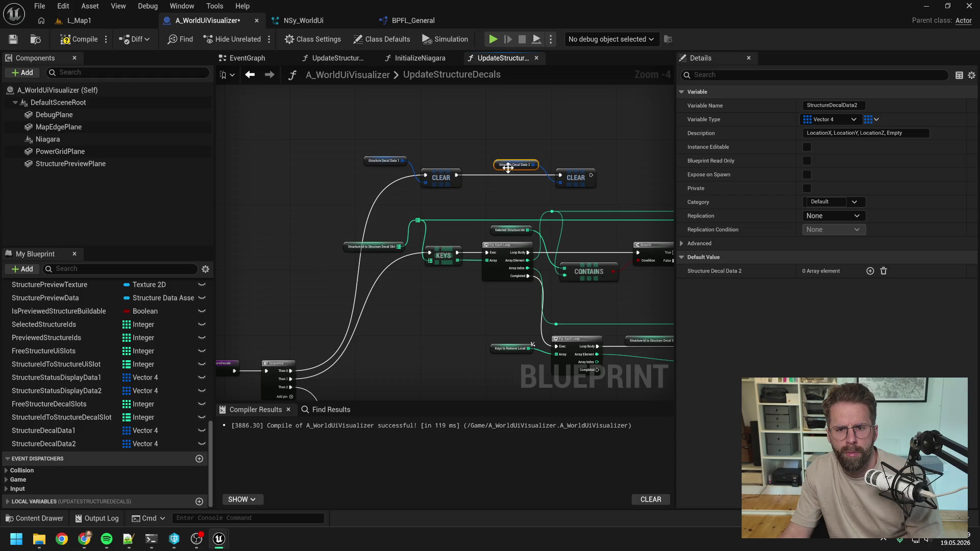
{"action": "left_click_drag", "start_coordinate": [388, 169], "coordinate": [516, 83]}
{"action": "mouse_move", "coordinate": [372, 207]}
{"action": "left_mouse_down"}
{"action": "mouse_move", "coordinate": [412, 298]}
{"action": "mouse_move", "coordinate": [400, 256]}
{"action": "left_mouse_up"}
{"action": "left_click_drag", "start_coordinate": [531, 269], "coordinate": [413, 284]}
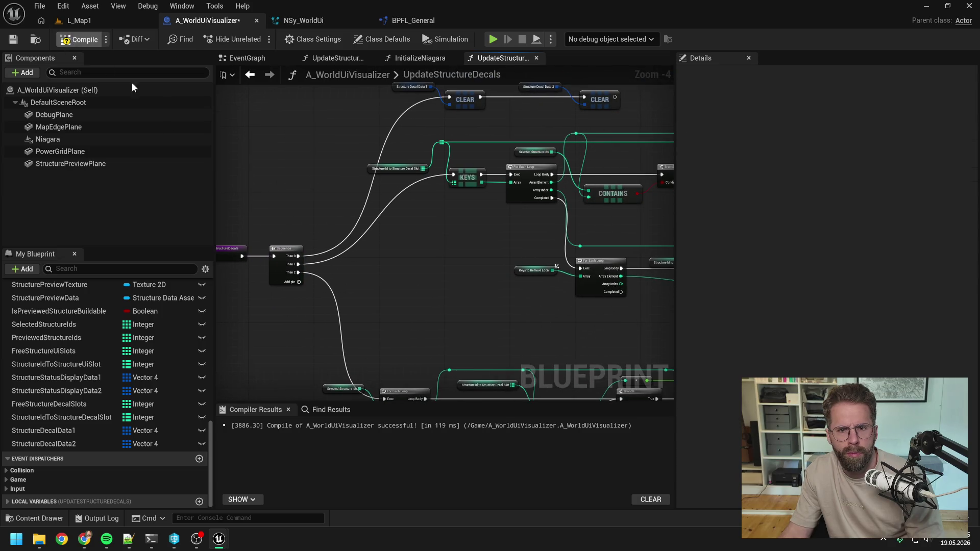
{"action": "key", "text": "F7"}
{"action": "scroll", "coordinate": [322, 170], "scroll_direction": "down", "scroll_amount": 2}
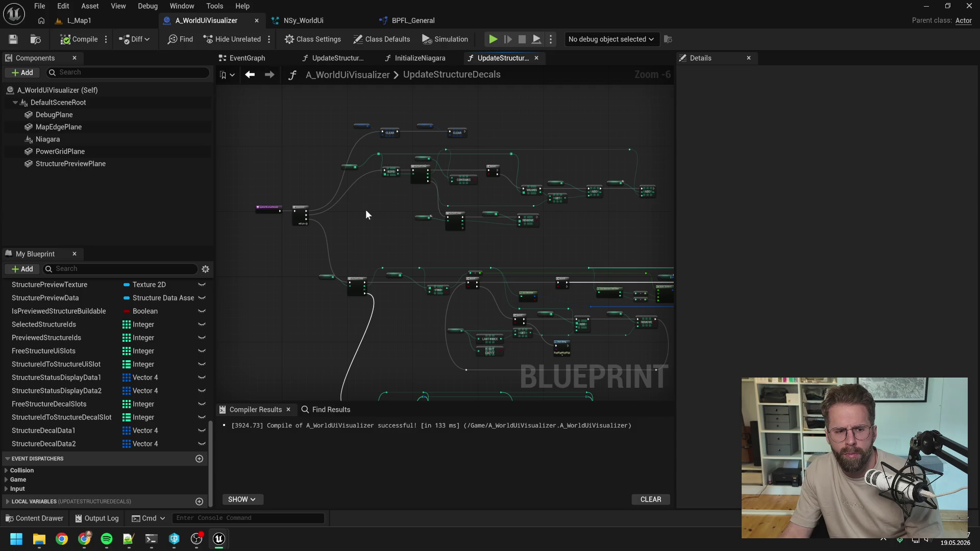
{"action": "left_click", "coordinate": [100, 19]}
{"action": "left_click", "coordinate": [256, 40]}
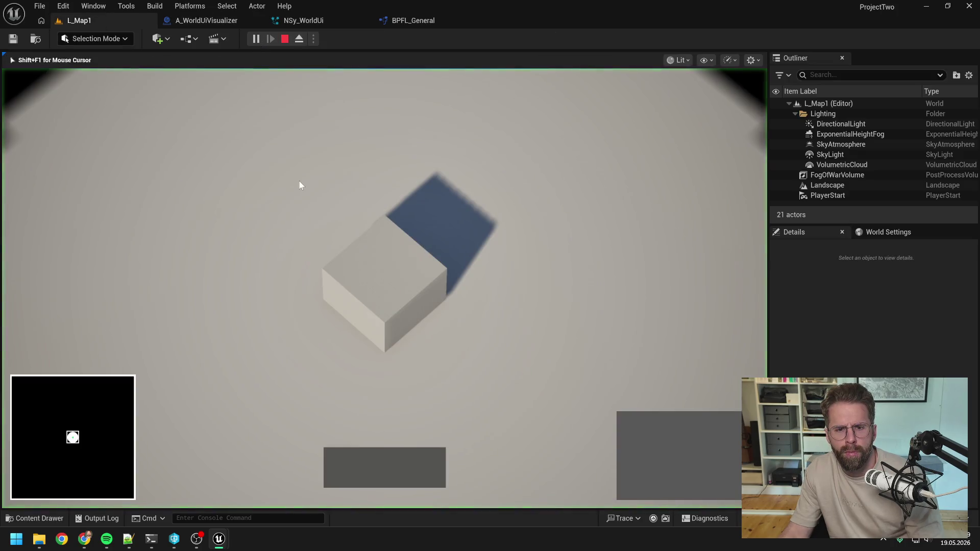
{"action": "mouse_move", "coordinate": [382, 284]}
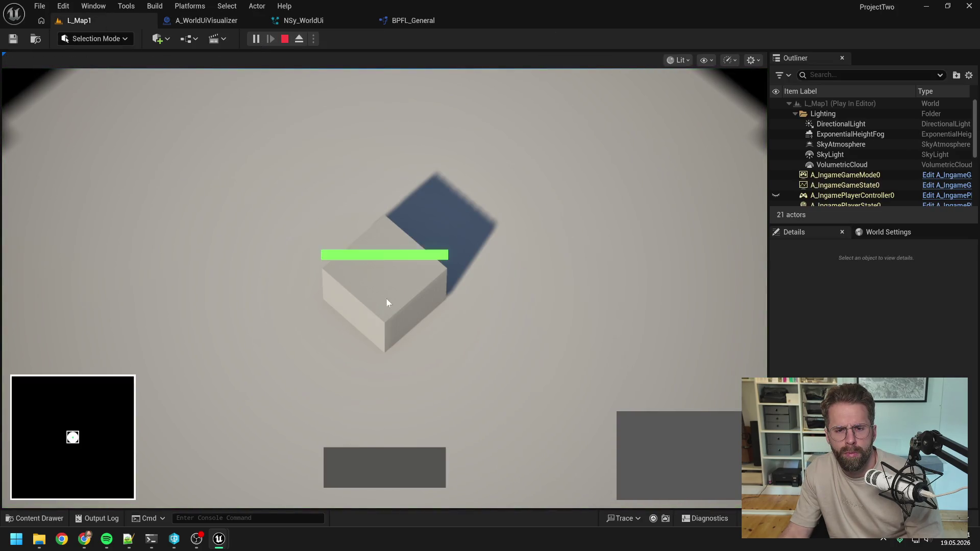
{"action": "scroll", "coordinate": [485, 238], "scroll_direction": "down", "scroll_amount": 2}
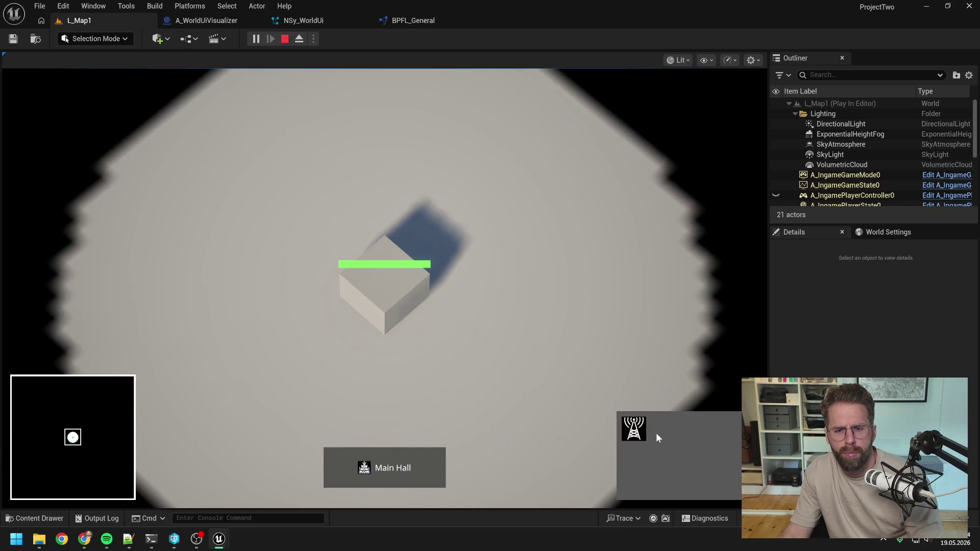
{"action": "left_click", "coordinate": [658, 435]}
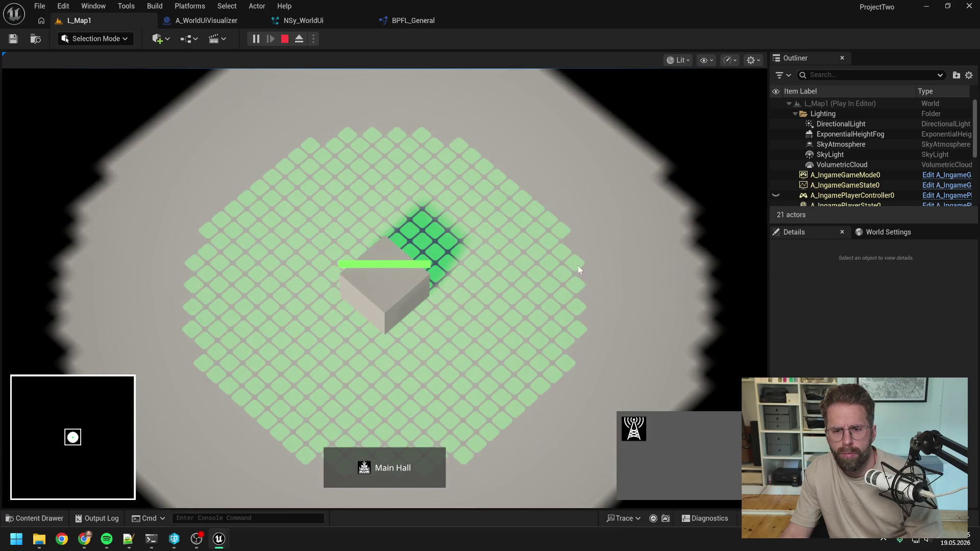
{"action": "scroll", "coordinate": [445, 265], "scroll_direction": "down", "scroll_amount": 1}
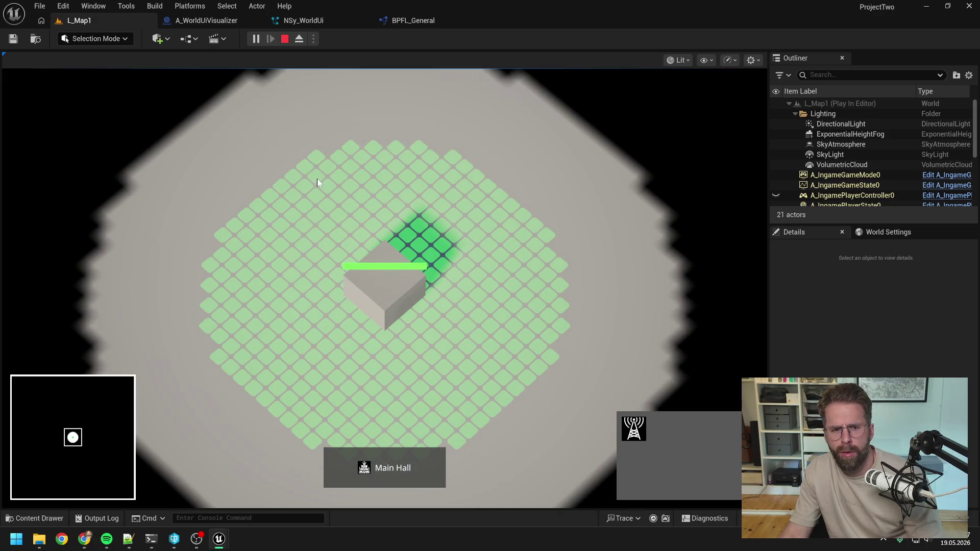
{"action": "key", "text": "Escape"}
{"action": "left_click", "coordinate": [192, 22]}
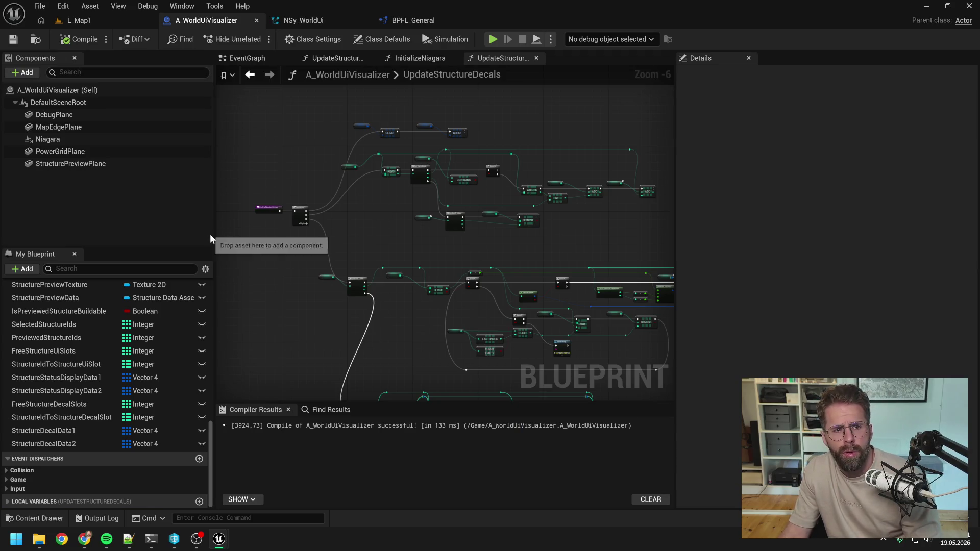
Step: Add an Update Structure Preview call to the EventGraph and open its function graph
{"action": "left_click", "coordinate": [270, 74]}
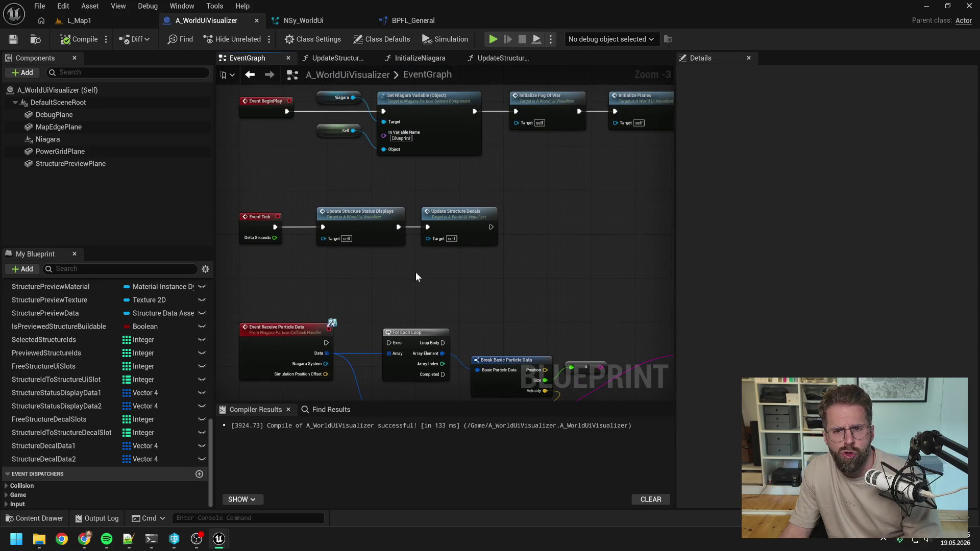
{"action": "scroll", "coordinate": [140, 354], "scroll_direction": "up", "scroll_amount": 10}
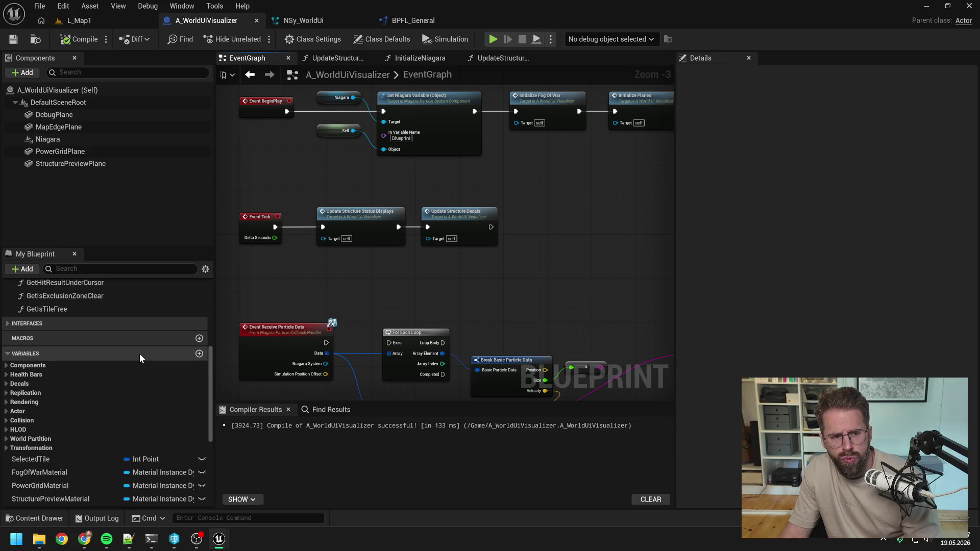
{"action": "scroll", "coordinate": [142, 358], "scroll_direction": "up", "scroll_amount": 2}
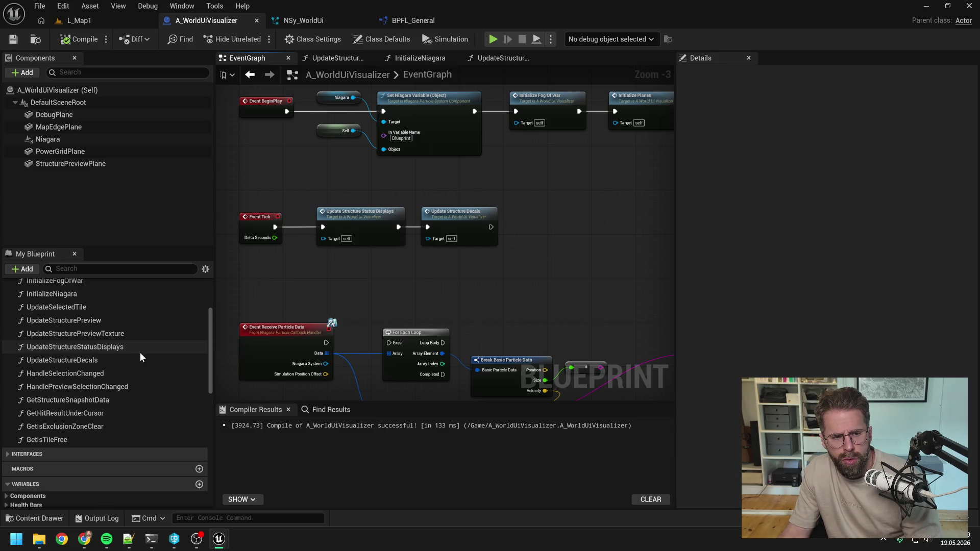
{"action": "scroll", "coordinate": [139, 353], "scroll_direction": "up", "scroll_amount": 1}
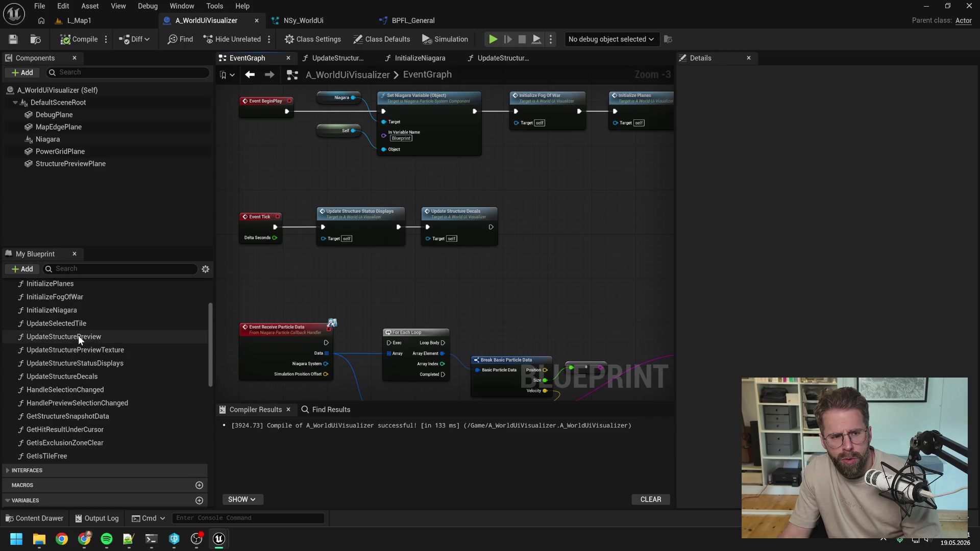
{"action": "left_click", "coordinate": [78, 336]}
{"action": "mouse_move", "coordinate": [96, 341]}
{"action": "left_mouse_down"}
{"action": "mouse_move", "coordinate": [529, 206]}
{"action": "mouse_move", "coordinate": [532, 227]}
{"action": "left_mouse_up"}
{"action": "double_click", "coordinate": [554, 216]}
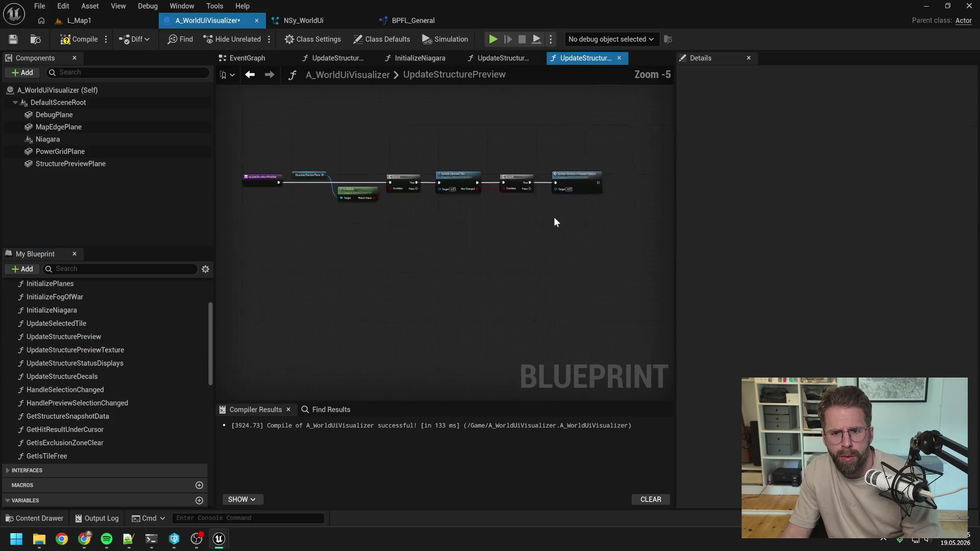
{"action": "left_click", "coordinate": [84, 19]}
Step: Play L_Map1, place two structures, cancel placement, deselect Main Hall, and stop the session
{"action": "key", "text": "alt+p"}
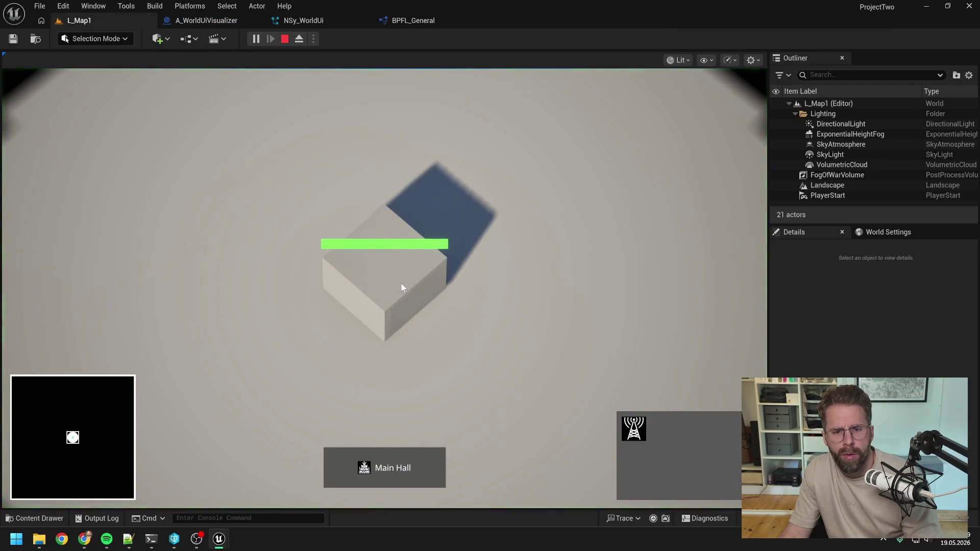
{"action": "scroll", "coordinate": [645, 248], "scroll_direction": "down", "scroll_amount": 3}
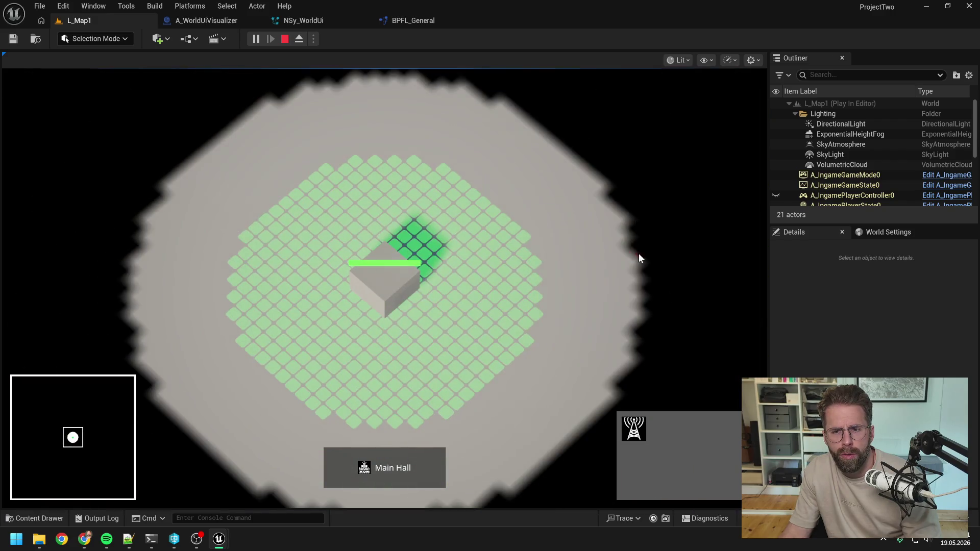
{"action": "left_click", "coordinate": [531, 261]}
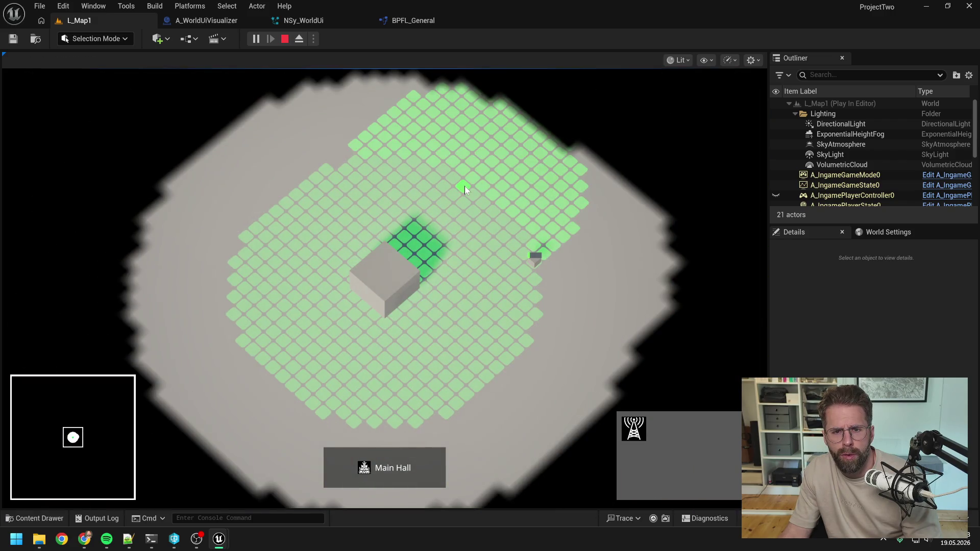
{"action": "left_click", "coordinate": [465, 187]}
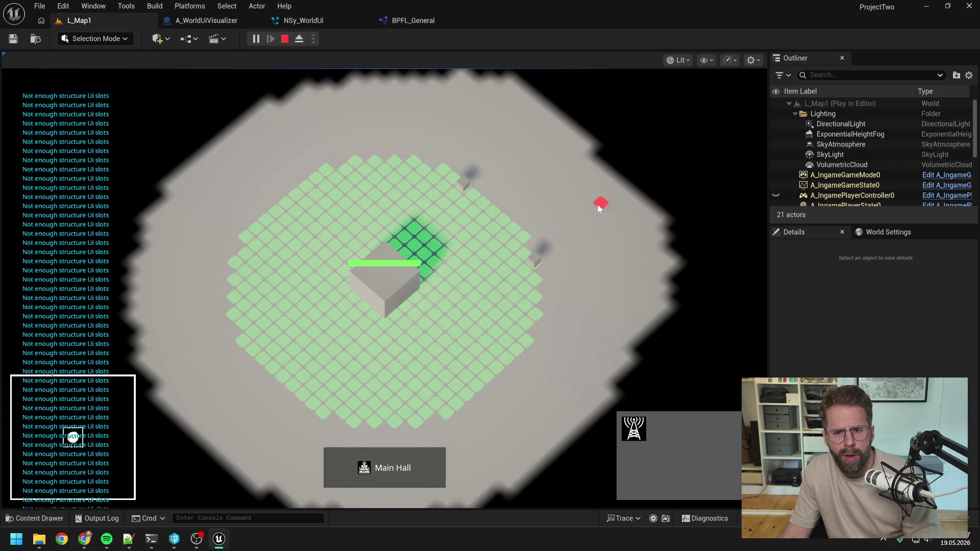
{"action": "right_click", "coordinate": [600, 208]}
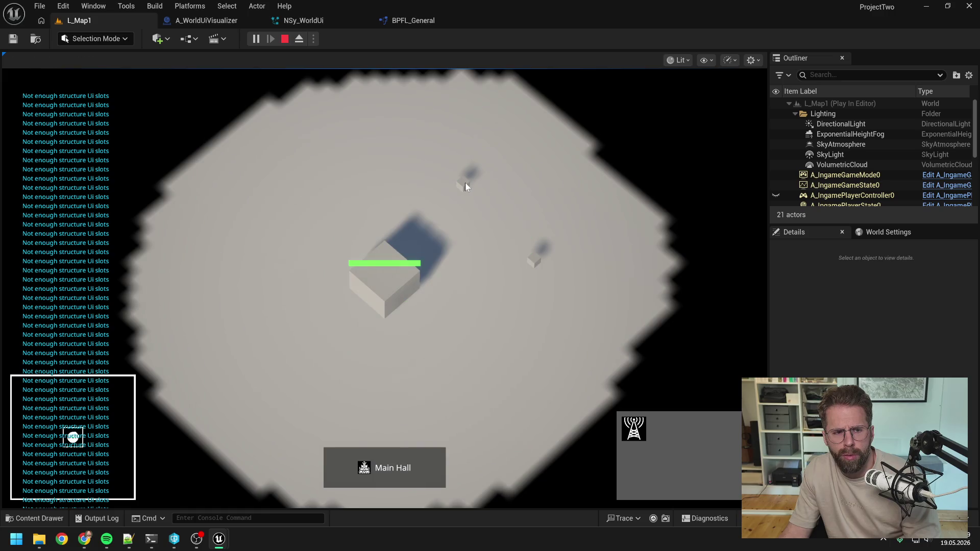
{"action": "key", "text": "d"}
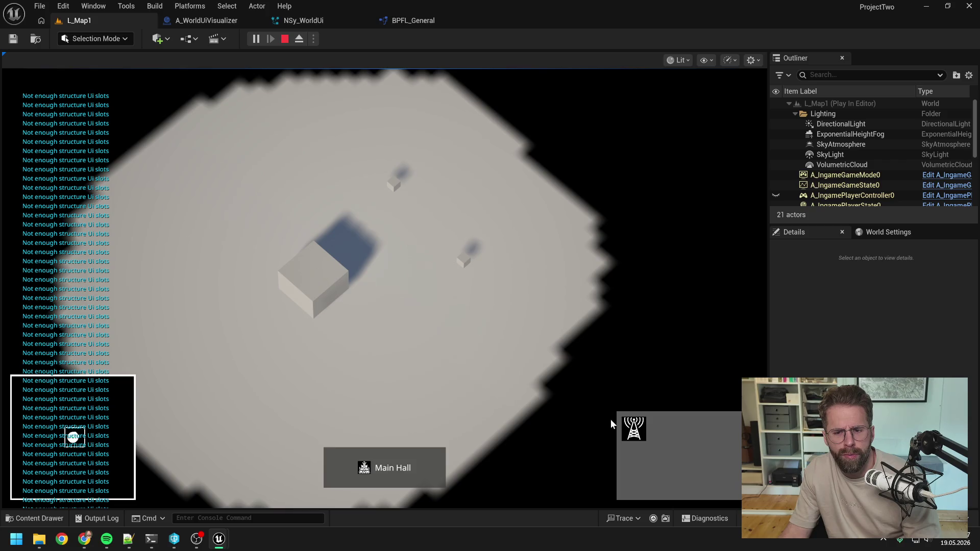
{"action": "left_click", "coordinate": [510, 335]}
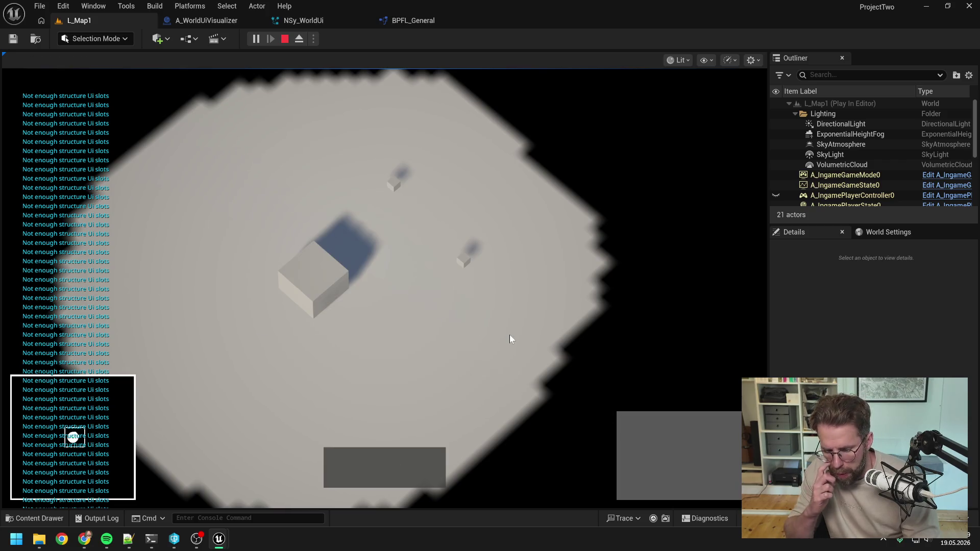
{"action": "key", "text": "Escape"}
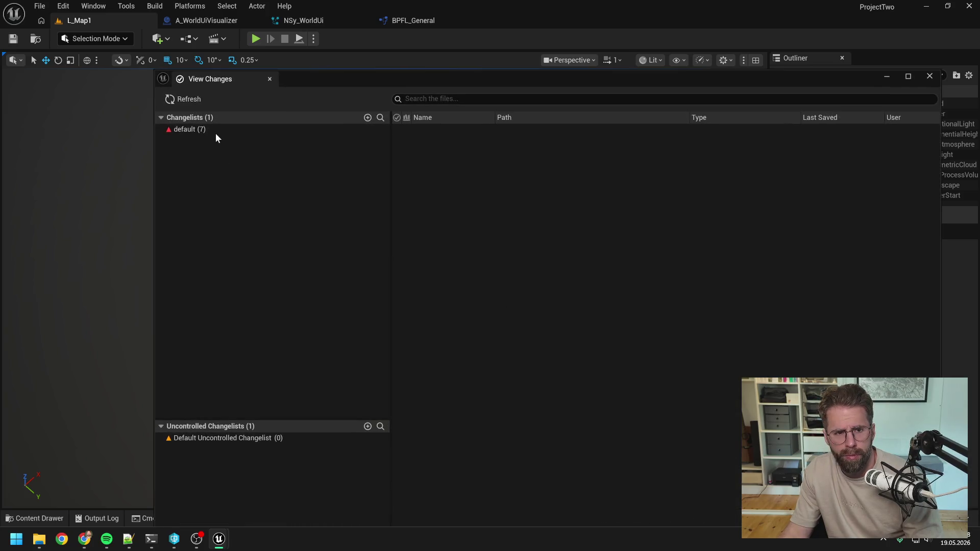
Step: Submit the default changelist of seven files, close the pending changes window and minimize the editor
{"action": "left_click", "coordinate": [214, 131]}
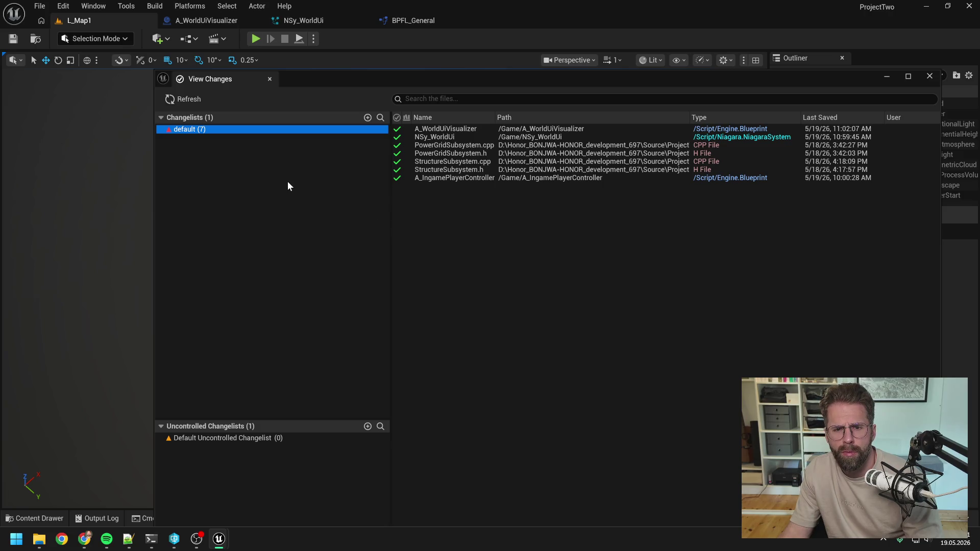
{"action": "right_click", "coordinate": [256, 129]}
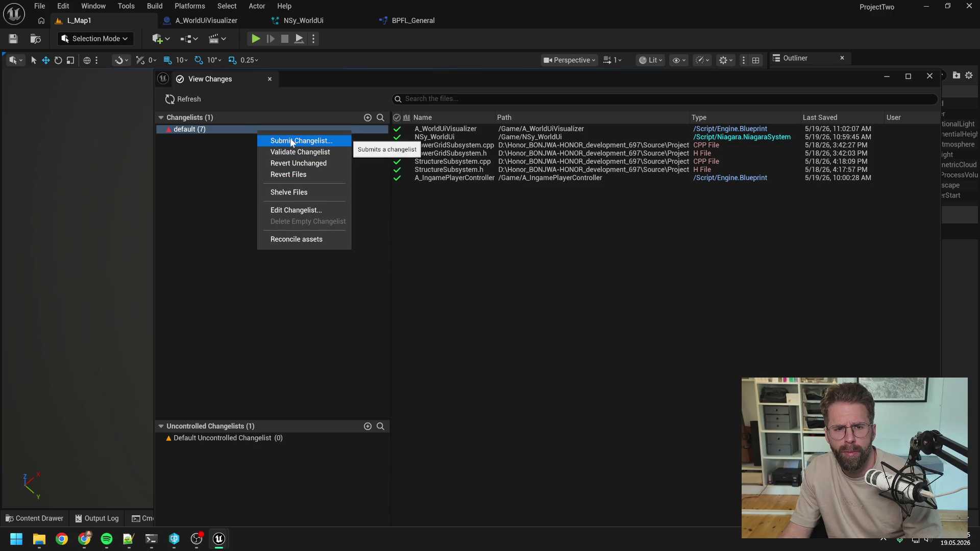
{"action": "left_click", "coordinate": [195, 281]}
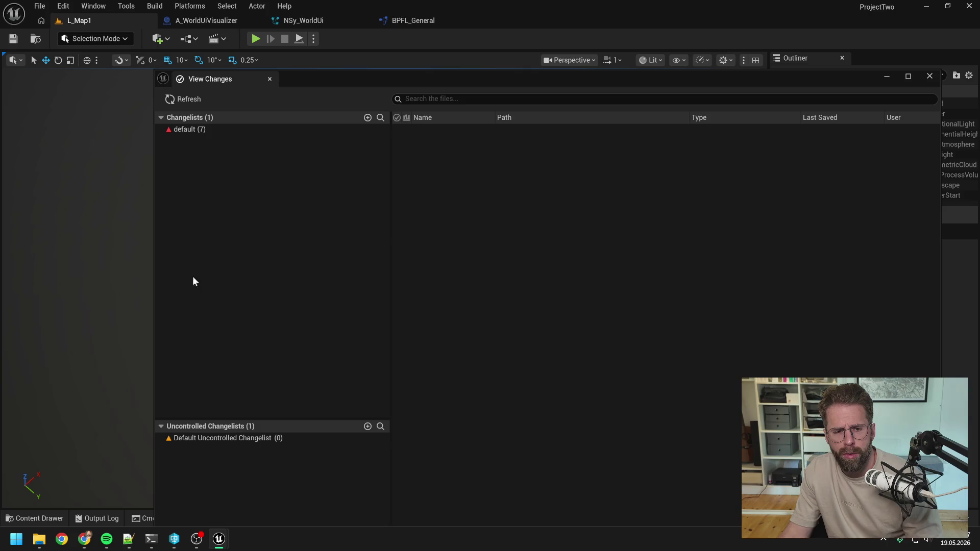
{"action": "left_click", "coordinate": [930, 76]}
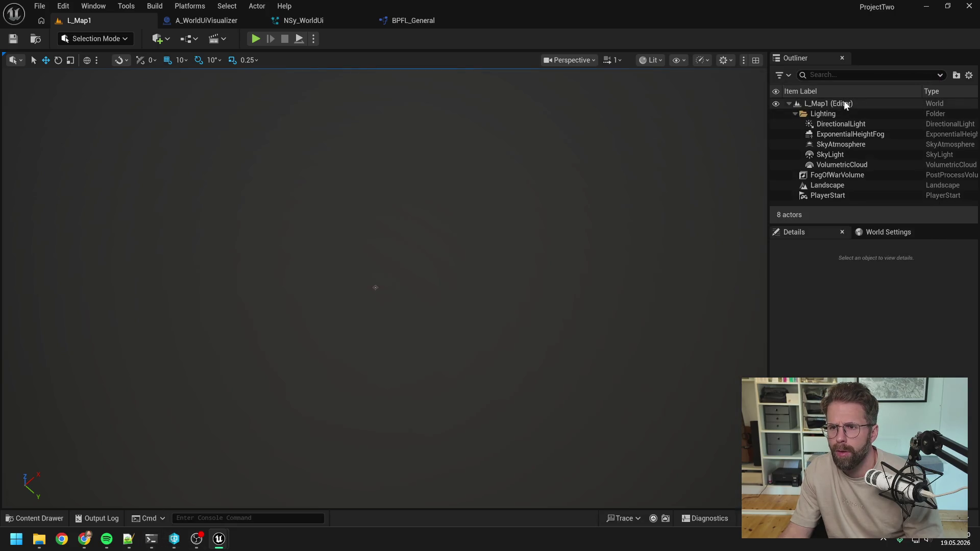
{"action": "left_click", "coordinate": [927, 6]}
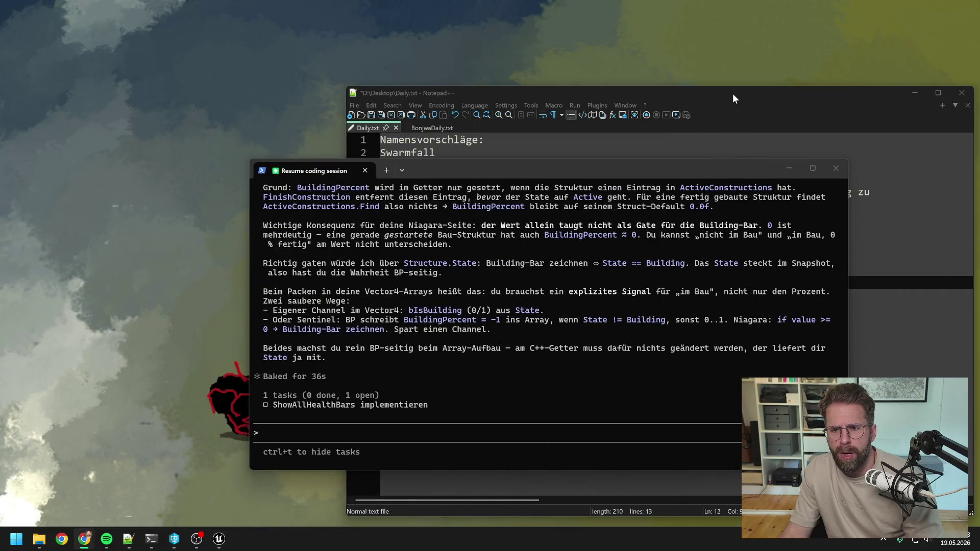
{"action": "left_click", "coordinate": [219, 538]}
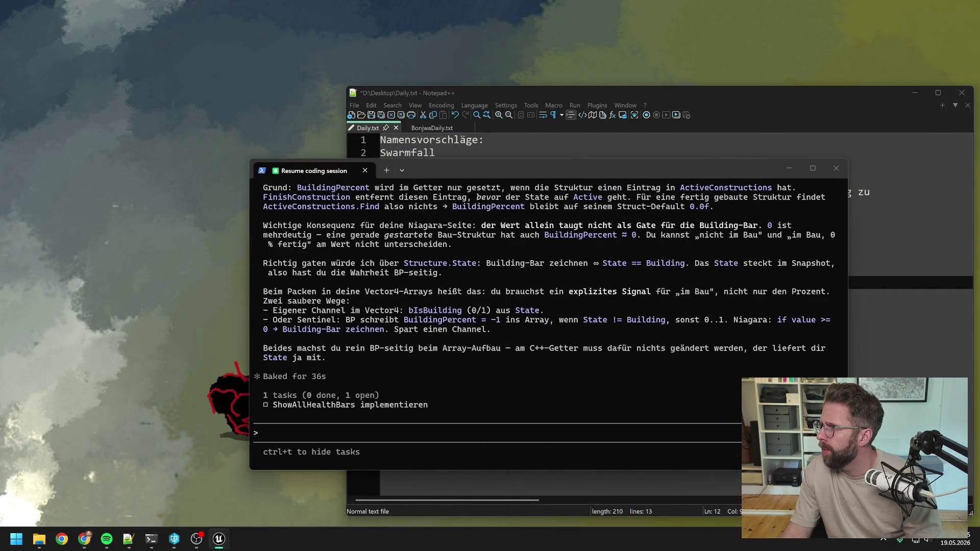
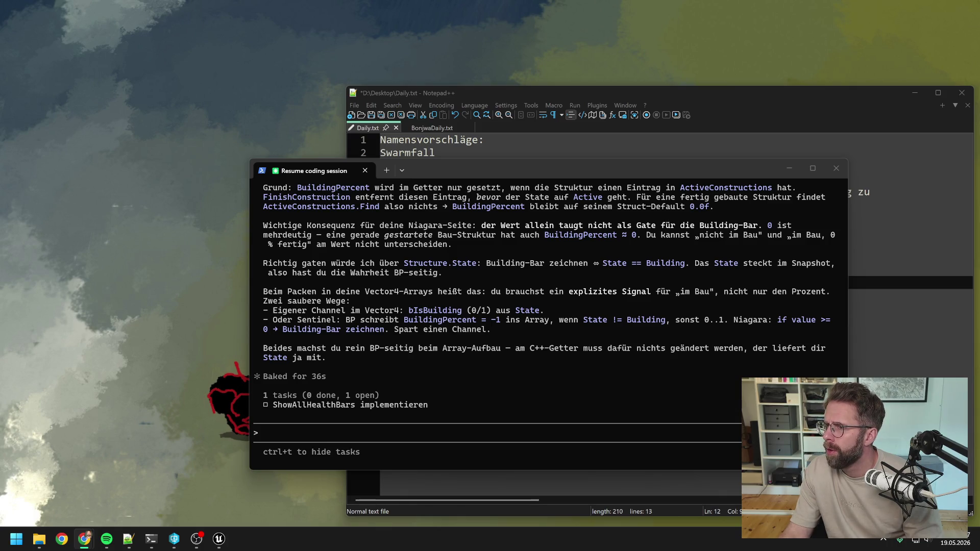
Step: Leave the Windows Terminal session and bring the Unreal level editor showing L_Map1 to the front
{"action": "left_click", "coordinate": [639, 167]}
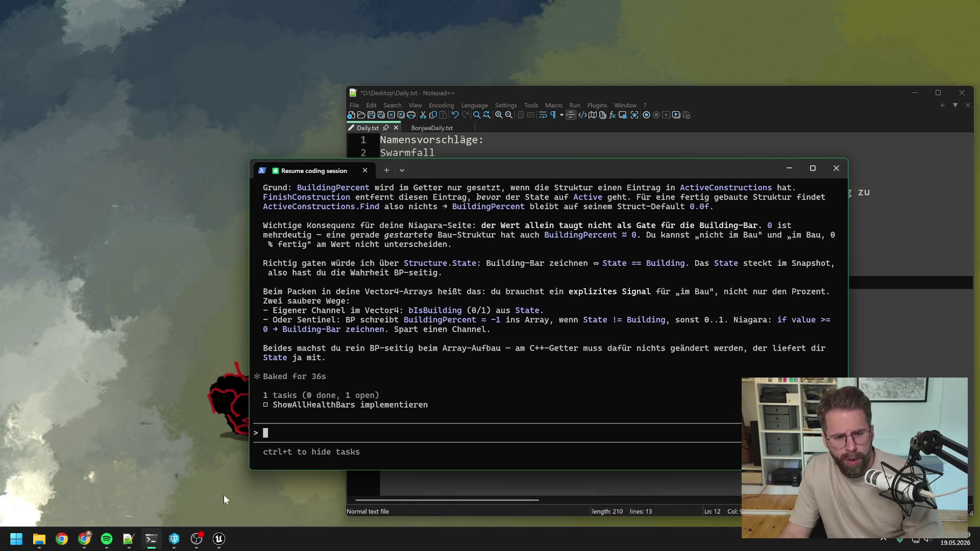
{"action": "left_click", "coordinate": [219, 540]}
{"action": "left_click", "coordinate": [212, 488]}
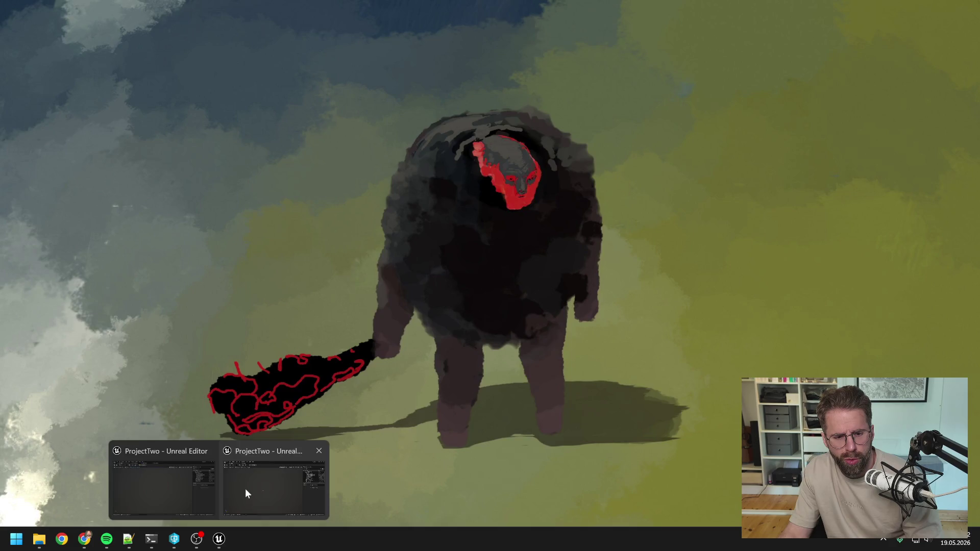
{"action": "left_click", "coordinate": [245, 489]}
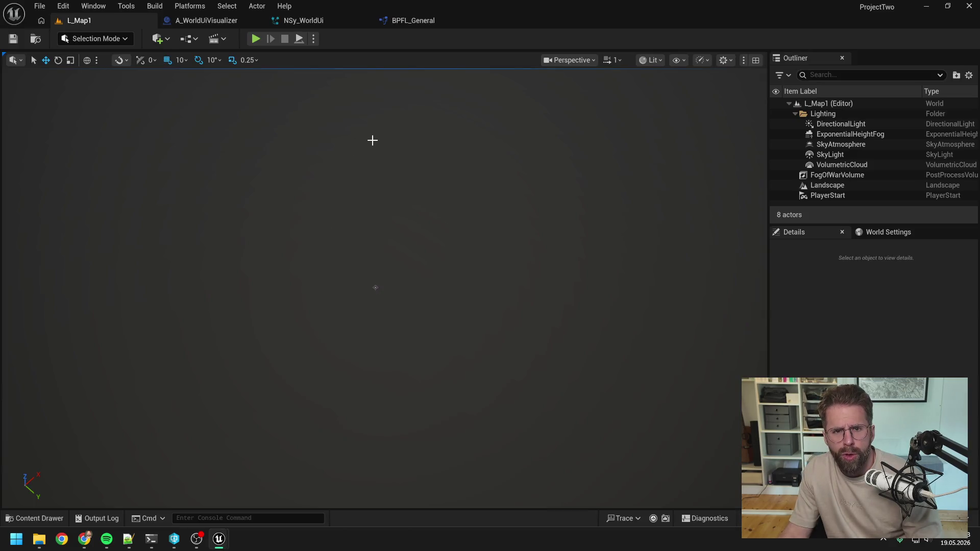
Step: Play-test L_Map1, place and cancel a structure to reproduce the slot warnings, then open A_WorldUiVisualizer
{"action": "left_click", "coordinate": [254, 40]}
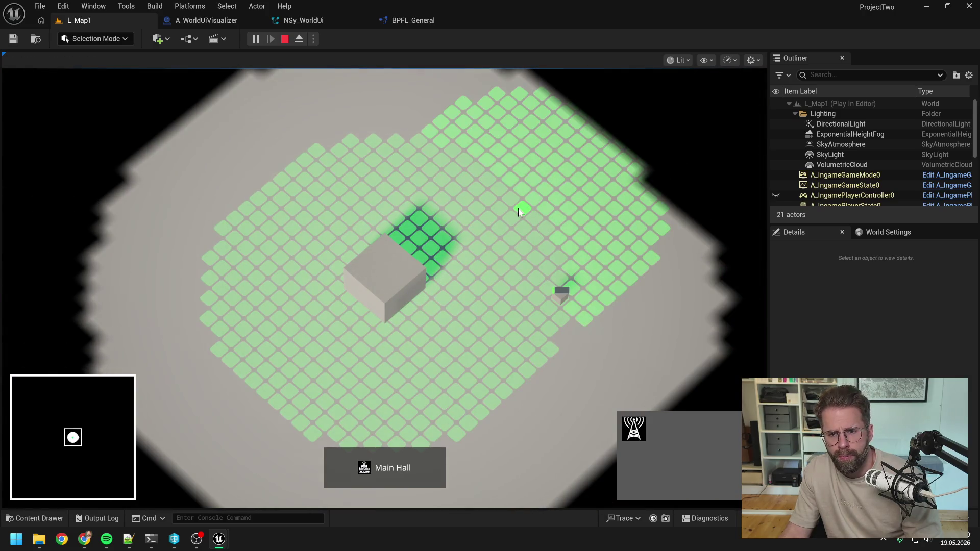
{"action": "left_click", "coordinate": [519, 209]}
{"action": "right_click", "coordinate": [499, 243]}
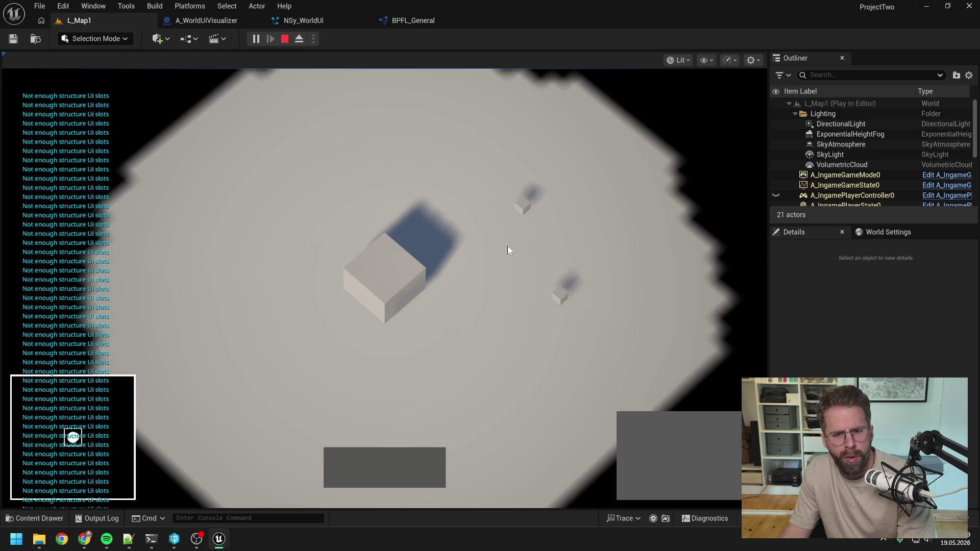
{"action": "key", "text": "Escape"}
{"action": "left_click", "coordinate": [228, 20]}
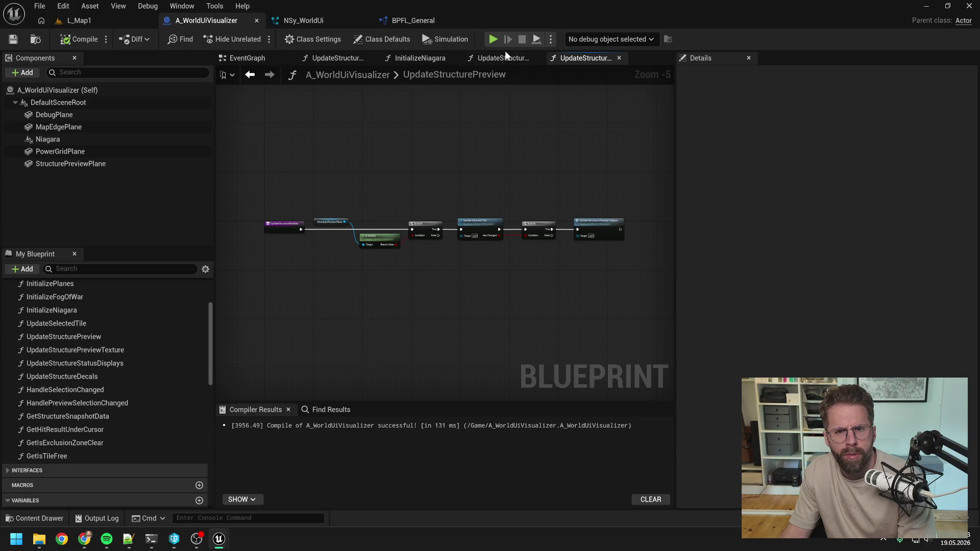
Step: Open UpdateStructureStatusDisplays, close the other function graphs, and inspect its KEYS and REMOVE loops
{"action": "left_click", "coordinate": [332, 58]}
{"action": "right_click", "coordinate": [332, 58]}
{"action": "left_click", "coordinate": [360, 125]}
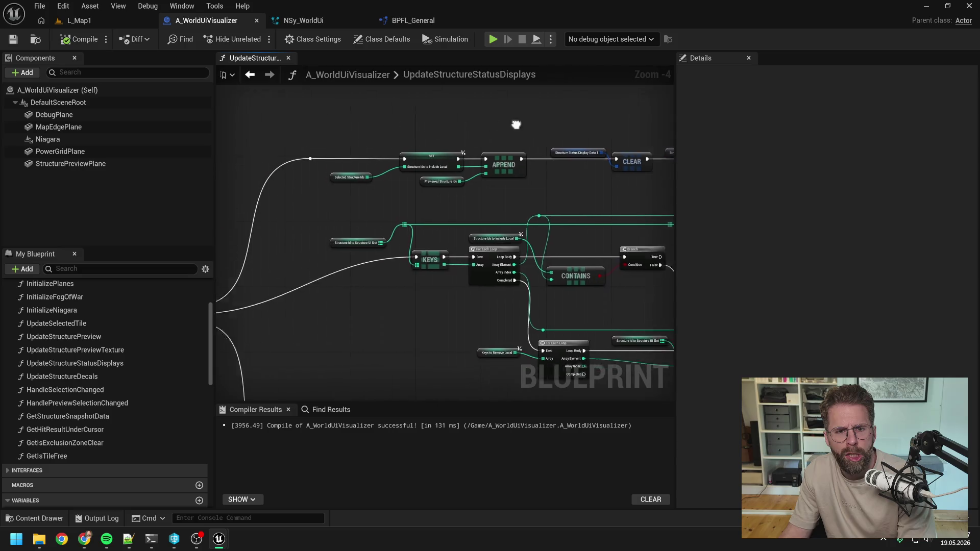
{"action": "left_click_drag", "start_coordinate": [552, 191], "coordinate": [450, 176]}
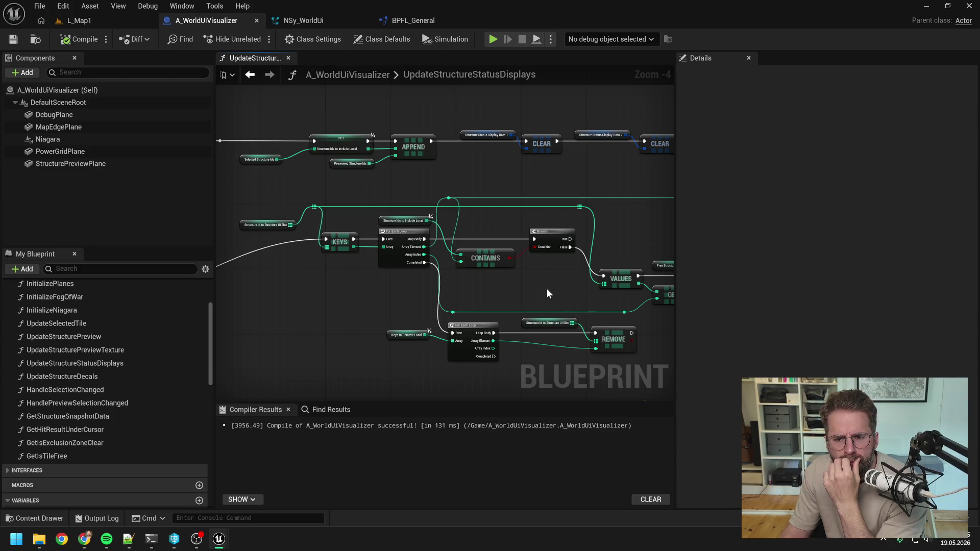
{"action": "left_click_drag", "start_coordinate": [547, 291], "coordinate": [496, 252]}
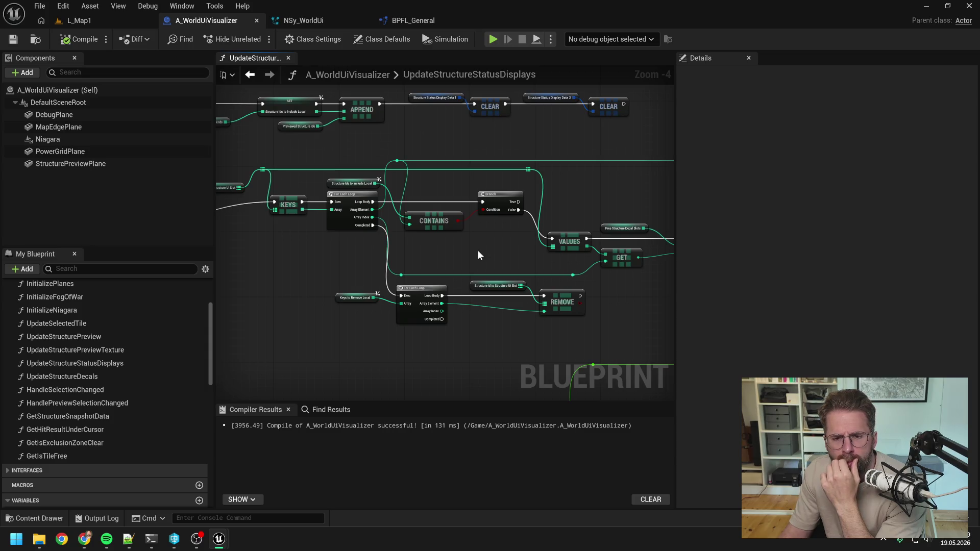
{"action": "left_click_drag", "start_coordinate": [478, 251], "coordinate": [486, 252]}
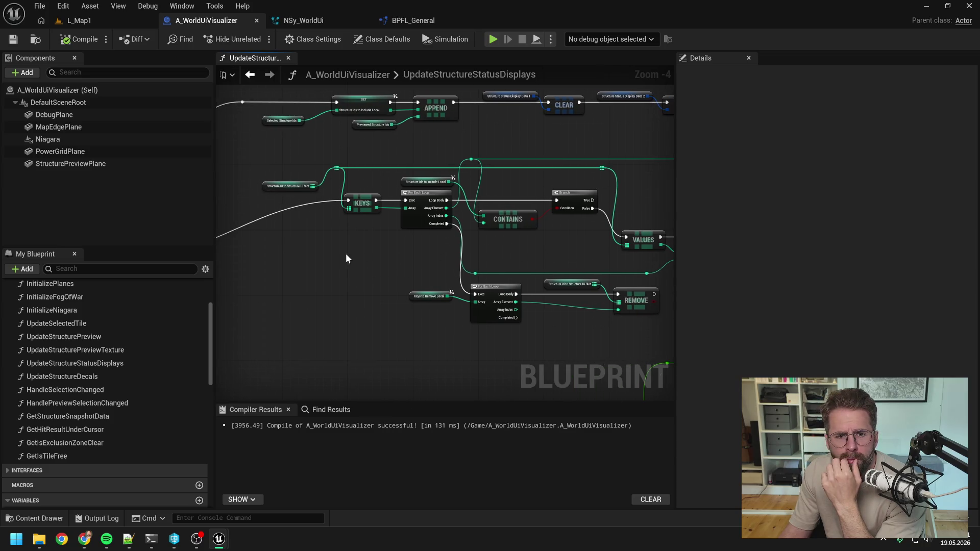
{"action": "left_click_drag", "start_coordinate": [345, 254], "coordinate": [409, 255]}
Step: Add a Print String node fed by the Length of the Structure Id to Structure Ui Slot map
{"action": "right_click", "coordinate": [409, 255]}
{"action": "type", "text": "pr"}
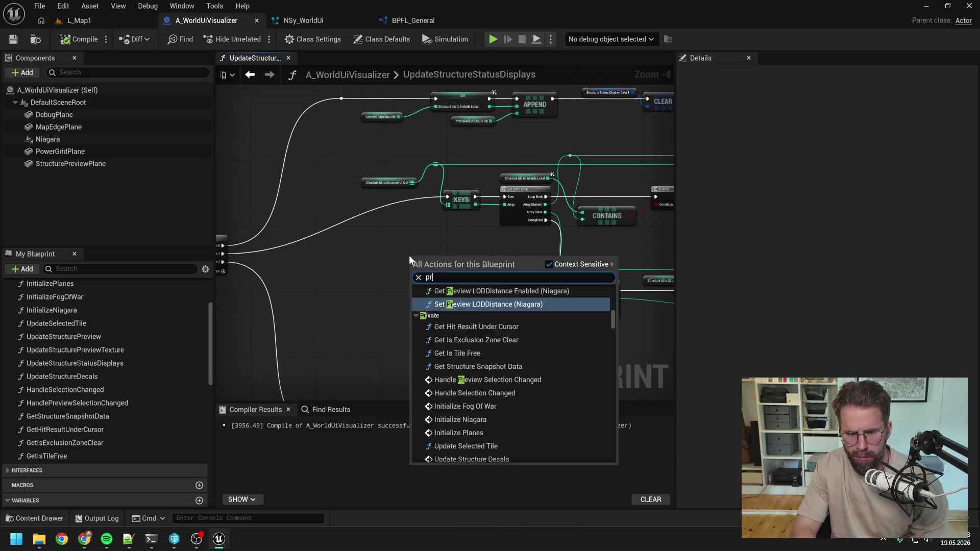
{"action": "type", "text": "int"}
{"action": "key", "text": "Return"}
{"action": "scroll", "coordinate": [423, 211], "scroll_direction": "up", "scroll_amount": 1}
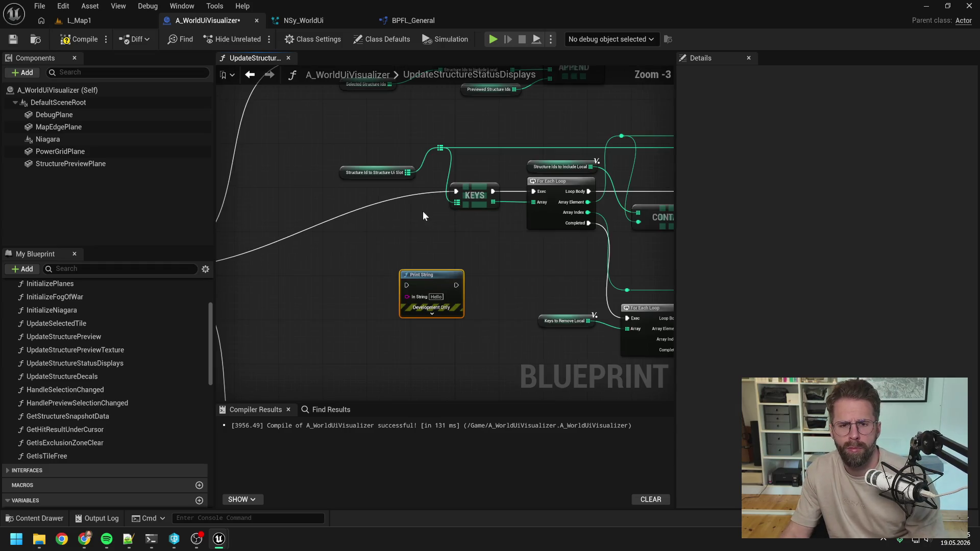
{"action": "mouse_move", "coordinate": [408, 172]}
{"action": "left_mouse_down"}
{"action": "mouse_move", "coordinate": [408, 297]}
{"action": "mouse_move", "coordinate": [353, 280]}
{"action": "left_mouse_up"}
{"action": "type", "text": "len"}
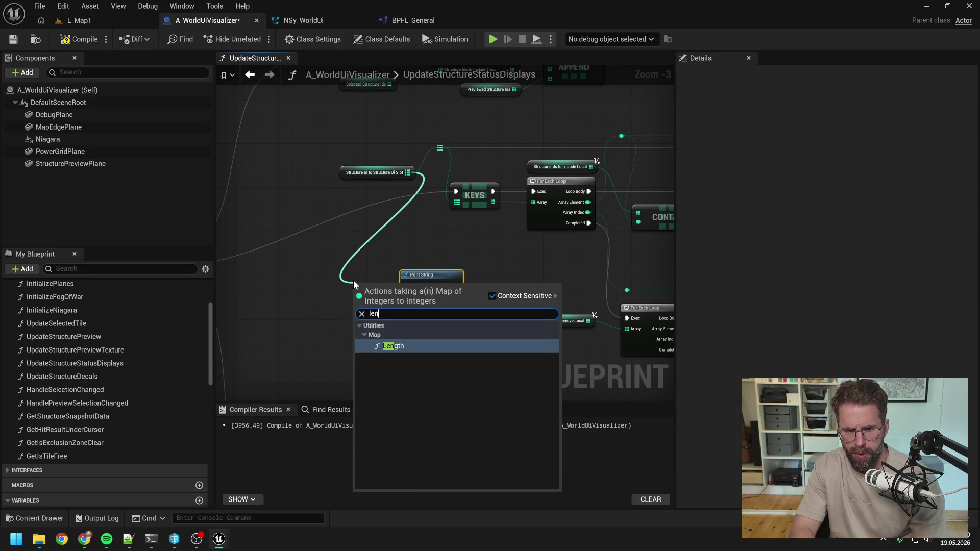
{"action": "key", "text": "Return"}
Step: Route Then 1 through Print String into KEYS, compile, and start an L_Map1 play test
{"action": "mouse_move", "coordinate": [418, 296]}
{"action": "left_mouse_down"}
{"action": "mouse_move", "coordinate": [357, 313]}
{"action": "mouse_move", "coordinate": [407, 297]}
{"action": "left_mouse_up"}
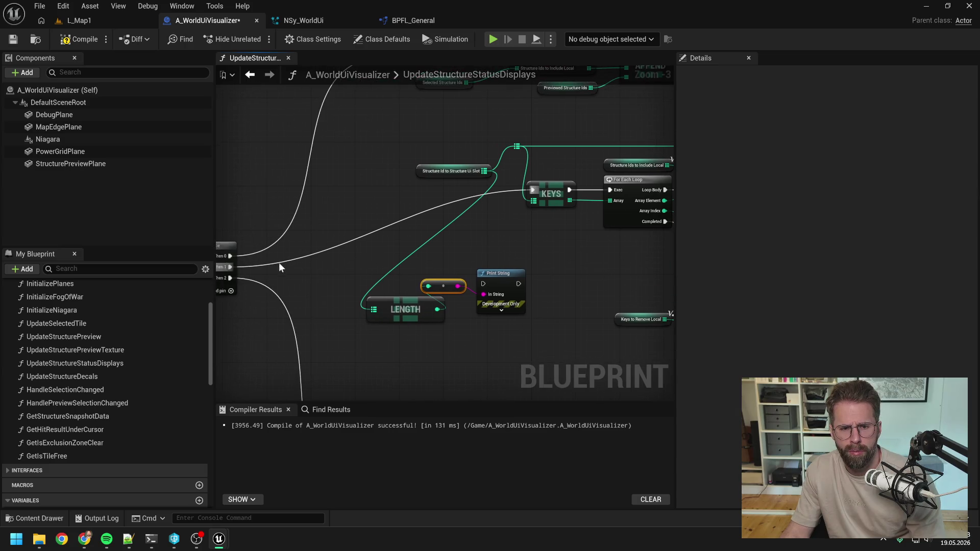
{"action": "mouse_move", "coordinate": [231, 267]}
{"action": "left_mouse_down"}
{"action": "mouse_move", "coordinate": [493, 284]}
{"action": "mouse_move", "coordinate": [484, 284]}
{"action": "mouse_move", "coordinate": [535, 190]}
{"action": "left_mouse_up"}
{"action": "left_click", "coordinate": [77, 39]}
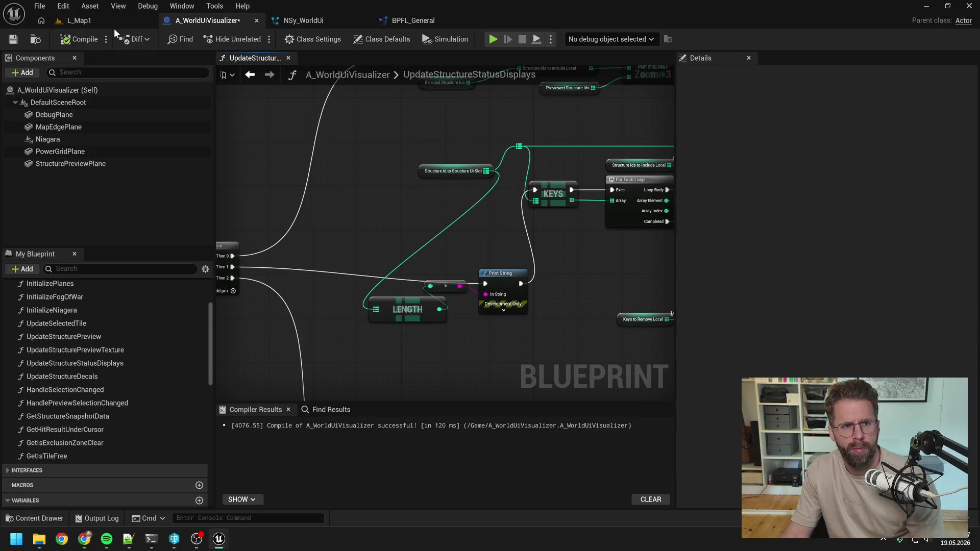
{"action": "left_click", "coordinate": [103, 21]}
{"action": "left_click", "coordinate": [250, 39]}
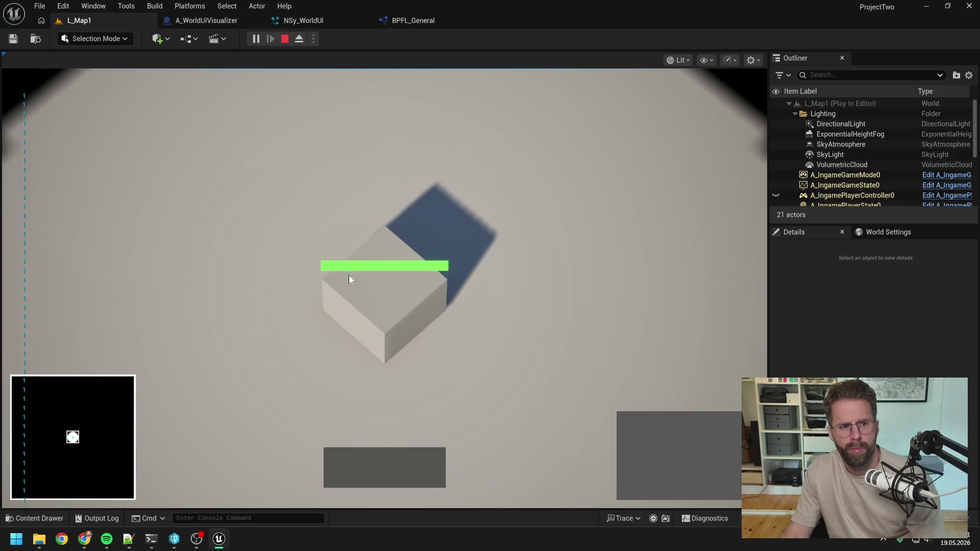
Step: Select the Main Hall, place a tower to its right, watch the counts of 1, then stop playing
{"action": "left_click", "coordinate": [394, 284]}
{"action": "left_click", "coordinate": [649, 424]}
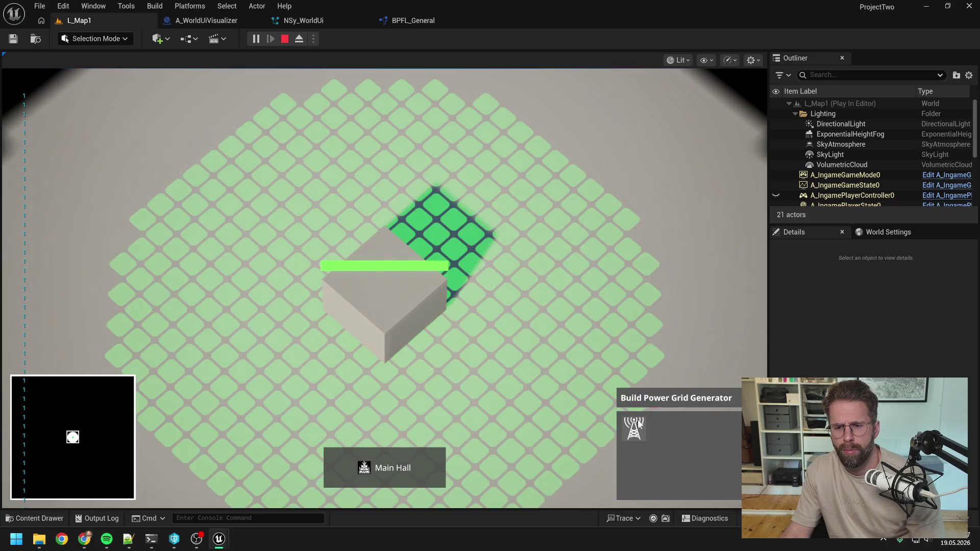
{"action": "left_click", "coordinate": [635, 295]}
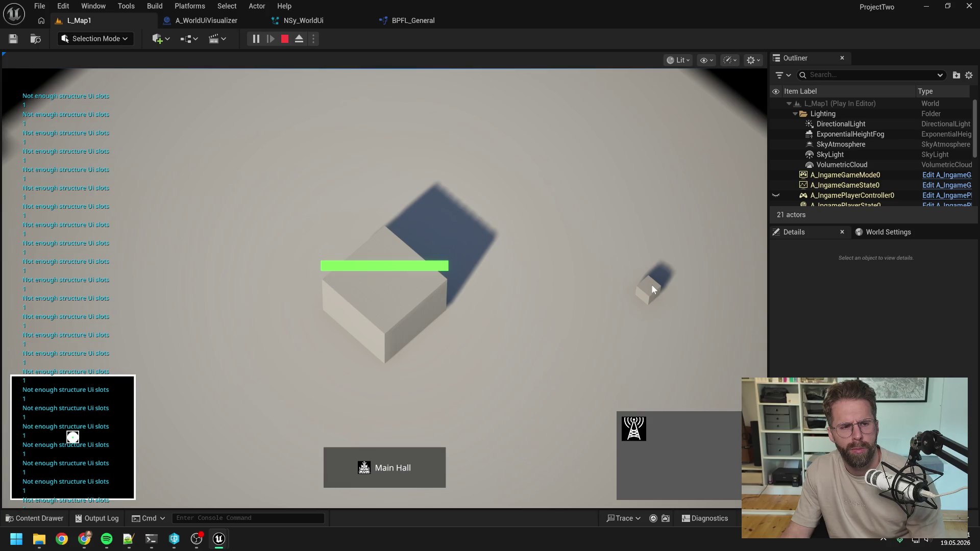
{"action": "key", "text": "Escape"}
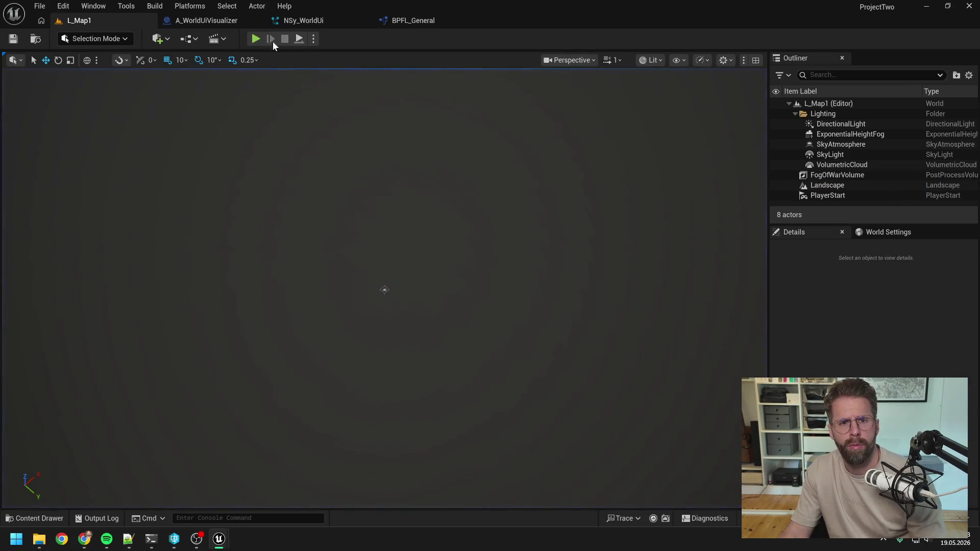
{"action": "left_click", "coordinate": [206, 20]}
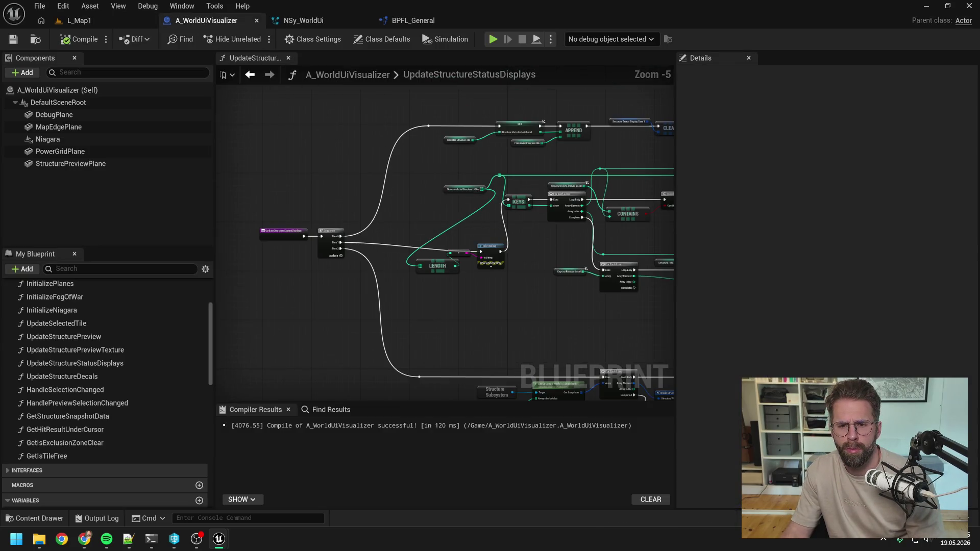
Step: Browse the blueprint graphs, including the UpdateStructureDecals function
{"action": "scroll", "coordinate": [479, 219], "scroll_direction": "down", "scroll_amount": 3}
{"action": "scroll", "coordinate": [412, 225], "scroll_direction": "up", "scroll_amount": 5}
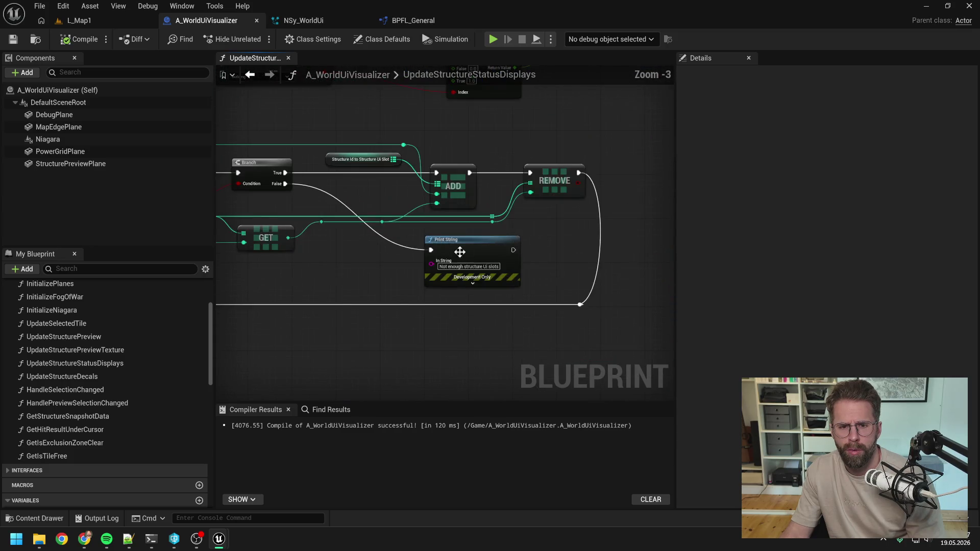
{"action": "scroll", "coordinate": [481, 258], "scroll_direction": "down", "scroll_amount": 4}
{"action": "left_click_drag", "start_coordinate": [409, 198], "coordinate": [480, 202]}
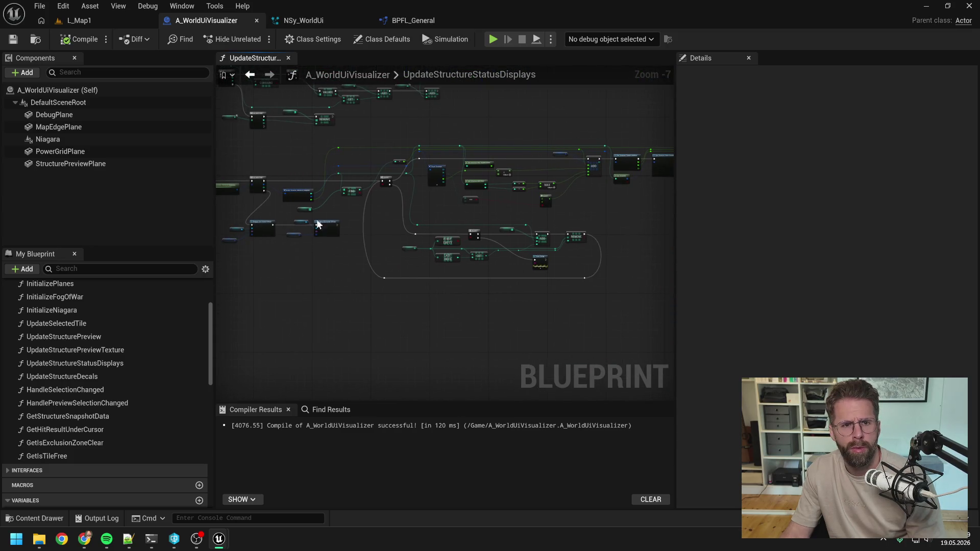
{"action": "scroll", "coordinate": [136, 358], "scroll_direction": "up", "scroll_amount": 3}
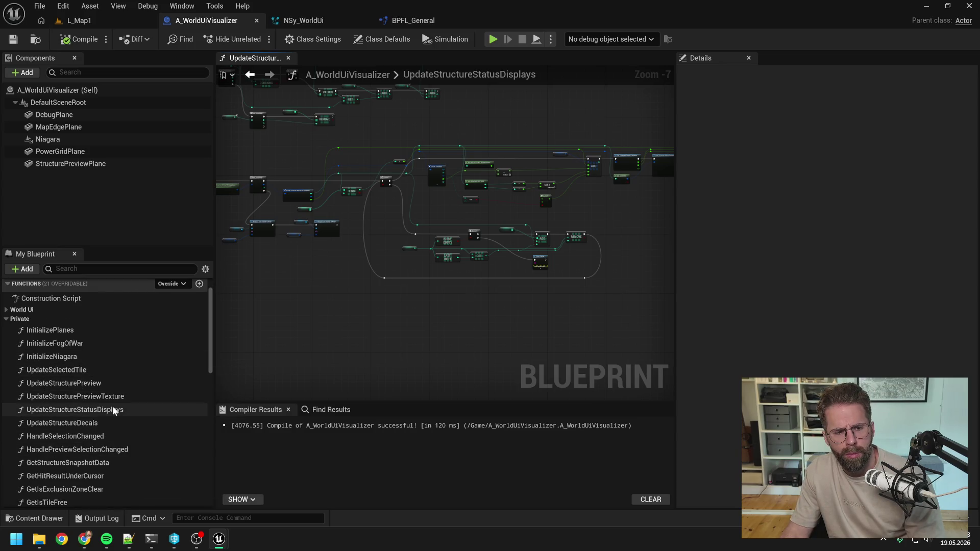
{"action": "double_click", "coordinate": [102, 423]}
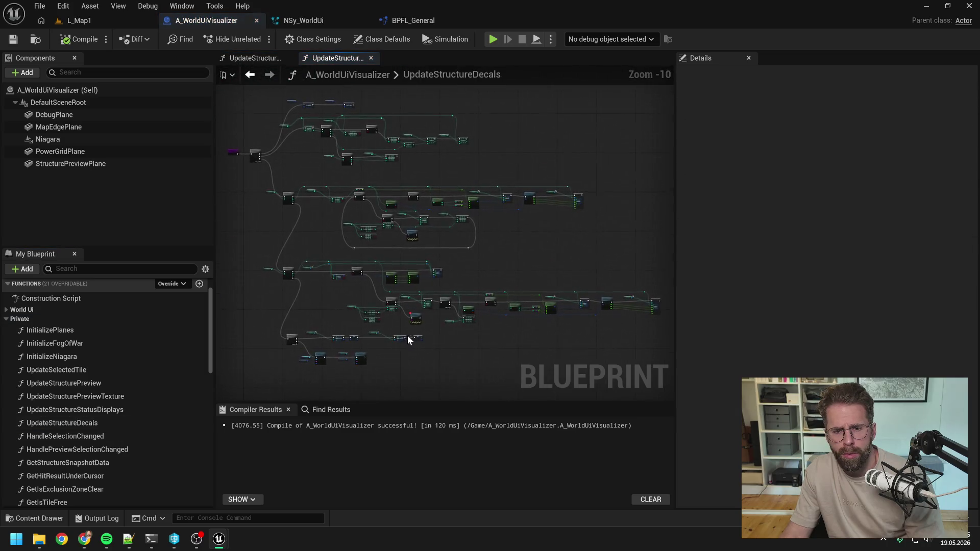
{"action": "scroll", "coordinate": [428, 316], "scroll_direction": "up", "scroll_amount": 8}
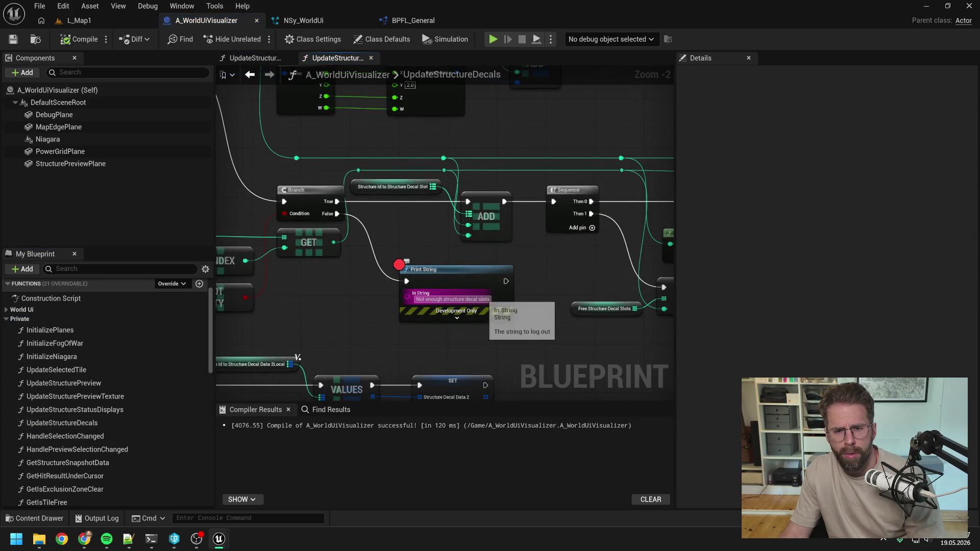
{"action": "scroll", "coordinate": [536, 296], "scroll_direction": "down", "scroll_amount": 5}
{"action": "scroll", "coordinate": [509, 157], "scroll_direction": "up", "scroll_amount": 4}
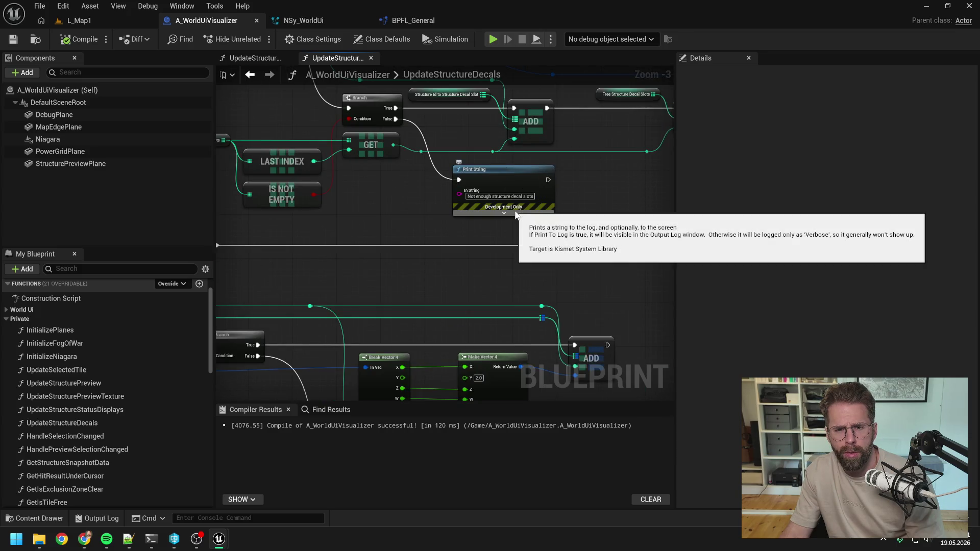
{"action": "scroll", "coordinate": [513, 210], "scroll_direction": "down", "scroll_amount": 5}
{"action": "mouse_move", "coordinate": [475, 306]}
{"action": "left_mouse_down"}
{"action": "mouse_move", "coordinate": [471, 324]}
{"action": "mouse_move", "coordinate": [519, 291]}
{"action": "mouse_move", "coordinate": [519, 245]}
{"action": "left_mouse_up"}
{"action": "scroll", "coordinate": [486, 251], "scroll_direction": "up", "scroll_amount": 3}
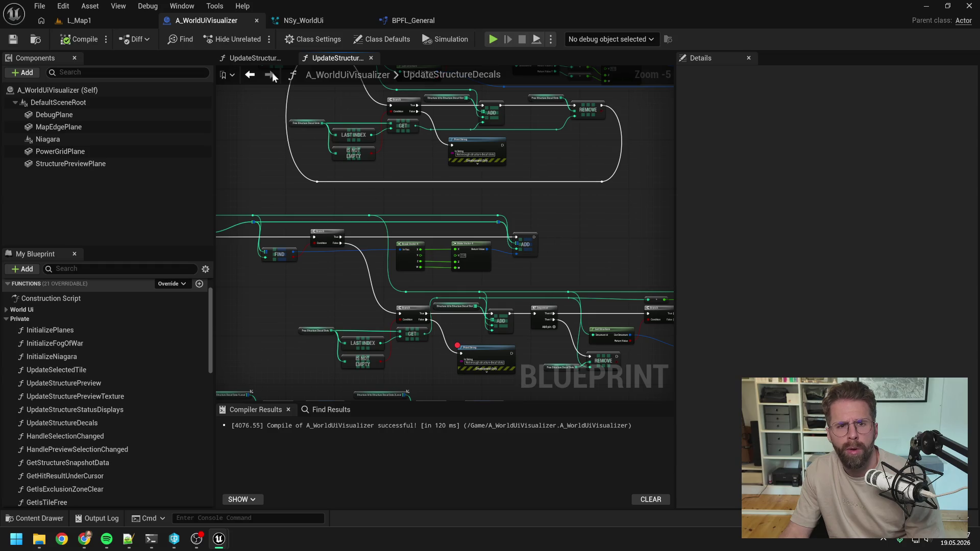
Step: Search the blueprint for the 'Not enough structure Ui slots' warning text, then start an L_Map1 play test
{"action": "left_click", "coordinate": [254, 58]}
{"action": "mouse_move", "coordinate": [428, 208]}
{"action": "left_mouse_down"}
{"action": "mouse_move", "coordinate": [530, 236]}
{"action": "mouse_move", "coordinate": [558, 294]}
{"action": "mouse_move", "coordinate": [318, 250]}
{"action": "left_mouse_up"}
{"action": "scroll", "coordinate": [378, 282], "scroll_direction": "up", "scroll_amount": 6}
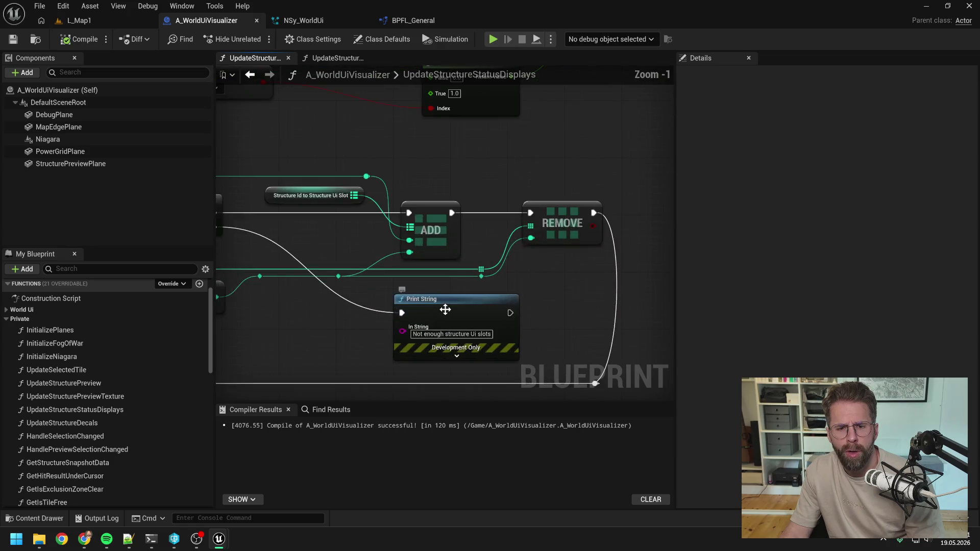
{"action": "left_click_drag", "start_coordinate": [470, 274], "coordinate": [562, 234]}
{"action": "scroll", "coordinate": [562, 235], "scroll_direction": "down", "scroll_amount": 1}
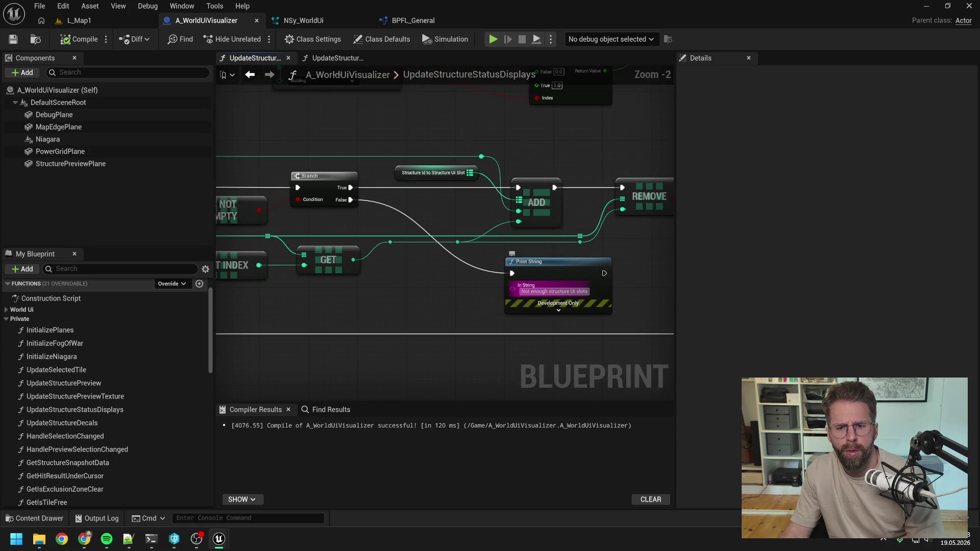
{"action": "left_click", "coordinate": [554, 292]}
{"action": "left_click", "coordinate": [356, 410]}
{"action": "type", "text": "Not enough structure Ui slots"}
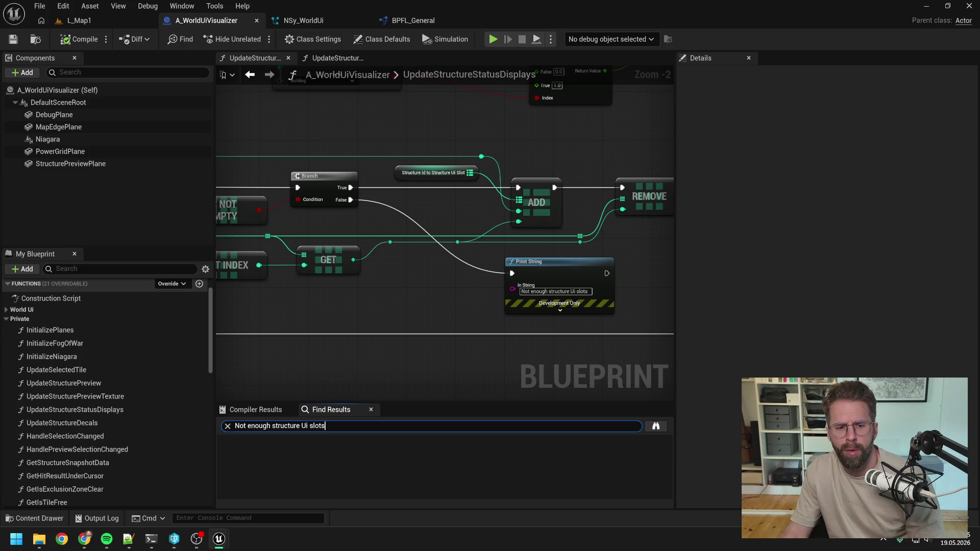
{"action": "key", "text": "Return"}
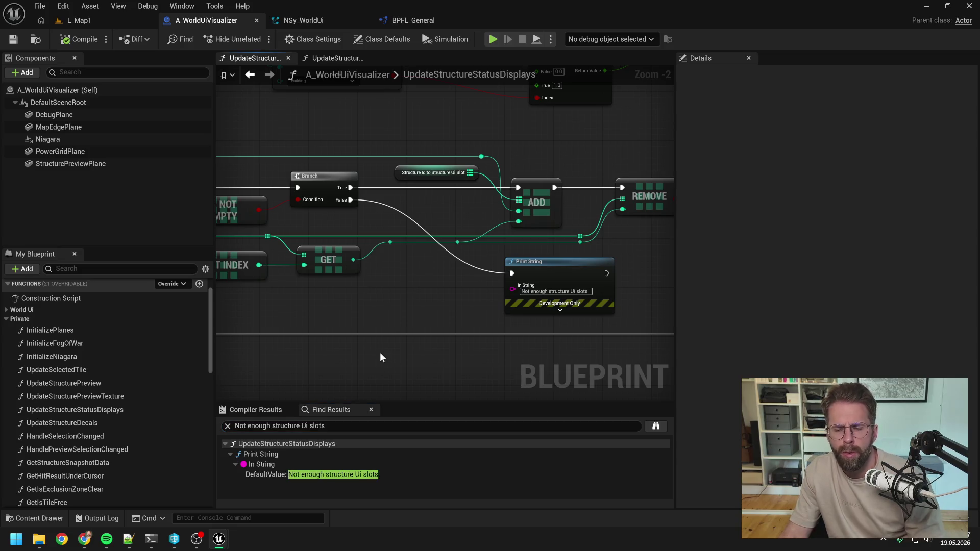
{"action": "left_click", "coordinate": [79, 21]}
{"action": "left_click", "coordinate": [256, 39]}
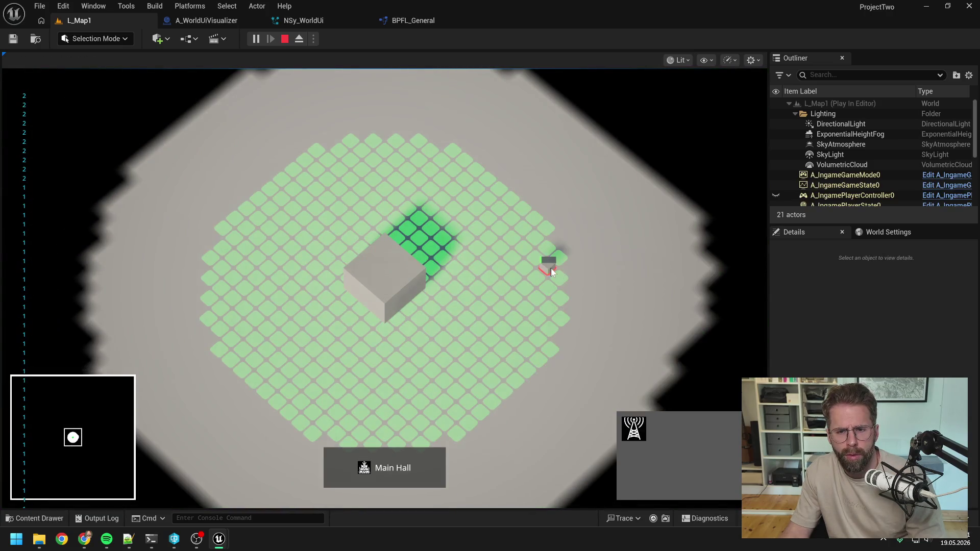
Step: Place a structure on a grid tile, stop the session, and return to A_WorldUiVisualizer
{"action": "left_click", "coordinate": [505, 193]}
{"action": "key", "text": "Escape"}
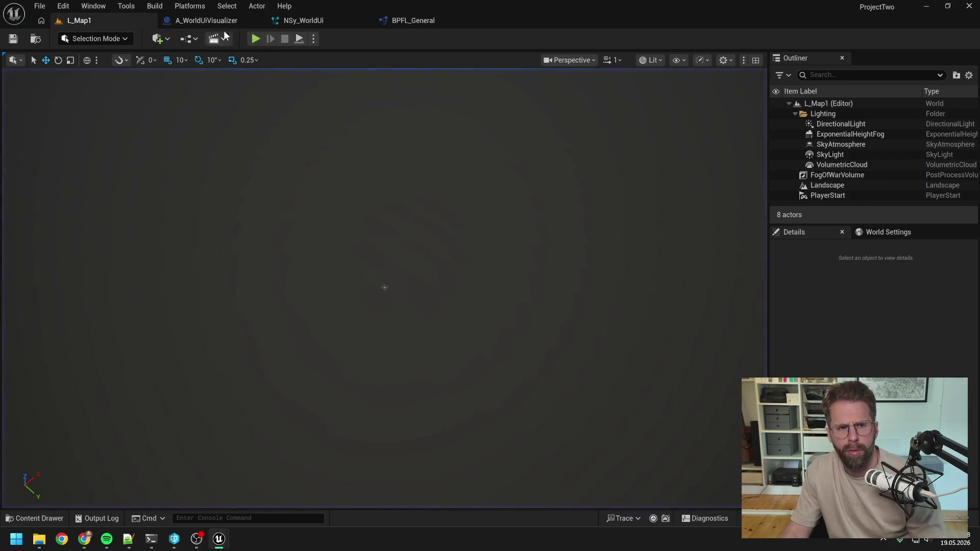
{"action": "left_click", "coordinate": [223, 22]}
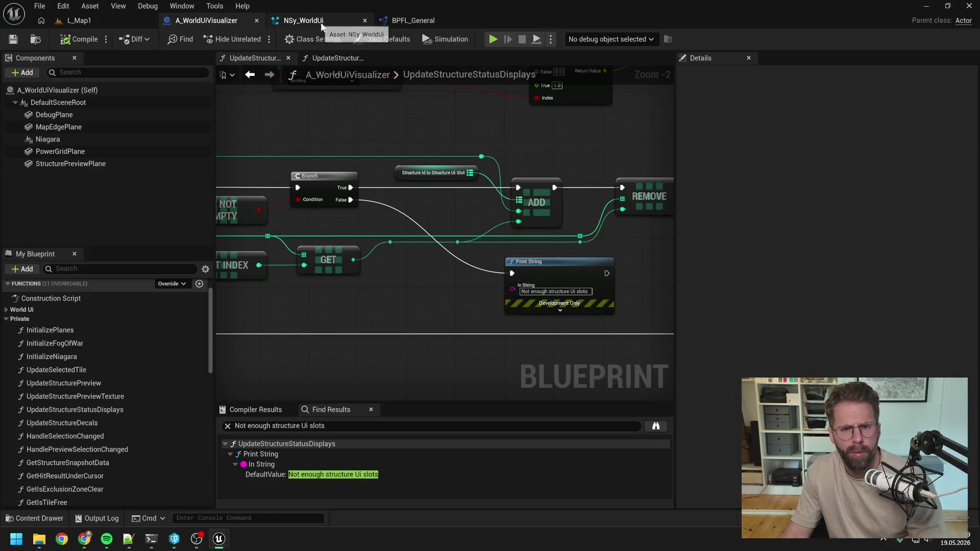
Step: Delete the LENGTH and Print String debug nodes from UpdateStructureStatusDisplays
{"action": "scroll", "coordinate": [350, 134], "scroll_direction": "down", "scroll_amount": 5}
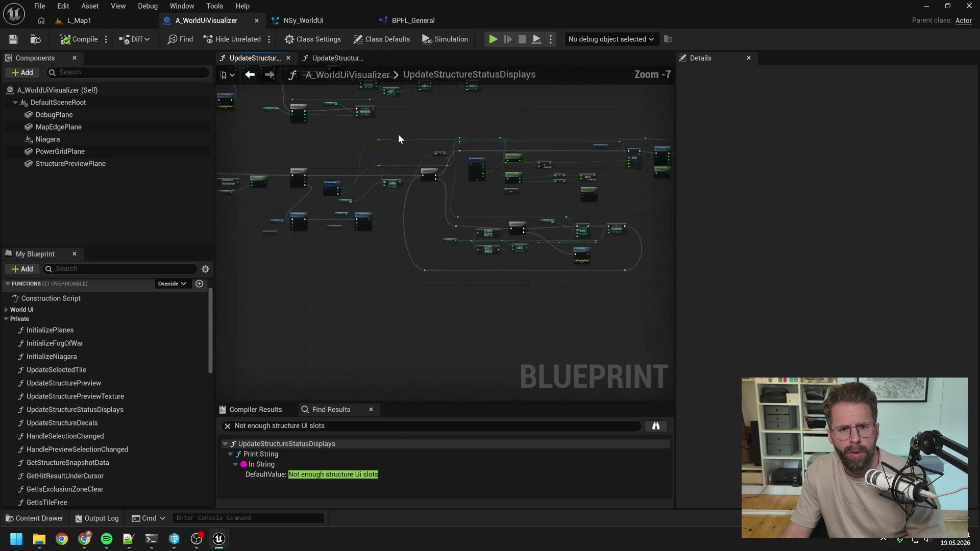
{"action": "scroll", "coordinate": [580, 211], "scroll_direction": "up", "scroll_amount": 5}
{"action": "scroll", "coordinate": [396, 174], "scroll_direction": "down", "scroll_amount": 1}
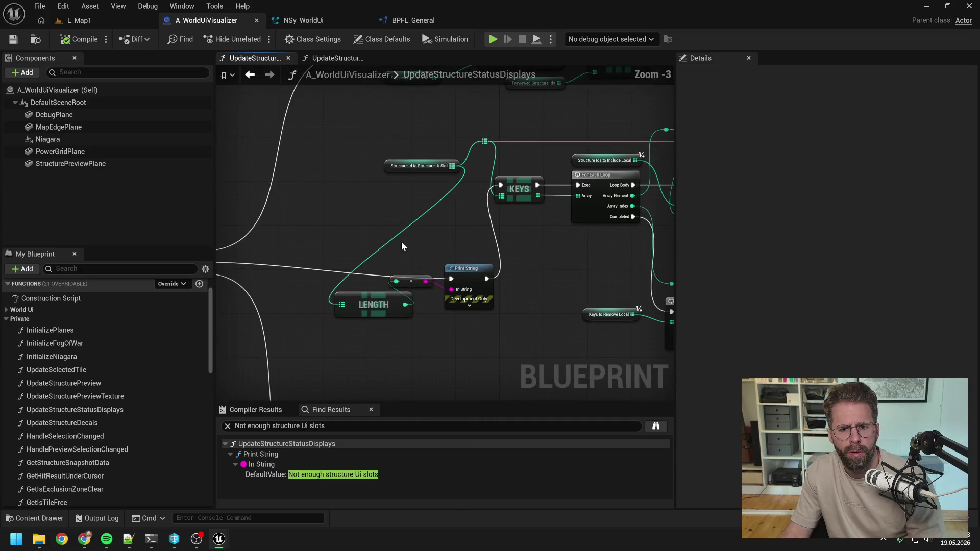
{"action": "left_click_drag", "start_coordinate": [401, 241], "coordinate": [514, 332]}
{"action": "key", "text": "Delete"}
Step: Add a FreeStructureUiSlots getter with an ADD node, executed right after REMOVE
{"action": "scroll", "coordinate": [464, 280], "scroll_direction": "down", "scroll_amount": 1}
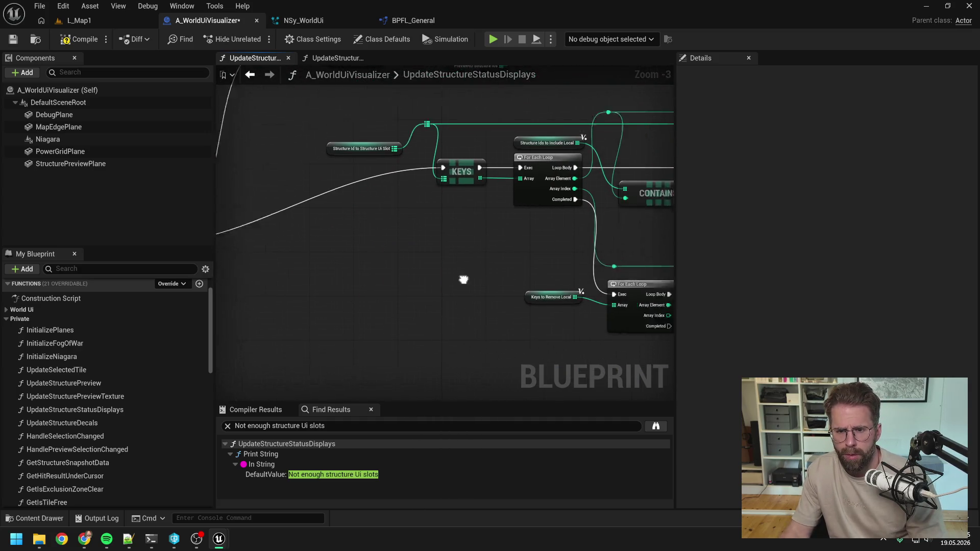
{"action": "mouse_move", "coordinate": [566, 297]}
{"action": "left_mouse_down"}
{"action": "mouse_move", "coordinate": [473, 285]}
{"action": "mouse_move", "coordinate": [497, 289]}
{"action": "left_mouse_up"}
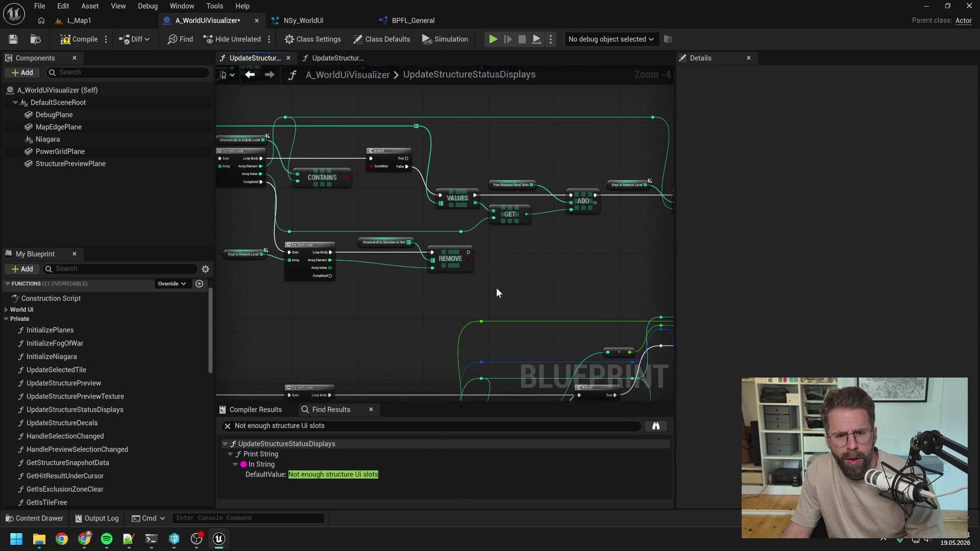
{"action": "scroll", "coordinate": [116, 363], "scroll_direction": "down", "scroll_amount": 15}
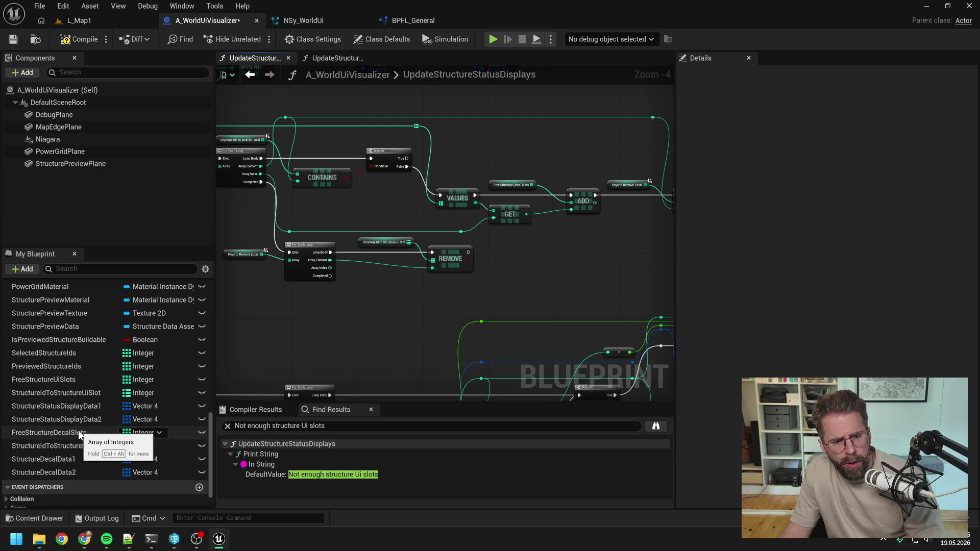
{"action": "left_click", "coordinate": [54, 382]}
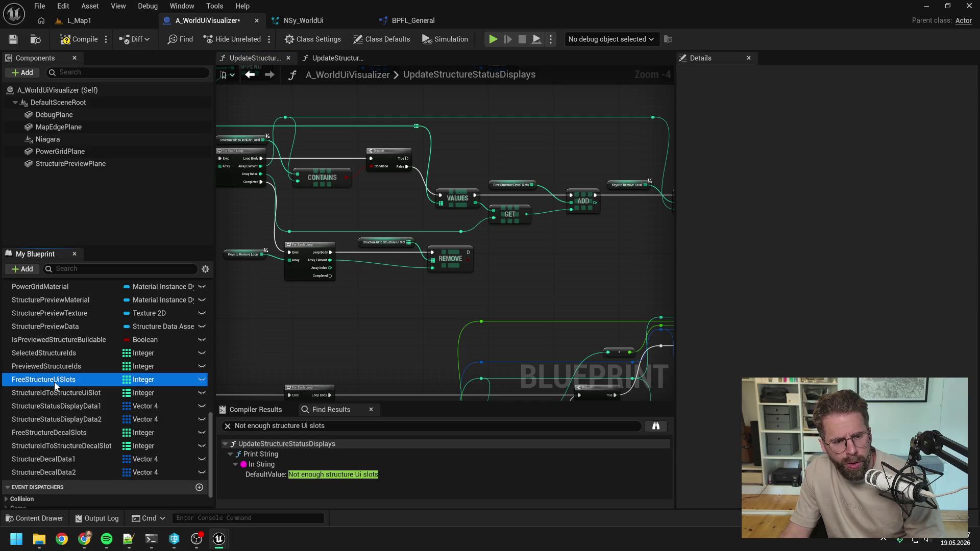
{"action": "mouse_move", "coordinate": [54, 382]}
{"action": "left_mouse_down"}
{"action": "mouse_move", "coordinate": [467, 279]}
{"action": "mouse_move", "coordinate": [496, 243]}
{"action": "mouse_move", "coordinate": [556, 255]}
{"action": "left_mouse_up"}
{"action": "left_click", "coordinate": [528, 255]}
{"action": "type", "text": "add"}
{"action": "key", "text": "Return"}
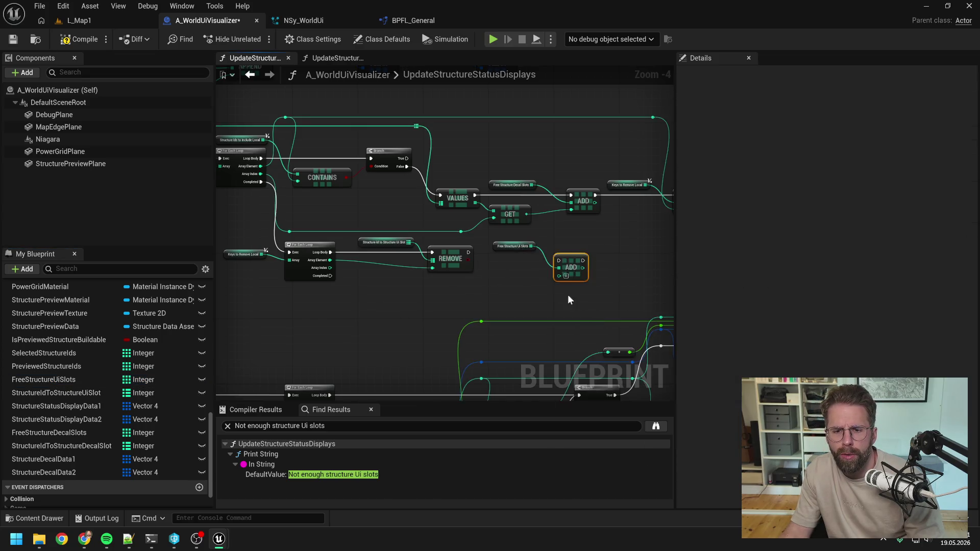
{"action": "scroll", "coordinate": [526, 269], "scroll_direction": "up", "scroll_amount": 2}
{"action": "mouse_move", "coordinate": [439, 244]}
{"action": "left_mouse_down"}
{"action": "mouse_move", "coordinate": [548, 265]}
{"action": "mouse_move", "coordinate": [582, 244]}
{"action": "left_mouse_up"}
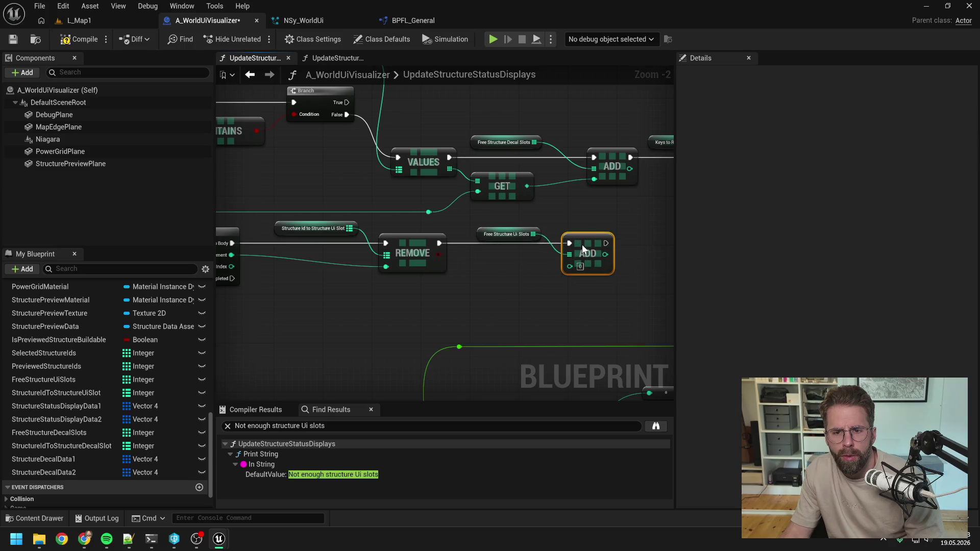
Step: Add two reroute knots on the Array Element wire of the removal loop
{"action": "scroll", "coordinate": [562, 269], "scroll_direction": "down", "scroll_amount": 1}
{"action": "mouse_move", "coordinate": [446, 286]}
{"action": "left_mouse_down"}
{"action": "mouse_move", "coordinate": [496, 282]}
{"action": "mouse_move", "coordinate": [400, 294]}
{"action": "left_mouse_up"}
{"action": "double_click", "coordinate": [402, 262]}
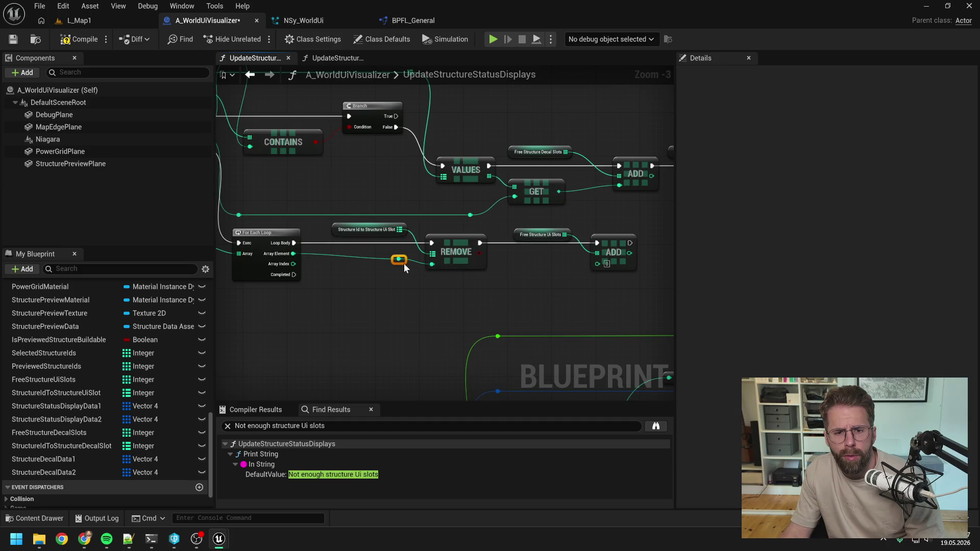
{"action": "left_click_drag", "start_coordinate": [404, 271], "coordinate": [404, 276]}
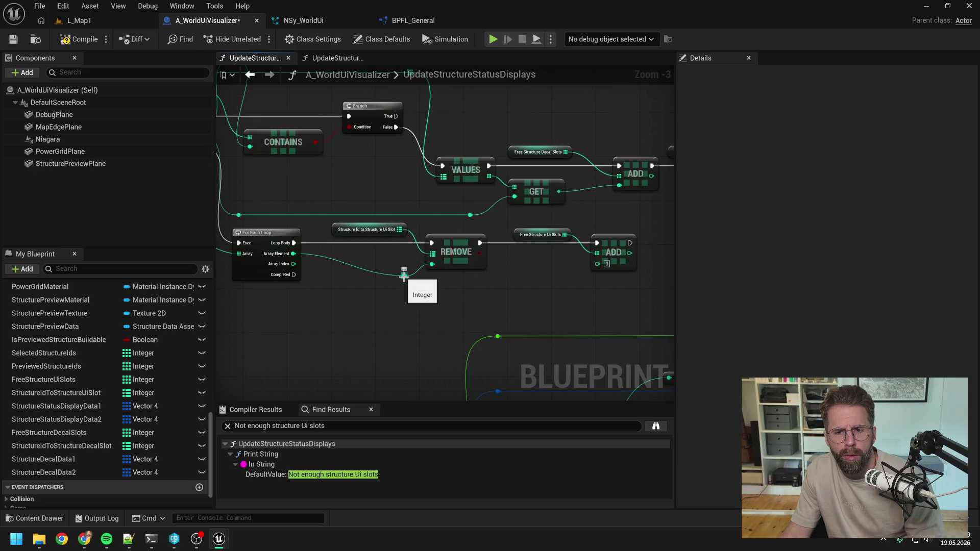
{"action": "double_click", "coordinate": [355, 265]}
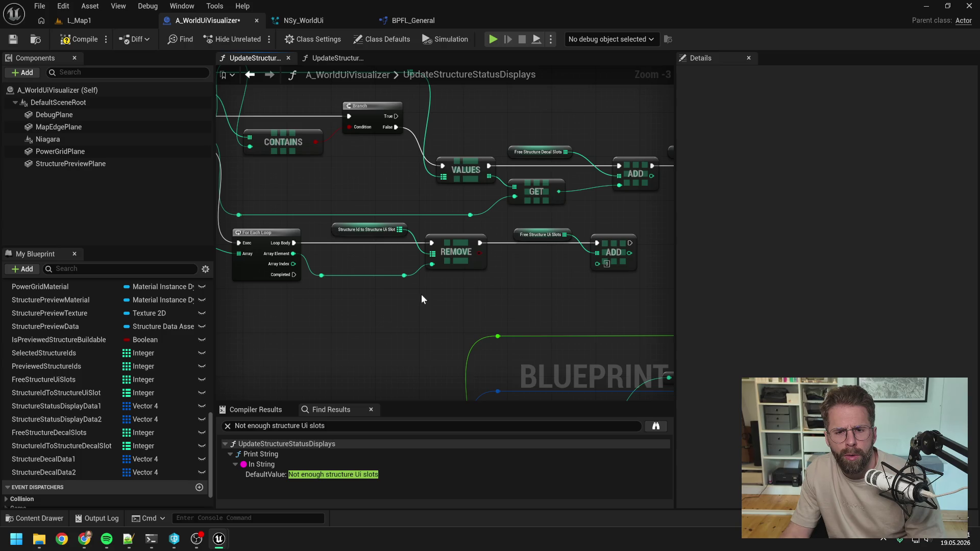
{"action": "left_click_drag", "start_coordinate": [421, 300], "coordinate": [388, 300]}
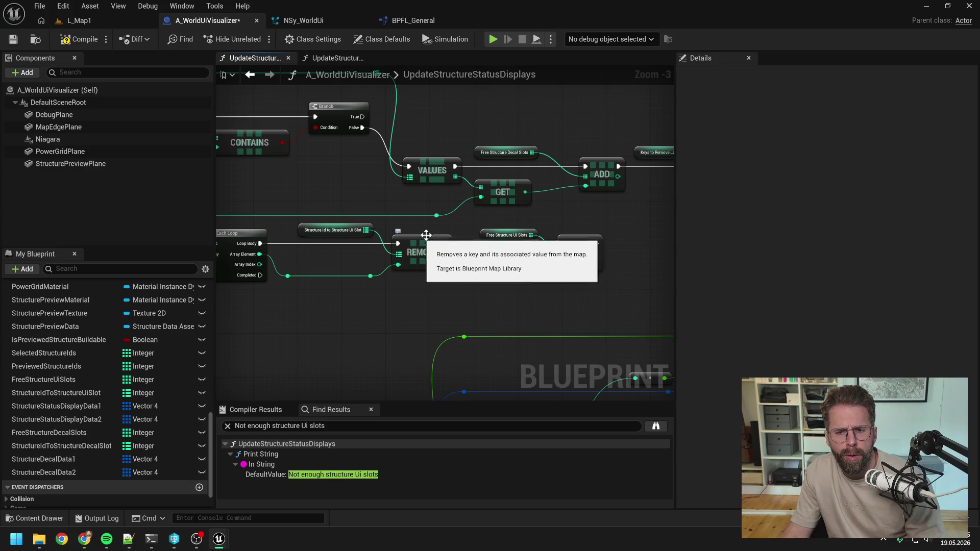
Step: Try a VALUES node on the slot map, undo it, and view StructureIdToStructureDecalSlot's details
{"action": "left_click_drag", "start_coordinate": [366, 230], "coordinate": [399, 280]}
{"action": "type", "text": "value"}
{"action": "key", "text": "Return"}
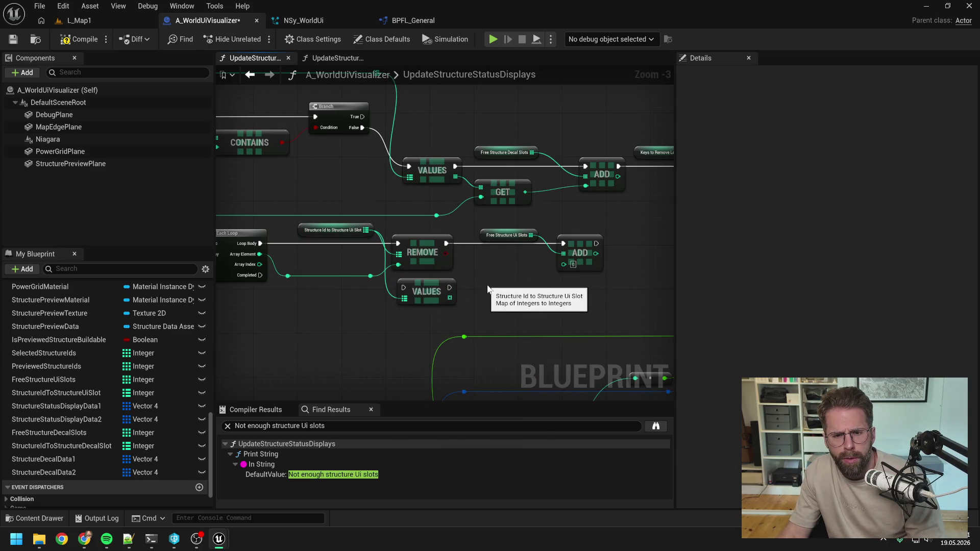
{"action": "left_click_drag", "start_coordinate": [487, 290], "coordinate": [517, 275]}
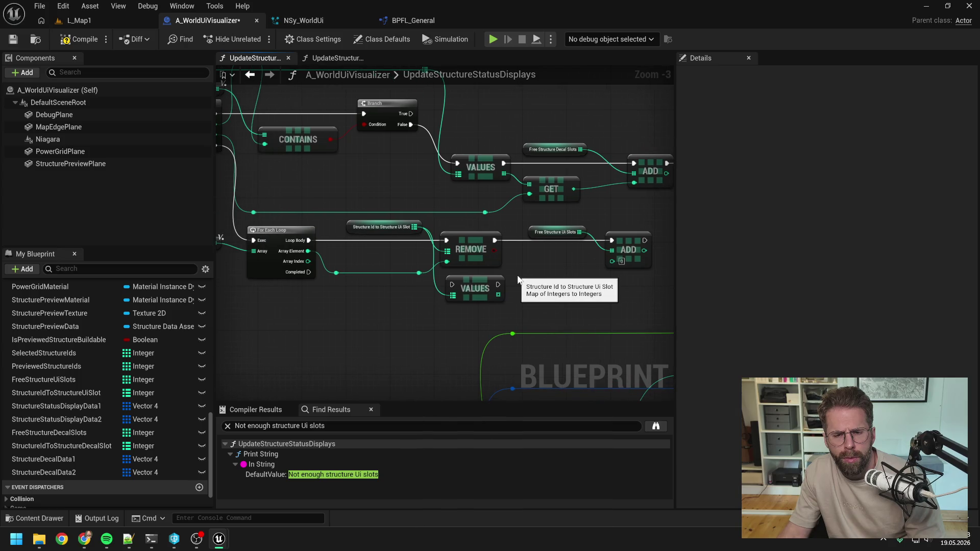
{"action": "key", "text": "ctrl+z"}
{"action": "left_click_drag", "start_coordinate": [440, 305], "coordinate": [534, 310]}
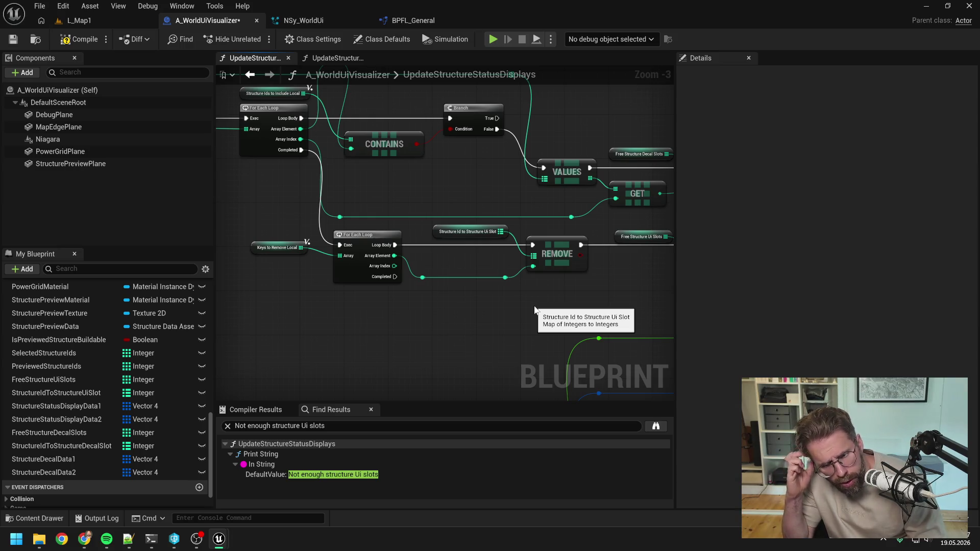
{"action": "left_click_drag", "start_coordinate": [536, 292], "coordinate": [488, 301]}
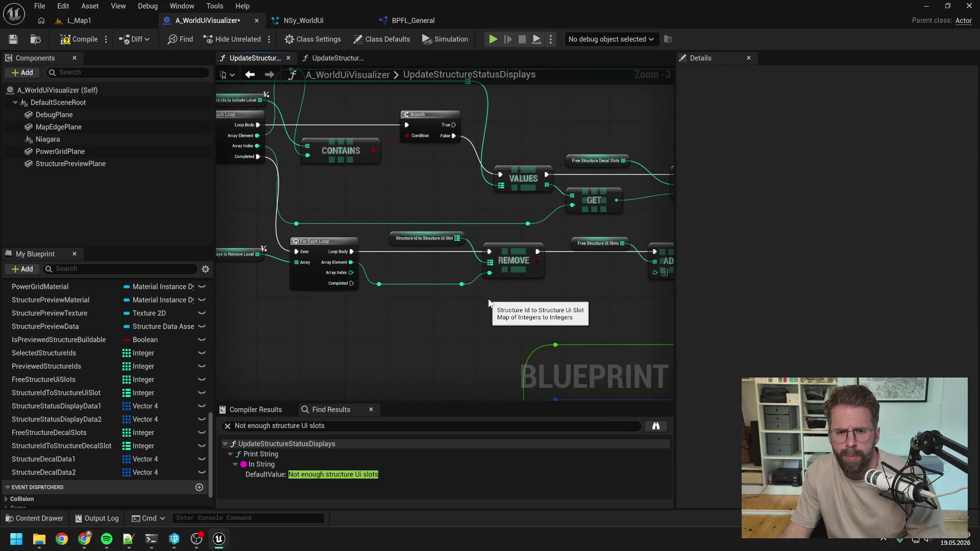
{"action": "left_click", "coordinate": [78, 445]}
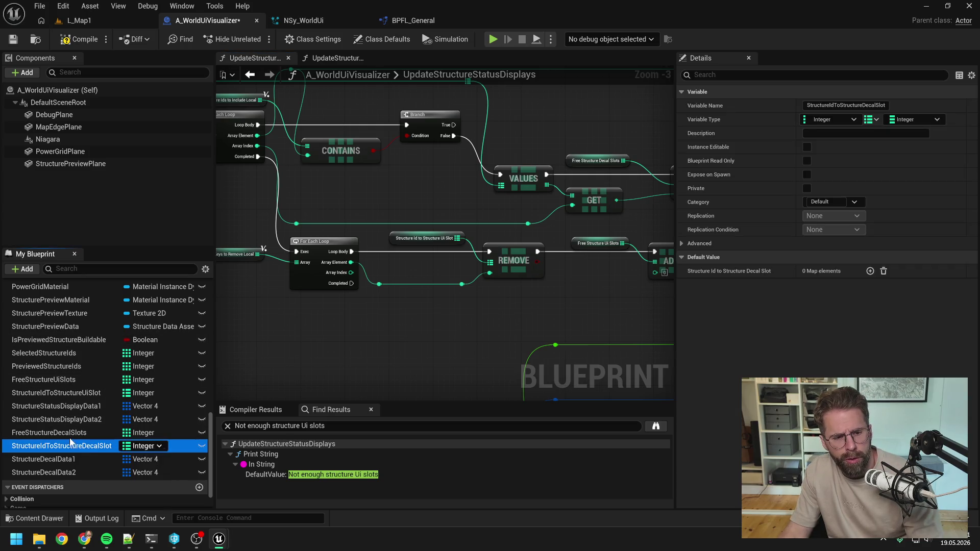
Step: Rename StructureIdToStructureUiSlot to StructureIdToStructureStatusDisplaySlot, redoing it after an undo
{"action": "double_click", "coordinate": [62, 393]}
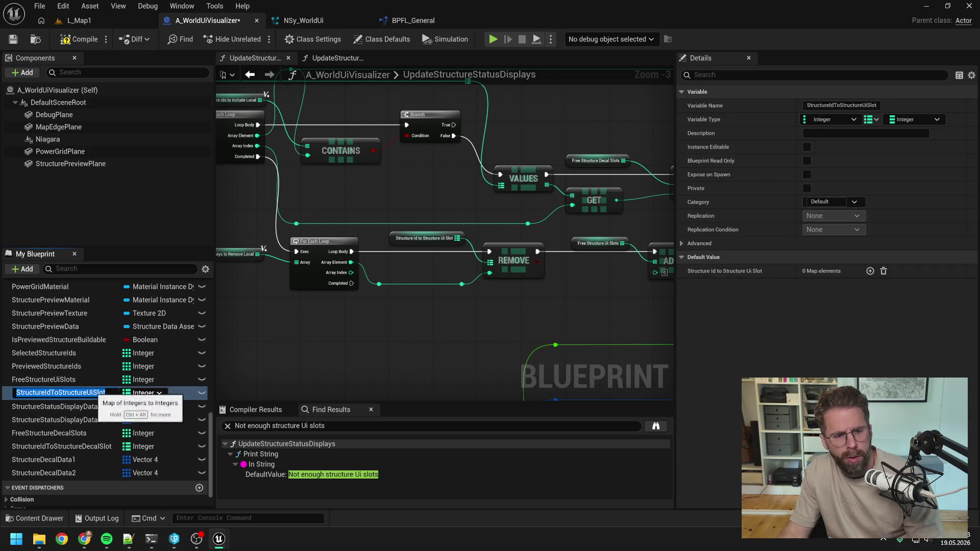
{"action": "left_click", "coordinate": [93, 392]}
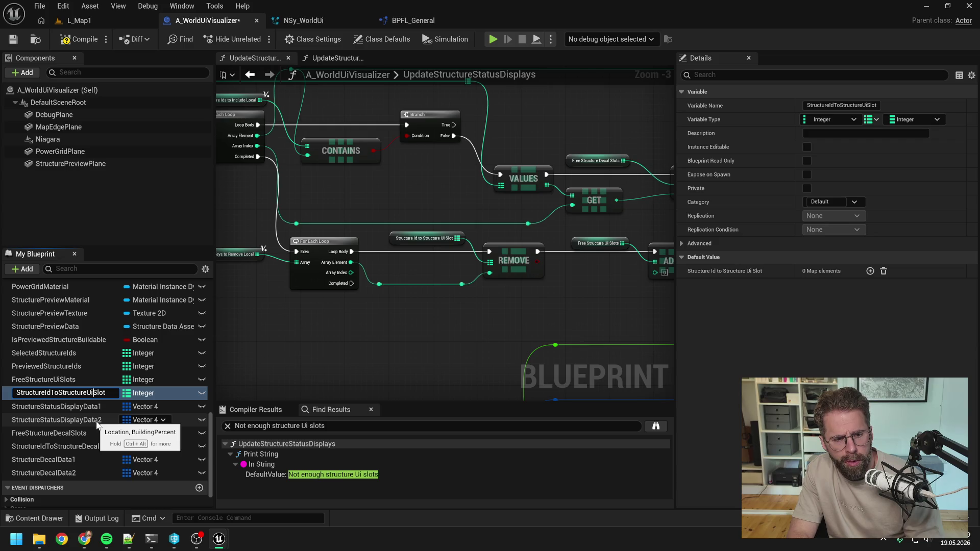
{"action": "type", "text": "StatusD"}
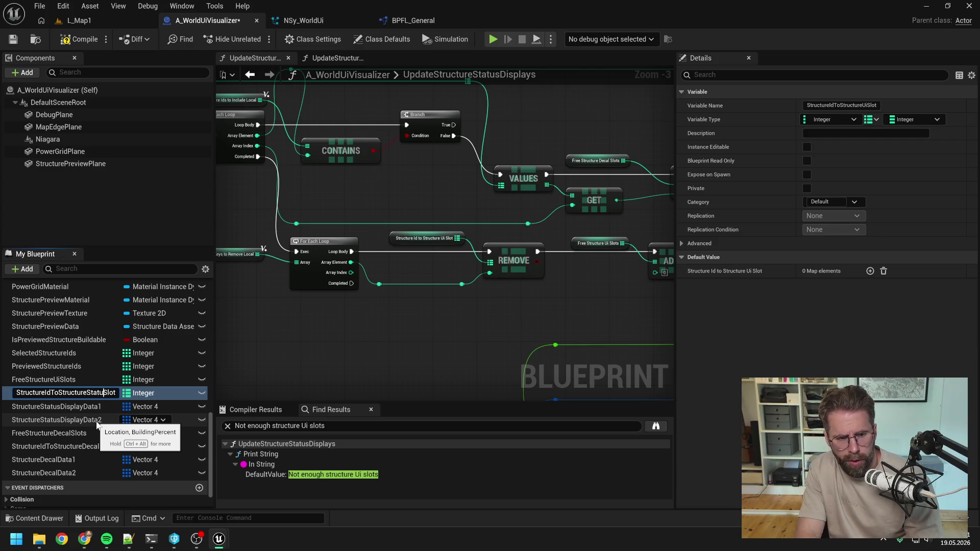
{"action": "type", "text": "isplay"}
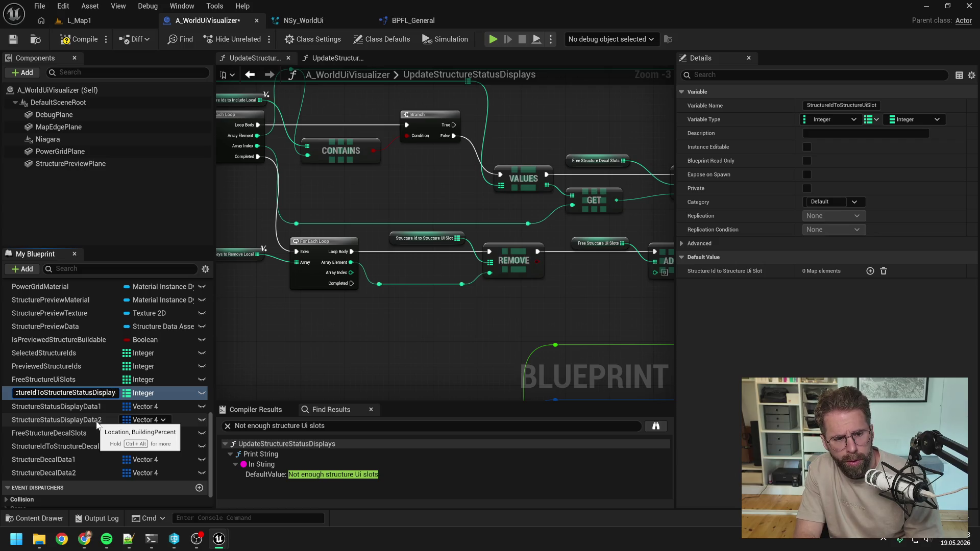
{"action": "key", "text": "Return"}
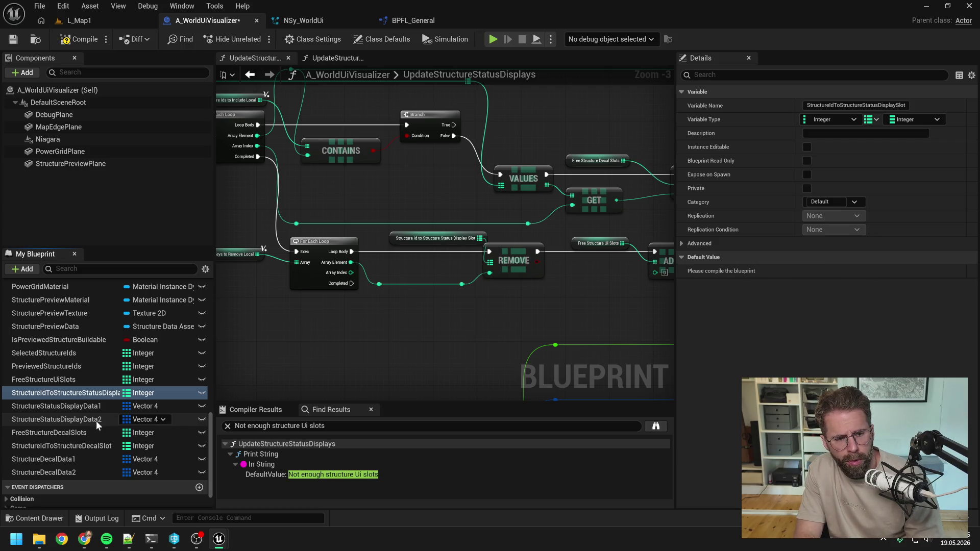
{"action": "key", "text": "ctrl+z"}
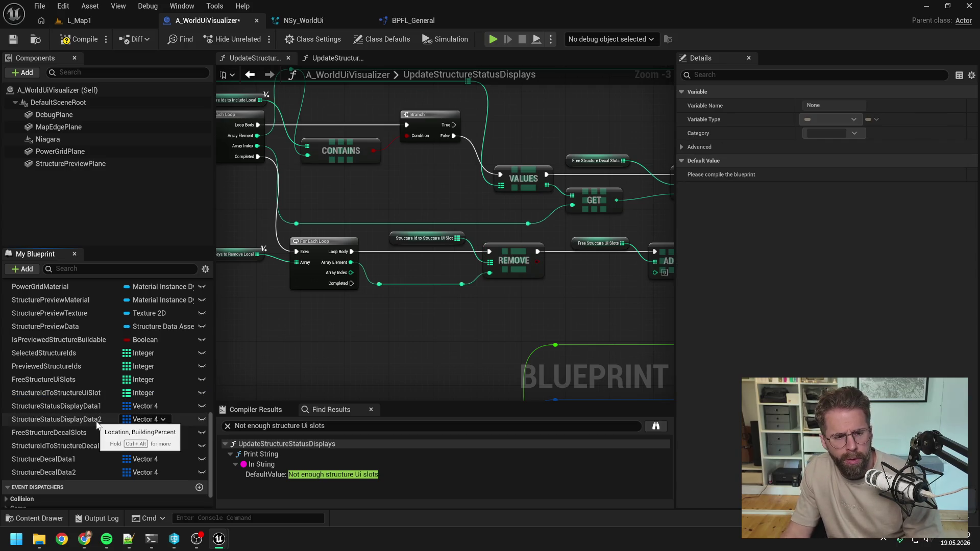
{"action": "left_click", "coordinate": [88, 394]}
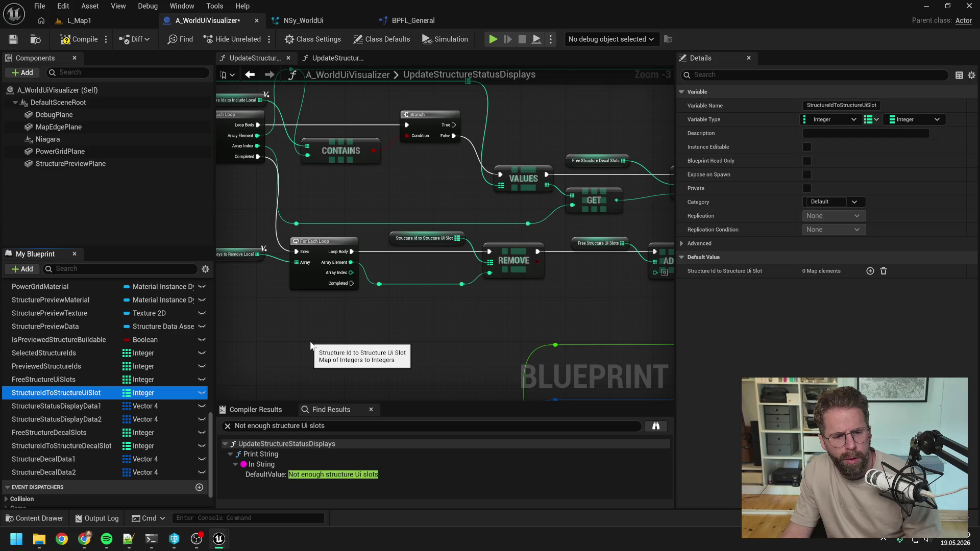
{"action": "left_click", "coordinate": [84, 394]}
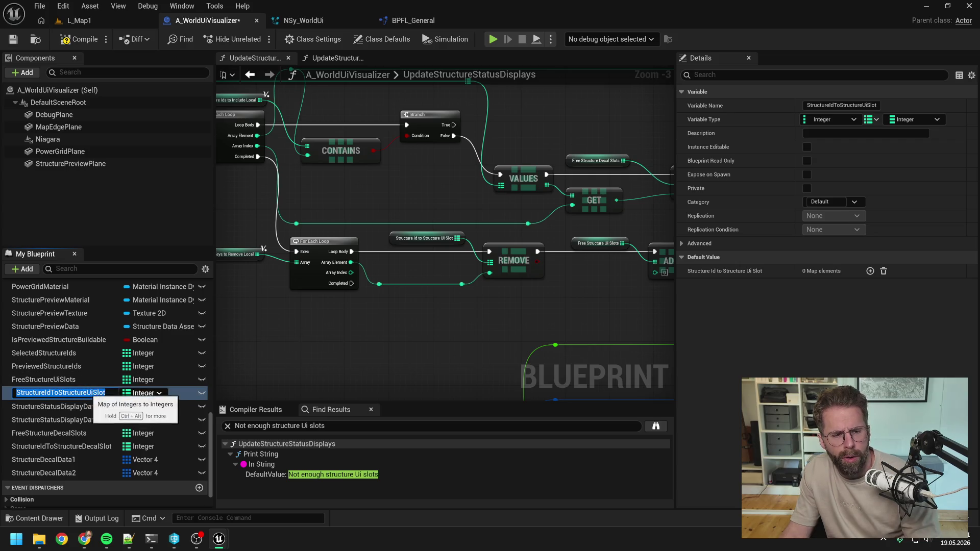
{"action": "key", "text": "BackSpace"}
{"action": "key", "text": "BackSpace"}
{"action": "type", "text": "StatusD"}
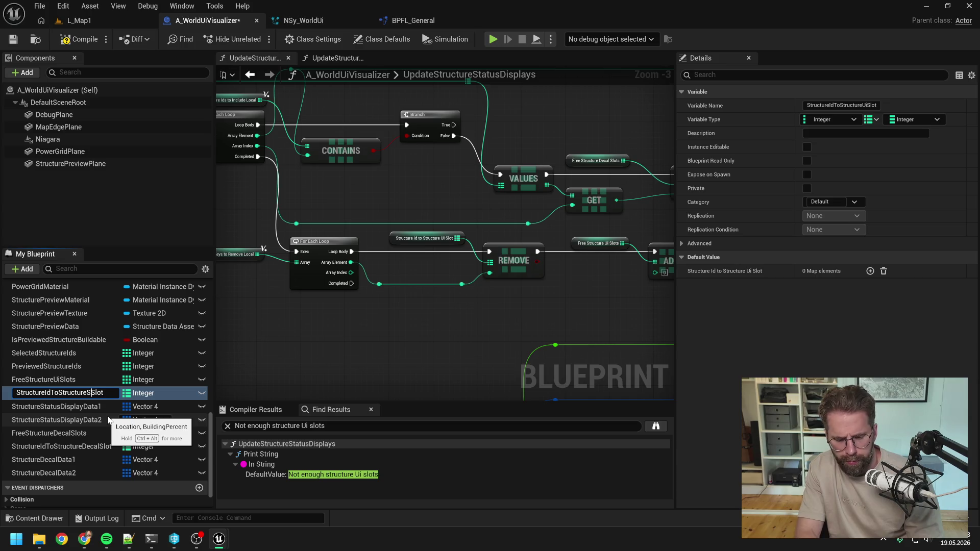
{"action": "type", "text": "isplay"}
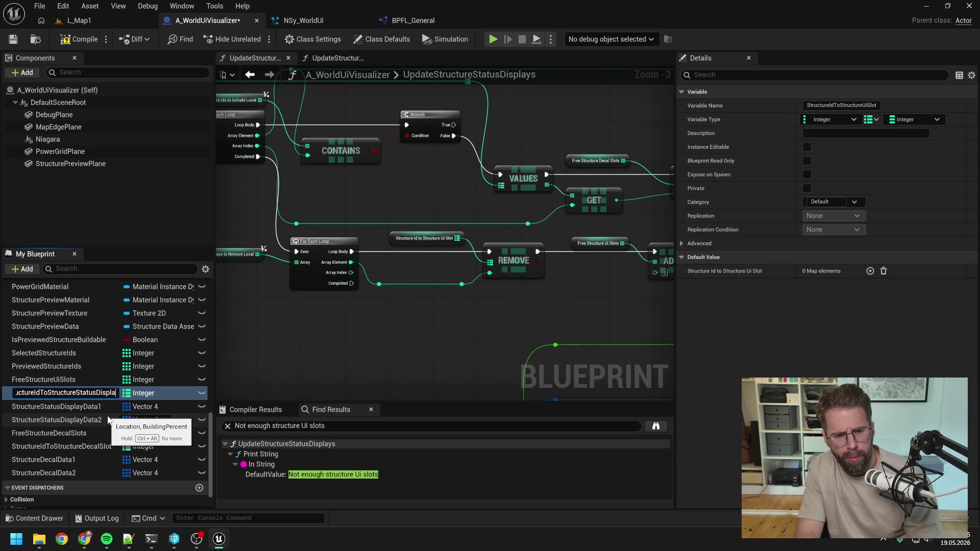
{"action": "key", "text": "Return"}
Step: Rename FreeStructureUiSlots to FreeStructureStatusDisplaySlots and save the blueprint
{"action": "left_click", "coordinate": [67, 383]}
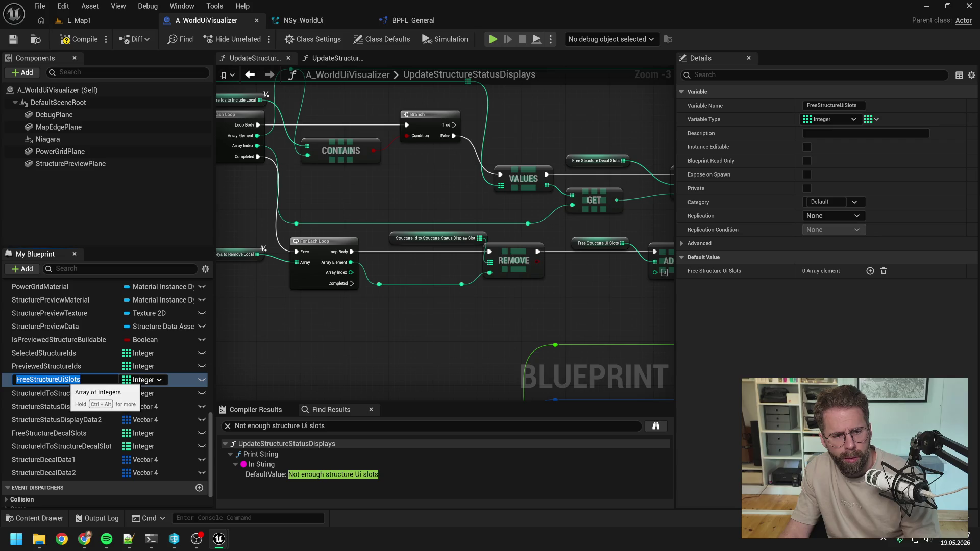
{"action": "left_click", "coordinate": [67, 382]}
{"action": "key", "text": "BackSpace"}
{"action": "type", "text": "StatusD"}
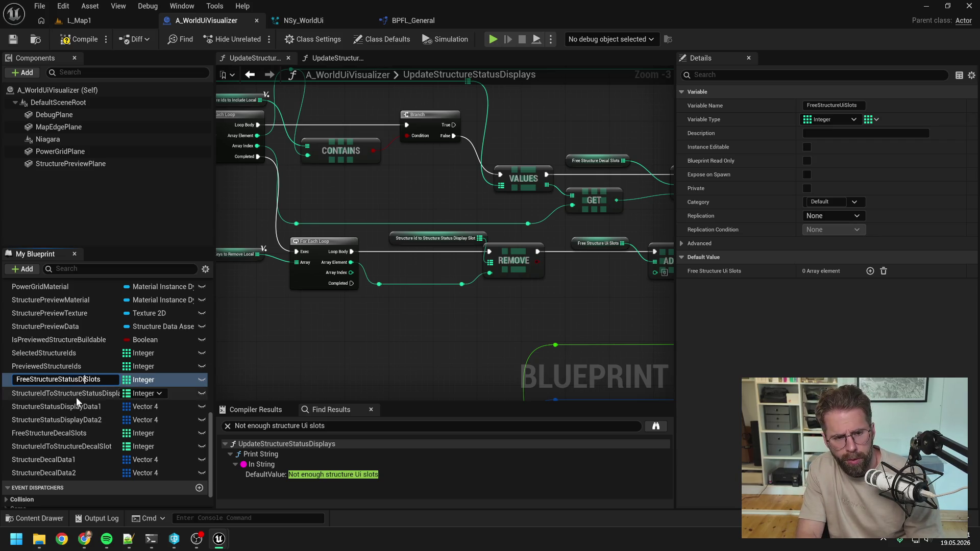
{"action": "type", "text": "splay"}
{"action": "key", "text": "Return"}
{"action": "key", "text": "ctrl+s"}
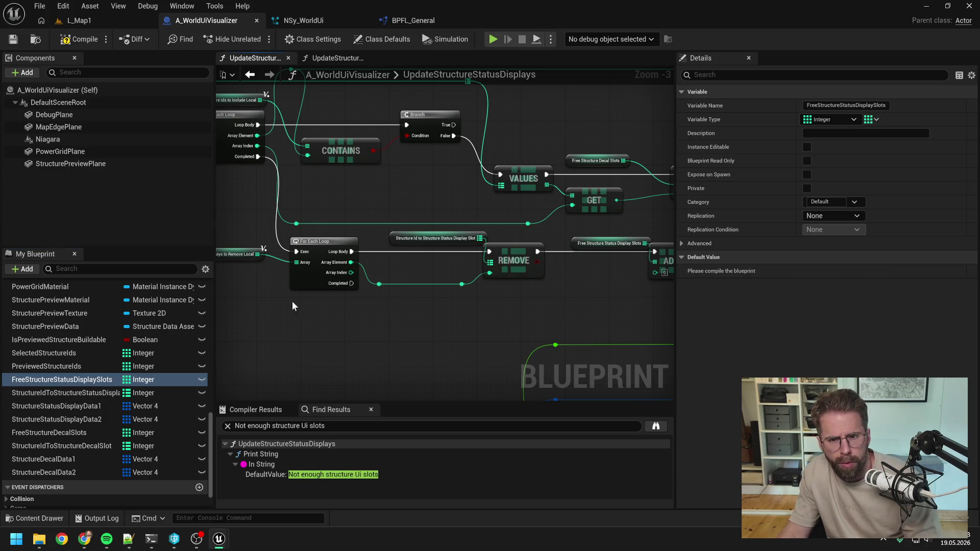
{"action": "left_click_drag", "start_coordinate": [423, 244], "coordinate": [407, 270]}
Step: Tidy the two reroute points on the struct wire in the removal loop
{"action": "left_click", "coordinate": [417, 290]}
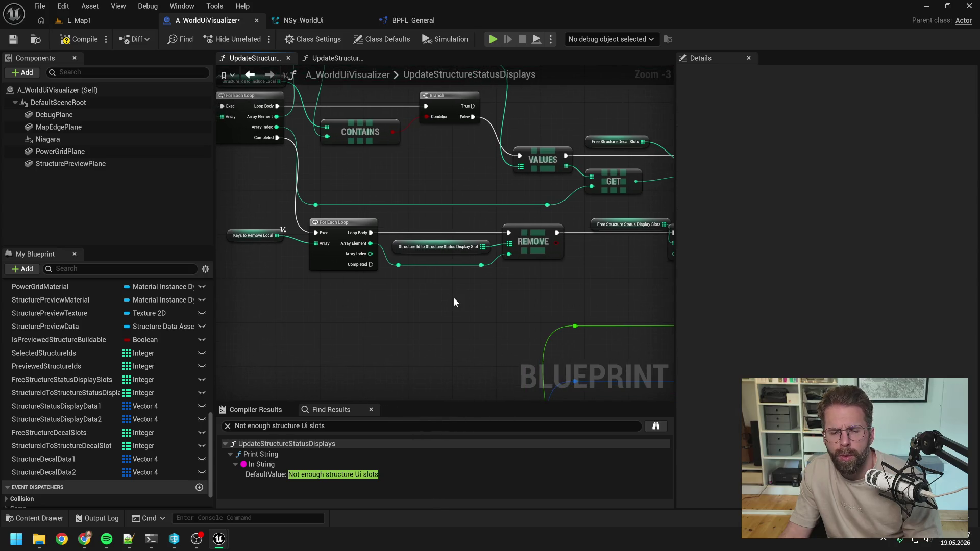
{"action": "scroll", "coordinate": [453, 297], "scroll_direction": "down", "scroll_amount": 1}
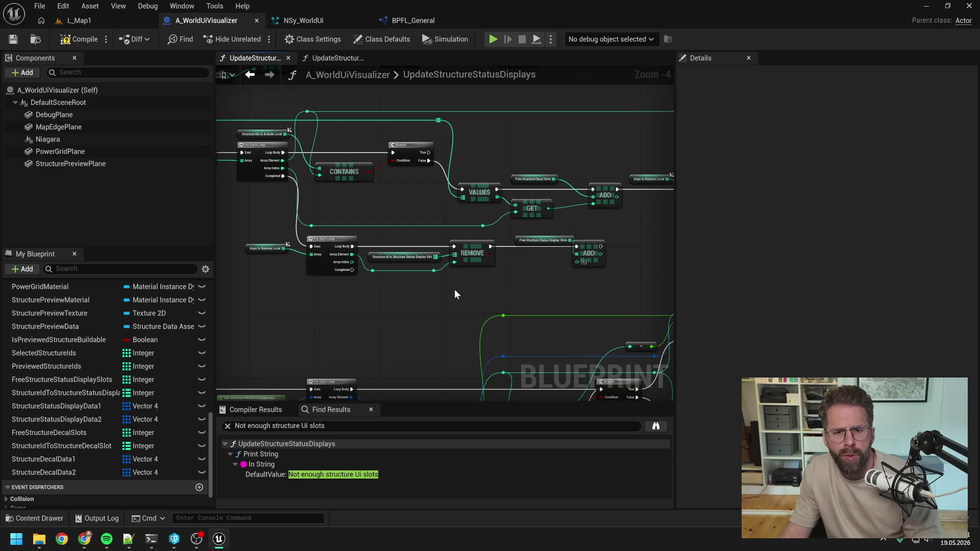
{"action": "scroll", "coordinate": [454, 289], "scroll_direction": "up", "scroll_amount": 1}
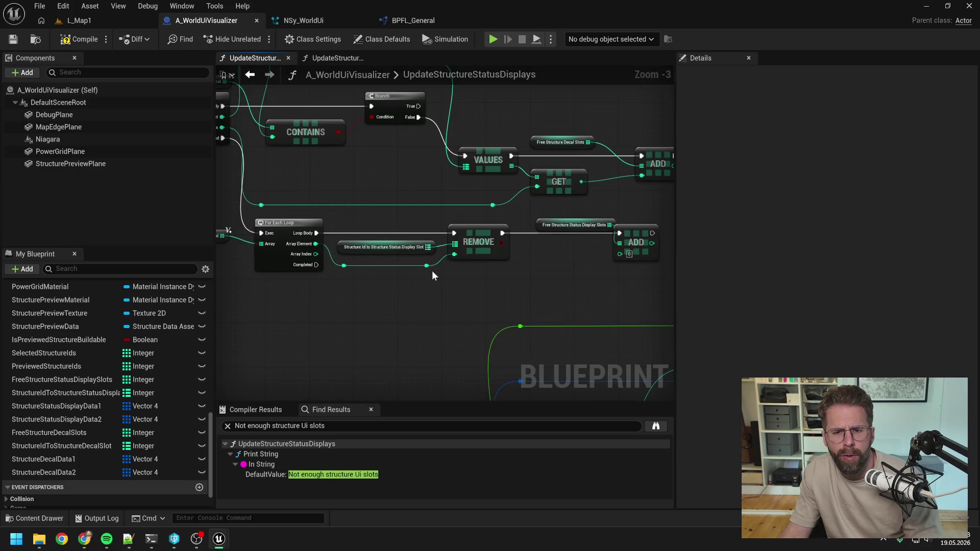
{"action": "left_click_drag", "start_coordinate": [479, 284], "coordinate": [422, 284]}
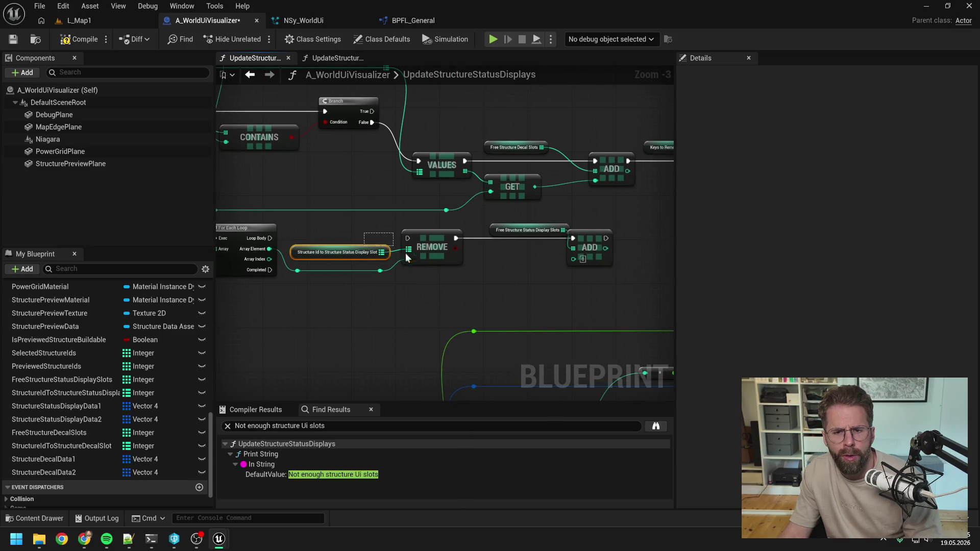
{"action": "scroll", "coordinate": [387, 277], "scroll_direction": "down", "scroll_amount": 1}
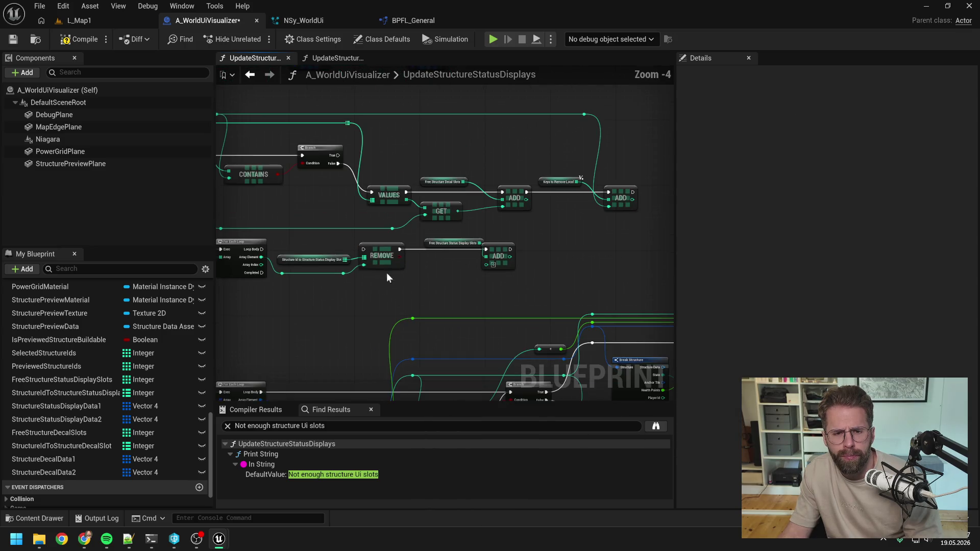
{"action": "left_click_drag", "start_coordinate": [305, 276], "coordinate": [306, 274]}
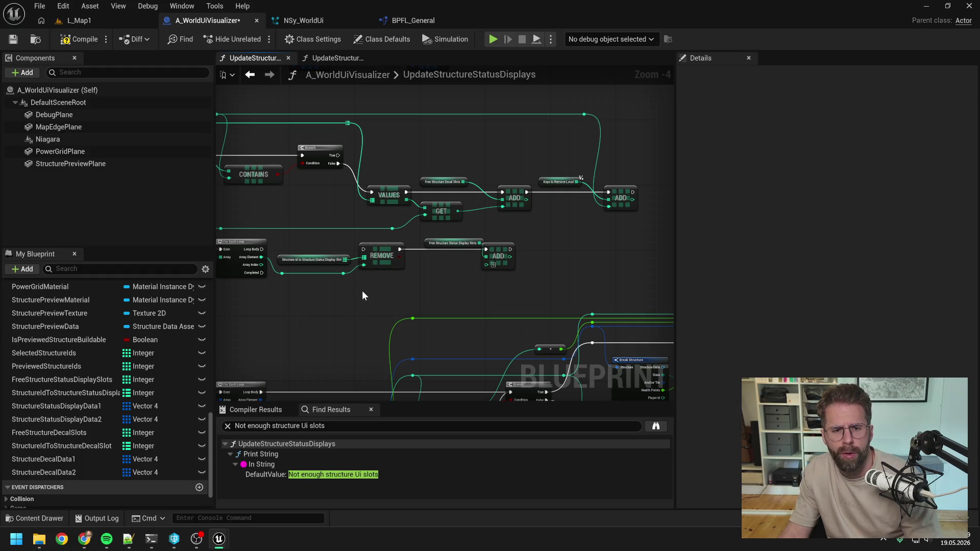
{"action": "left_click_drag", "start_coordinate": [362, 292], "coordinate": [275, 264]}
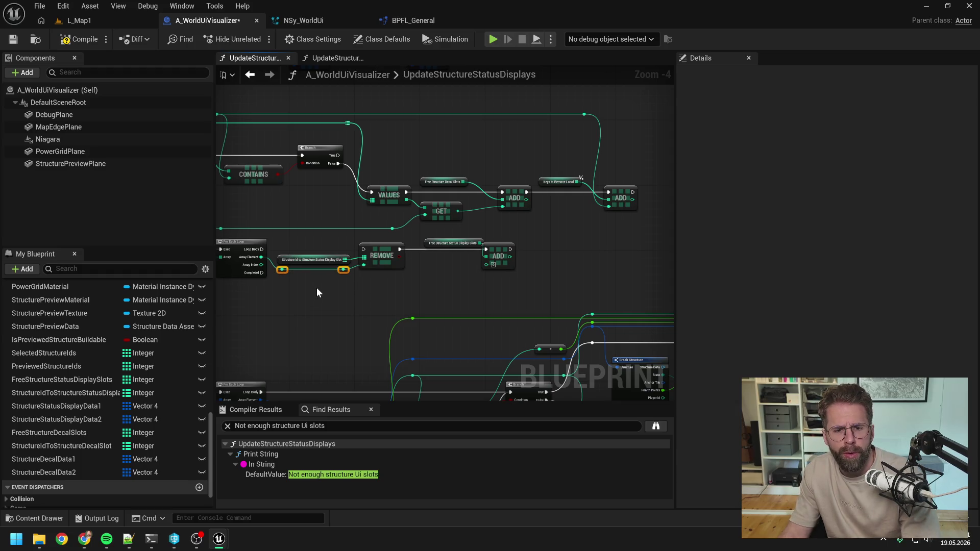
{"action": "key", "text": "ctrl+z"}
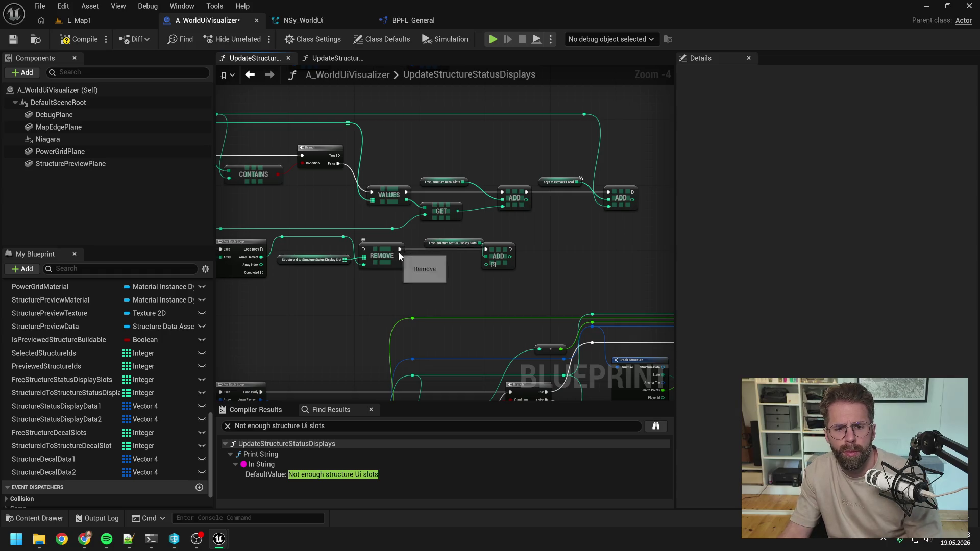
Step: Move the free-slots getter and ADD node so ADD sits just ahead of REMOVE
{"action": "mouse_move", "coordinate": [424, 232]}
{"action": "left_mouse_down"}
{"action": "mouse_move", "coordinate": [517, 276]}
{"action": "mouse_move", "coordinate": [343, 314]}
{"action": "mouse_move", "coordinate": [306, 232]}
{"action": "mouse_move", "coordinate": [437, 268]}
{"action": "left_mouse_up"}
{"action": "left_click", "coordinate": [342, 292]}
{"action": "mouse_move", "coordinate": [358, 269]}
{"action": "left_mouse_down"}
{"action": "mouse_move", "coordinate": [424, 284]}
{"action": "mouse_move", "coordinate": [551, 284]}
{"action": "left_mouse_up"}
{"action": "mouse_move", "coordinate": [340, 315]}
{"action": "left_mouse_down"}
{"action": "mouse_move", "coordinate": [372, 257]}
{"action": "mouse_move", "coordinate": [555, 250]}
{"action": "left_mouse_up"}
{"action": "left_click_drag", "start_coordinate": [376, 255], "coordinate": [438, 253]}
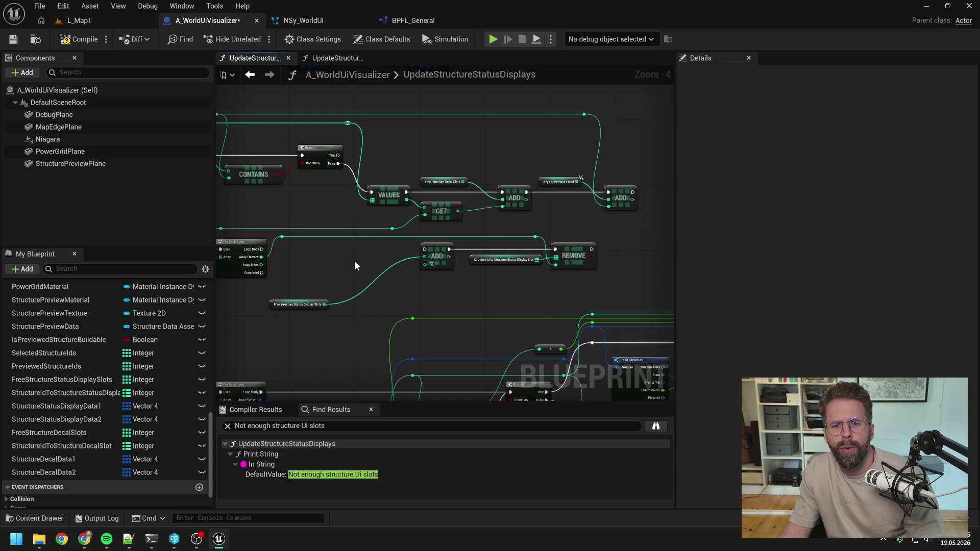
Step: Add a FIND node on the StructureIdToStructureStatusDisplaySlot map getter
{"action": "mouse_move", "coordinate": [487, 263]}
{"action": "left_mouse_down"}
{"action": "mouse_move", "coordinate": [287, 255]}
{"action": "mouse_move", "coordinate": [373, 264]}
{"action": "mouse_move", "coordinate": [401, 284]}
{"action": "left_mouse_up"}
{"action": "type", "text": "find"}
{"action": "key", "text": "Return"}
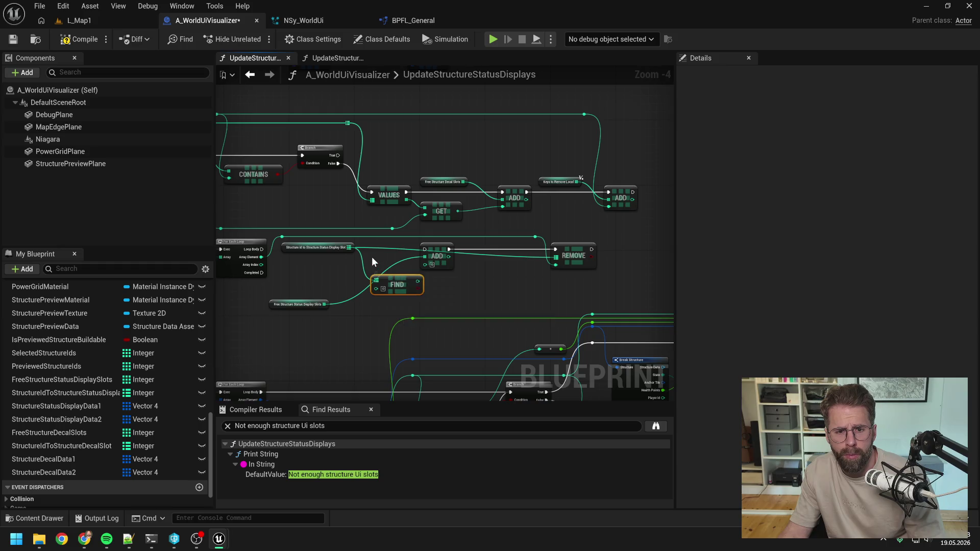
Step: Route the long wire through a reroute into FIND and run ADD from the loop body beside the free slots getter
{"action": "scroll", "coordinate": [372, 256], "scroll_direction": "up", "scroll_amount": 1}
{"action": "double_click", "coordinate": [363, 229]}
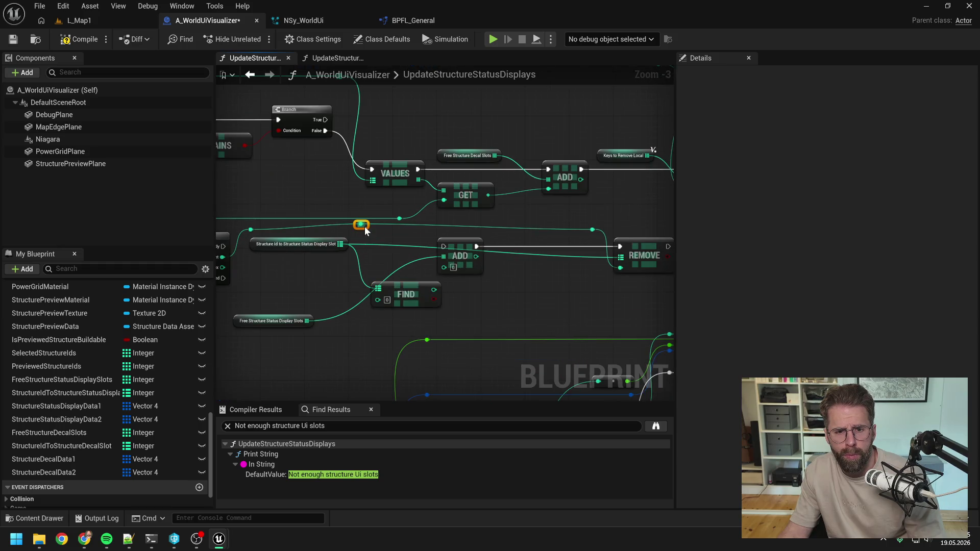
{"action": "mouse_move", "coordinate": [362, 228]}
{"action": "left_mouse_down"}
{"action": "mouse_move", "coordinate": [382, 293]}
{"action": "mouse_move", "coordinate": [396, 300]}
{"action": "mouse_move", "coordinate": [417, 266]}
{"action": "left_mouse_up"}
{"action": "left_click", "coordinate": [435, 306]}
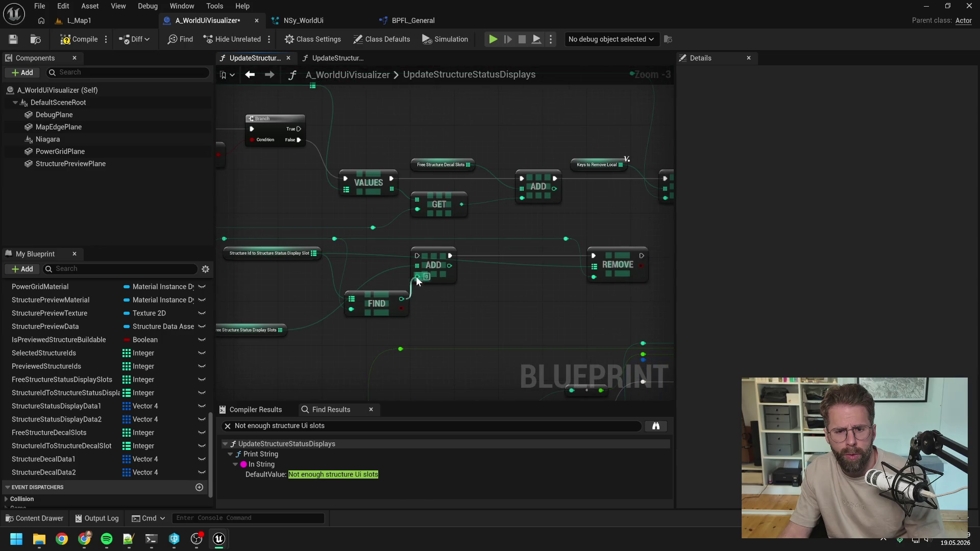
{"action": "mouse_move", "coordinate": [284, 248]}
{"action": "left_mouse_down"}
{"action": "mouse_move", "coordinate": [337, 261]}
{"action": "mouse_move", "coordinate": [504, 248]}
{"action": "left_mouse_up"}
{"action": "mouse_move", "coordinate": [348, 317]}
{"action": "left_mouse_down"}
{"action": "mouse_move", "coordinate": [372, 274]}
{"action": "mouse_move", "coordinate": [577, 245]}
{"action": "mouse_move", "coordinate": [548, 250]}
{"action": "left_mouse_up"}
Step: Rearrange the removal loop, moving REMOVE with its reroute and the ADD node further right
{"action": "scroll", "coordinate": [455, 292], "scroll_direction": "down", "scroll_amount": 1}
{"action": "scroll", "coordinate": [456, 292], "scroll_direction": "down", "scroll_amount": 1}
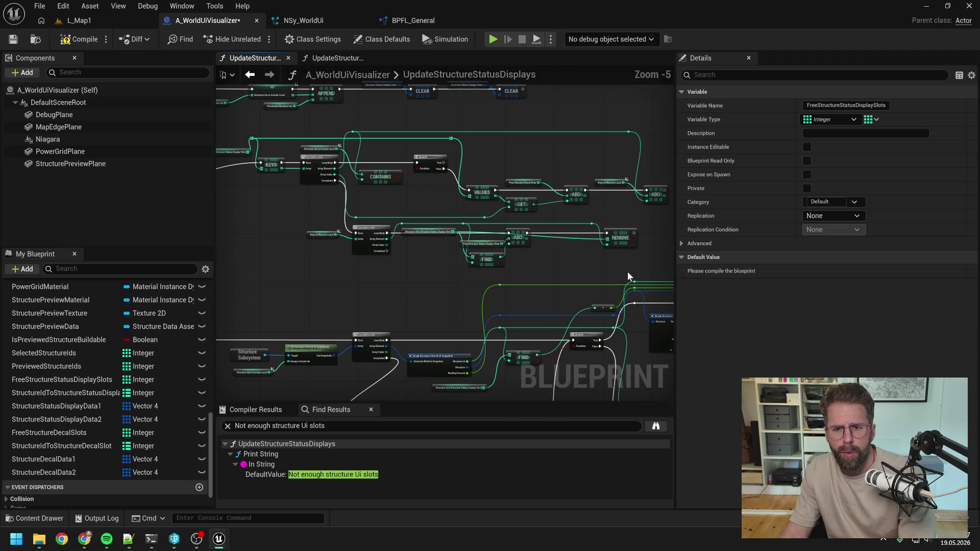
{"action": "left_click_drag", "start_coordinate": [627, 271], "coordinate": [307, 223]}
{"action": "left_click_drag", "start_coordinate": [495, 247], "coordinate": [495, 250]}
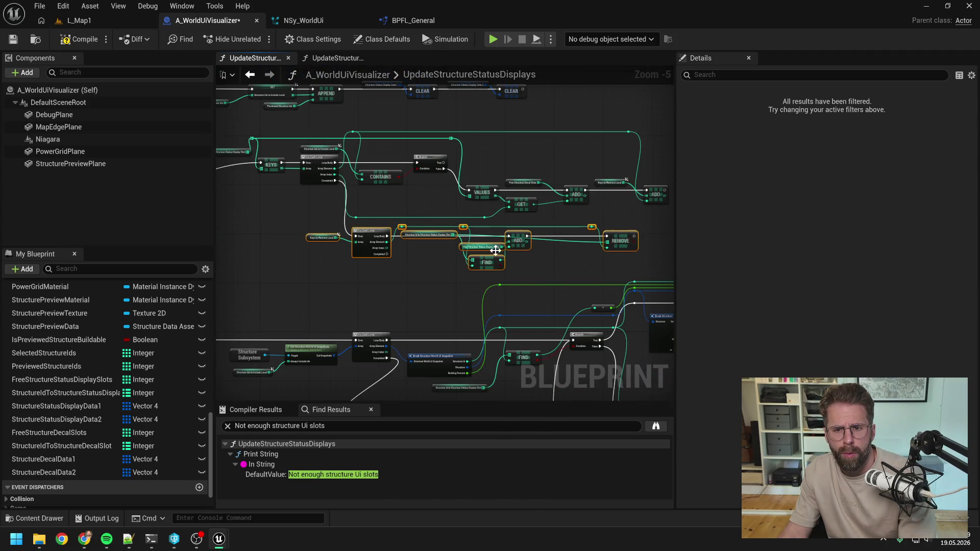
{"action": "left_click", "coordinate": [552, 262]}
{"action": "scroll", "coordinate": [523, 233], "scroll_direction": "up", "scroll_amount": 1}
{"action": "mouse_move", "coordinate": [541, 206]}
{"action": "left_mouse_down"}
{"action": "mouse_move", "coordinate": [585, 265]}
{"action": "mouse_move", "coordinate": [645, 244]}
{"action": "left_mouse_up"}
{"action": "left_click", "coordinate": [507, 268]}
{"action": "left_click_drag", "start_coordinate": [495, 250], "coordinate": [581, 250]}
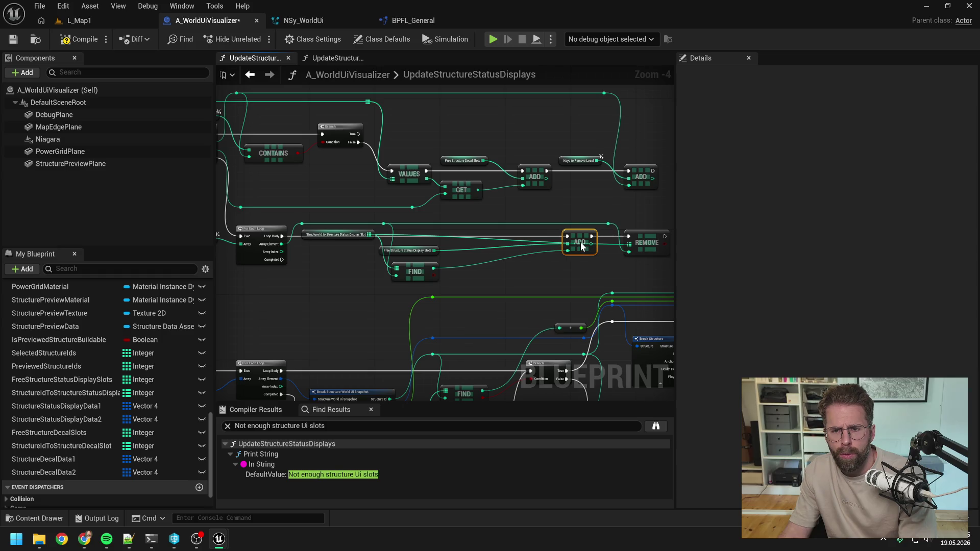
{"action": "left_click", "coordinate": [428, 253]}
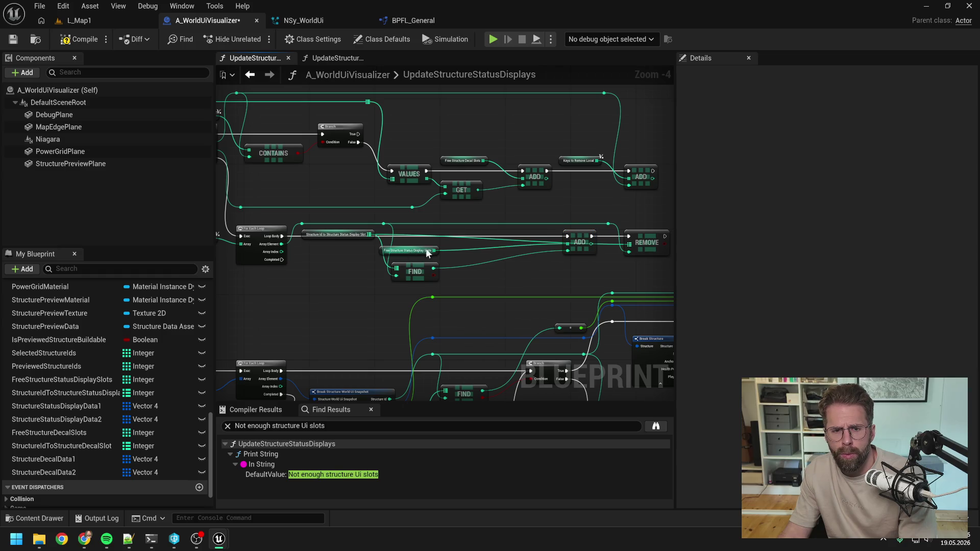
Step: Add a reroute beside ADD and wire the FIND result into the ADD node
{"action": "double_click", "coordinate": [389, 229]}
{"action": "left_click_drag", "start_coordinate": [391, 233], "coordinate": [408, 228]}
{"action": "left_click_drag", "start_coordinate": [409, 229], "coordinate": [511, 231]}
{"action": "key", "text": "Escape"}
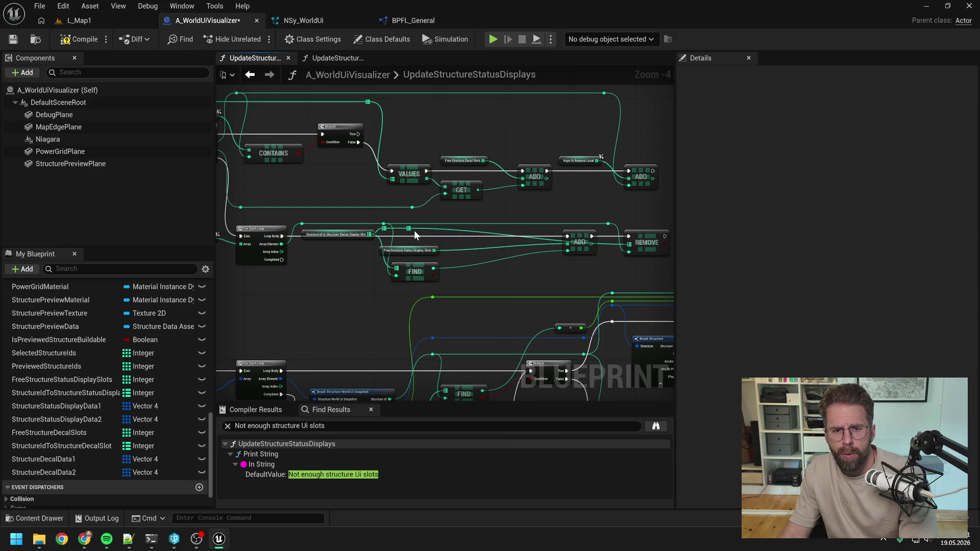
{"action": "left_click_drag", "start_coordinate": [415, 231], "coordinate": [612, 236]}
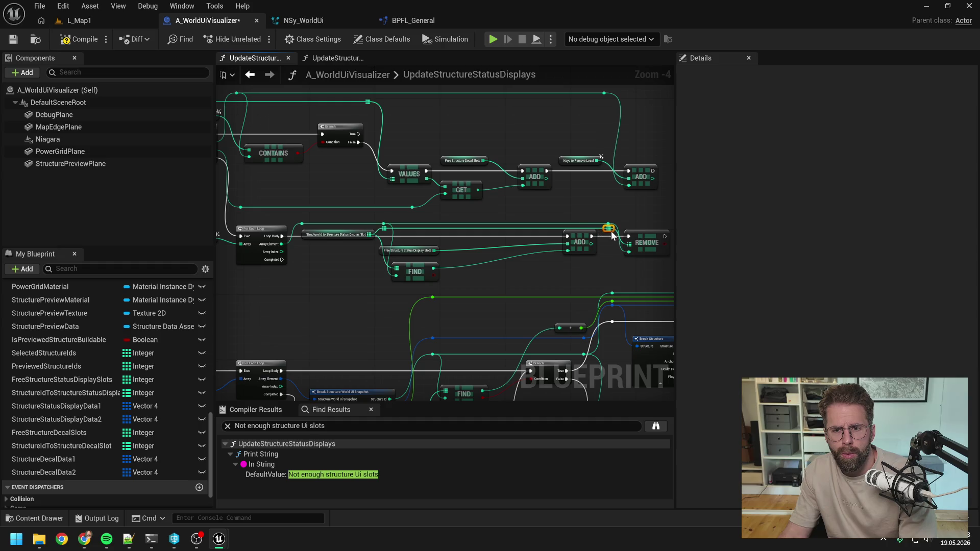
{"action": "mouse_move", "coordinate": [432, 253]}
{"action": "left_mouse_down"}
{"action": "mouse_move", "coordinate": [520, 247]}
{"action": "mouse_move", "coordinate": [449, 253]}
{"action": "mouse_move", "coordinate": [437, 271]}
{"action": "mouse_move", "coordinate": [432, 264]}
{"action": "left_mouse_up"}
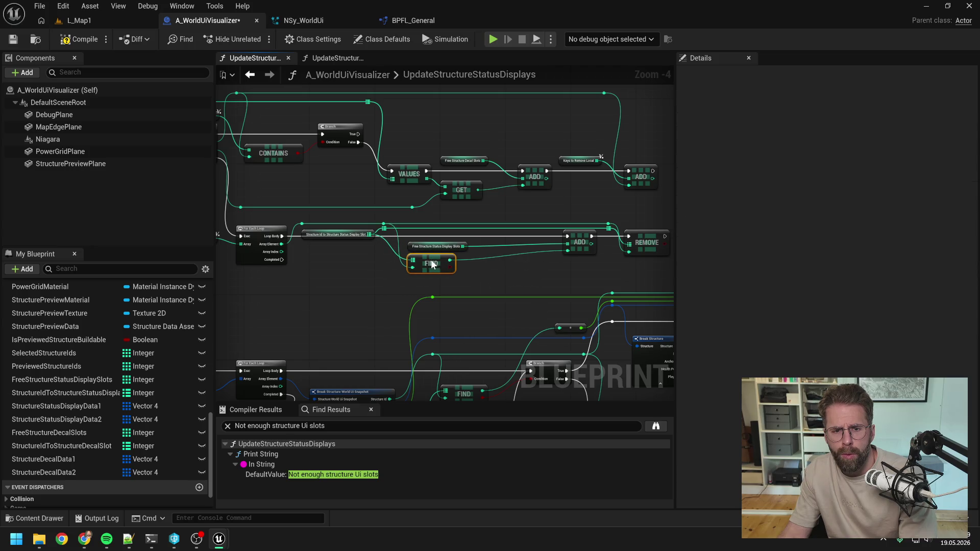
{"action": "left_click", "coordinate": [490, 277]}
{"action": "mouse_move", "coordinate": [384, 227]}
{"action": "left_mouse_down"}
{"action": "mouse_move", "coordinate": [470, 256]}
{"action": "mouse_move", "coordinate": [413, 261]}
{"action": "left_mouse_up"}
Step: Compact the reroute, ADD, REMOVE, FIND and slot lookup nodes, then save the blueprint
{"action": "left_click_drag", "start_coordinate": [482, 278], "coordinate": [454, 275]}
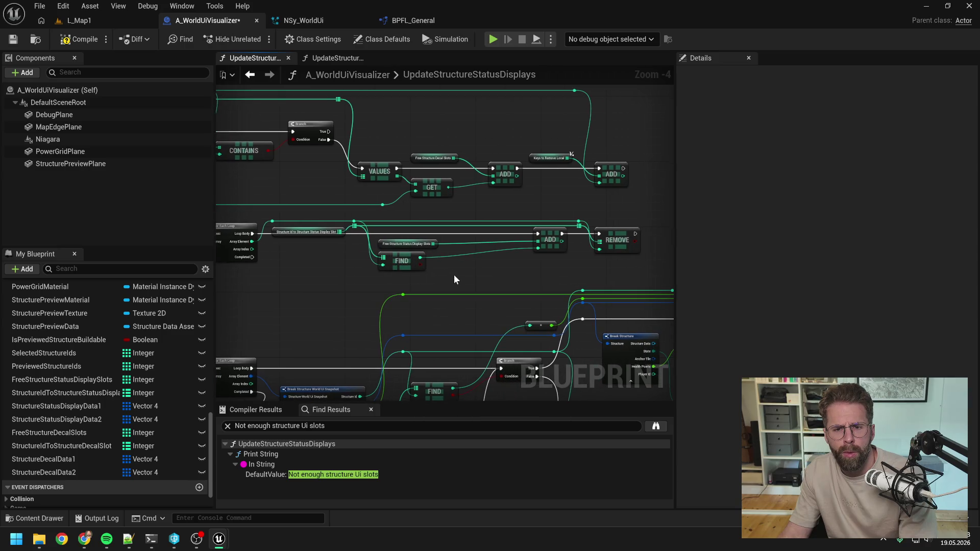
{"action": "left_click_drag", "start_coordinate": [513, 213], "coordinate": [645, 259]}
{"action": "left_click_drag", "start_coordinate": [550, 271], "coordinate": [467, 282]}
{"action": "left_click_drag", "start_coordinate": [402, 261], "coordinate": [402, 265]}
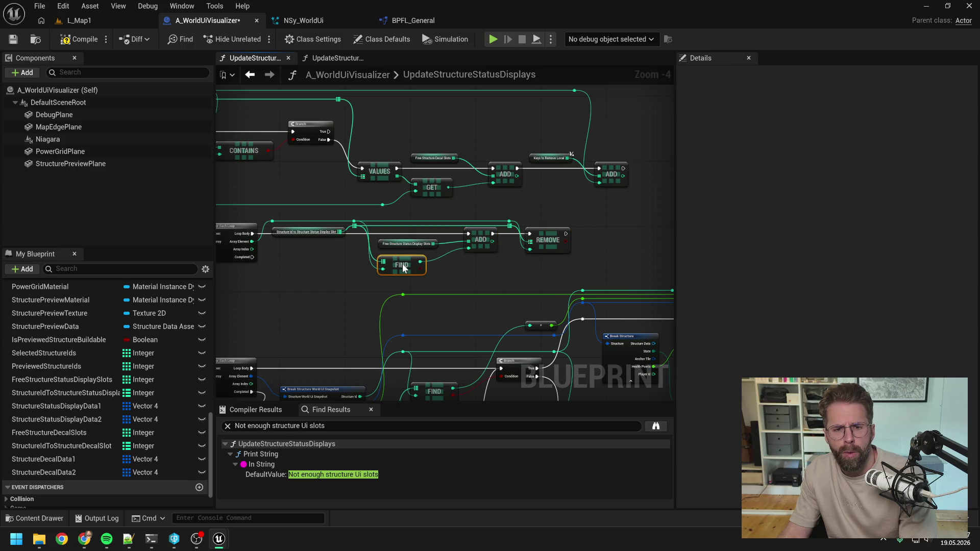
{"action": "left_click", "coordinate": [432, 244]}
{"action": "left_click", "coordinate": [456, 272]}
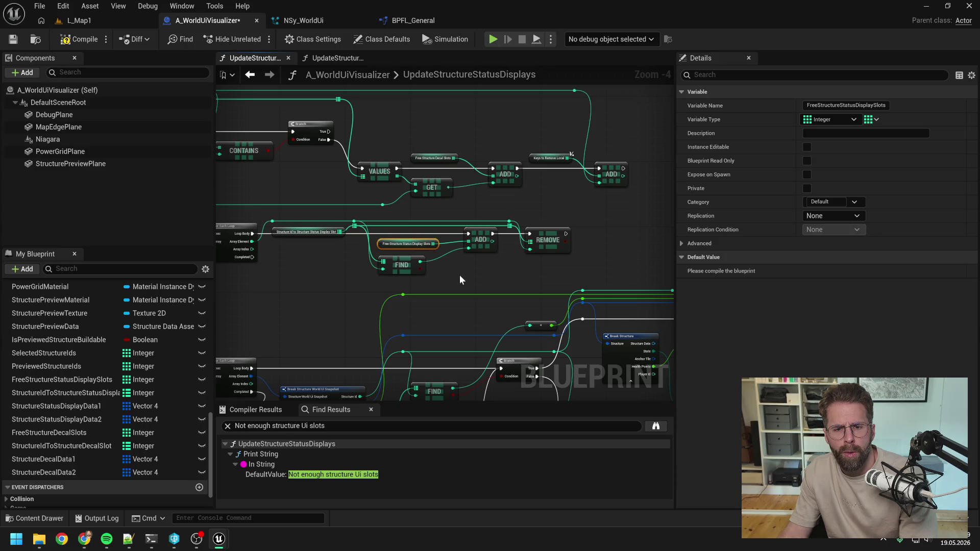
{"action": "left_click_drag", "start_coordinate": [321, 232], "coordinate": [325, 244]}
{"action": "left_click", "coordinate": [326, 263]}
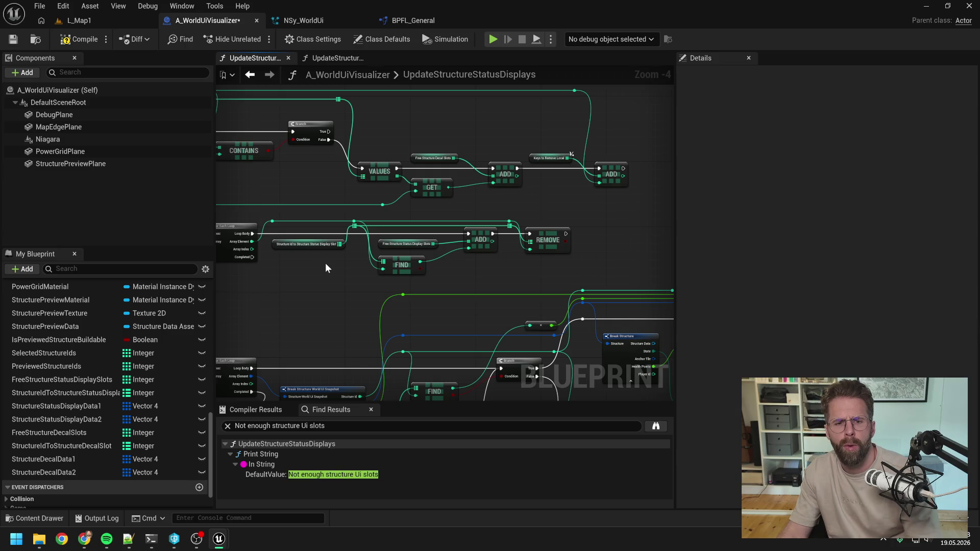
{"action": "key", "text": "ctrl+s"}
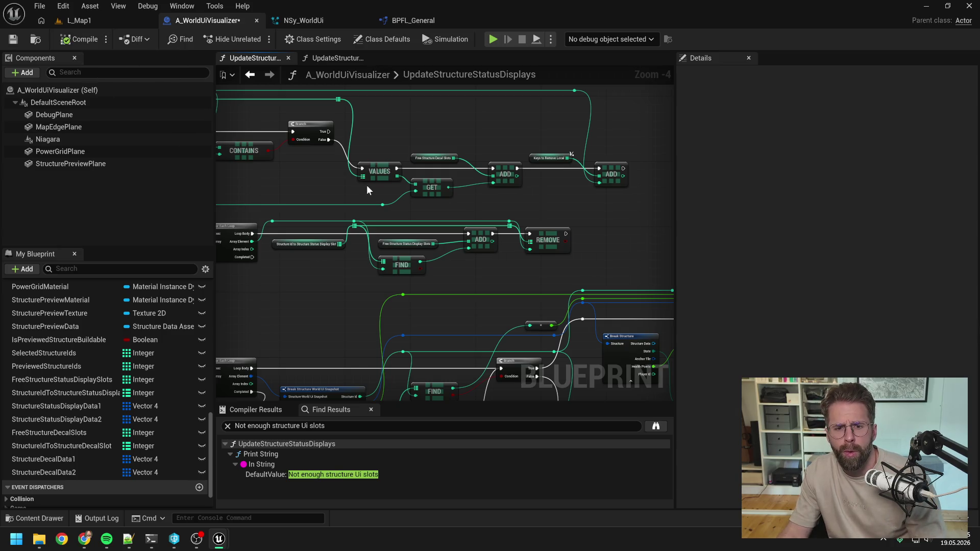
Step: Survey the whole removal-loop function, then launch Play In Editor on L_Map1
{"action": "scroll", "coordinate": [428, 229], "scroll_direction": "up", "scroll_amount": 1}
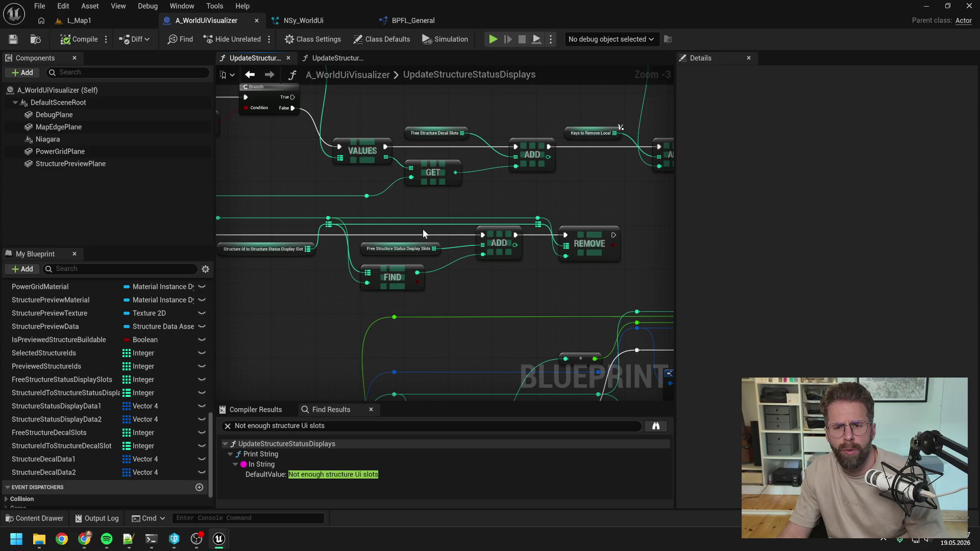
{"action": "scroll", "coordinate": [556, 258], "scroll_direction": "down", "scroll_amount": 4}
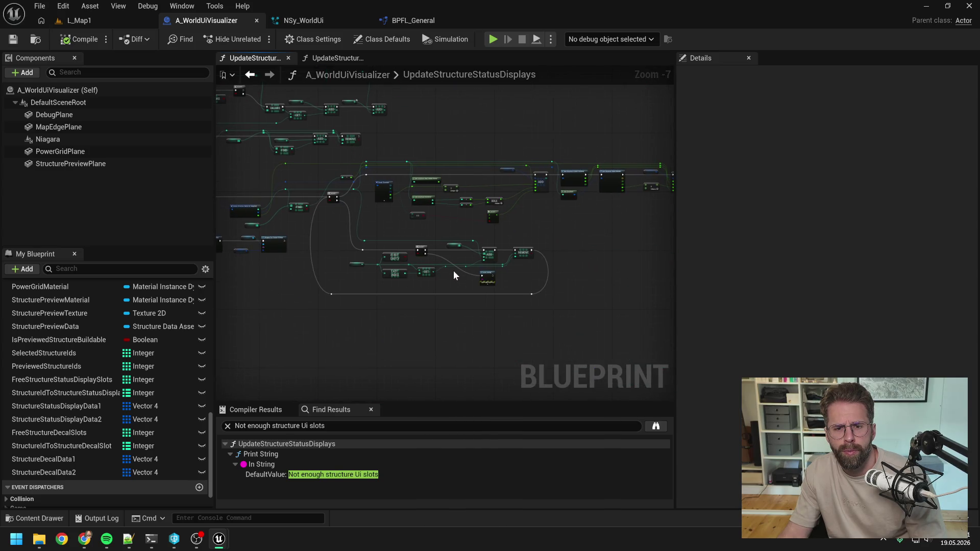
{"action": "left_click_drag", "start_coordinate": [436, 245], "coordinate": [475, 256]}
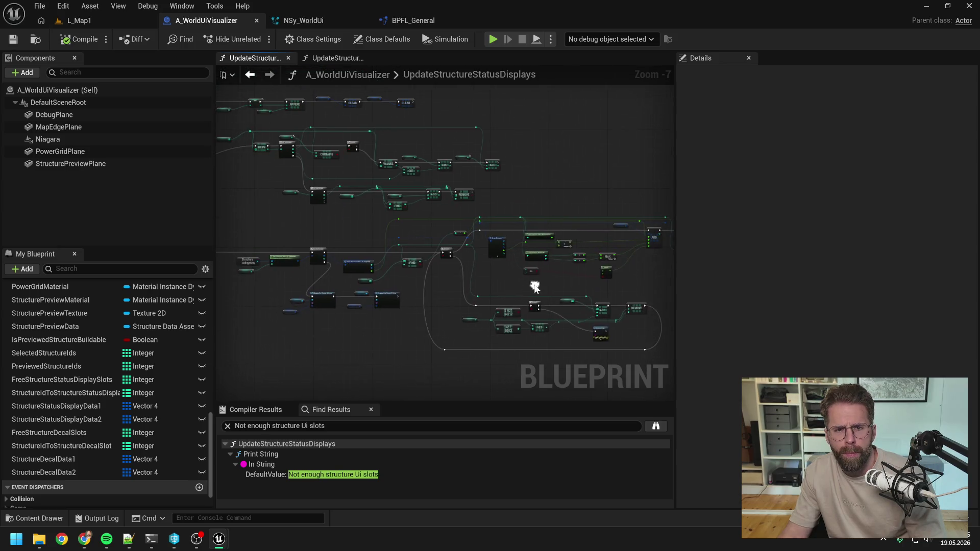
{"action": "scroll", "coordinate": [434, 210], "scroll_direction": "up", "scroll_amount": 4}
{"action": "left_click_drag", "start_coordinate": [434, 210], "coordinate": [484, 223]}
{"action": "scroll", "coordinate": [569, 222], "scroll_direction": "down", "scroll_amount": 3}
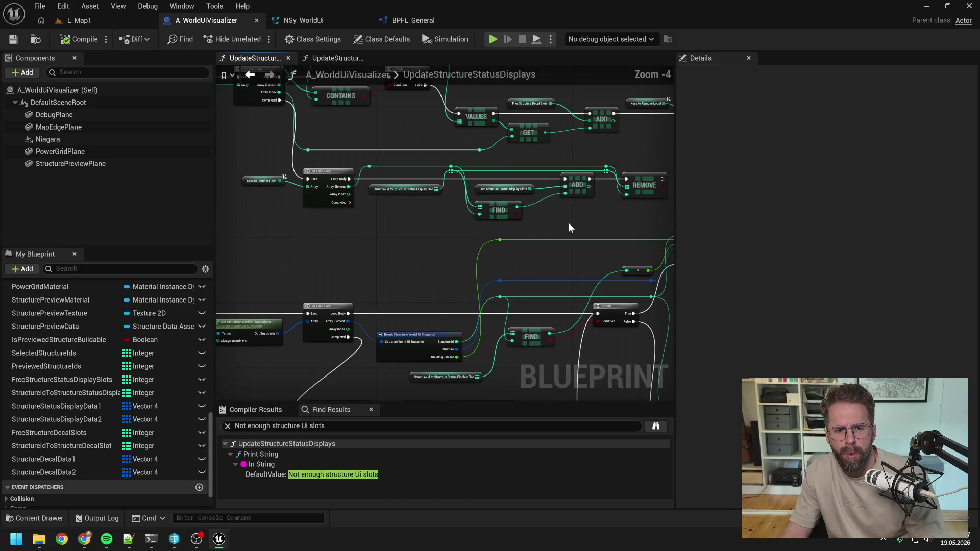
{"action": "left_click", "coordinate": [79, 20]}
{"action": "key", "text": "alt+p"}
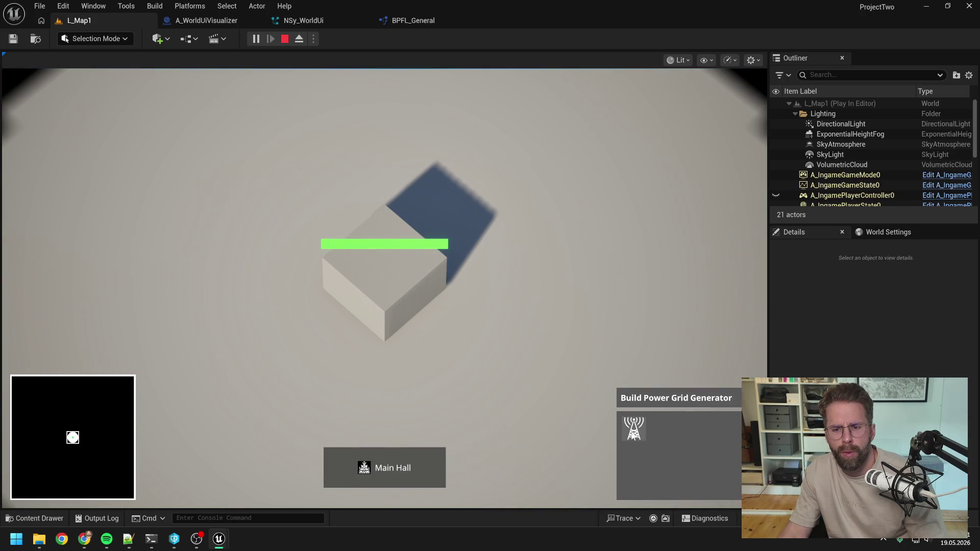
Step: Place a power grid generator right of the Main Hall, then stop the play session
{"action": "left_click", "coordinate": [634, 429]}
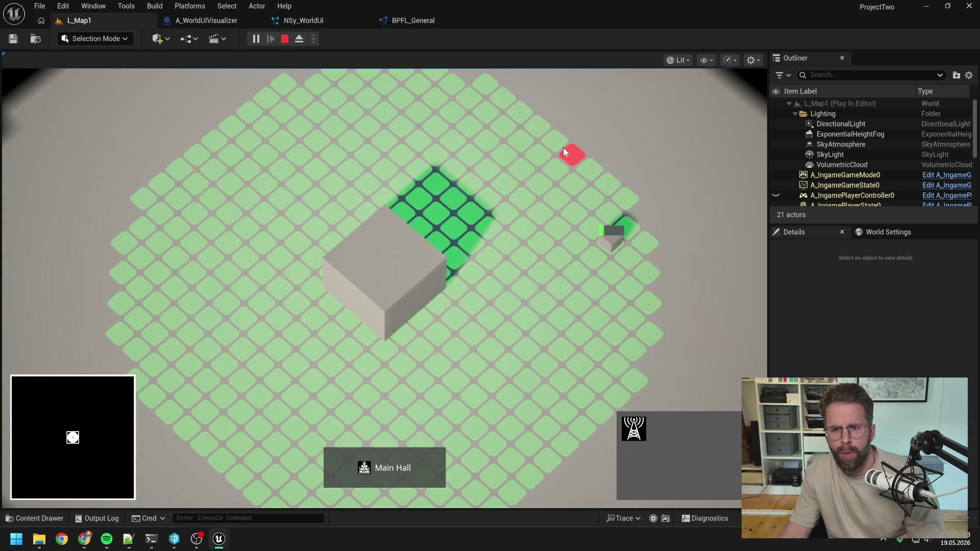
{"action": "left_click", "coordinate": [539, 125]}
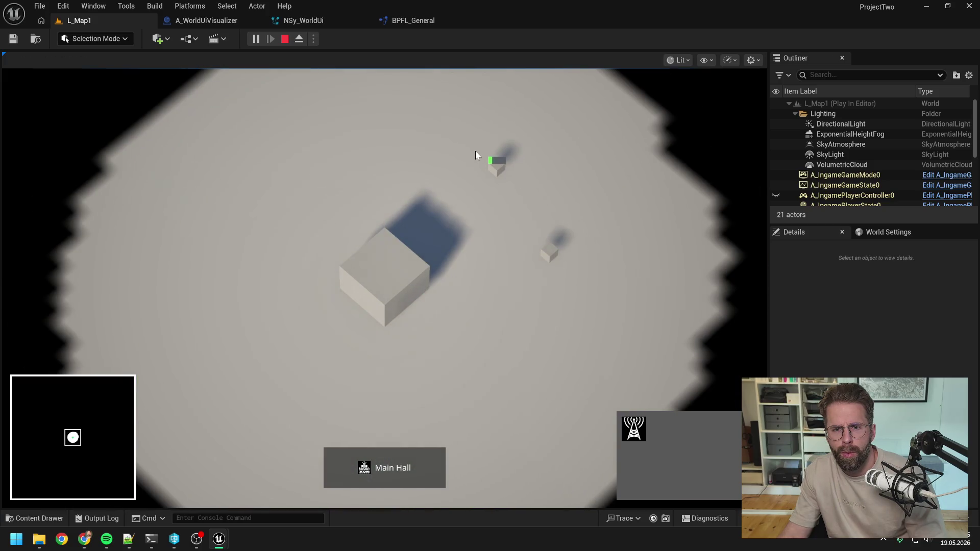
{"action": "left_click_drag", "start_coordinate": [476, 151], "coordinate": [586, 290]}
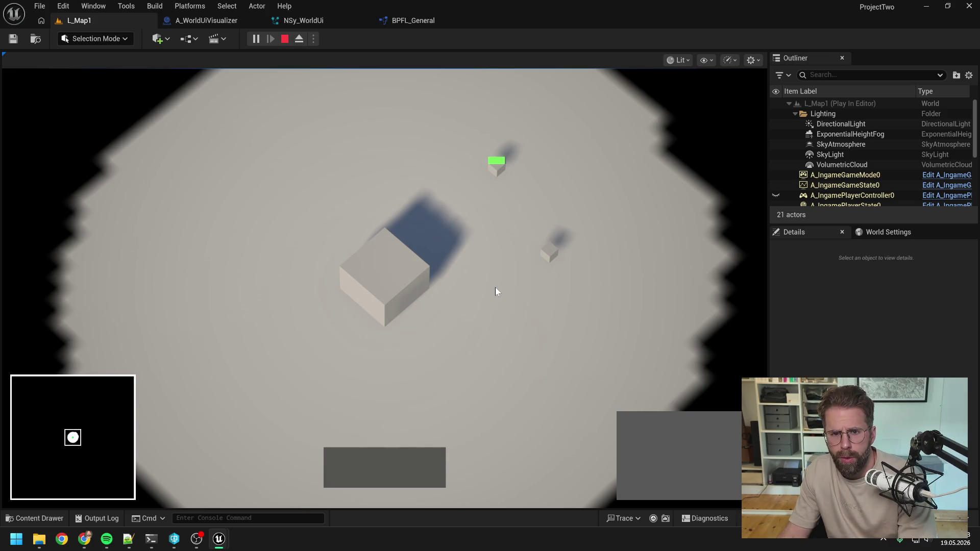
{"action": "left_click", "coordinate": [506, 276]}
{"action": "key", "text": "Escape"}
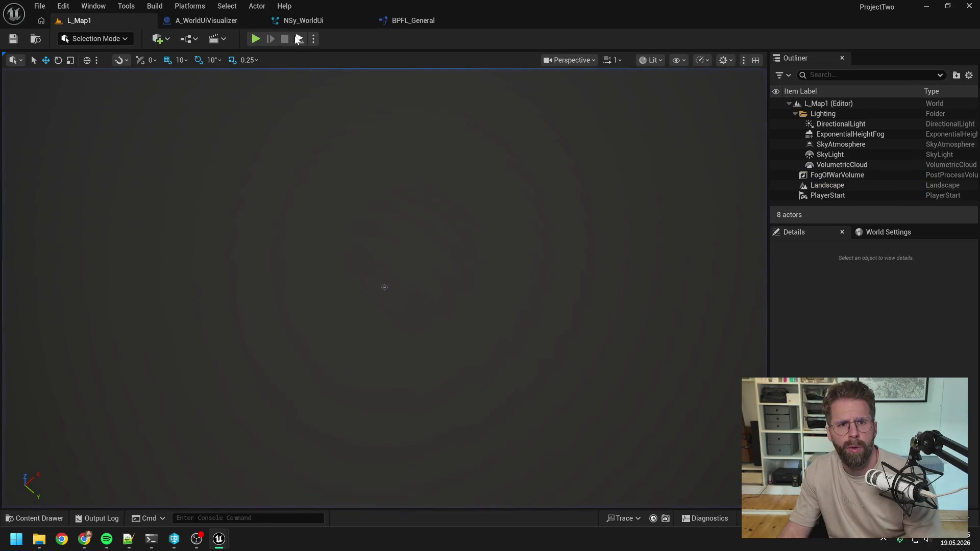
{"action": "left_click", "coordinate": [301, 21]}
Step: Nudge the FIND node in A_WorldUiVisualizer's graph, then play L_Map1 again
{"action": "left_click", "coordinate": [197, 19]}
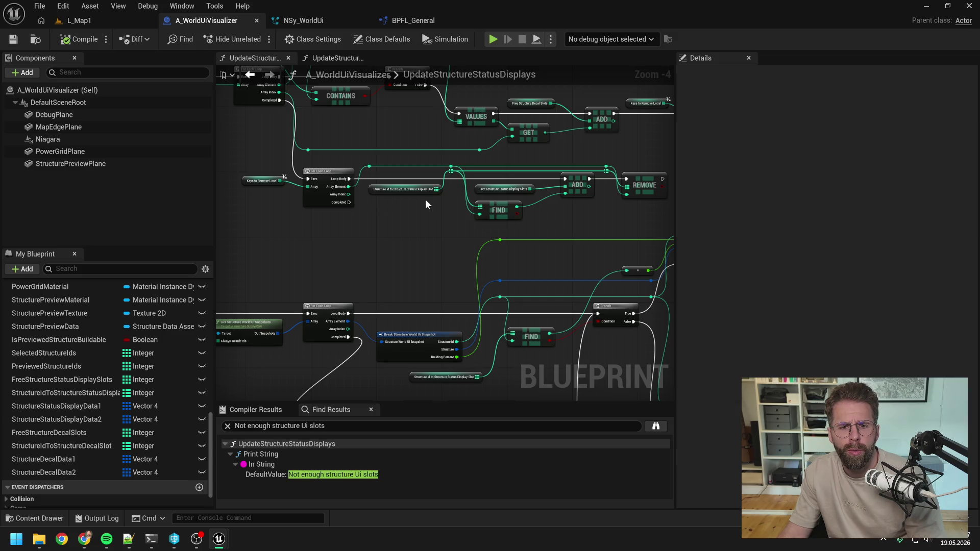
{"action": "left_click_drag", "start_coordinate": [501, 214], "coordinate": [495, 193]}
{"action": "left_click", "coordinate": [547, 216]}
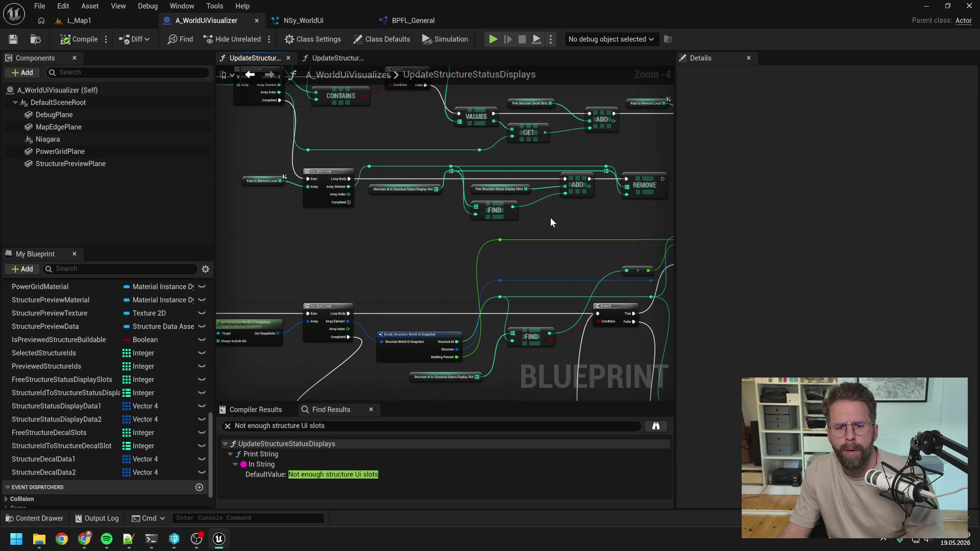
{"action": "scroll", "coordinate": [551, 217], "scroll_direction": "down", "scroll_amount": 1}
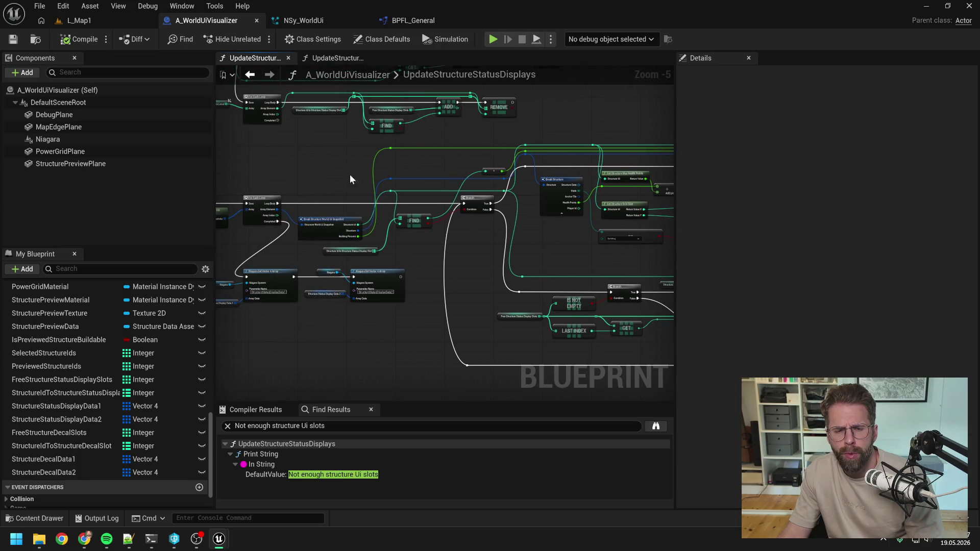
{"action": "left_click", "coordinate": [77, 21]}
{"action": "left_click", "coordinate": [257, 40]}
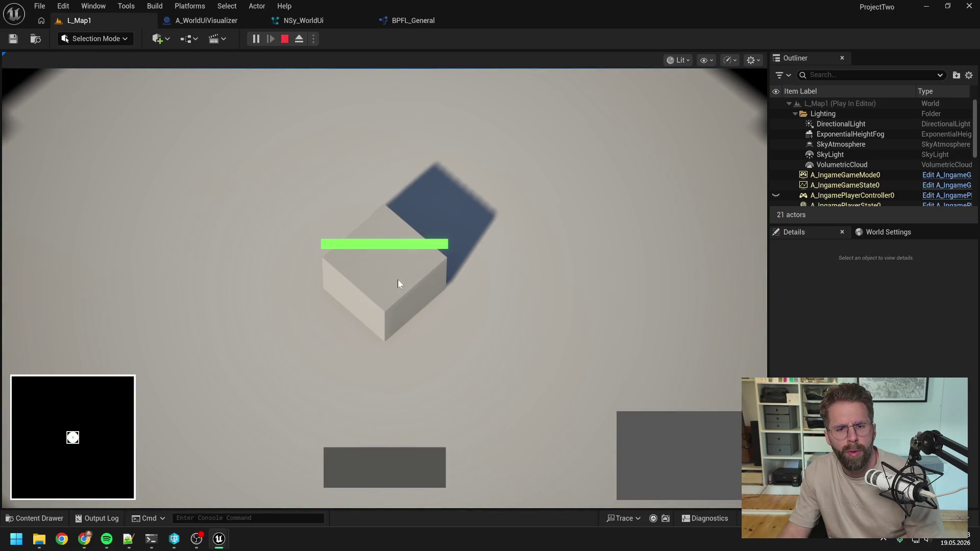
Step: Start and cancel a power grid generator placement, then toggle Main Hall selection in the running game
{"action": "scroll", "coordinate": [475, 158], "scroll_direction": "down", "scroll_amount": 2}
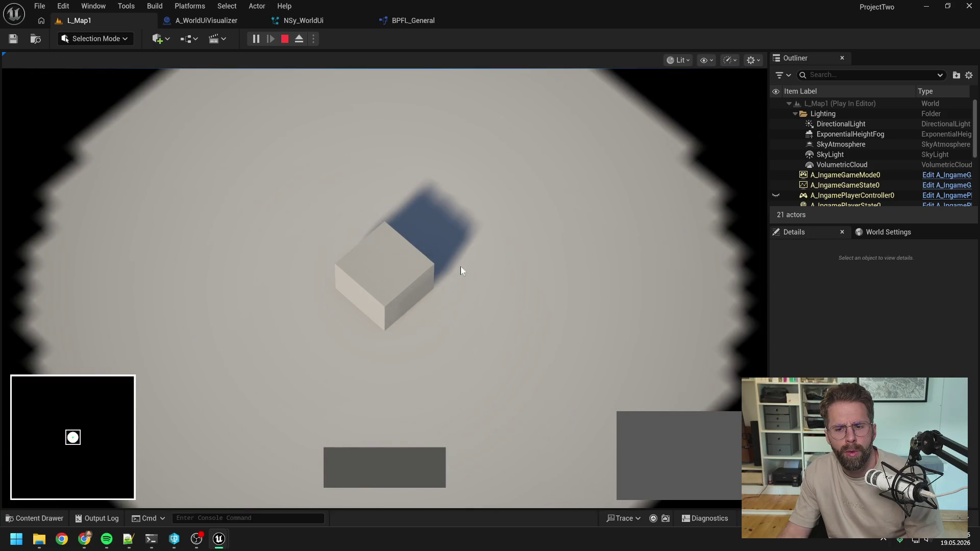
{"action": "left_click", "coordinate": [461, 271]}
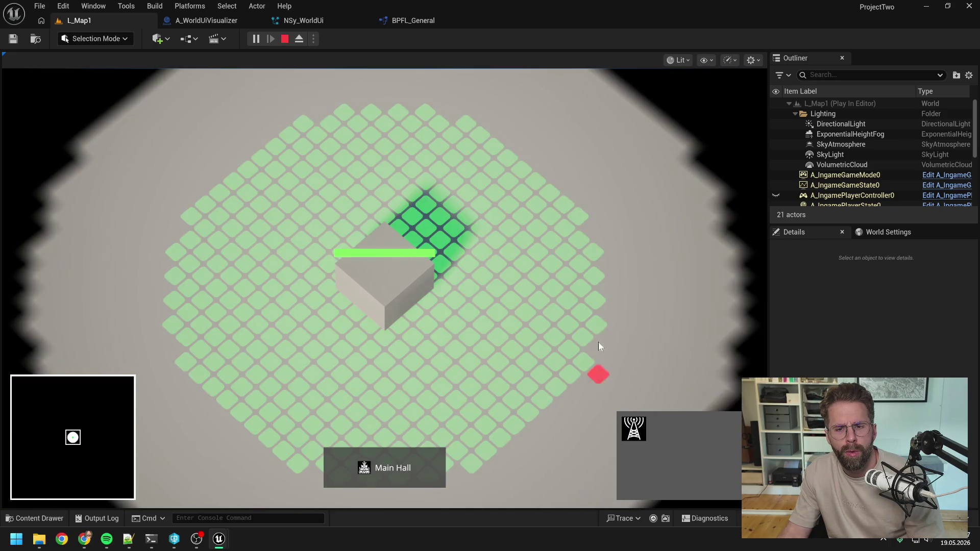
{"action": "left_click", "coordinate": [508, 325]}
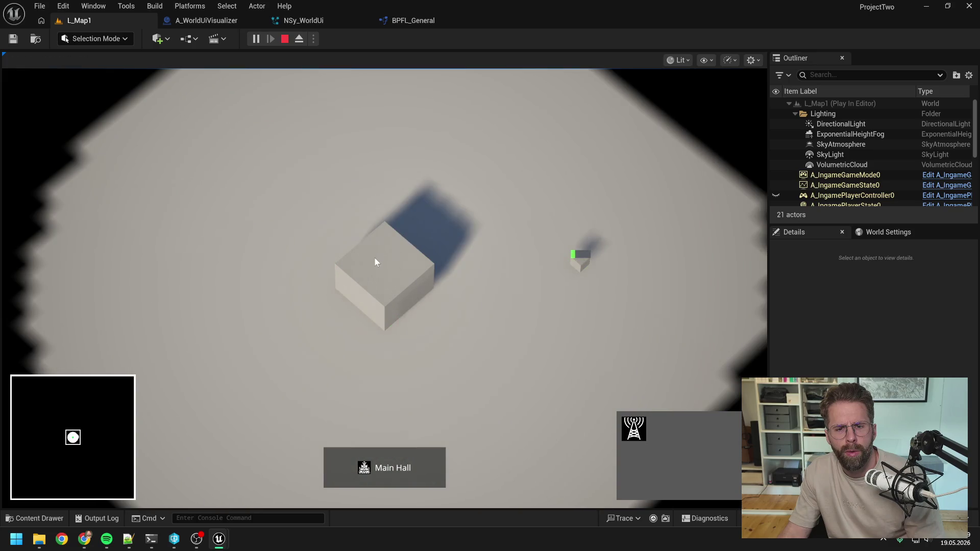
{"action": "left_click", "coordinate": [512, 313]}
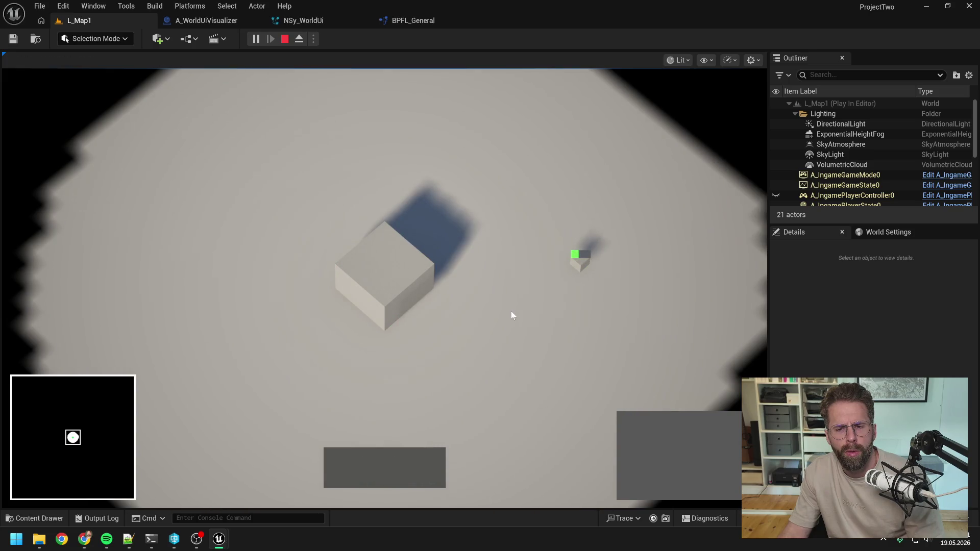
{"action": "left_click", "coordinate": [378, 268]}
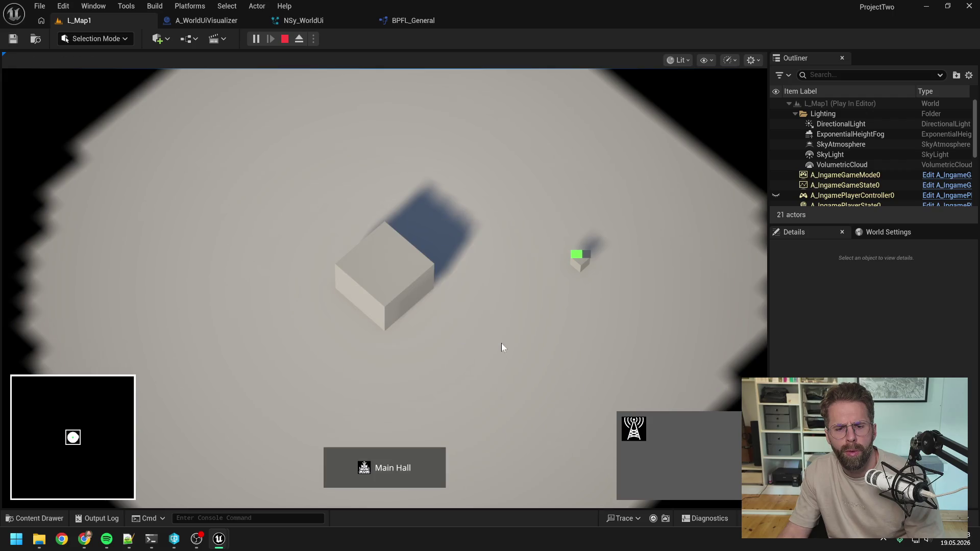
{"action": "left_click", "coordinate": [501, 348]}
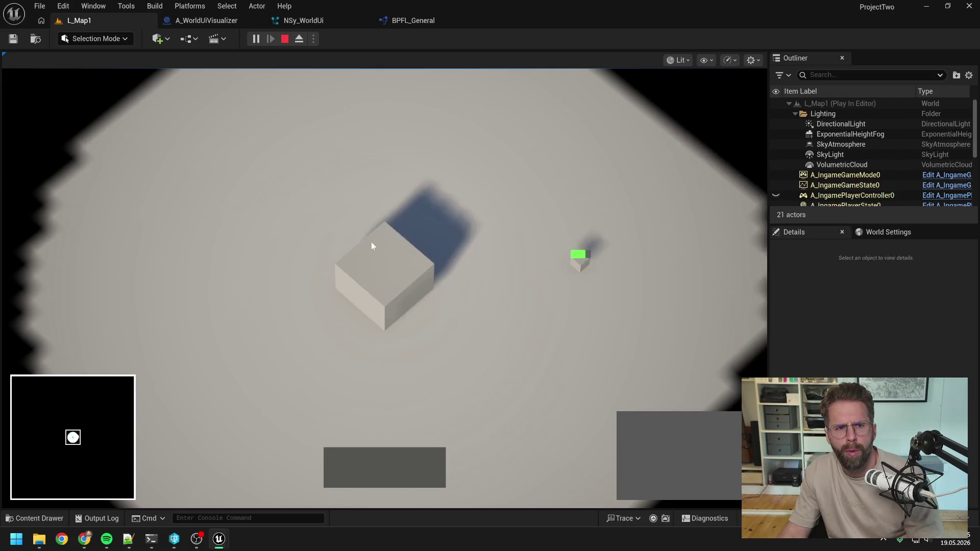
{"action": "left_click", "coordinate": [225, 19]}
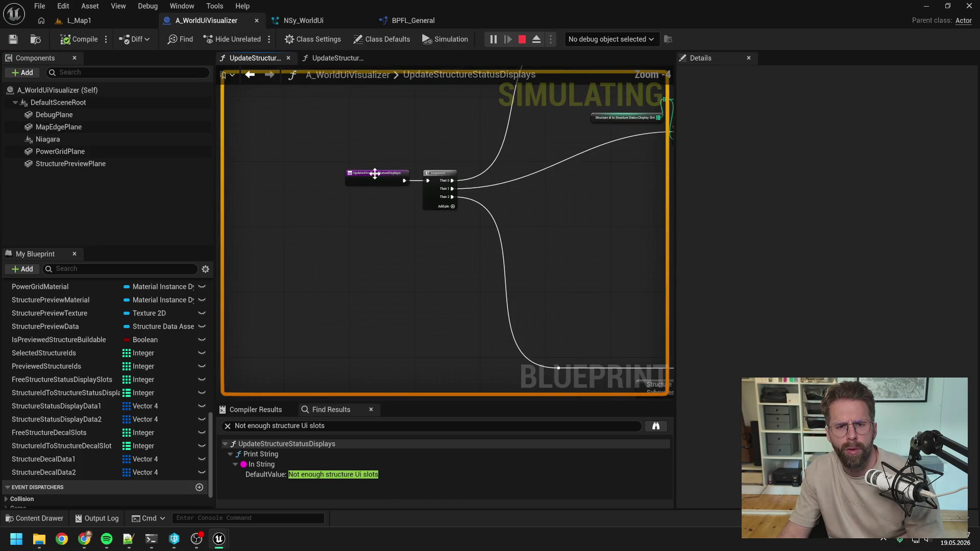
Step: Set a breakpoint on the UpdateStructureStatusDisplays function call with F9
{"action": "left_click", "coordinate": [374, 176]}
{"action": "key", "text": "F9"}
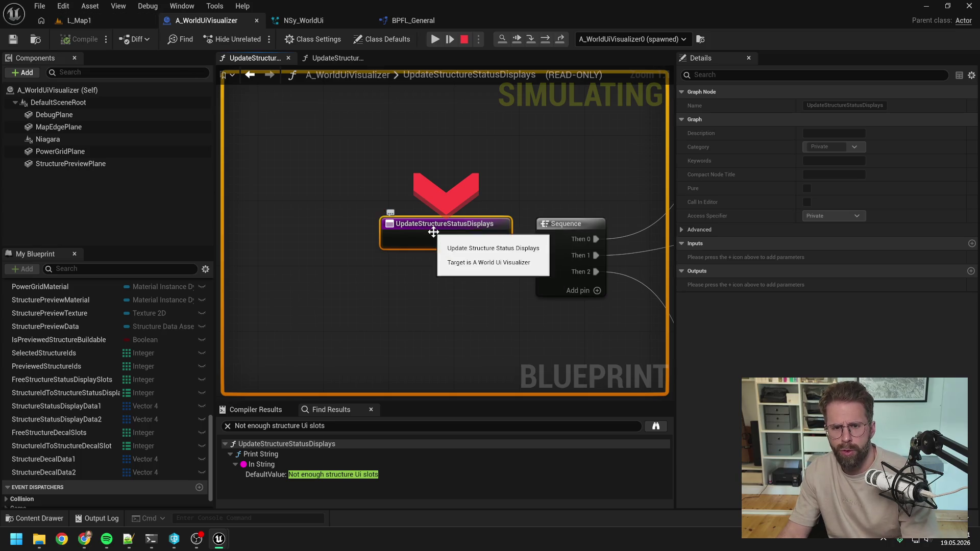
{"action": "scroll", "coordinate": [445, 188], "scroll_direction": "down", "scroll_amount": 2}
{"action": "left_click_drag", "start_coordinate": [444, 188], "coordinate": [299, 160]}
{"action": "scroll", "coordinate": [299, 160], "scroll_direction": "down", "scroll_amount": 4}
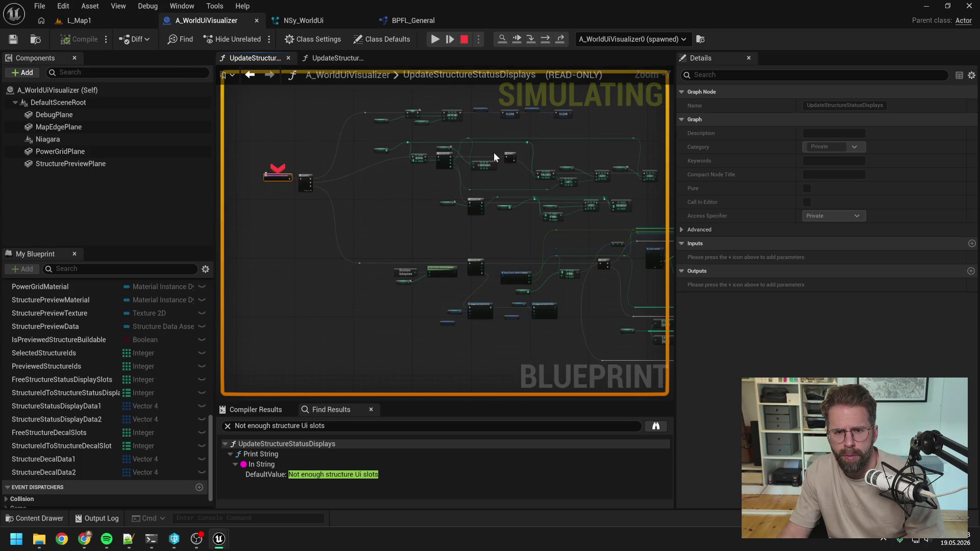
{"action": "scroll", "coordinate": [495, 277], "scroll_direction": "up", "scroll_amount": 5}
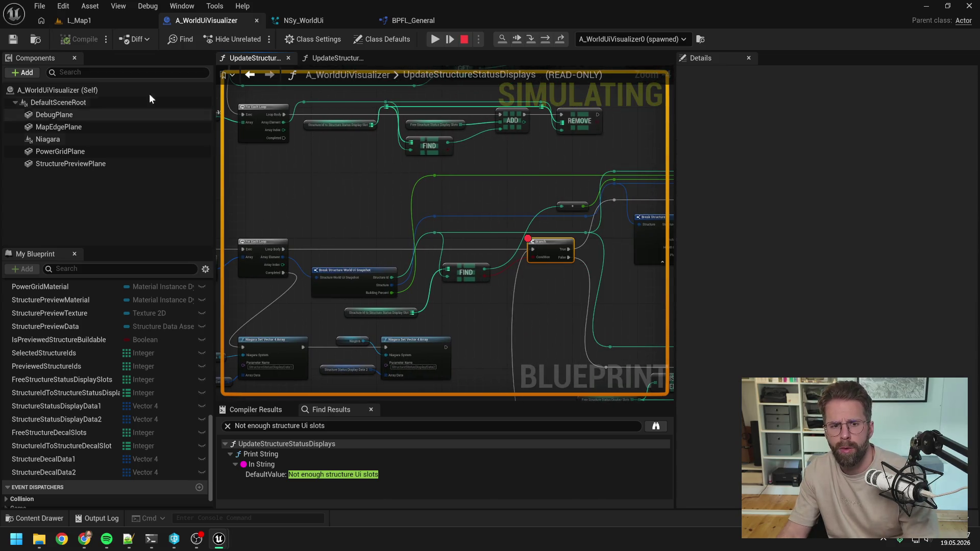
Step: Step execution past the free-slot check Branch on to the ADD node
{"action": "left_click", "coordinate": [102, 21]}
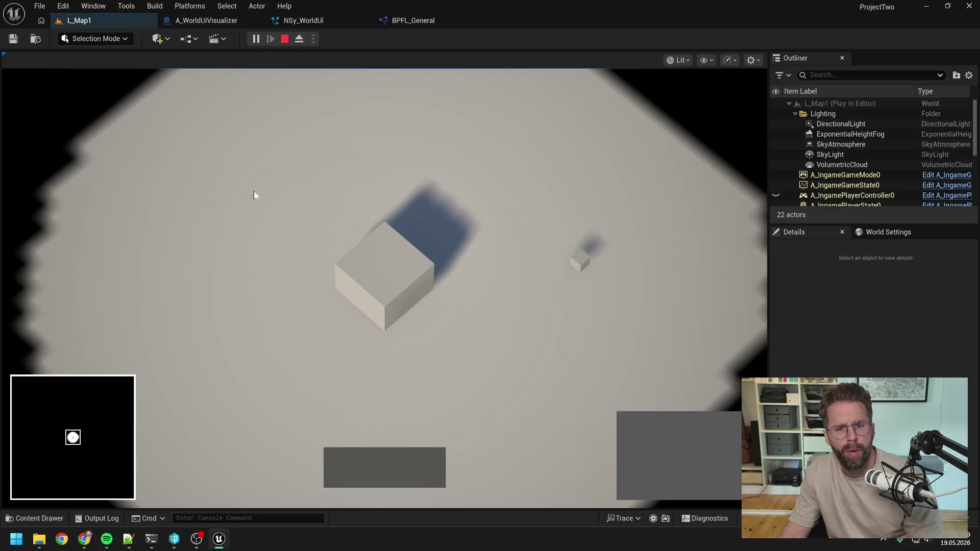
{"action": "scroll", "coordinate": [540, 280], "scroll_direction": "down", "scroll_amount": 3}
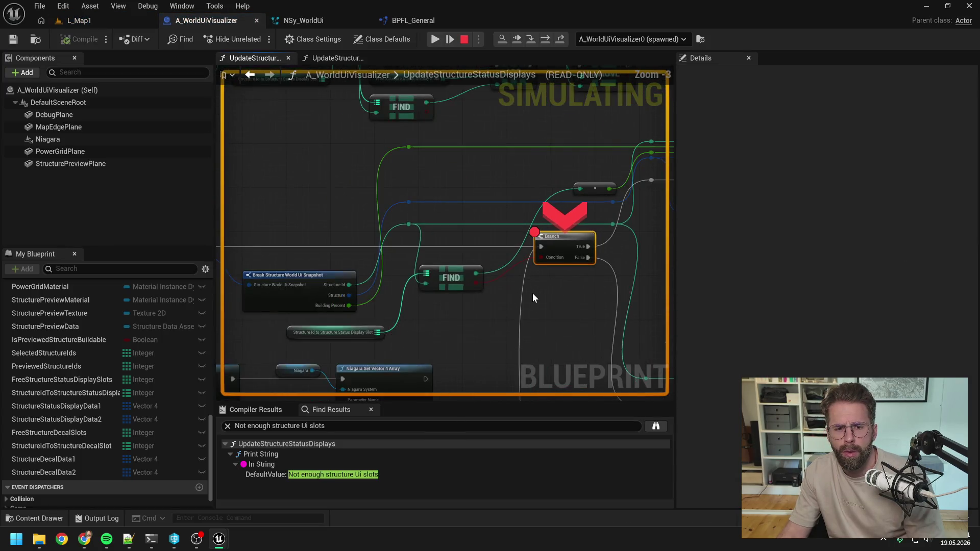
{"action": "mouse_move", "coordinate": [477, 275]}
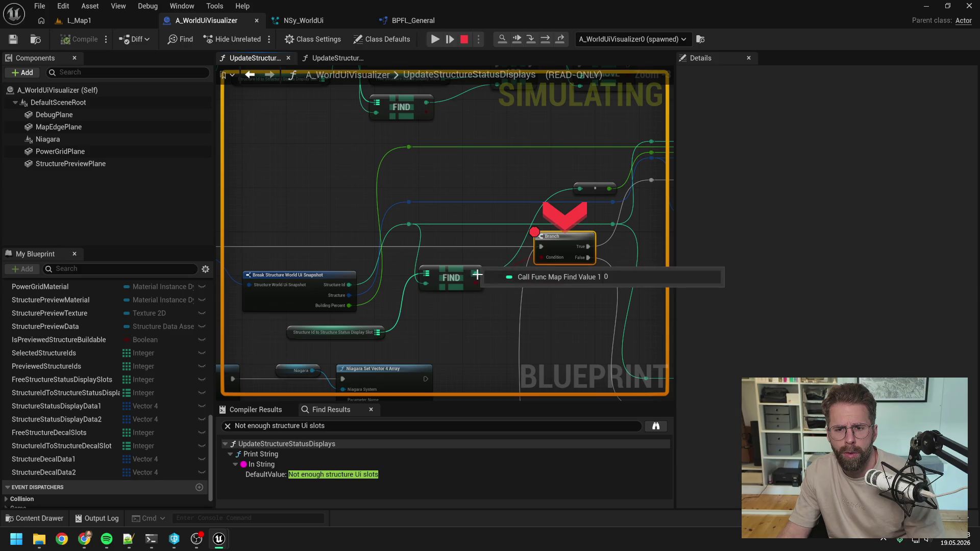
{"action": "left_click_drag", "start_coordinate": [583, 324], "coordinate": [391, 292]}
{"action": "left_click", "coordinate": [546, 40]}
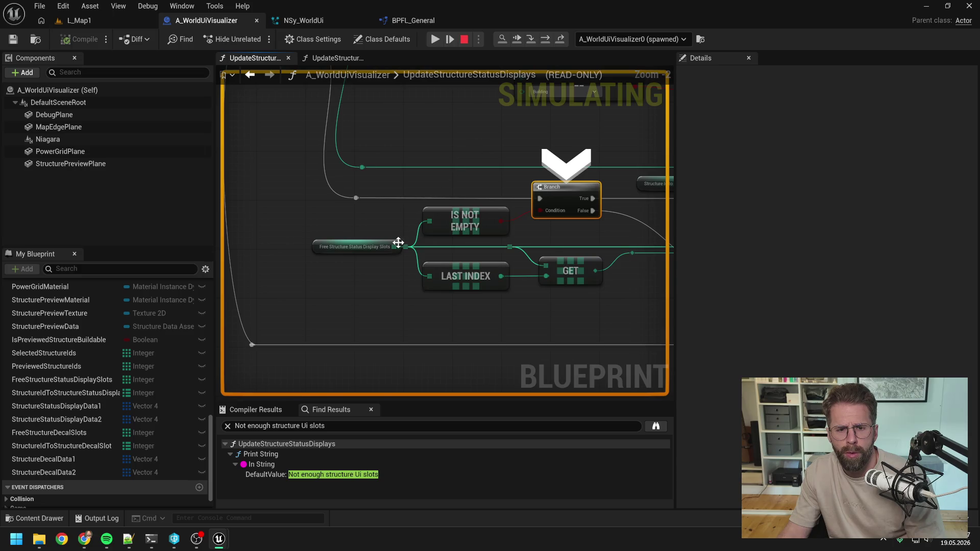
{"action": "mouse_move", "coordinate": [395, 247]}
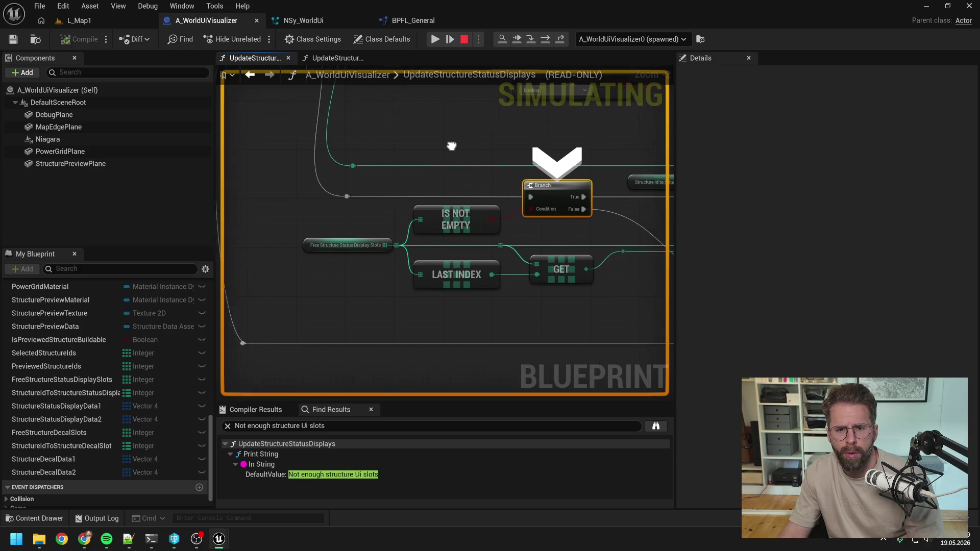
{"action": "left_click_drag", "start_coordinate": [501, 160], "coordinate": [339, 160]}
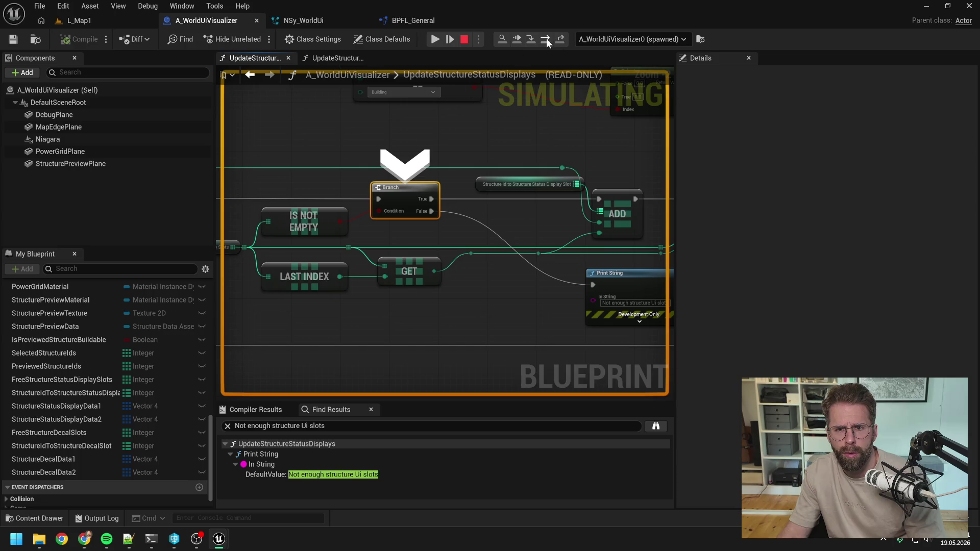
{"action": "left_click", "coordinate": [545, 40]}
Step: Step with F10 through the snapshot For Each Loop into its loop body
{"action": "scroll", "coordinate": [525, 163], "scroll_direction": "down", "scroll_amount": 1}
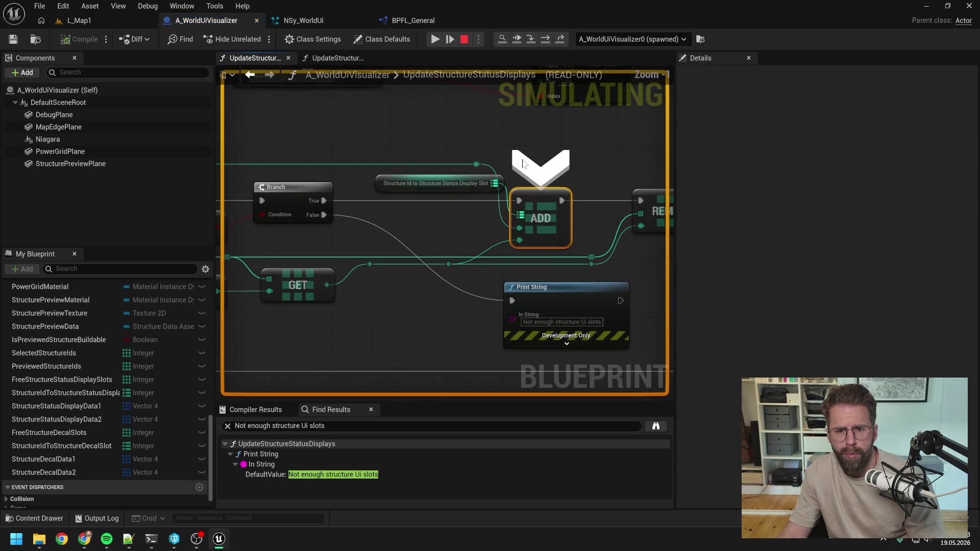
{"action": "key", "text": "F10"}
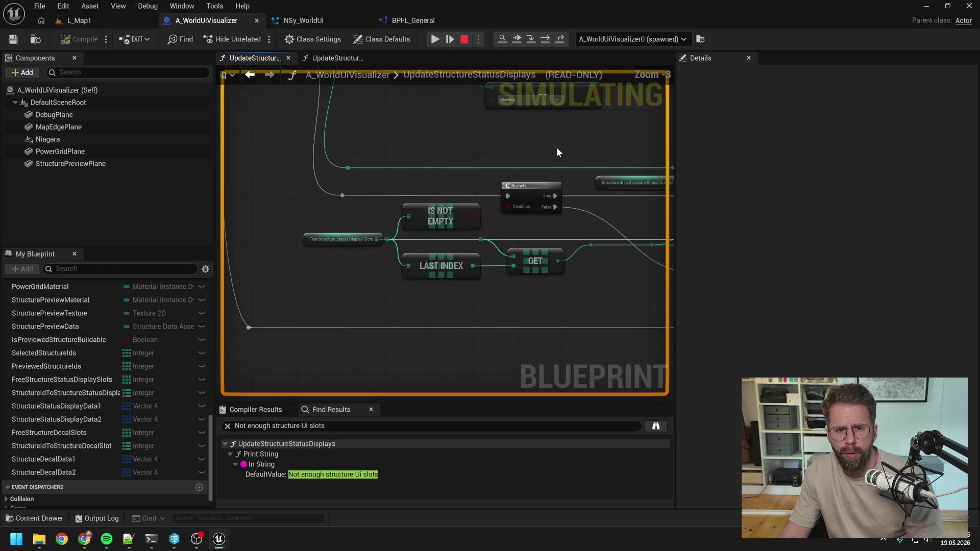
{"action": "key", "text": "F10"}
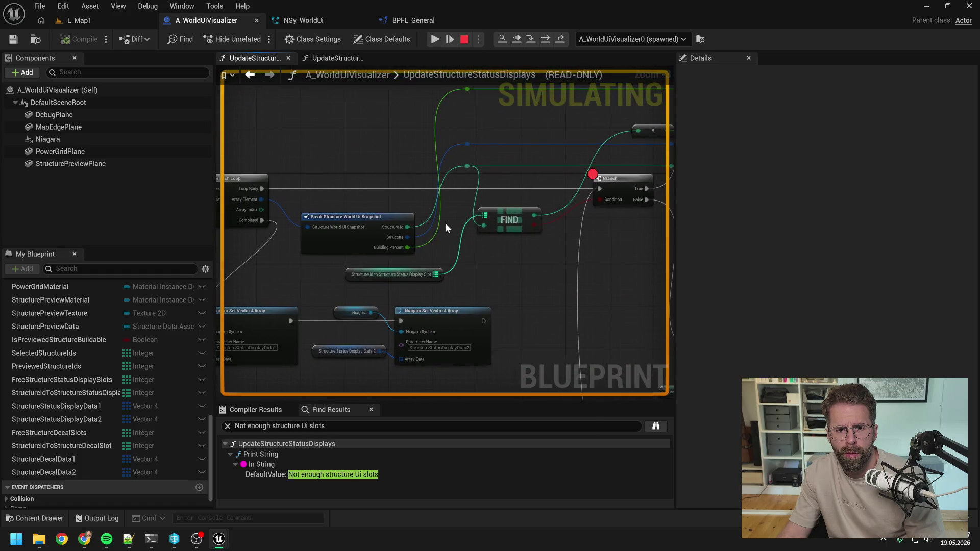
{"action": "key", "text": "F10"}
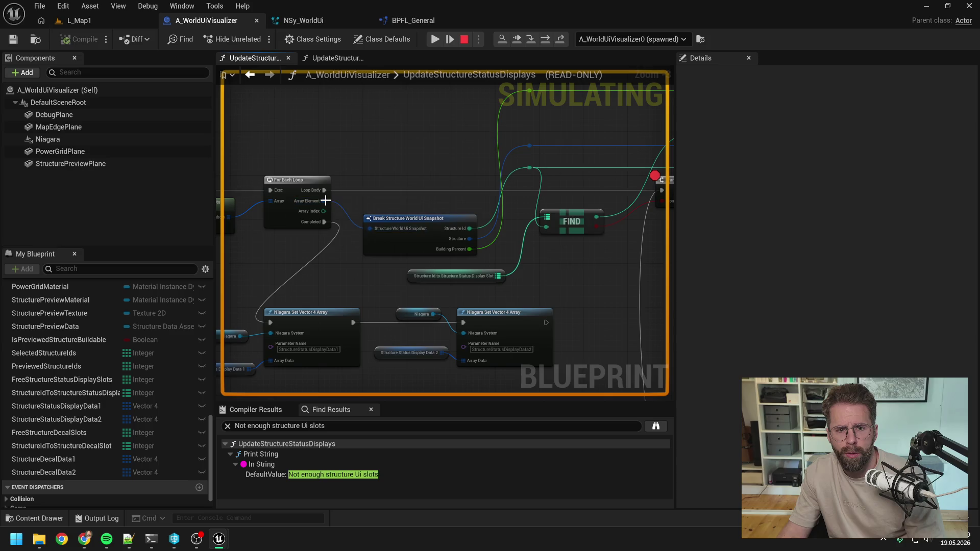
{"action": "key", "text": "F10"}
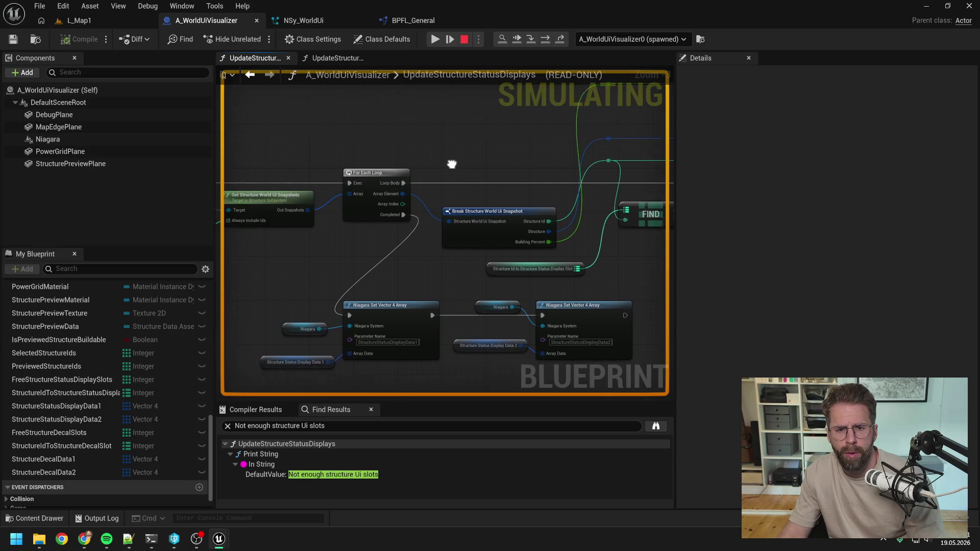
{"action": "key", "text": "F10"}
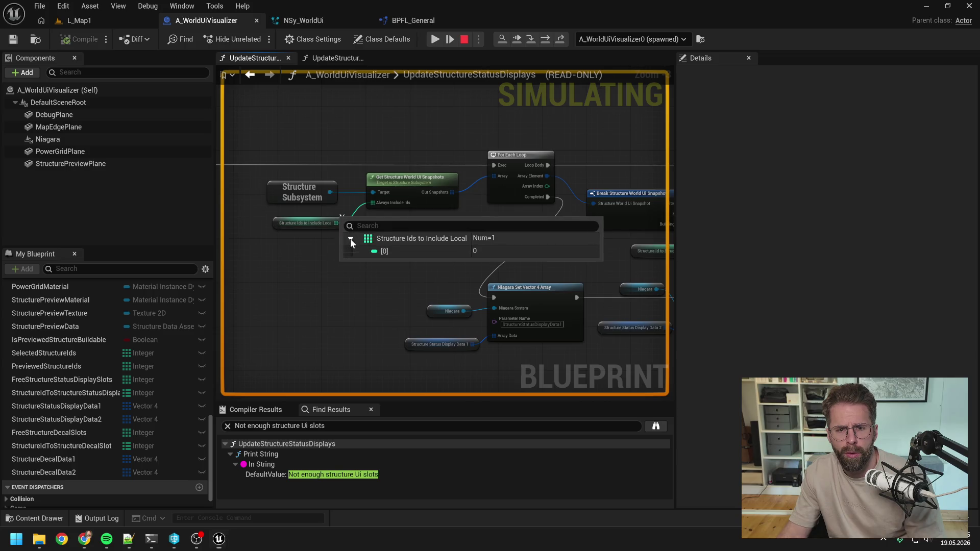
{"action": "key", "text": "F10"}
{"action": "key", "text": "F10"}
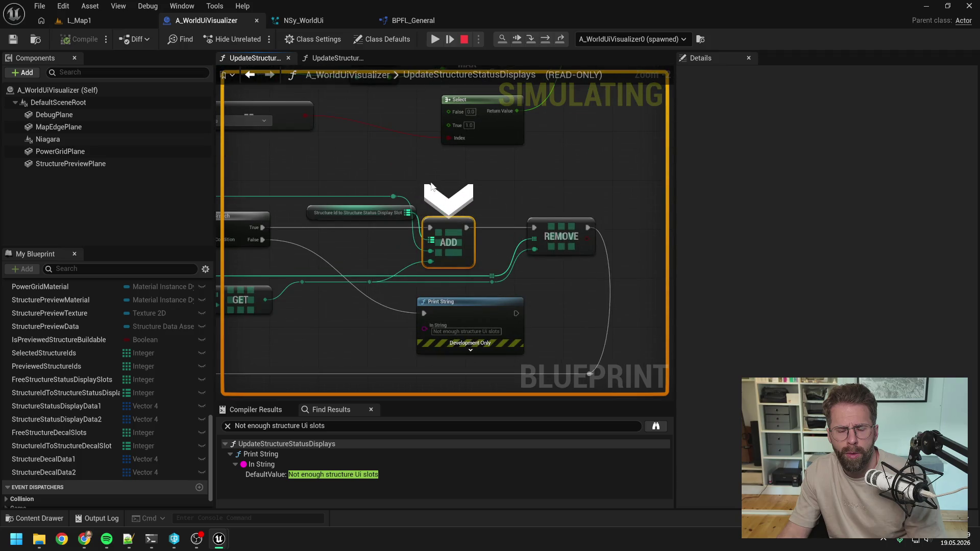
Step: Expand Free Structure Status Display Slots to confirm 128 entries, then view the REMOVE node
{"action": "left_click_drag", "start_coordinate": [404, 167], "coordinate": [467, 169]}
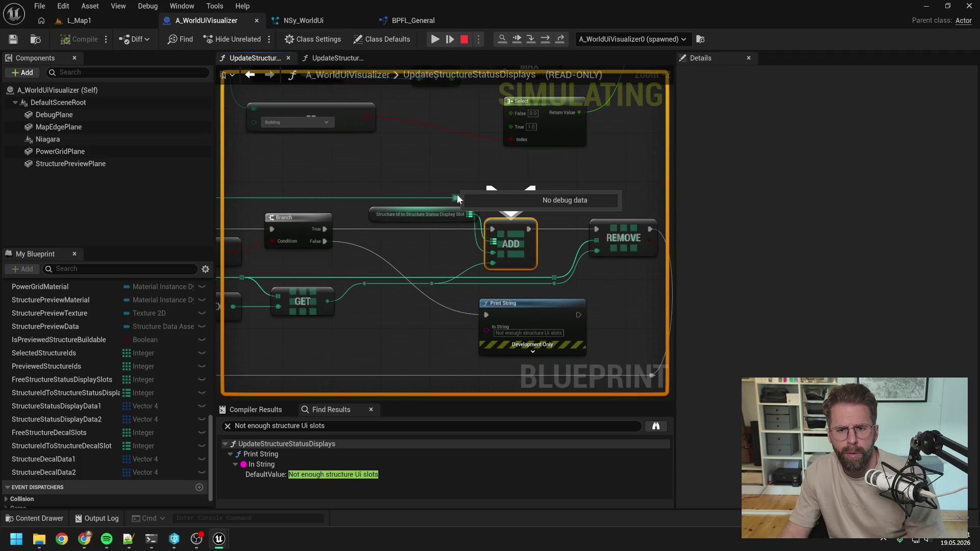
{"action": "mouse_move", "coordinate": [475, 209]}
{"action": "left_mouse_down"}
{"action": "mouse_move", "coordinate": [477, 236]}
{"action": "mouse_move", "coordinate": [560, 224]}
{"action": "left_mouse_up"}
{"action": "mouse_move", "coordinate": [488, 242]}
{"action": "left_mouse_down"}
{"action": "mouse_move", "coordinate": [535, 238]}
{"action": "mouse_move", "coordinate": [419, 242]}
{"action": "mouse_move", "coordinate": [458, 234]}
{"action": "mouse_move", "coordinate": [440, 236]}
{"action": "left_mouse_up"}
{"action": "scroll", "coordinate": [421, 238], "scroll_direction": "down", "scroll_amount": 1}
{"action": "mouse_move", "coordinate": [398, 276]}
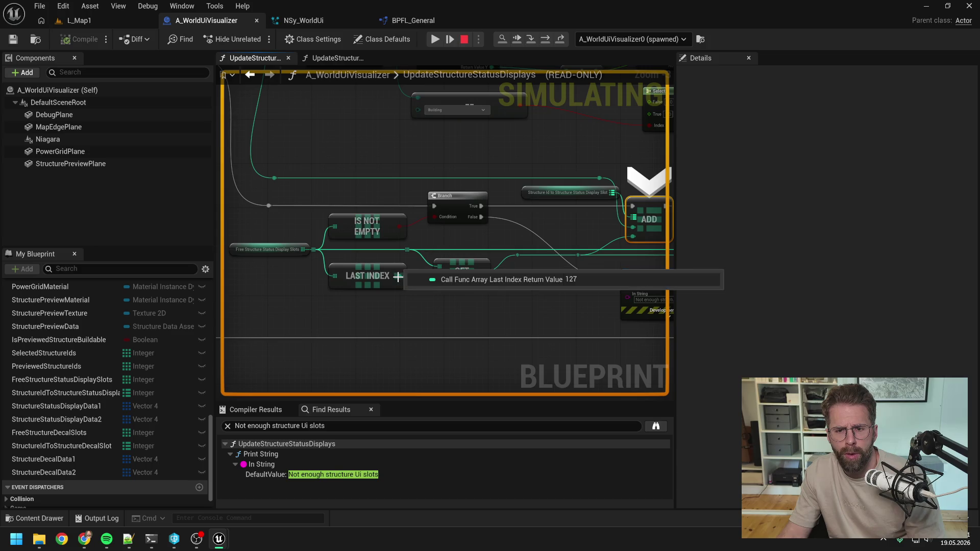
{"action": "left_click", "coordinate": [318, 265]}
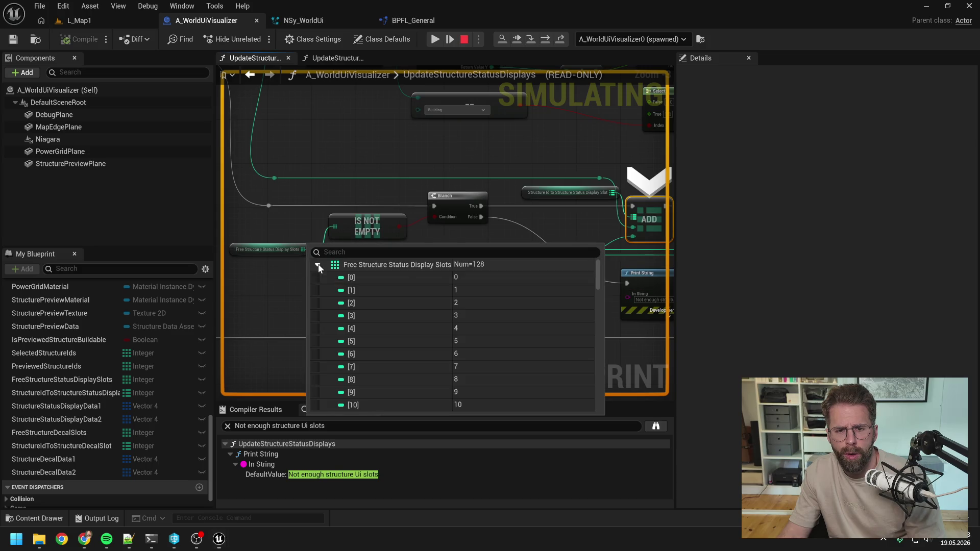
{"action": "scroll", "coordinate": [483, 312], "scroll_direction": "down", "scroll_amount": 3}
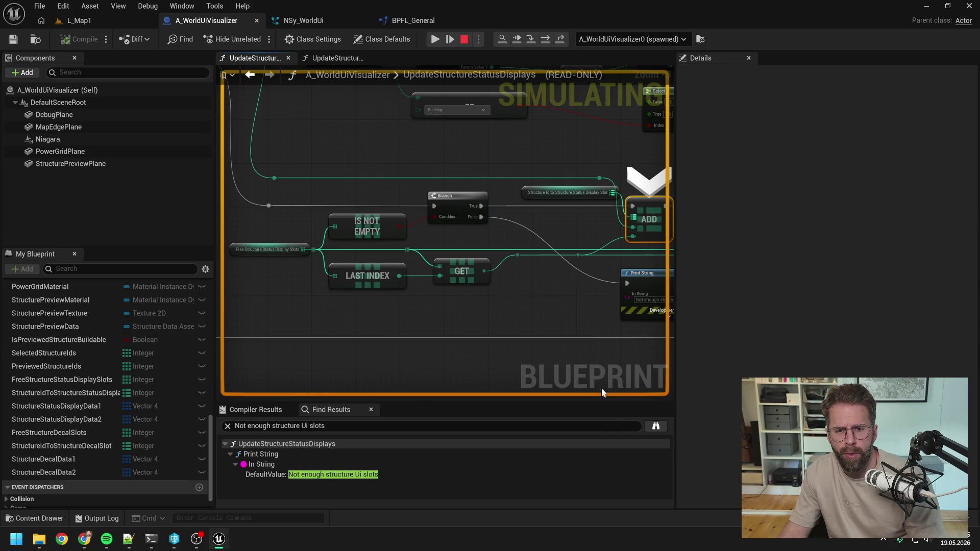
{"action": "left_click_drag", "start_coordinate": [542, 301], "coordinate": [432, 313]}
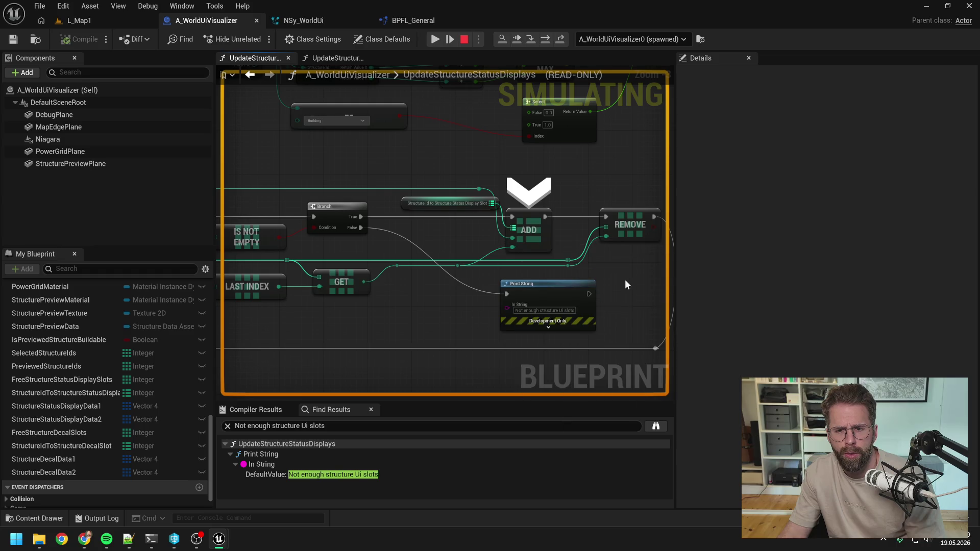
{"action": "mouse_move", "coordinate": [625, 280]}
{"action": "left_mouse_down"}
{"action": "mouse_move", "coordinate": [527, 279]}
{"action": "mouse_move", "coordinate": [577, 280]}
{"action": "left_mouse_up"}
{"action": "scroll", "coordinate": [577, 281], "scroll_direction": "down", "scroll_amount": 2}
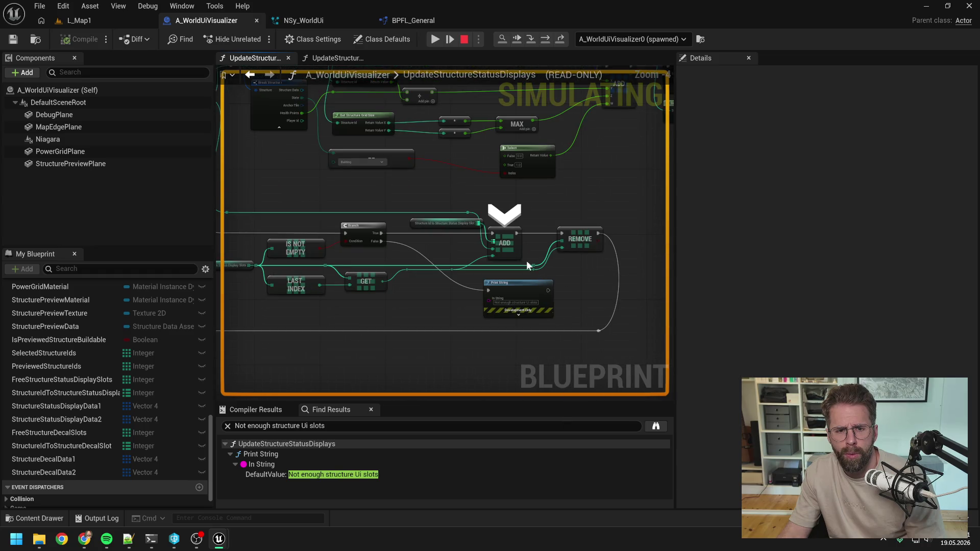